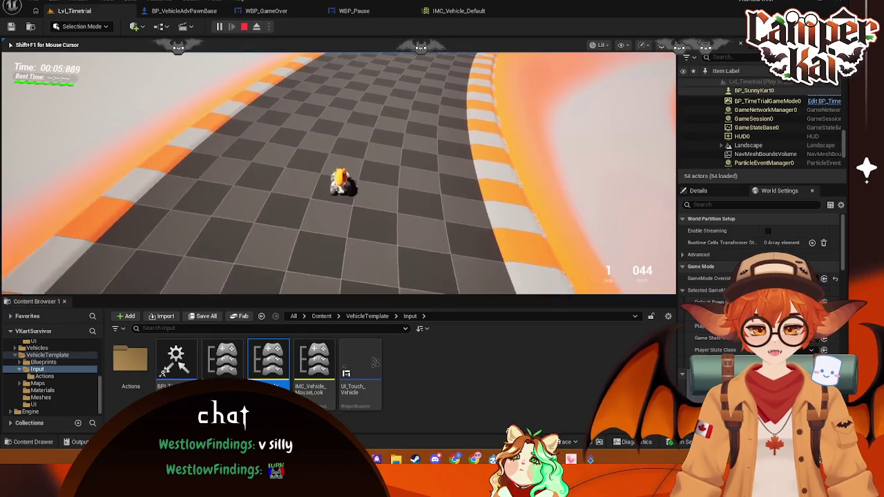
# Restart the race from the pause menu, drive the kart forward, then end the test play
pyautogui.press('p')
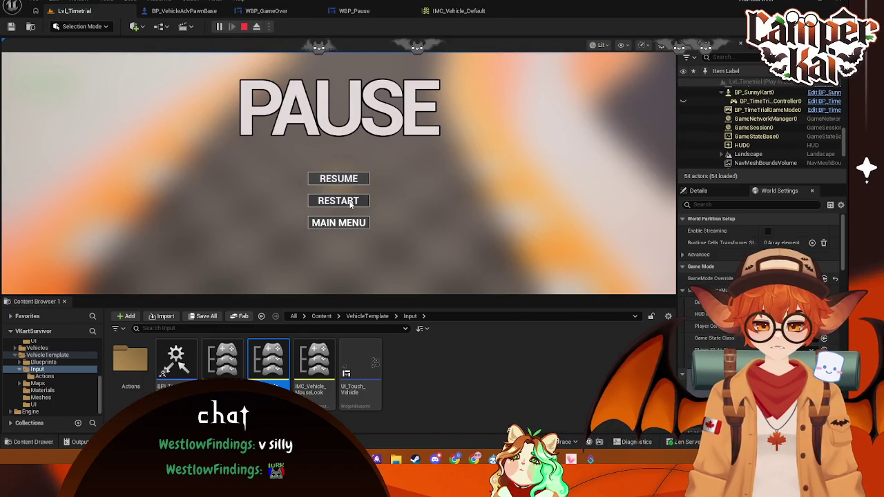
pyautogui.click(350, 202)
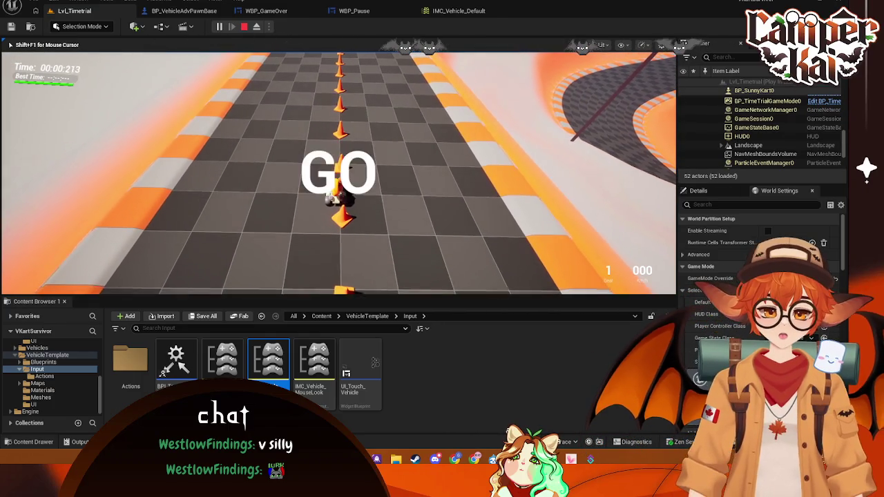
pyautogui.press('w')
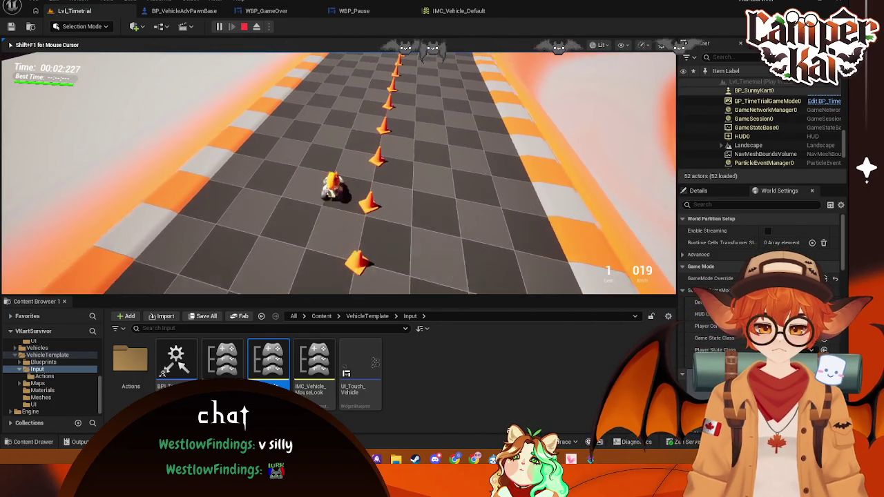
pyautogui.press('w')
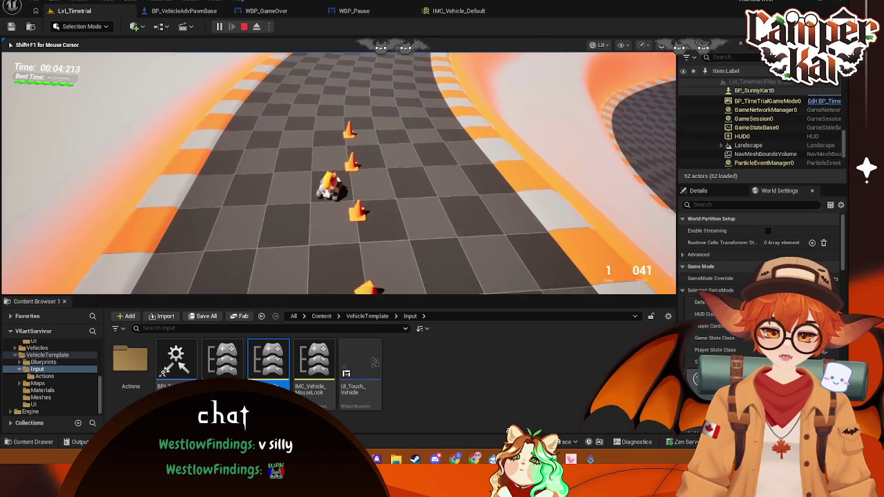
pyautogui.press('Escape')
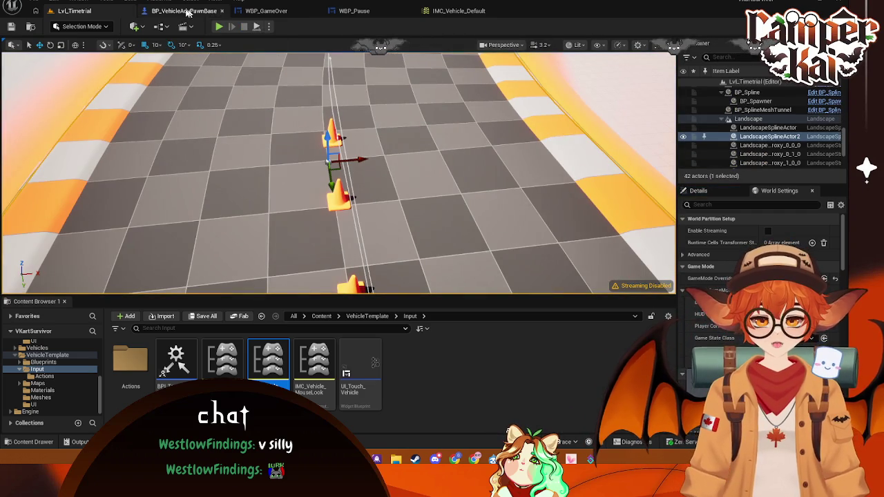
# Glance at BP_VehicleAdvPawnBase, then bring up the WBP_Pause event graph
pyautogui.click(191, 10)
pyautogui.rightClick(351, 177)
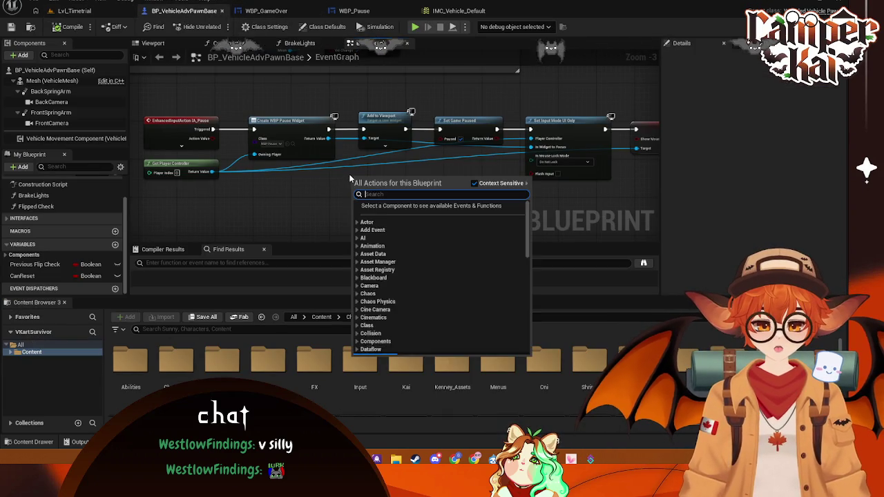
pyautogui.press('Escape')
pyautogui.click(353, 11)
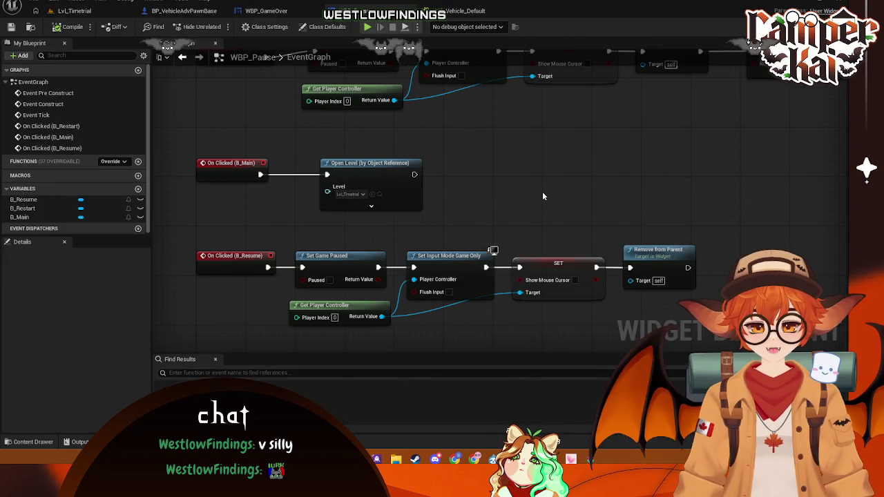
pyautogui.scroll(-2, 532, 207)
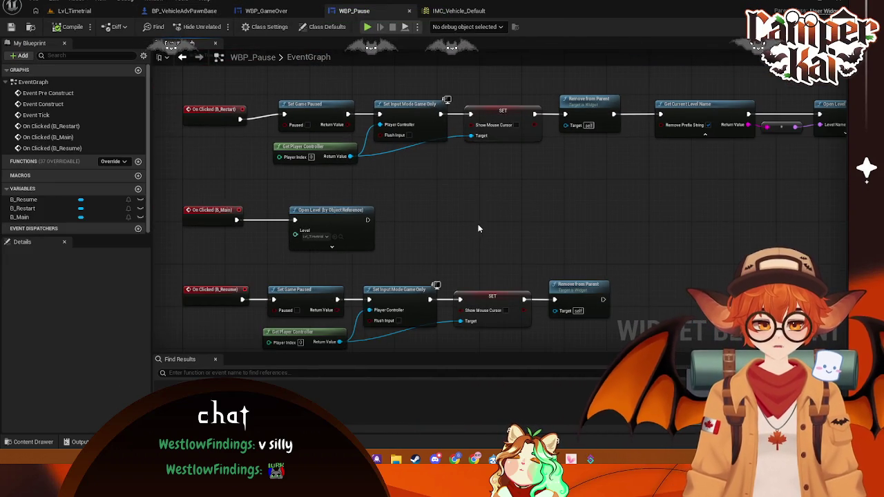
# Shift the Get Current Level Name and Open Level nodes left and save WBP_Pause
pyautogui.moveTo(848, 90); pyautogui.dragTo(681, 197)
pyautogui.moveTo(687, 124); pyautogui.dragTo(670, 124)
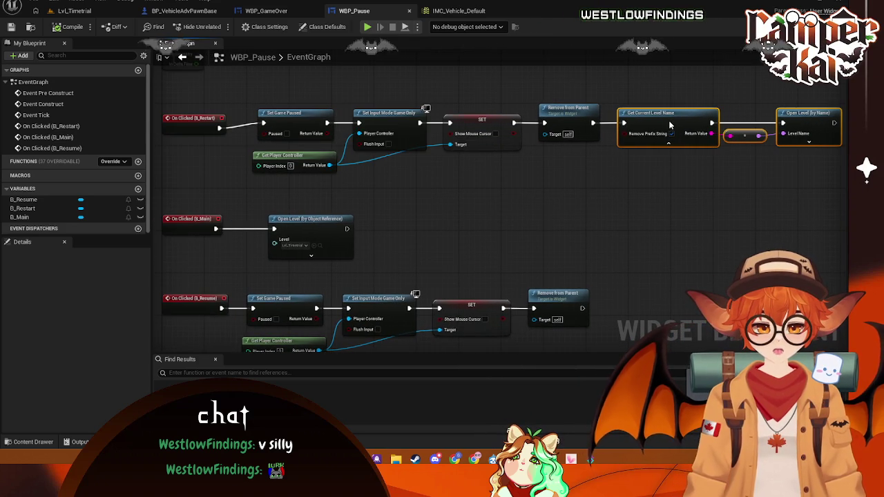
pyautogui.rightClick(624, 195)
pyautogui.click(492, 214)
pyautogui.scroll(-2, 491, 216)
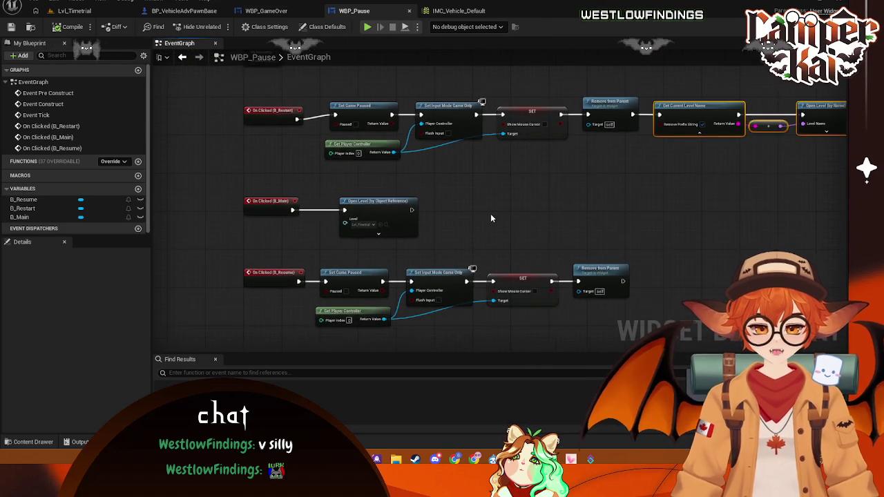
pyautogui.scroll(1, 491, 217)
pyautogui.moveTo(491, 217); pyautogui.dragTo(448, 189)
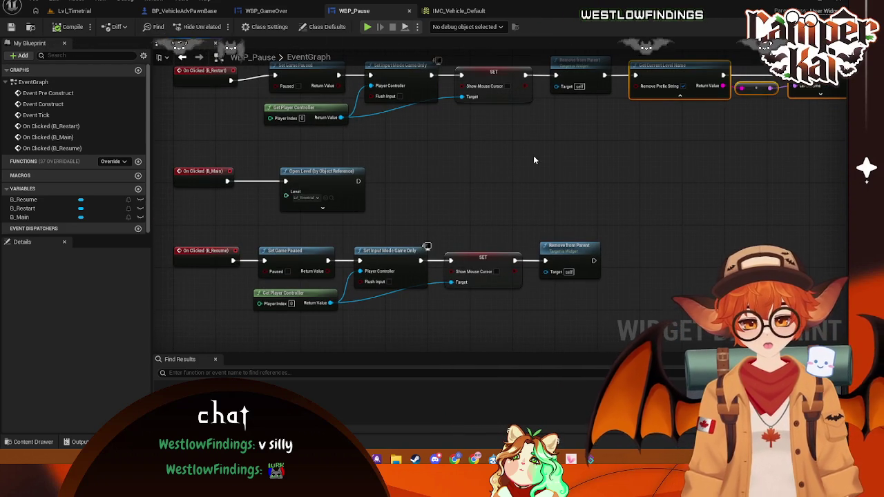
pyautogui.hotkey('ctrl', 's')
pyautogui.click(74, 10)
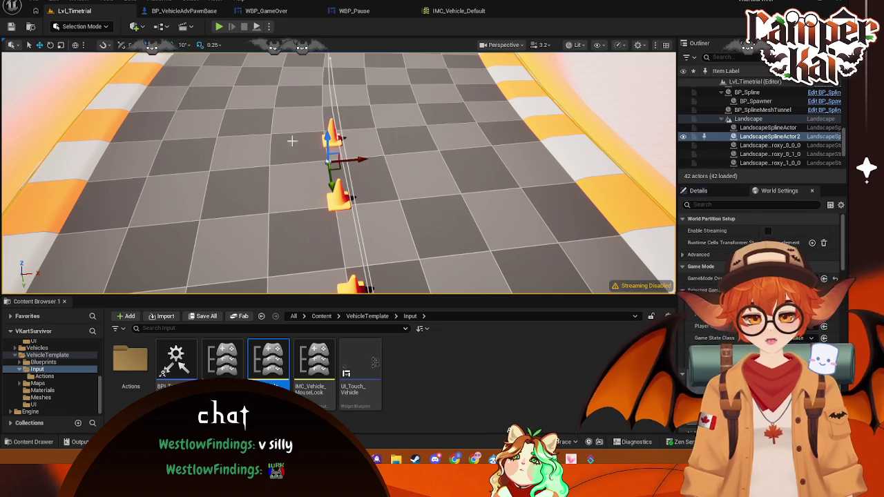
pyautogui.click(354, 10)
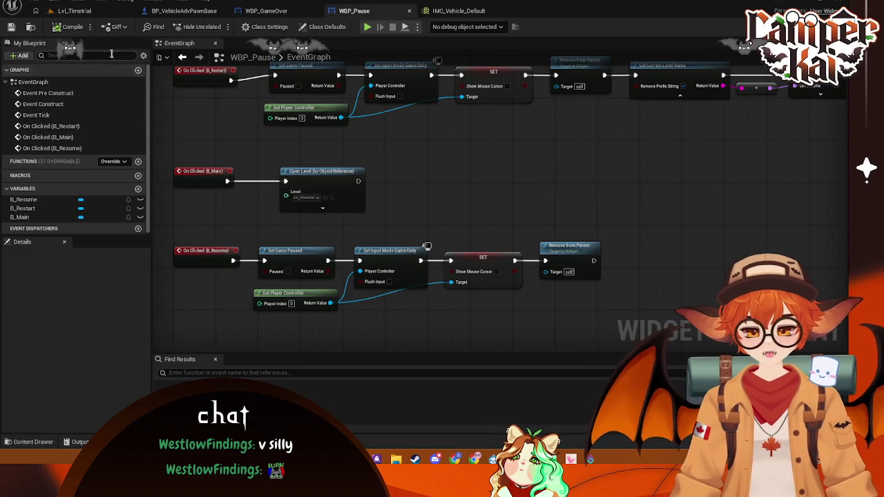
# In the WBP_Pause Designer, set BG_Blur's Blur Strength to 10
pyautogui.click(822, 26)
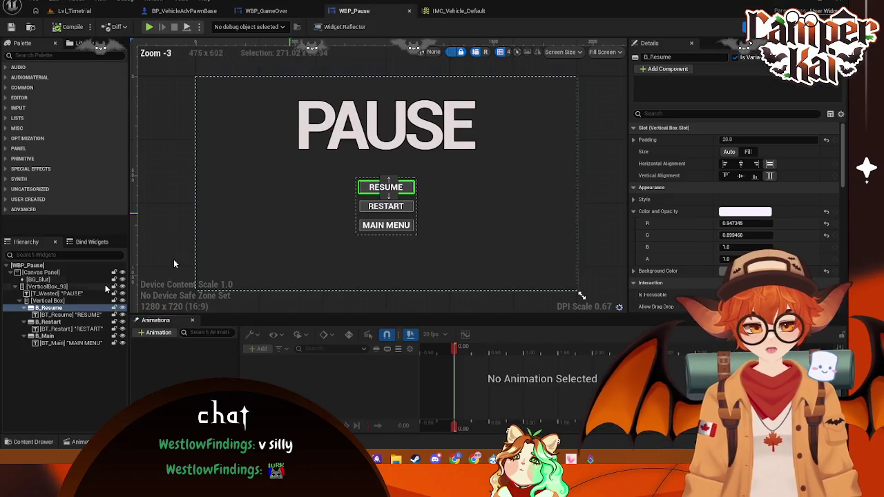
pyautogui.click(302, 213)
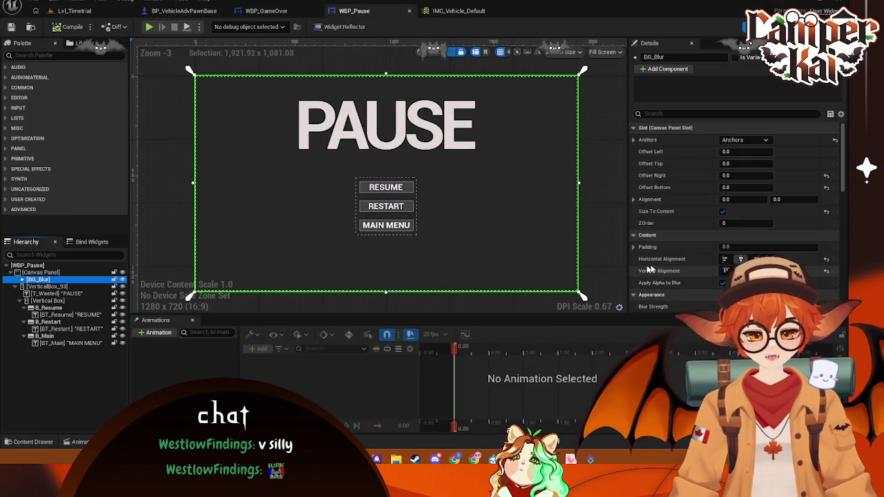
pyautogui.scroll(-4, 735, 248)
pyautogui.click(734, 180)
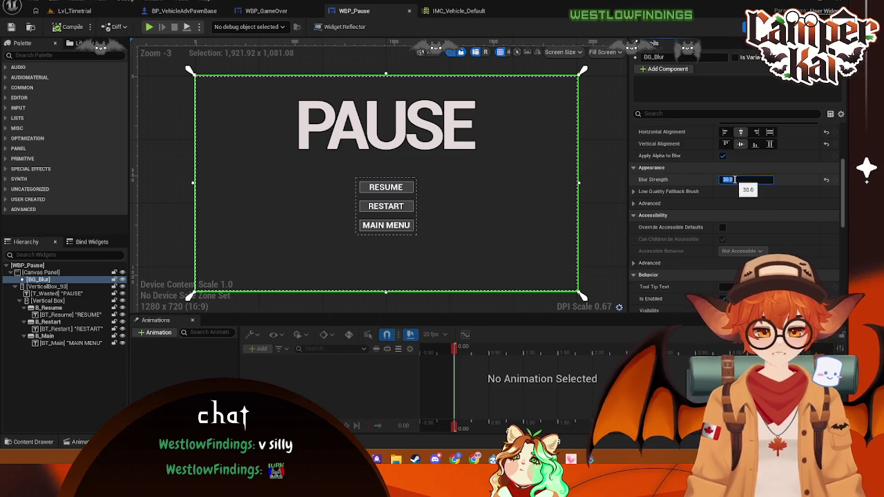
pyautogui.write('10')
pyautogui.press('Return')
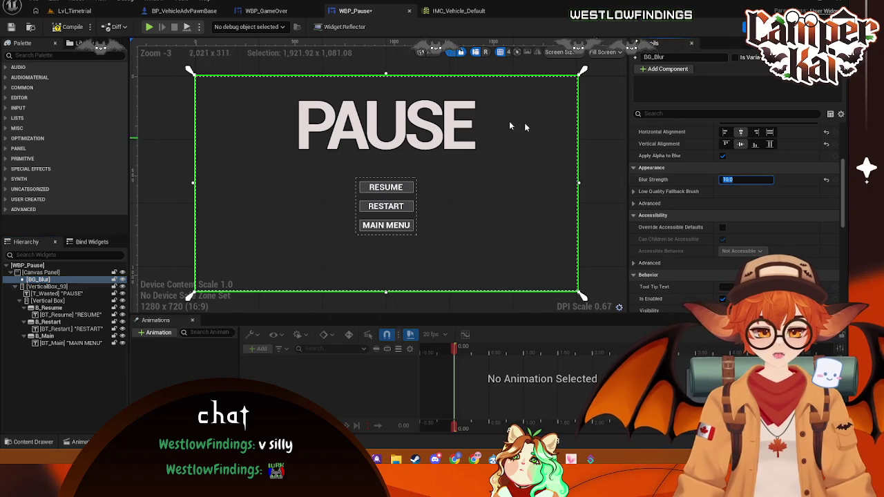
pyautogui.click(197, 189)
pyautogui.click(159, 91)
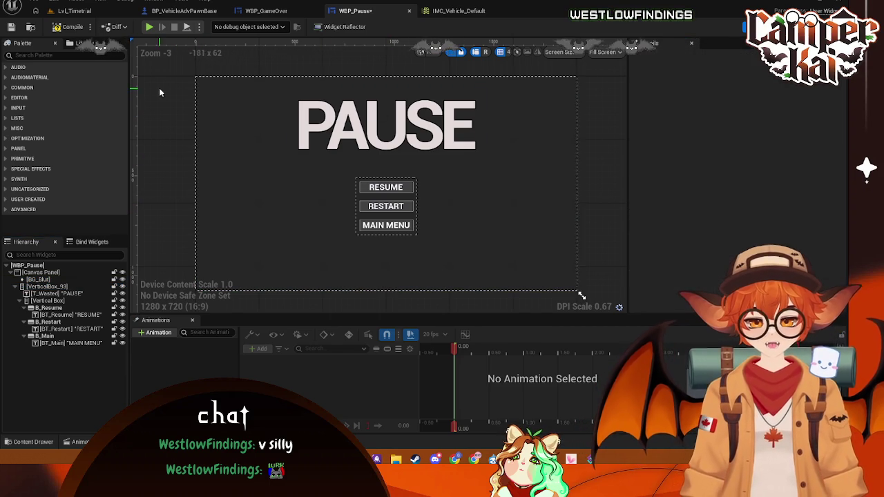
# Test-play Lvl_Timetrial and pause to check the lighter blur
pyautogui.click(74, 11)
pyautogui.click(218, 28)
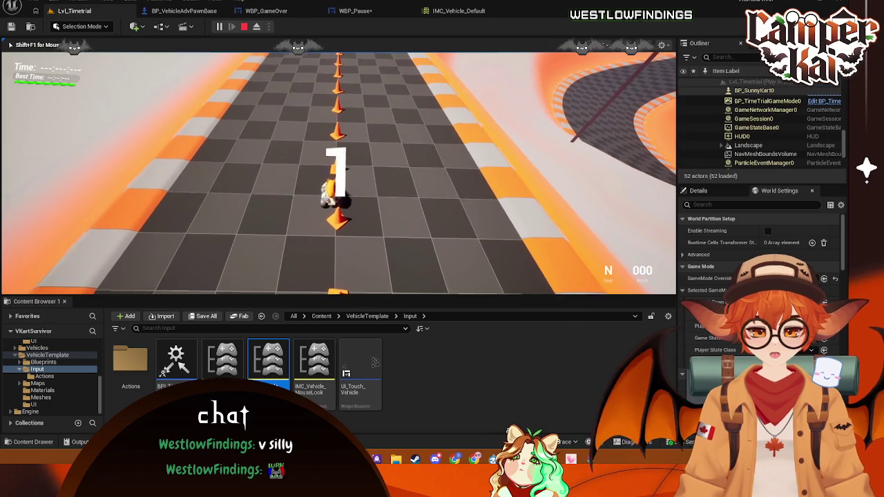
pyautogui.press('p')
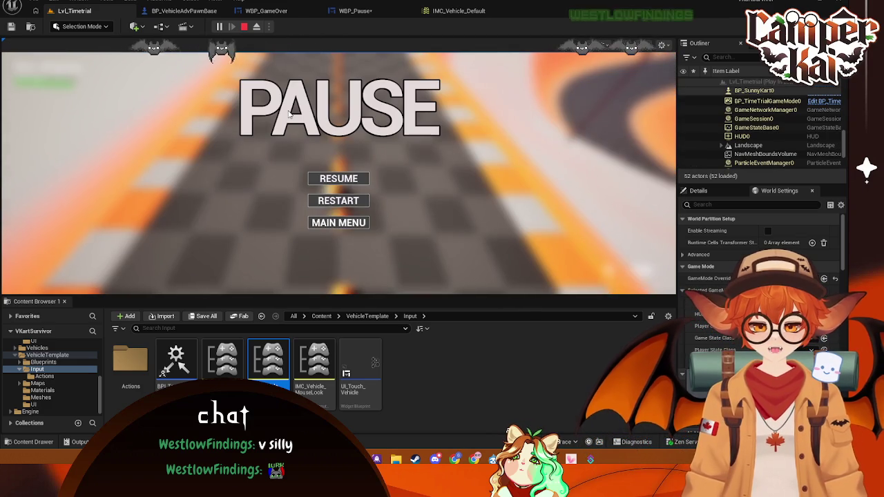
pyautogui.click(244, 26)
# Recheck BG_Blur in WBP_Pause, leaving its ZOrder at 0, and return to the level
pyautogui.click(356, 10)
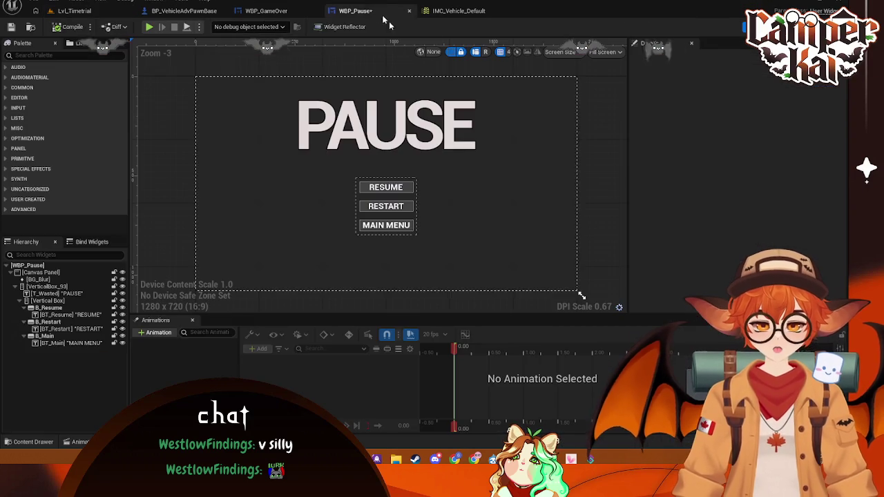
pyautogui.click(38, 279)
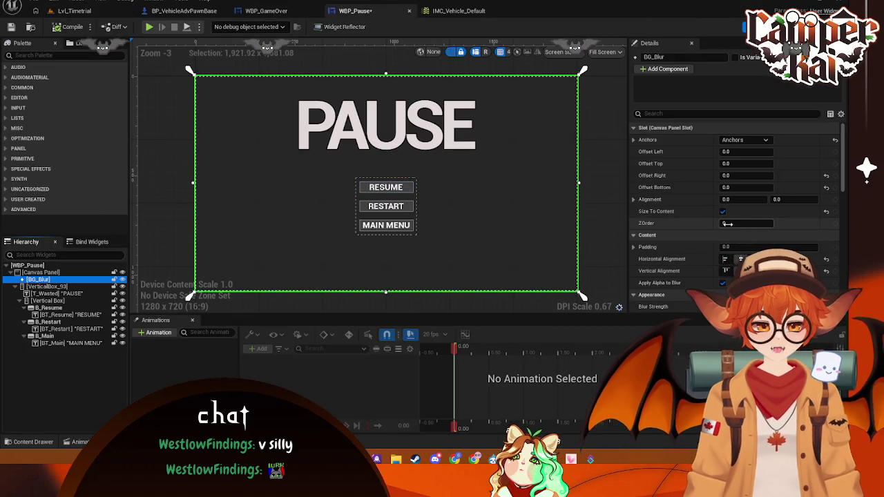
pyautogui.click(740, 271)
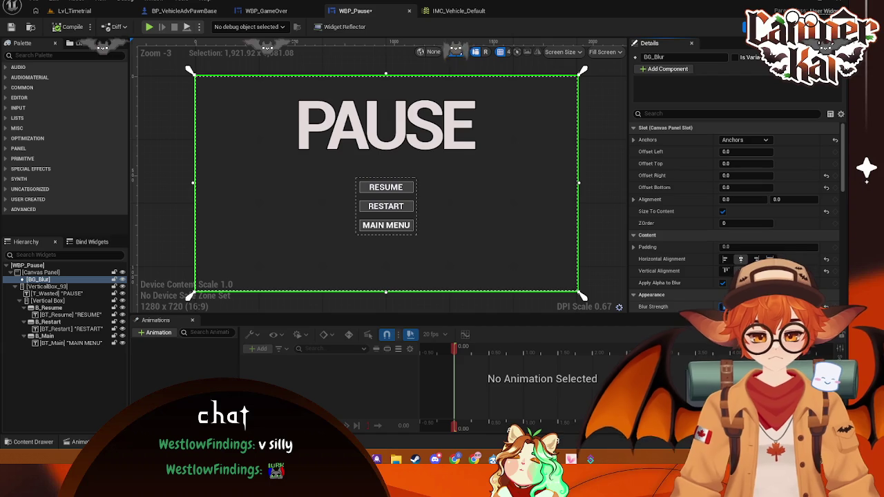
pyautogui.click(597, 200)
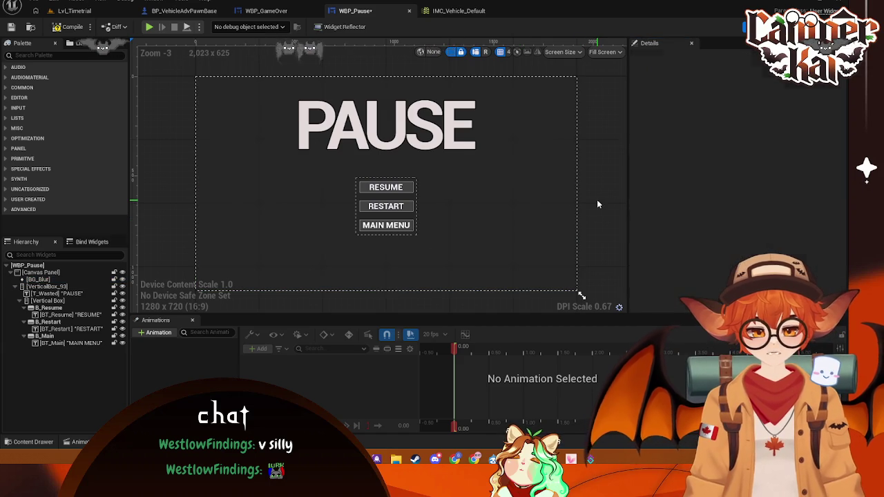
pyautogui.click(72, 12)
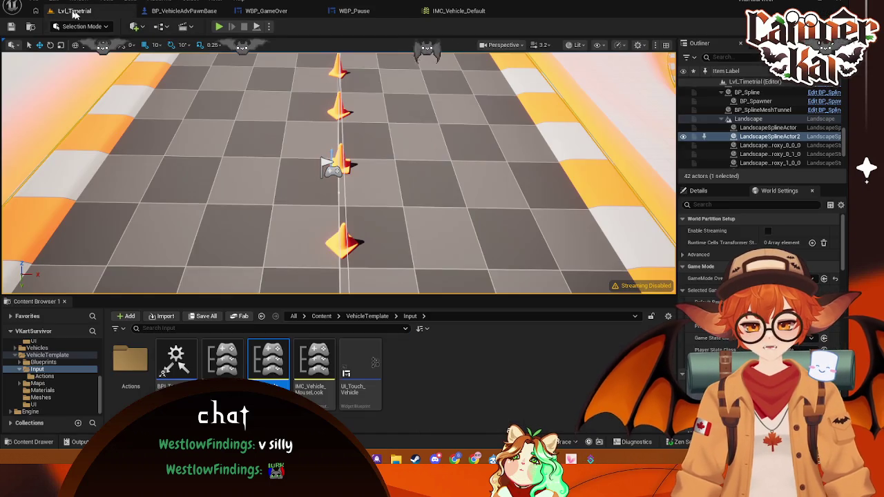
# Test the pause menu's restart and resume buttons in a play session, then view IMC_Vehicle_Default
pyautogui.hotkey('alt', 'p')
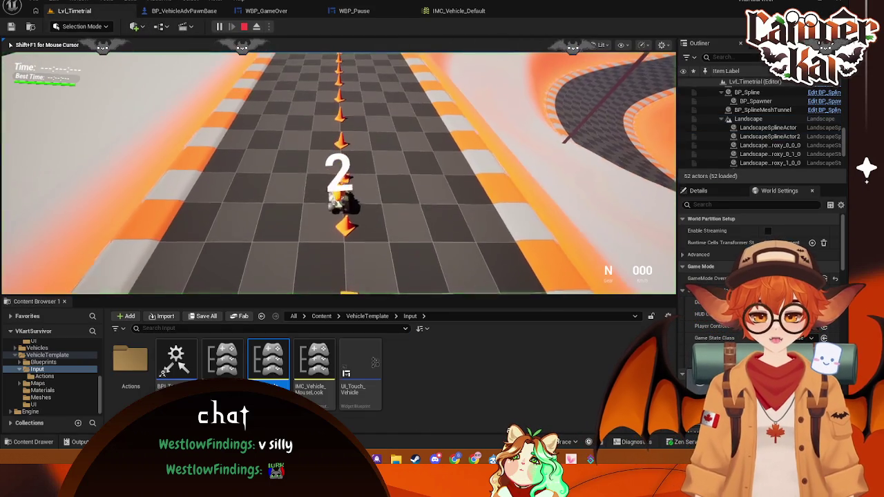
pyautogui.press('p')
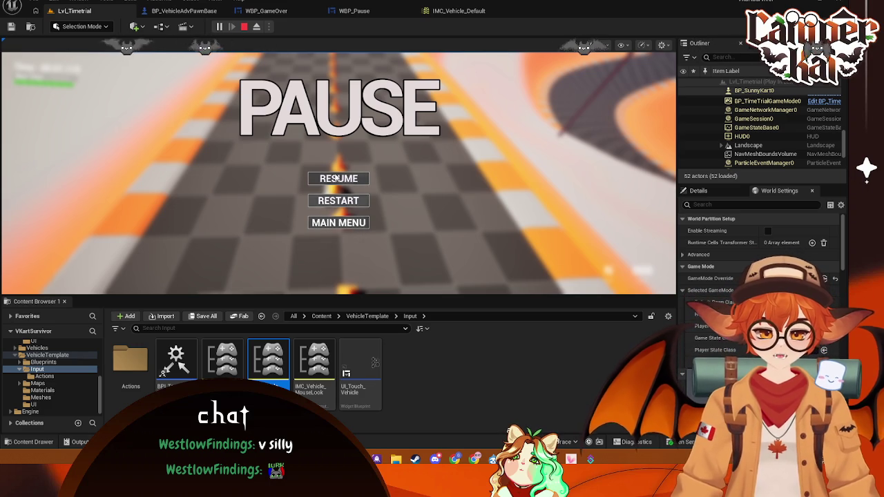
pyautogui.click(365, 200)
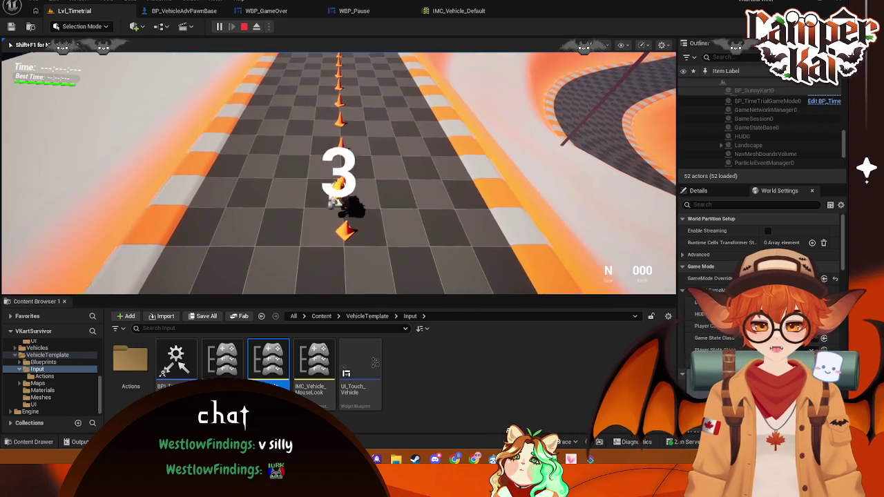
pyautogui.press('p')
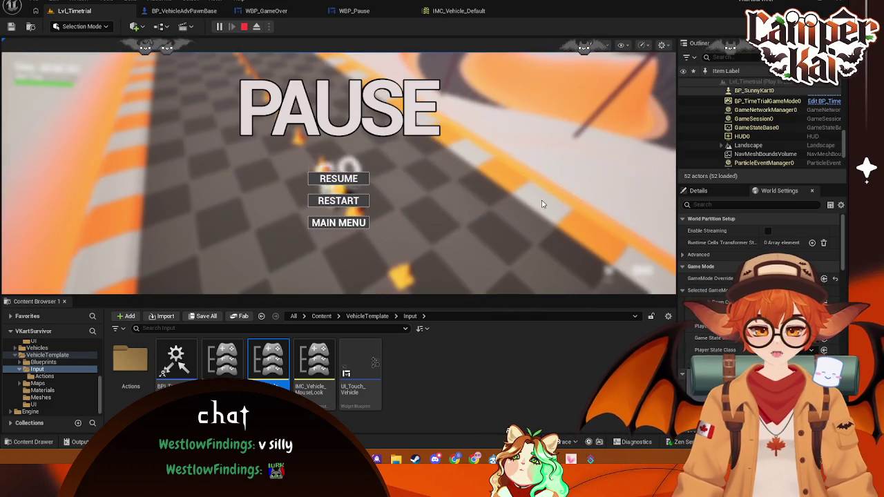
pyautogui.click(360, 179)
pyautogui.press('p')
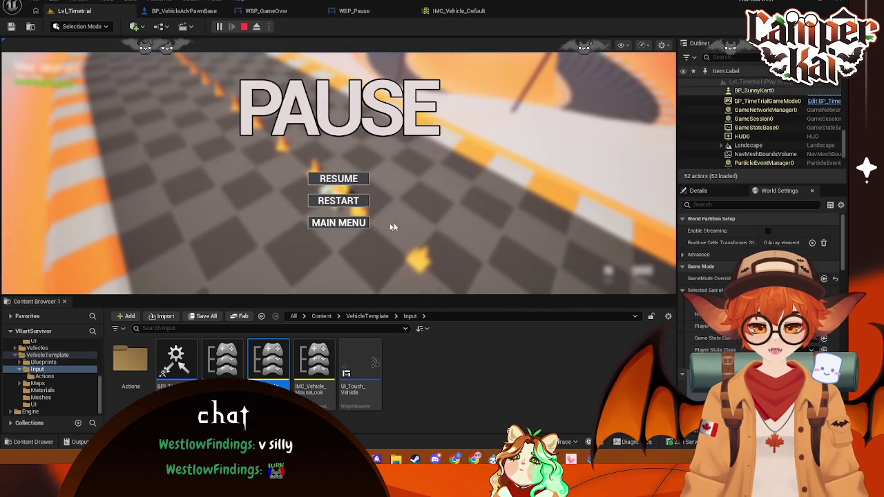
pyautogui.click(365, 223)
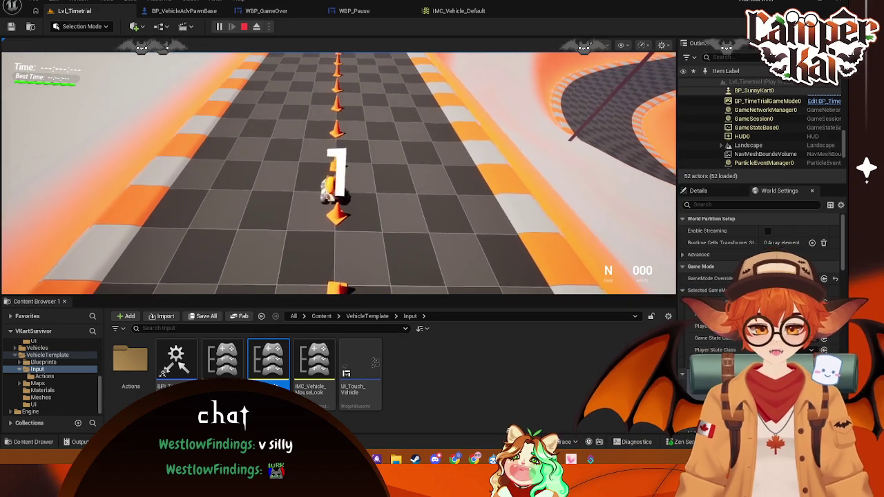
pyautogui.press('Escape')
pyautogui.click(459, 10)
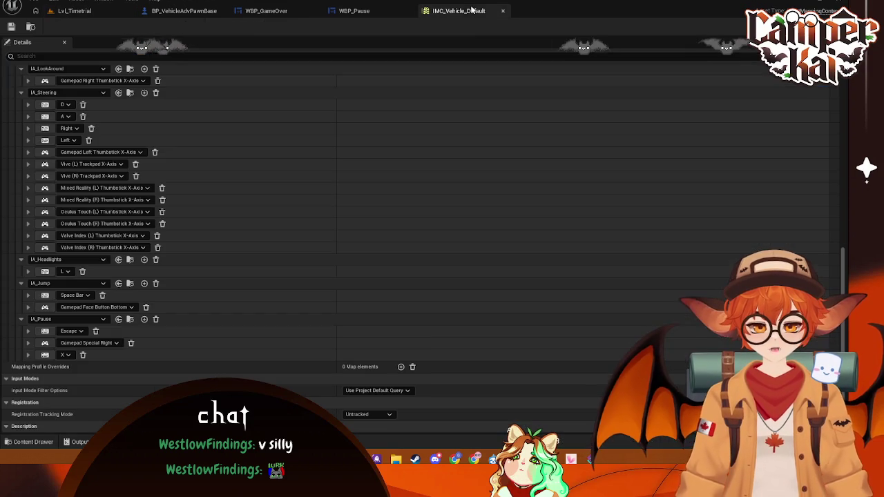
# Compare the WBP_Pause and WBP_GameOver layouts, then view BP_VehicleAdvPawnBase's event graph
pyautogui.click(353, 11)
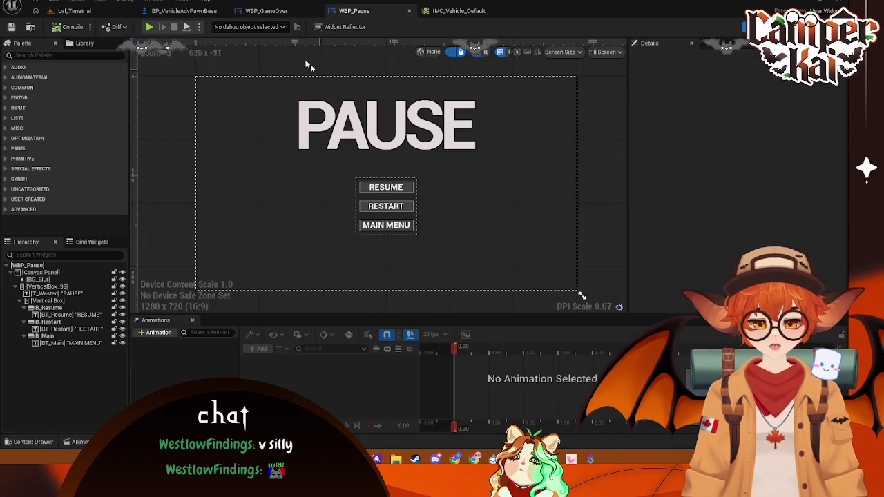
pyautogui.click(266, 11)
pyautogui.click(354, 11)
pyautogui.click(266, 10)
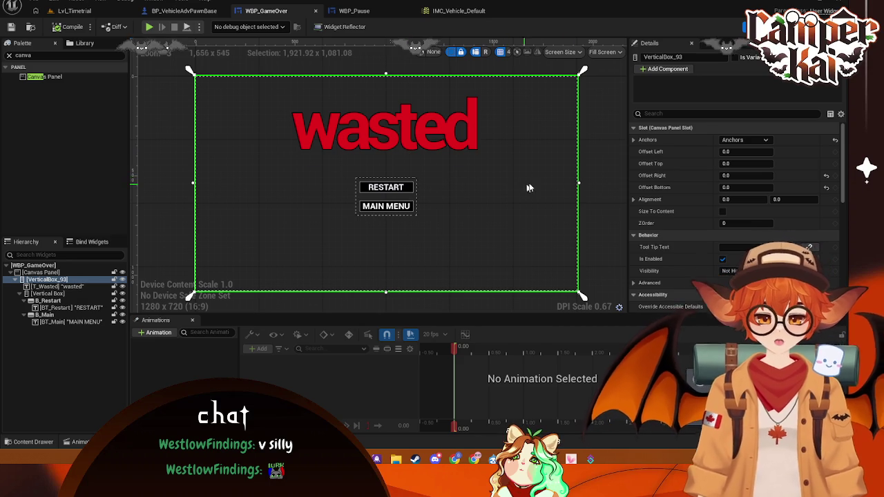
pyautogui.click(597, 182)
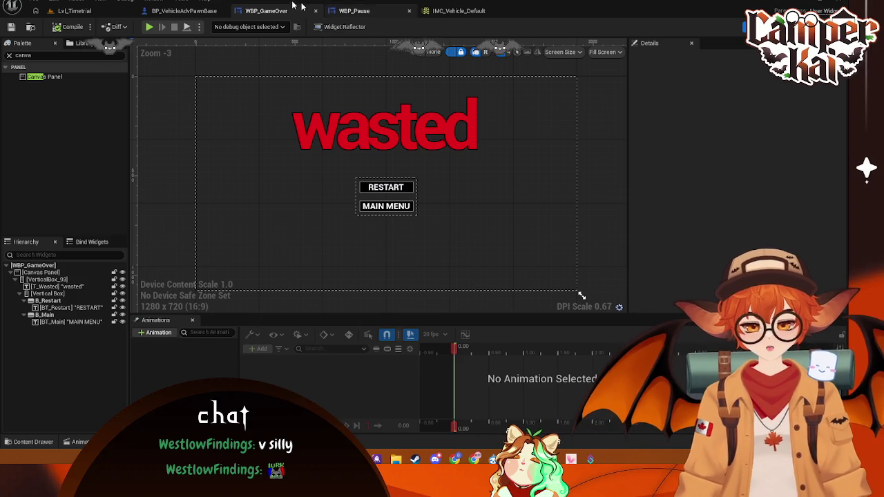
pyautogui.click(184, 11)
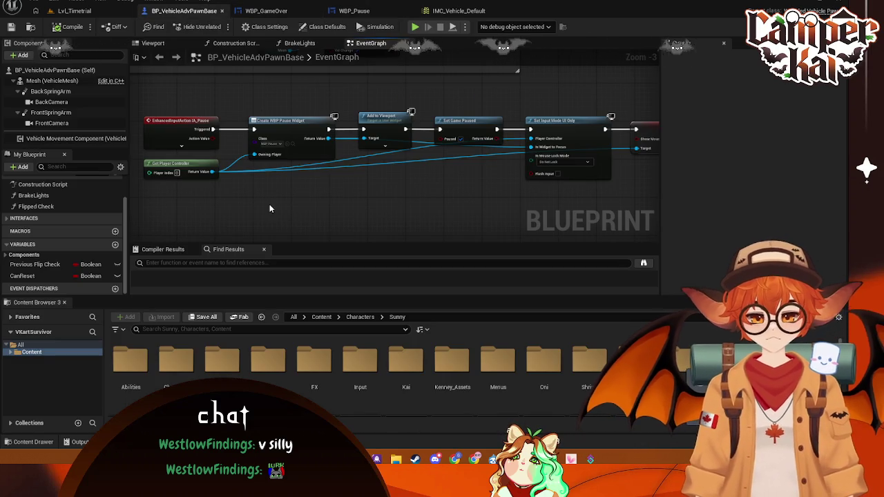
# Back in Lvl_Timetrial, browse to Content > Menus and bring up its new-asset menu
pyautogui.moveTo(373, 206)
pyautogui.mouseDown()
pyautogui.moveTo(264, 200)
pyautogui.moveTo(362, 186)
pyautogui.moveTo(376, 200)
pyautogui.moveTo(313, 152)
pyautogui.mouseUp()
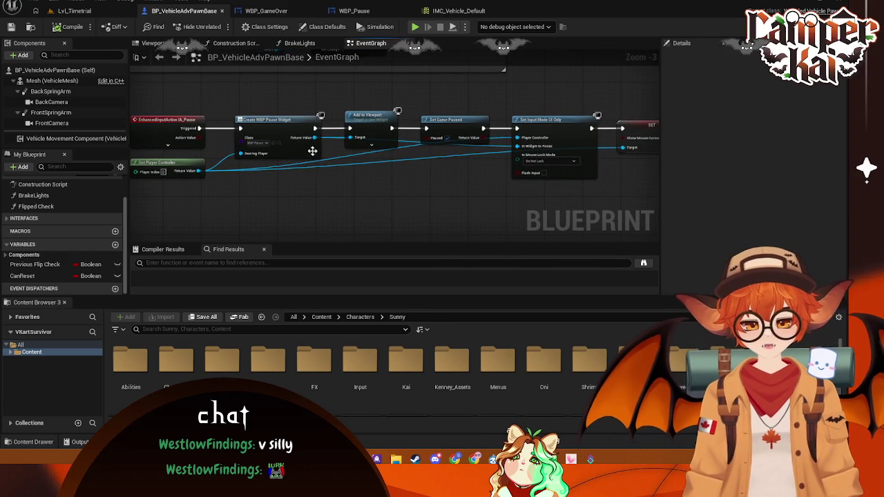
pyautogui.click(74, 11)
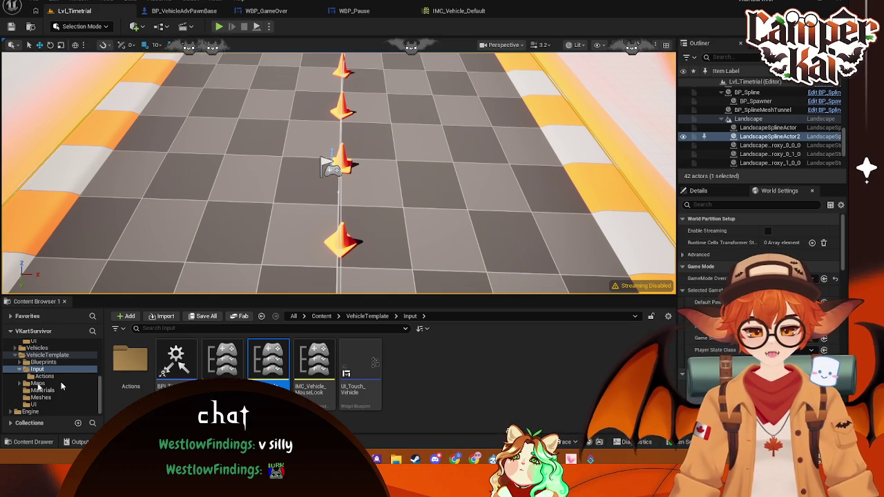
pyautogui.scroll(5, 31, 352)
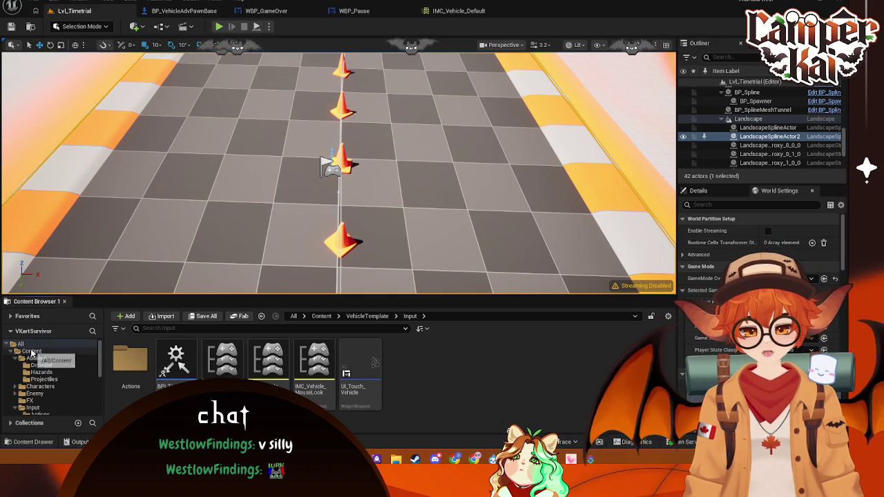
pyautogui.click(31, 351)
pyautogui.doubleClick(407, 358)
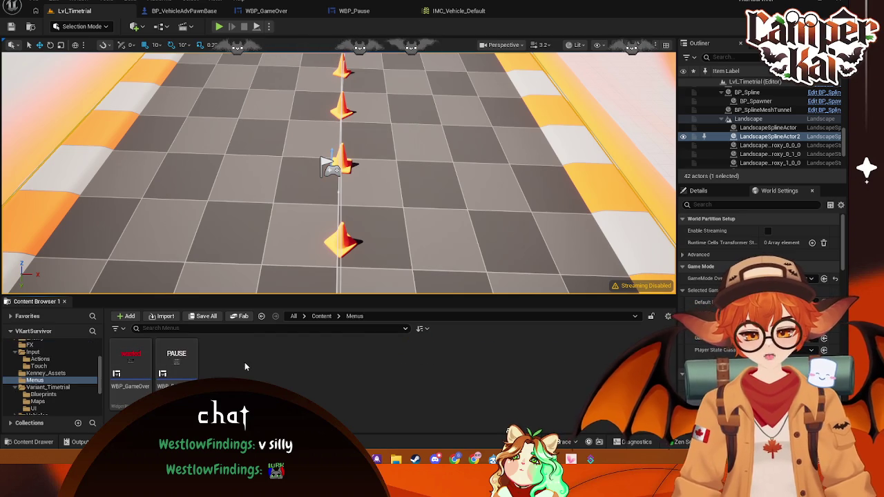
pyautogui.rightClick(244, 362)
# Create a User Widget blueprint named WBP_CharSelect in Menus and open it
pyautogui.write('wbp')
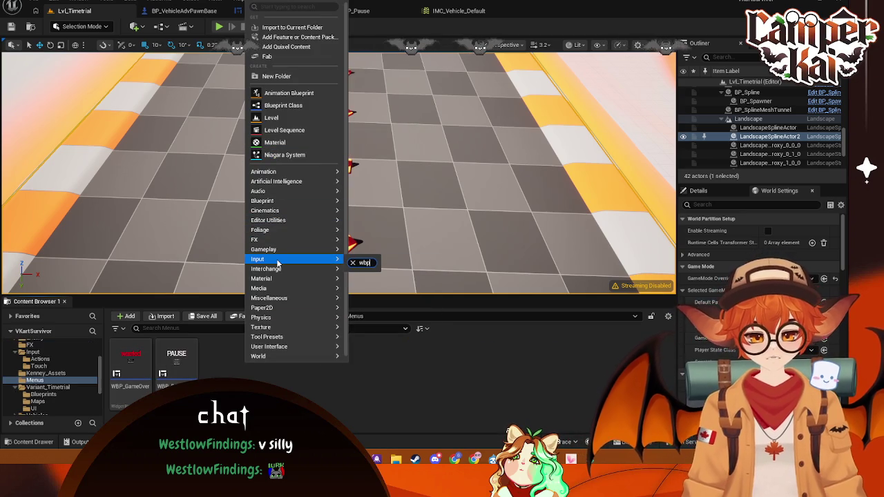
pyautogui.click(293, 374)
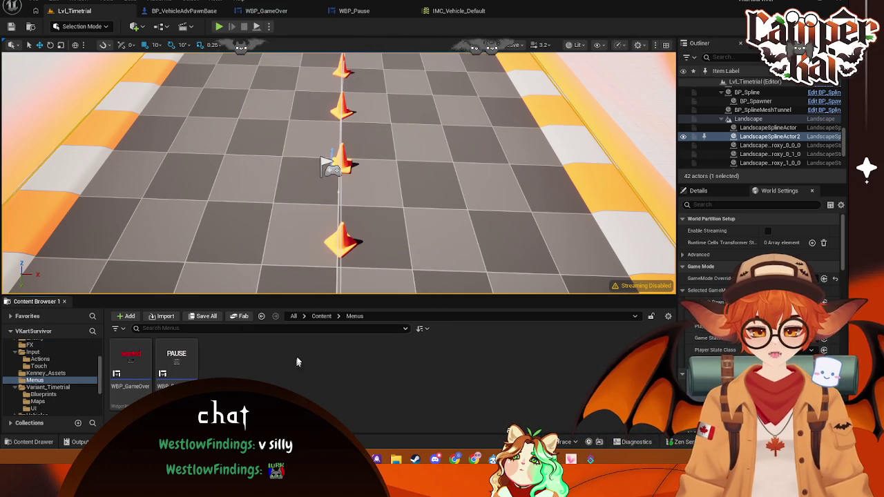
pyautogui.rightClick(259, 369)
pyautogui.moveTo(304, 354)
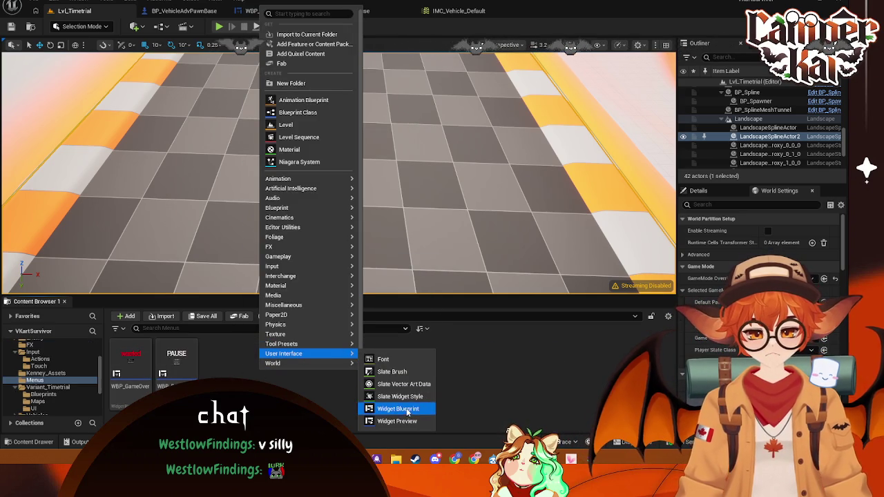
pyautogui.click(407, 409)
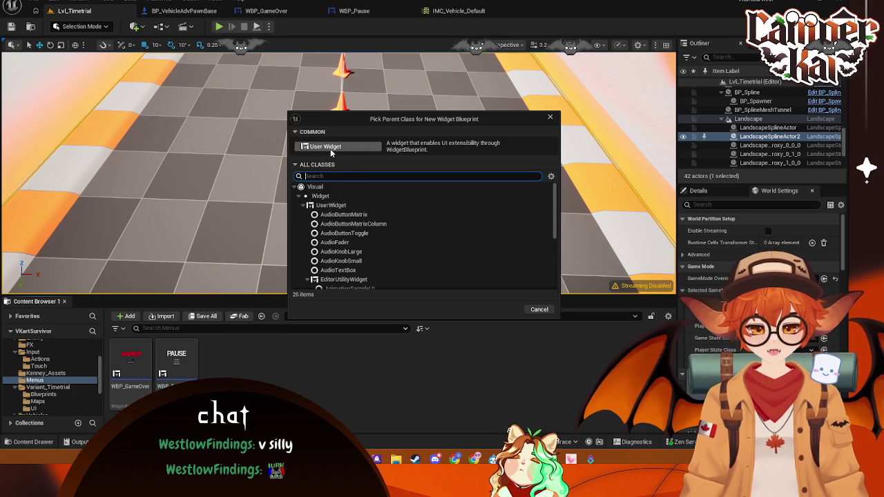
pyautogui.click(330, 147)
pyautogui.write('BP_Char')
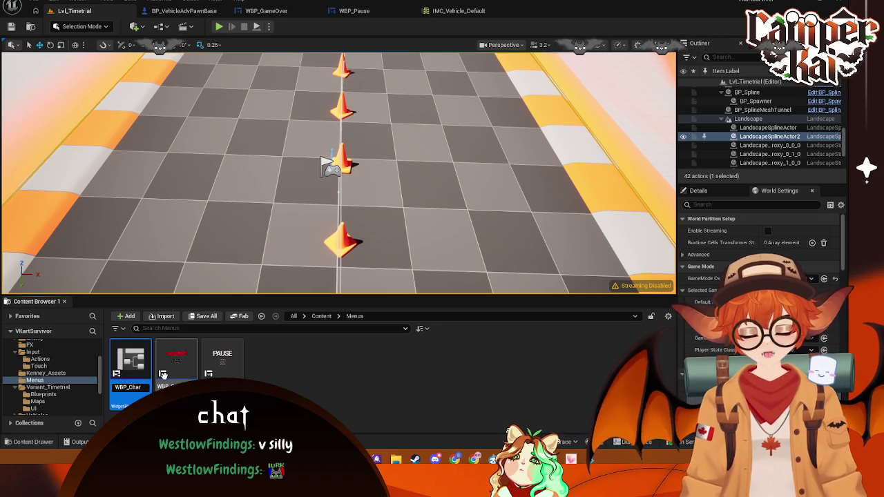
pyautogui.write('Select')
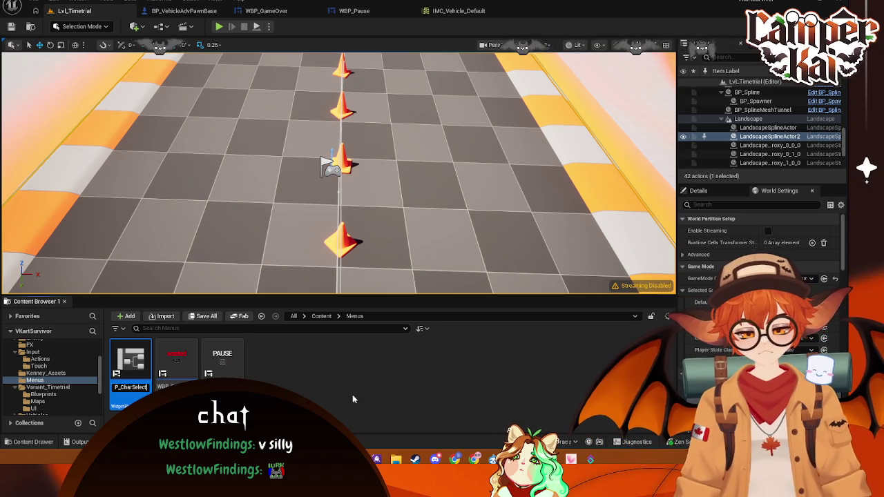
pyautogui.press('Return')
pyautogui.doubleClick(123, 368)
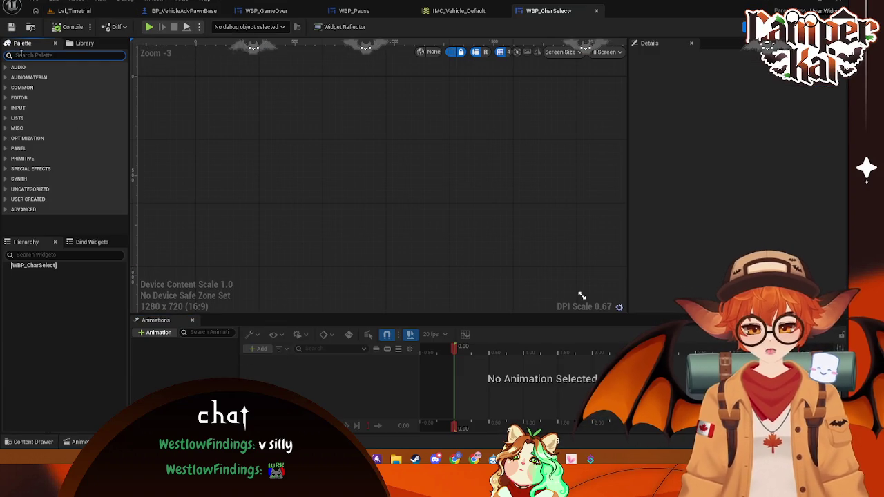
# Add a Canvas Panel as WBP_CharSelect's root widget
pyautogui.write('canv')
pyautogui.moveTo(48, 78)
pyautogui.mouseDown()
pyautogui.moveTo(47, 259)
pyautogui.moveTo(39, 269)
pyautogui.mouseUp()
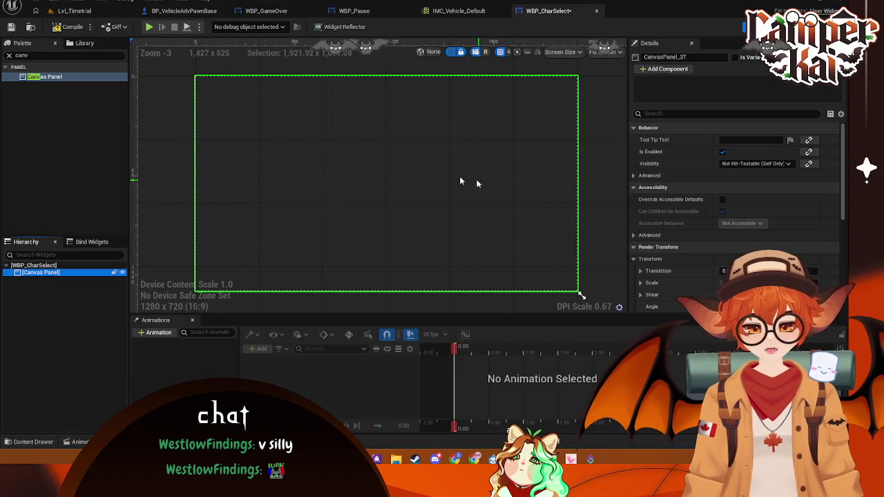
pyautogui.click(32, 375)
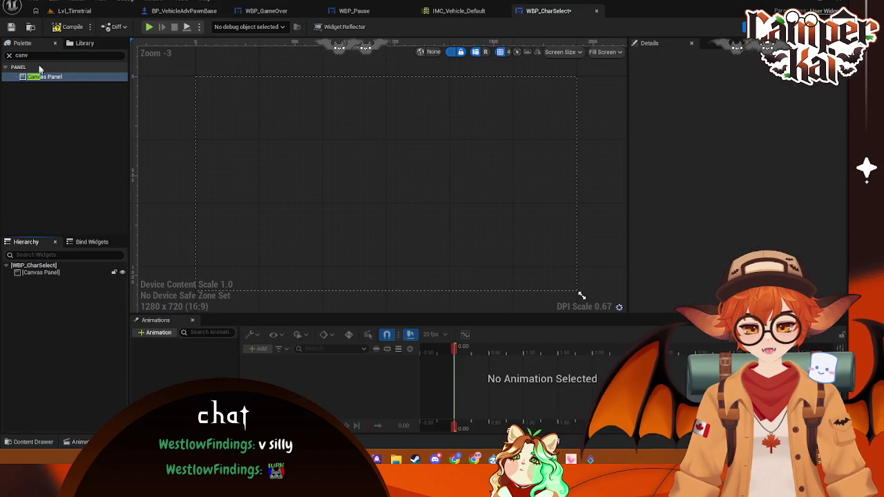
pyautogui.write('vertic')
# Place a Vertical Box in the Canvas Panel, full-stretch anchored with offsets of 0
pyautogui.click(52, 78)
pyautogui.moveTo(57, 275); pyautogui.dragTo(47, 280)
pyautogui.click(745, 140)
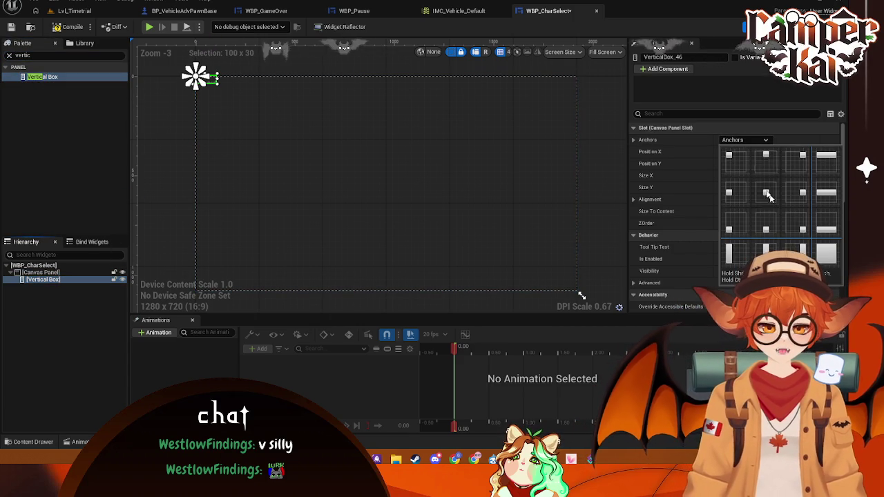
pyautogui.click(808, 304)
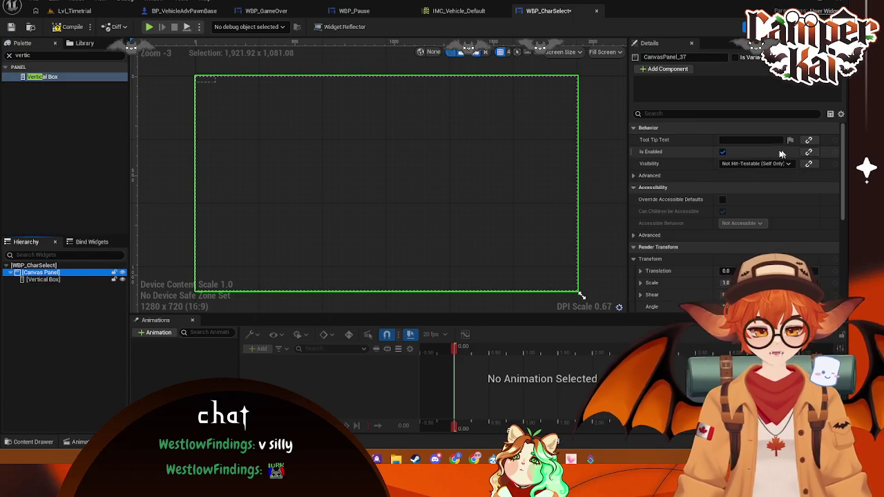
pyautogui.click(205, 80)
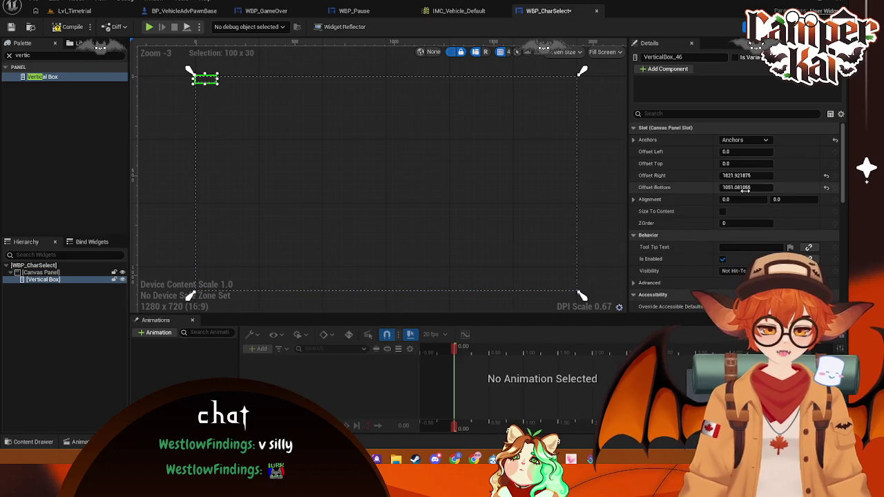
pyautogui.write('0')
pyautogui.press('Return')
pyautogui.click(619, 199)
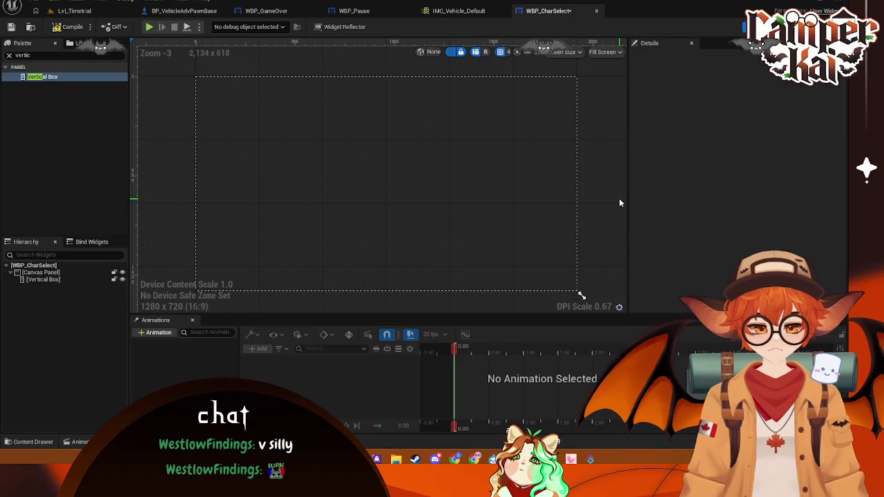
pyautogui.click(404, 160)
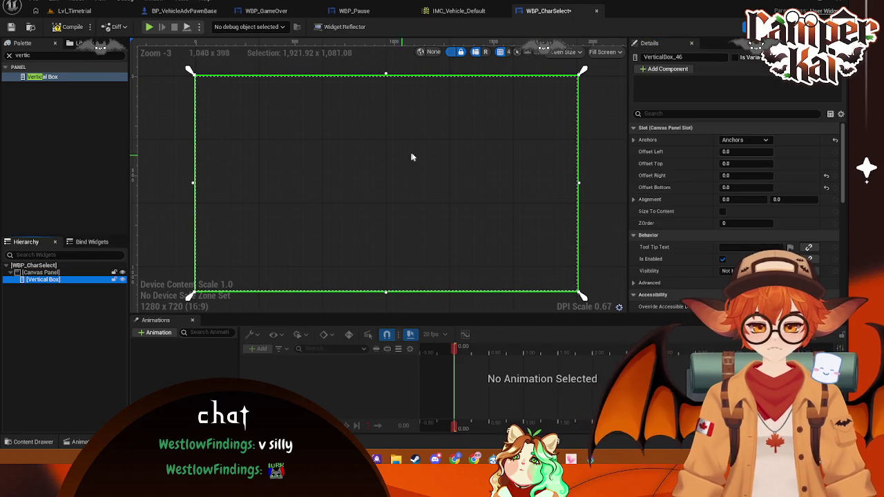
pyautogui.click(10, 55)
# Add a Text Block inside the Vertical Box
pyautogui.write('t')
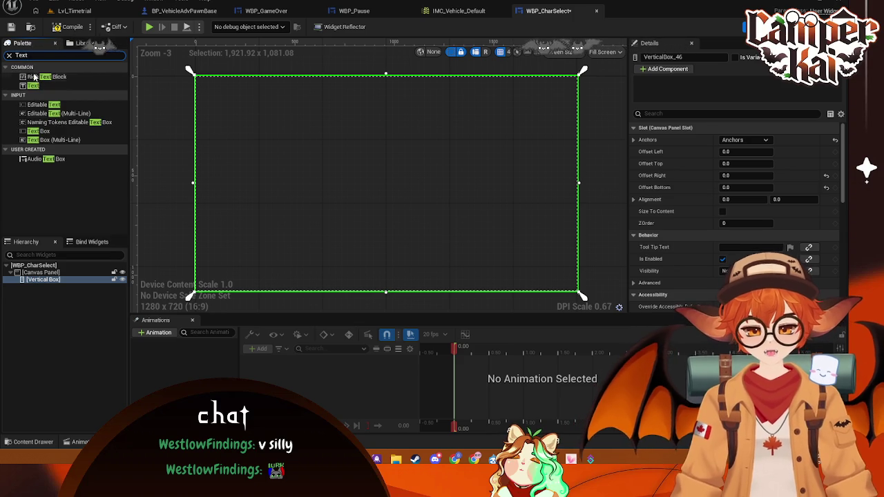
pyautogui.moveTo(33, 86); pyautogui.dragTo(90, 255)
pyautogui.moveTo(40, 284); pyautogui.dragTo(41, 281)
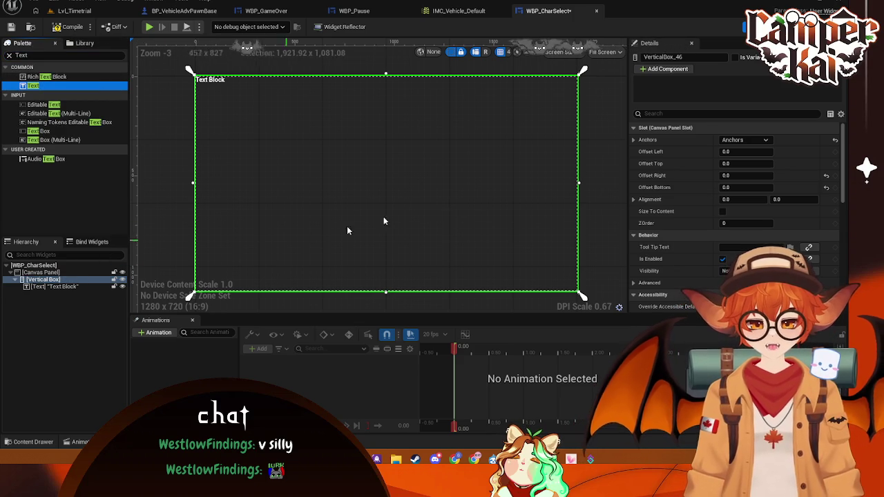
# Anchor the Vertical Box top-centre with Position X, Size X and Size Y at 0
pyautogui.click(745, 140)
pyautogui.click(766, 157)
pyautogui.click(746, 152)
pyautogui.write('0')
pyautogui.click(746, 175)
pyautogui.write('0')
pyautogui.click(746, 187)
pyautogui.write('0')
pyautogui.press('Return')
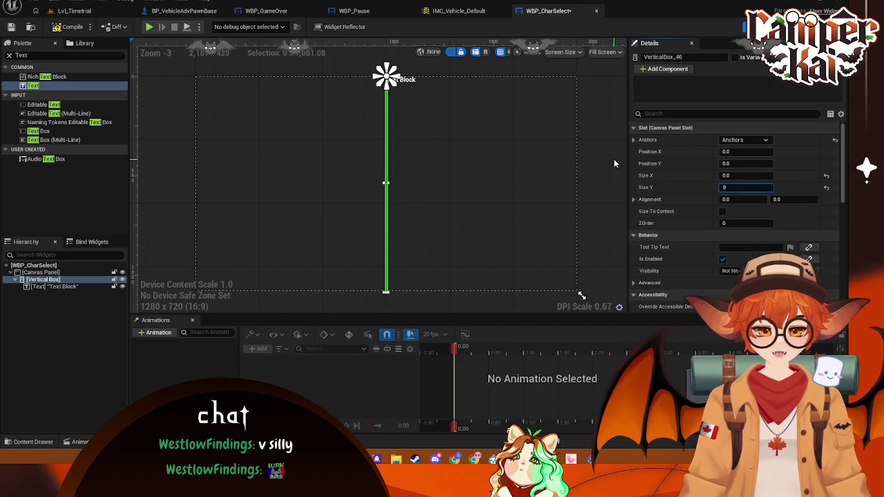
pyautogui.click(602, 191)
pyautogui.click(470, 111)
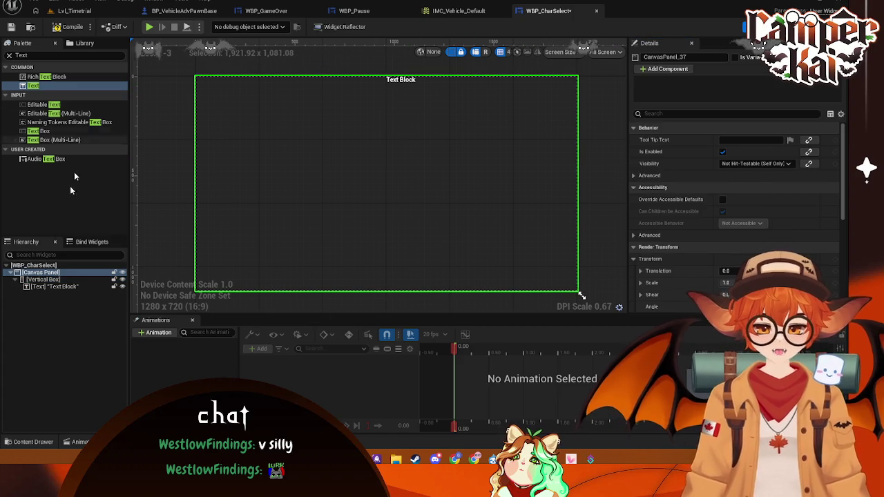
# Set the Text Block to Auto size and centre it horizontally
pyautogui.click(42, 287)
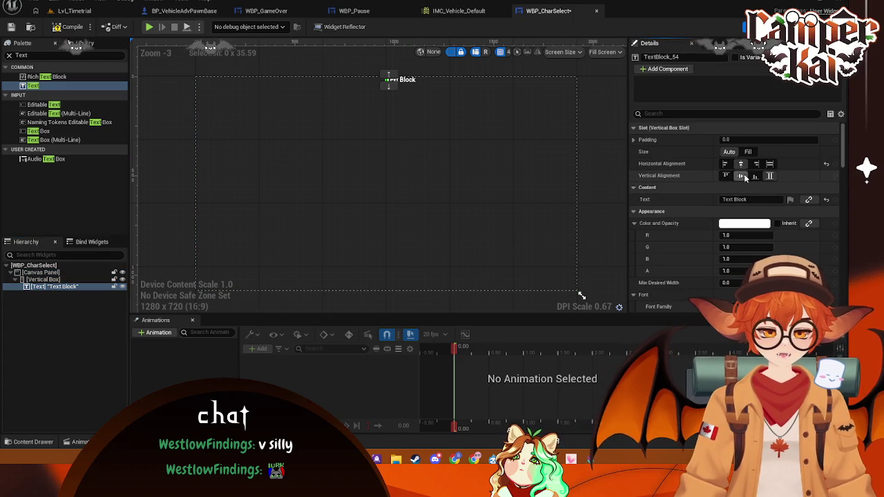
pyautogui.click(750, 153)
pyautogui.click(729, 151)
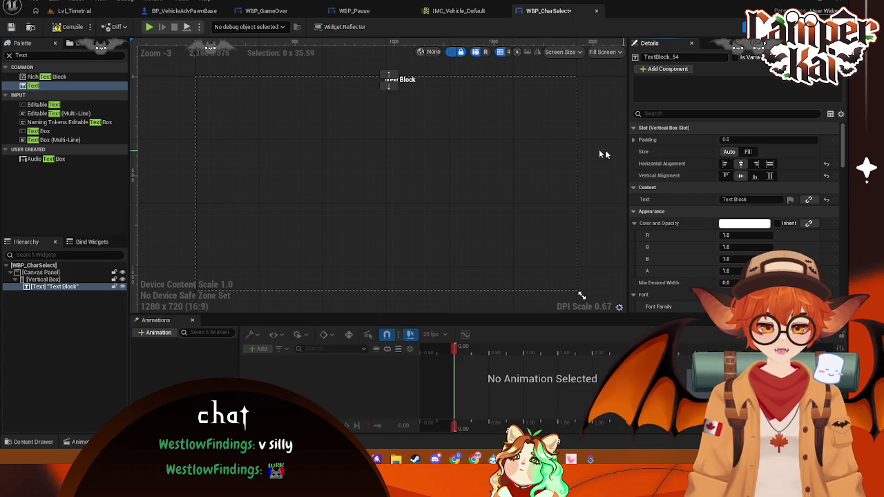
pyautogui.click(741, 163)
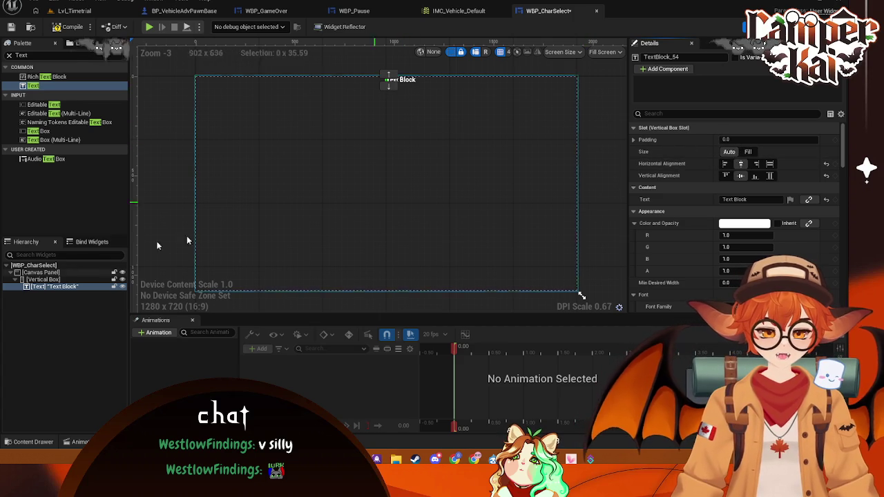
# Anchor the Vertical Box to full-screen stretch and review the Text Block's padding
pyautogui.click(44, 280)
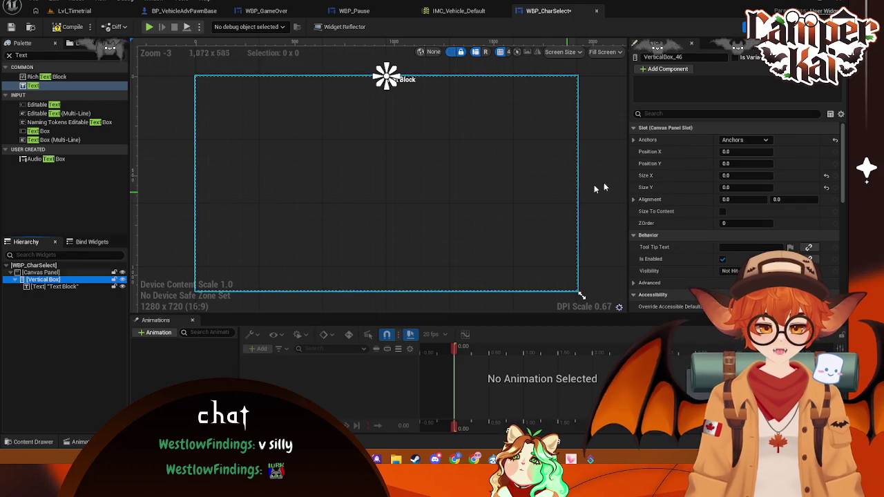
pyautogui.click(745, 140)
pyautogui.click(827, 272)
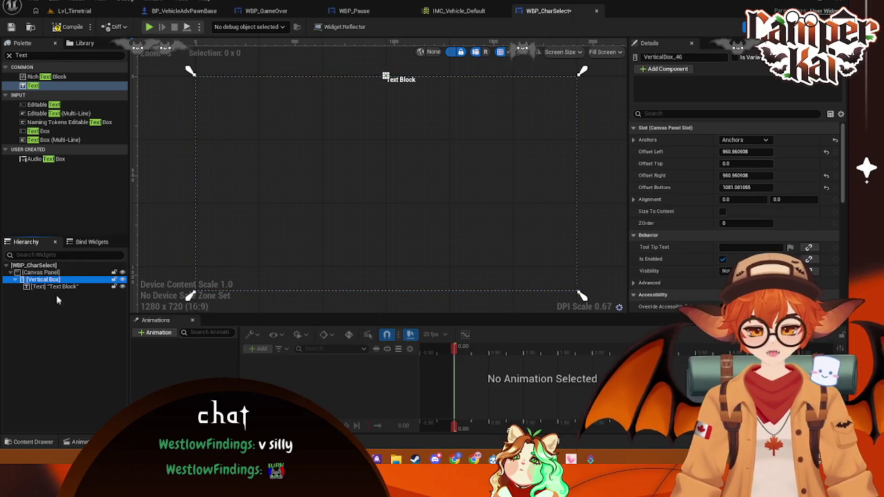
pyautogui.click(354, 223)
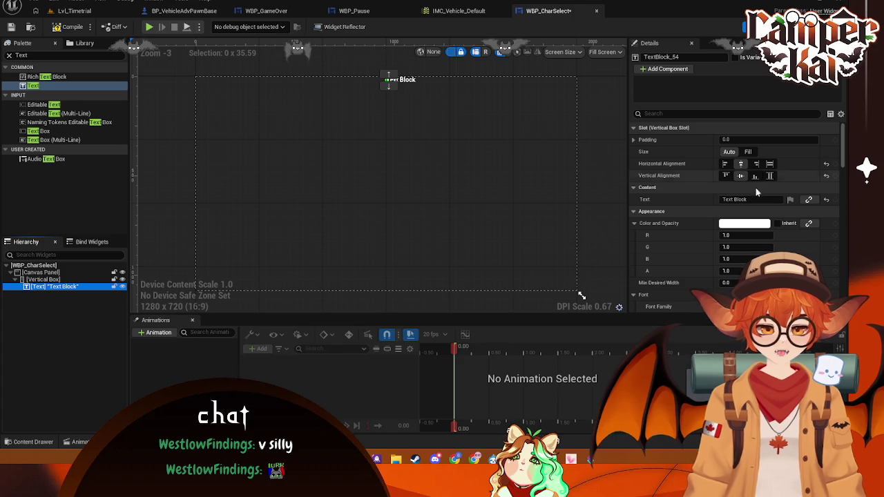
pyautogui.click(633, 140)
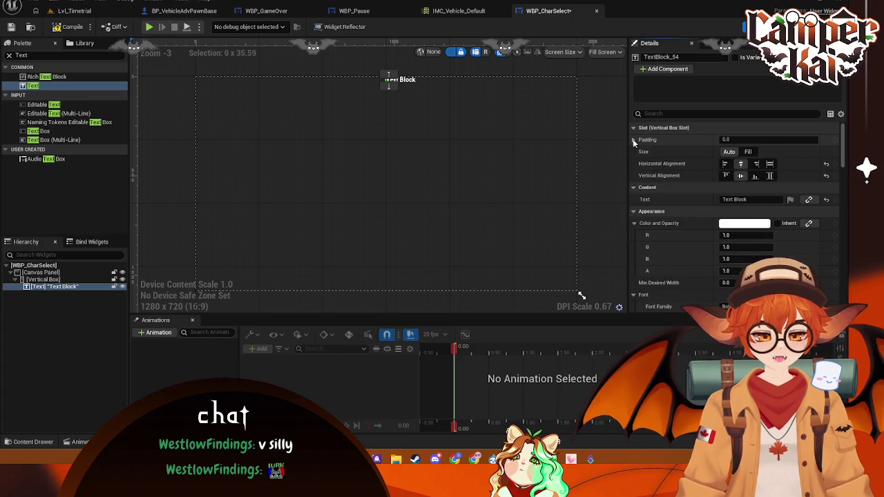
pyautogui.click(634, 140)
pyautogui.scroll(-5, 738, 242)
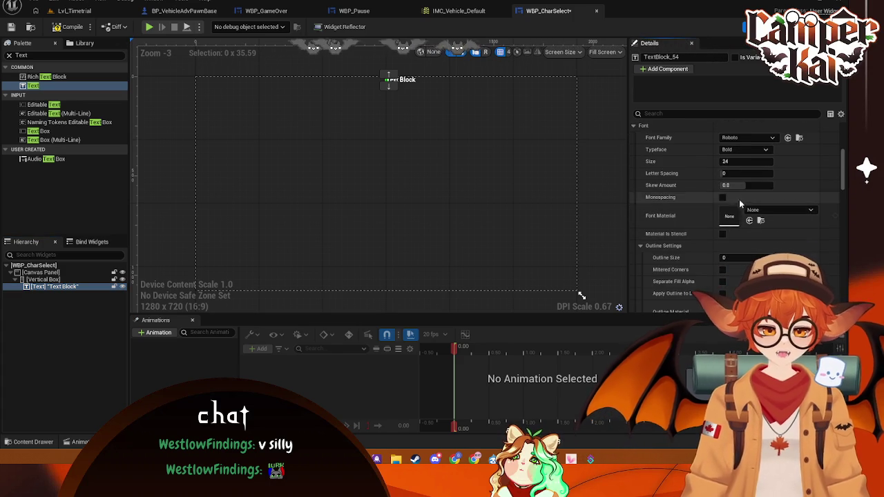
pyautogui.scroll(5, 742, 204)
# Change the Text Block's text to 'PICK YOUR VTUBER RACER KART GUY'
pyautogui.click(737, 186)
pyautogui.write('PlCK YOUR V')
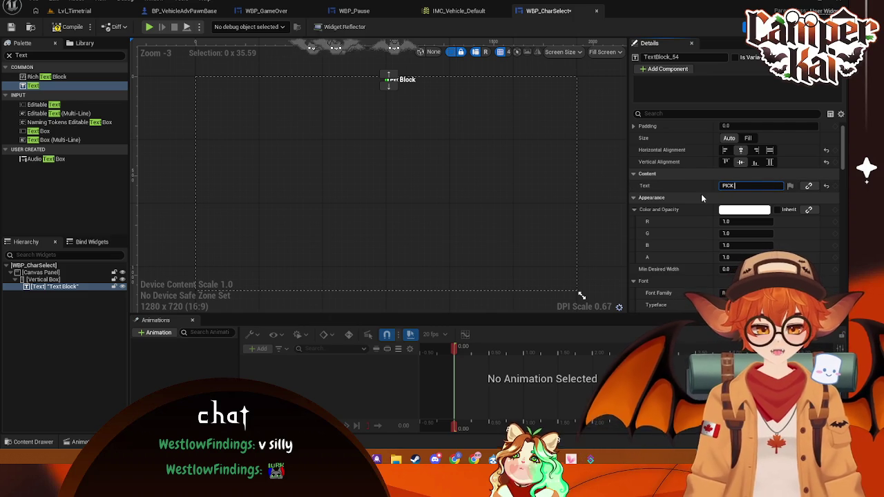
pyautogui.write('TUBER')
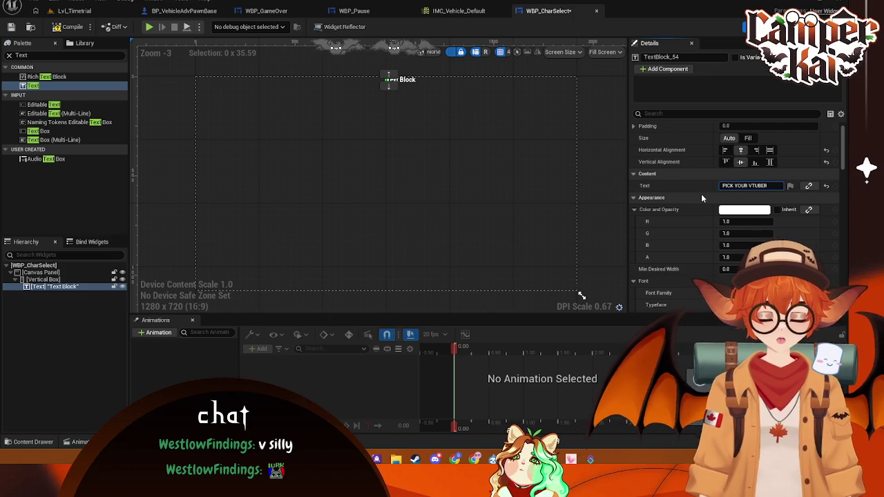
pyautogui.write(' RACER KART ')
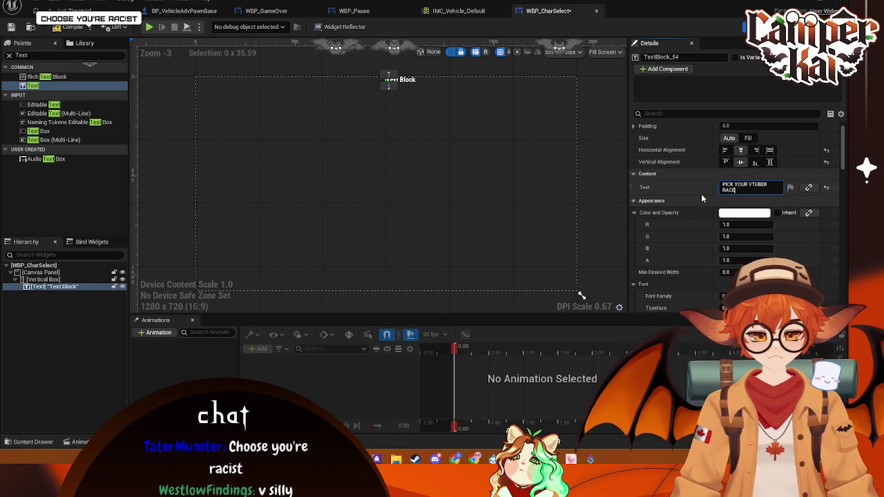
pyautogui.write('GUY')
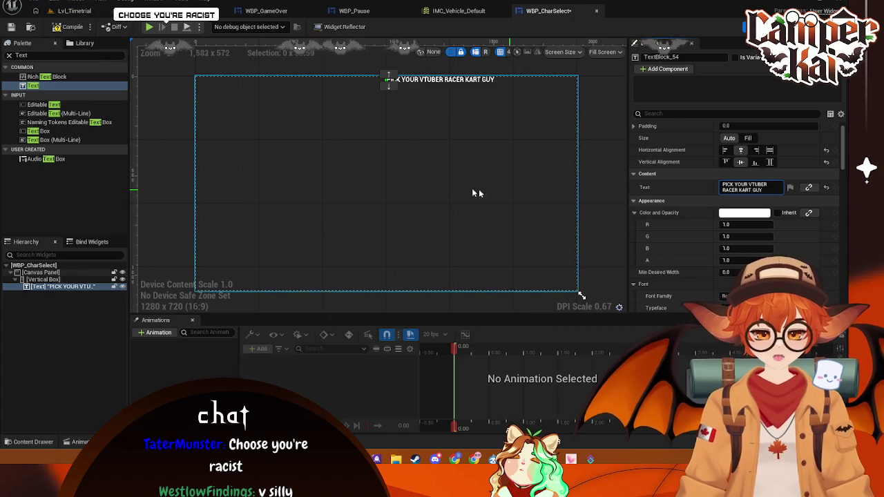
pyautogui.click(490, 159)
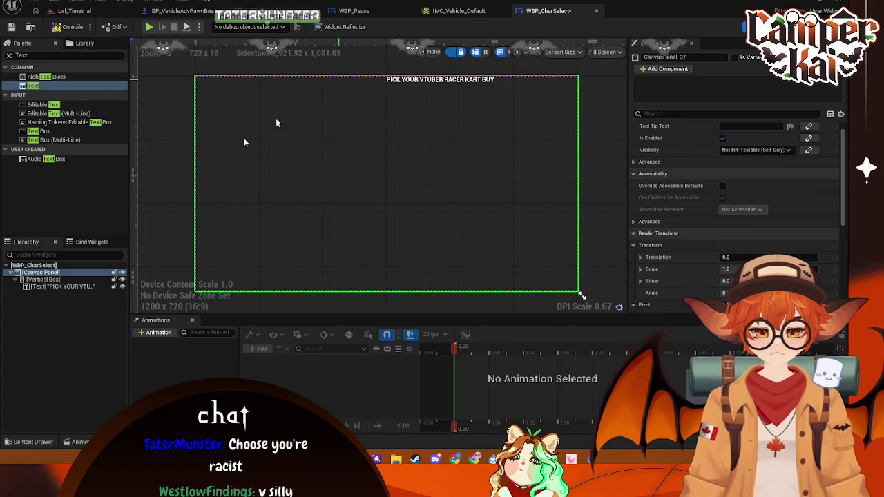
# Set the title text block to fill horizontally and vertically, then select its title string
pyautogui.click(61, 286)
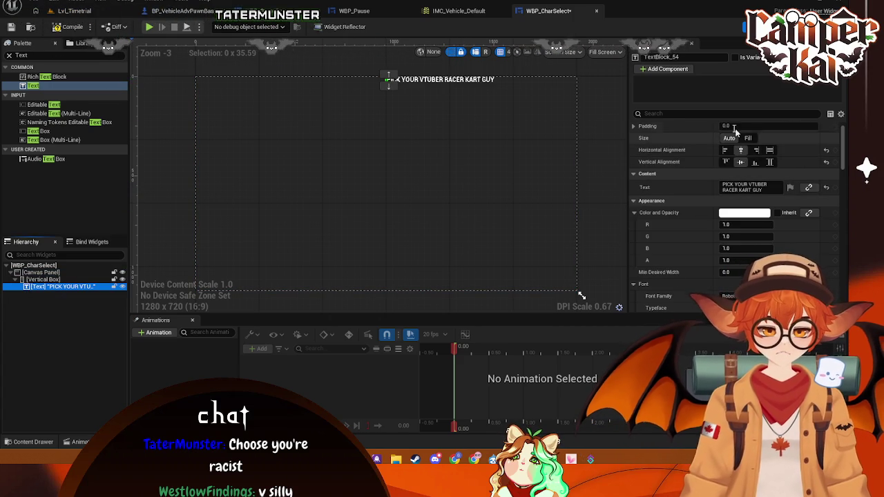
pyautogui.scroll(1, 688, 142)
pyautogui.click(72, 279)
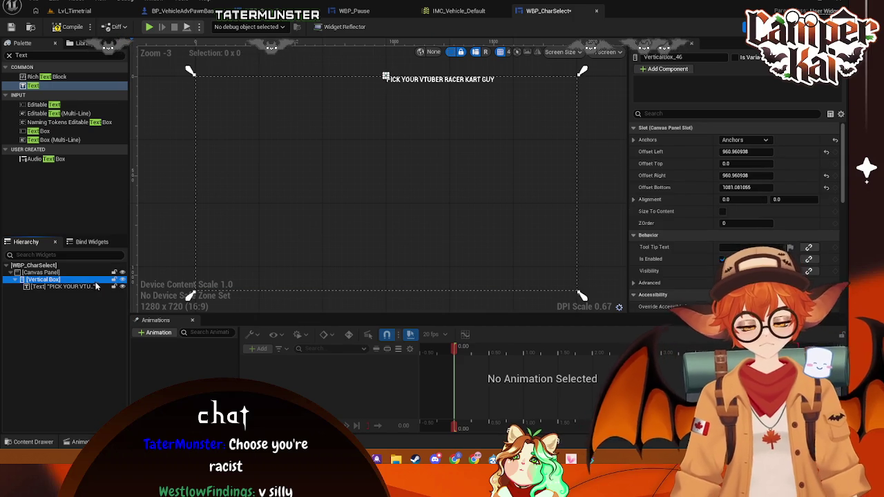
pyautogui.click(48, 286)
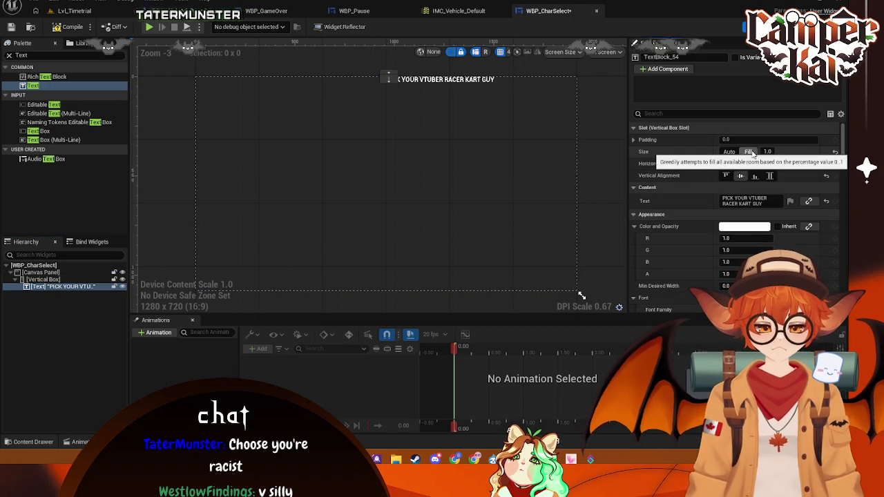
pyautogui.click(769, 163)
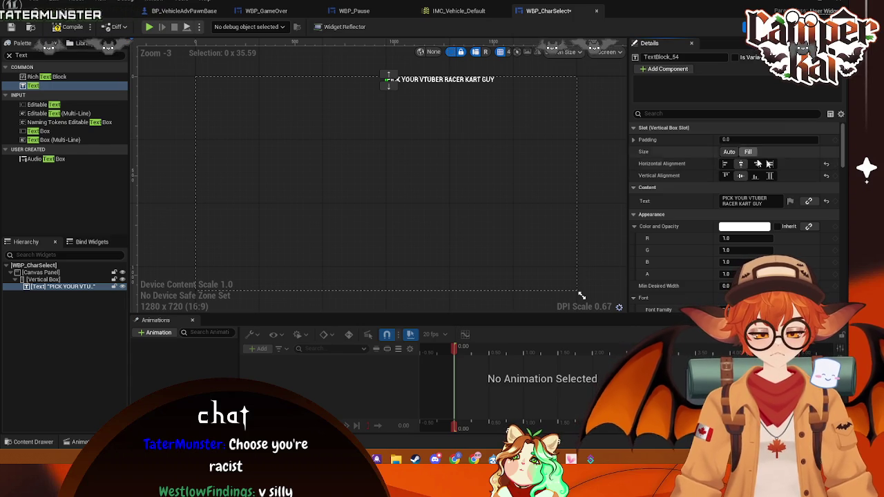
pyautogui.click(829, 177)
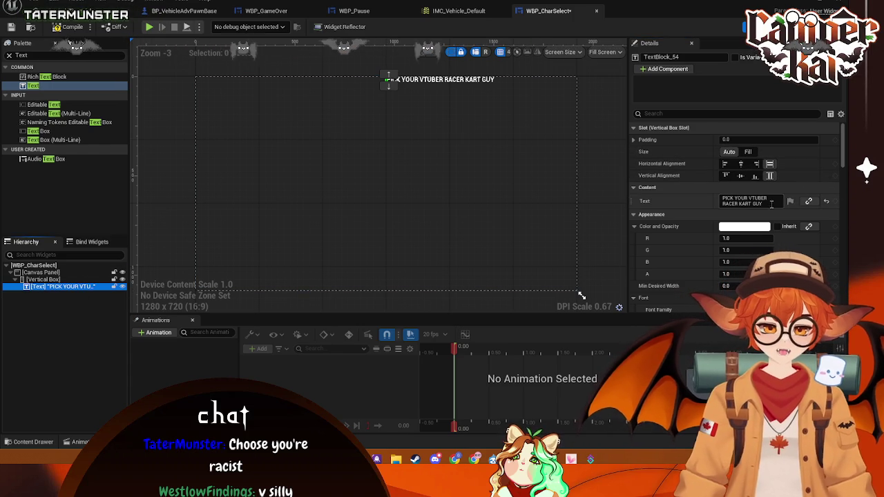
pyautogui.click(751, 201)
# Replace the title with a fresh Text block inside the Vertical Box and paste the title into it
pyautogui.click(69, 279)
pyautogui.click(76, 287)
pyautogui.press('Delete')
pyautogui.moveTo(34, 85)
pyautogui.mouseDown()
pyautogui.moveTo(57, 296)
pyautogui.moveTo(47, 279)
pyautogui.mouseUp()
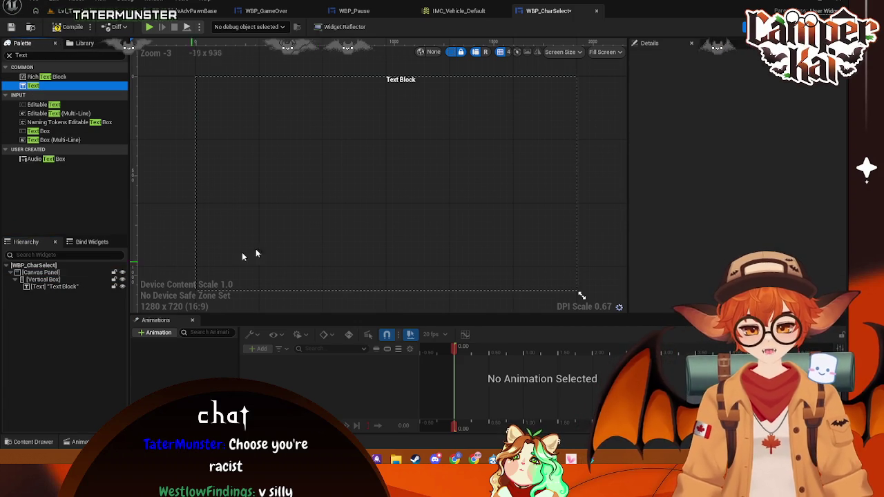
pyautogui.click(410, 103)
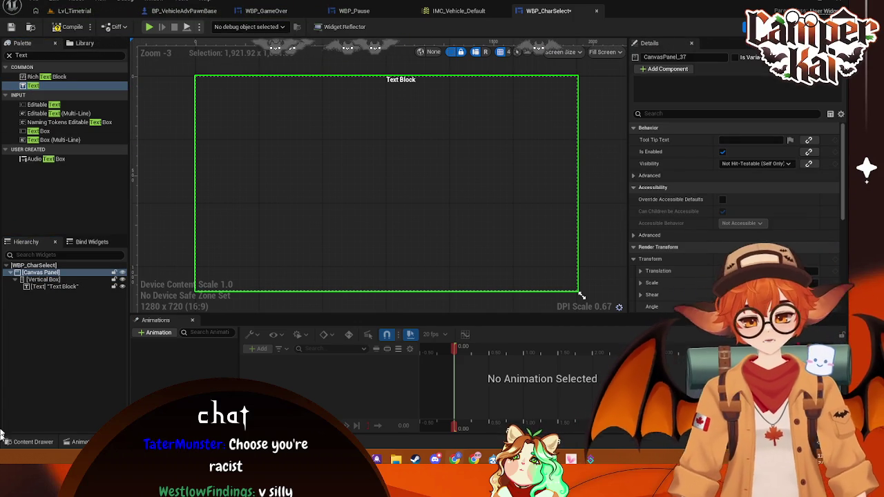
pyautogui.click(54, 286)
pyautogui.click(742, 201)
pyautogui.write('PICK YOUR VTUBER RACER KART GUY')
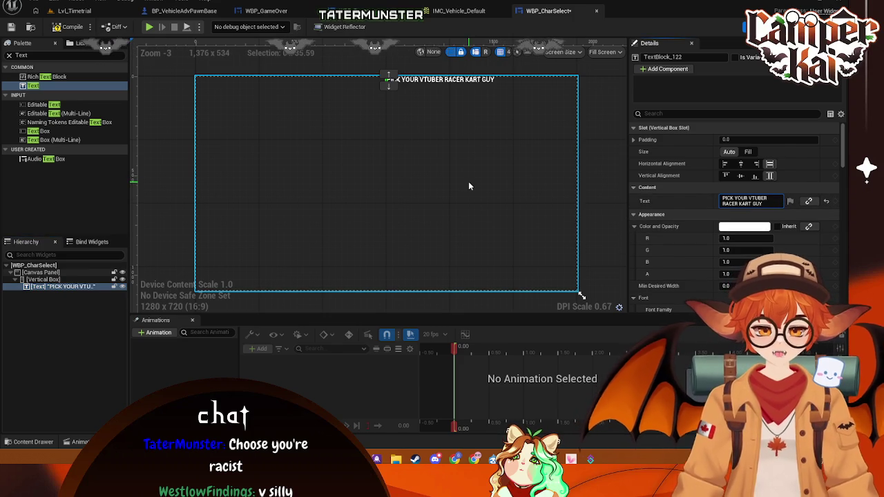
pyautogui.click(469, 184)
# Resize the Vertical Box and set its left, right and bottom offsets to 0
pyautogui.click(42, 279)
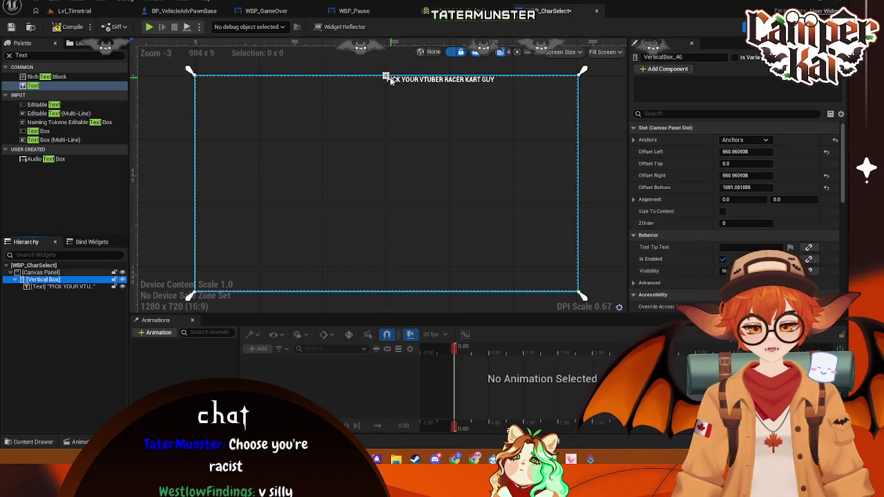
pyautogui.moveTo(385, 76); pyautogui.dragTo(502, 84)
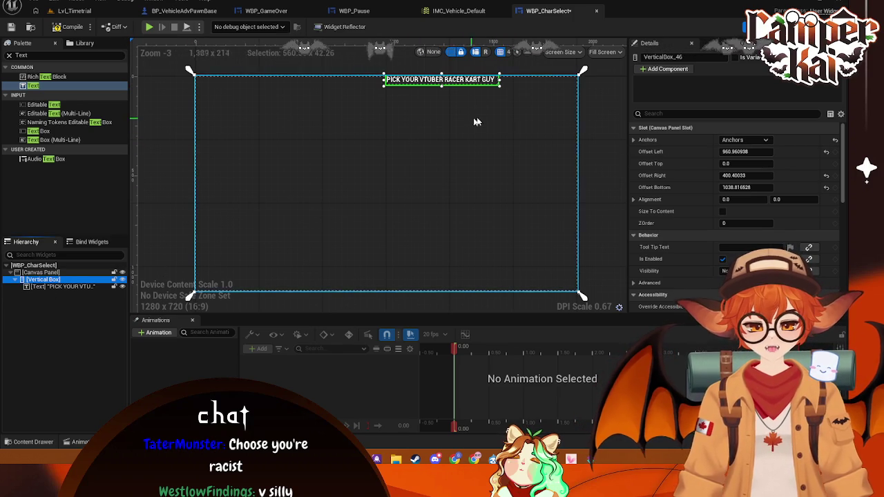
pyautogui.click(746, 151)
pyautogui.click(755, 140)
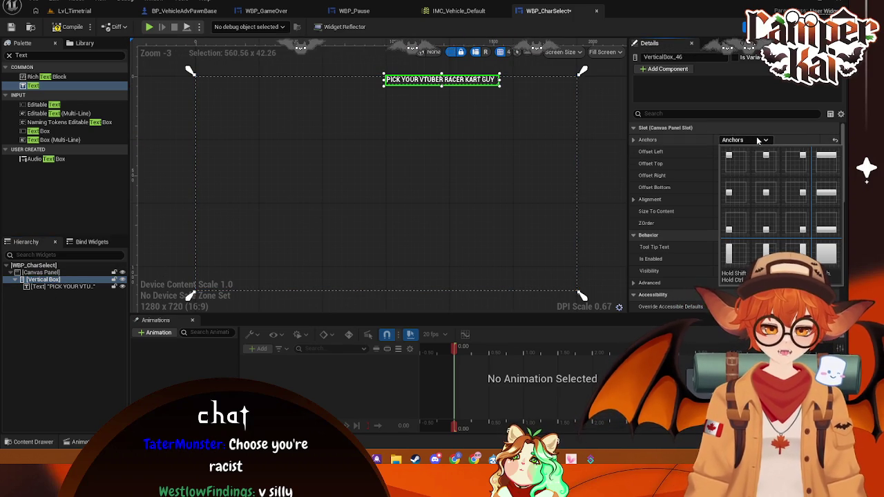
pyautogui.click(742, 152)
pyautogui.write('0')
pyautogui.press('Return')
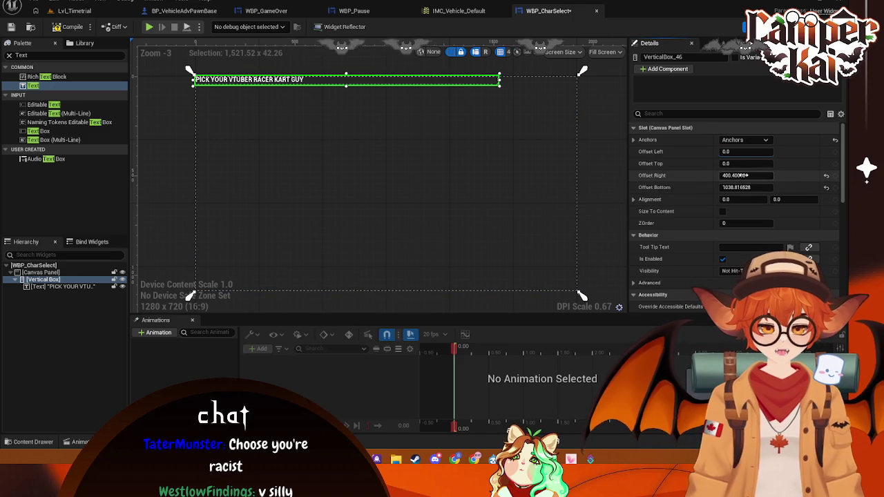
pyautogui.write('0')
pyautogui.click(747, 187)
pyautogui.write('0')
pyautogui.press('Return')
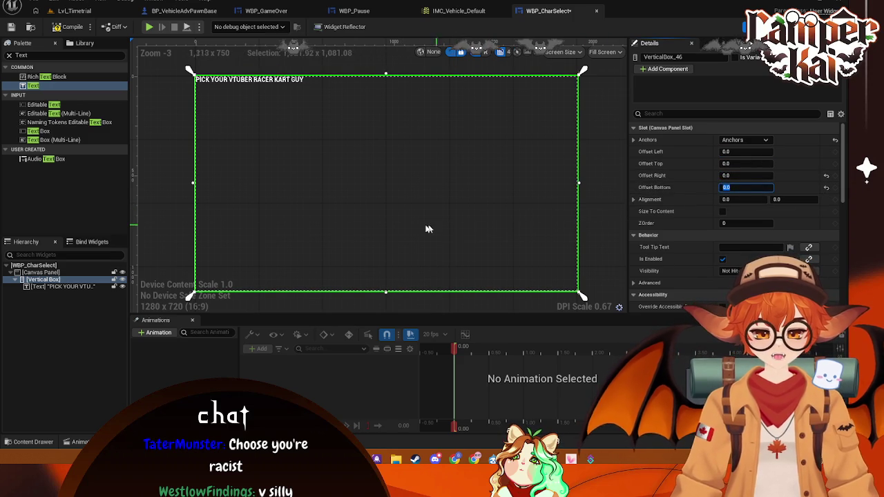
# Center the title text horizontally at the top of the Vertical Box
pyautogui.click(56, 286)
pyautogui.click(741, 164)
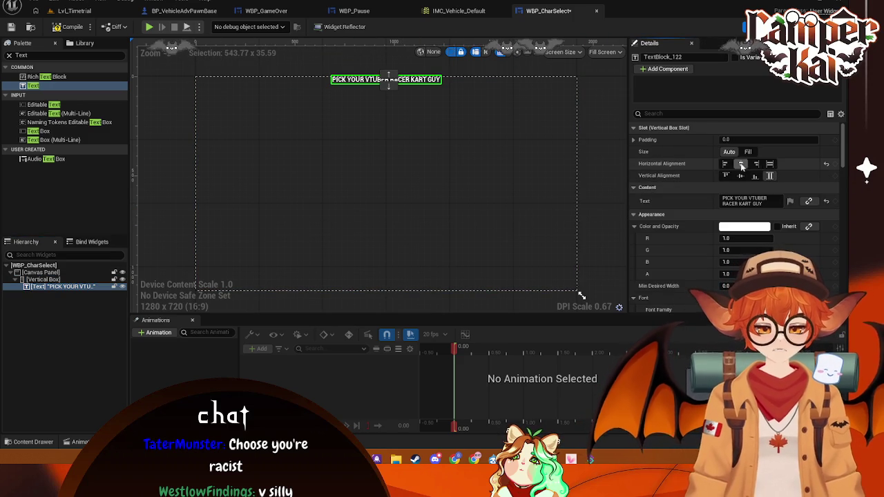
pyautogui.click(453, 183)
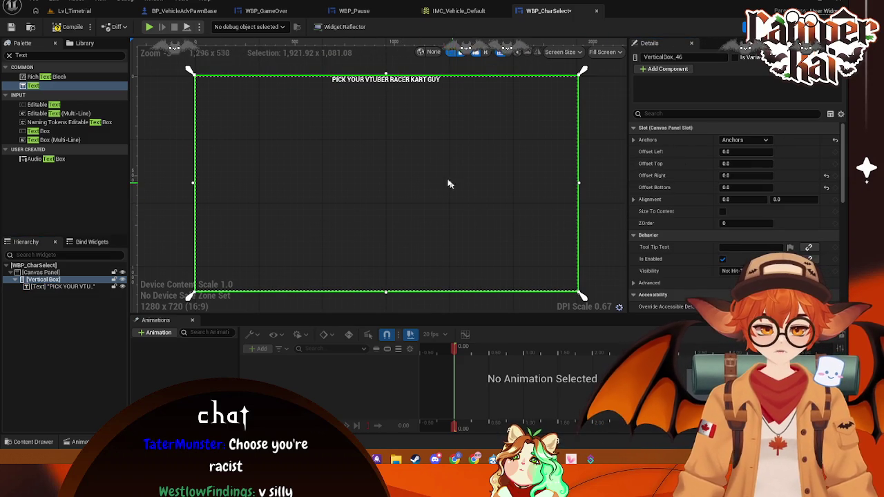
# Set the title's font size to 76, then reduce it to 64
pyautogui.click(370, 80)
pyautogui.scroll(-6, 739, 194)
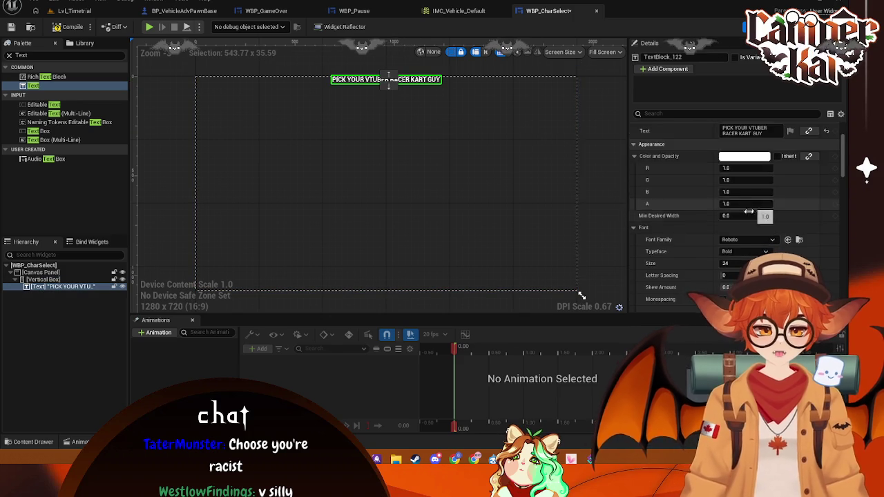
pyautogui.click(740, 193)
pyautogui.write('70')
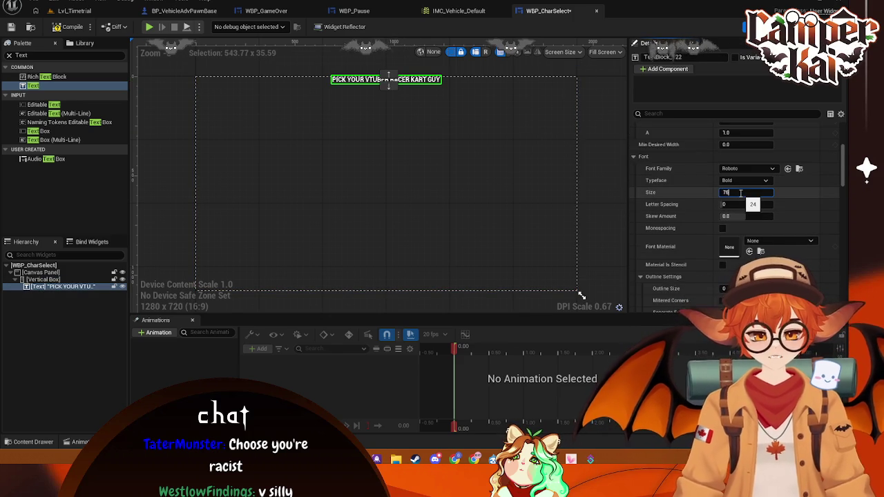
pyautogui.write('75')
pyautogui.press('Return')
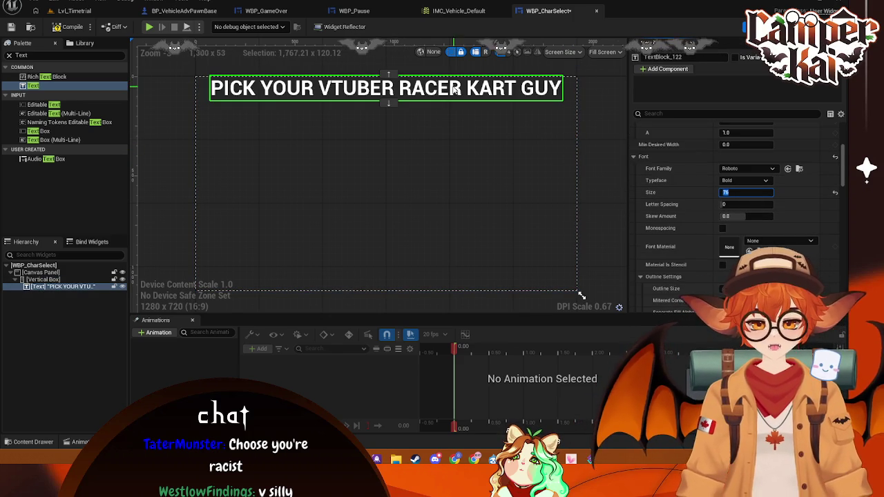
pyautogui.click(732, 193)
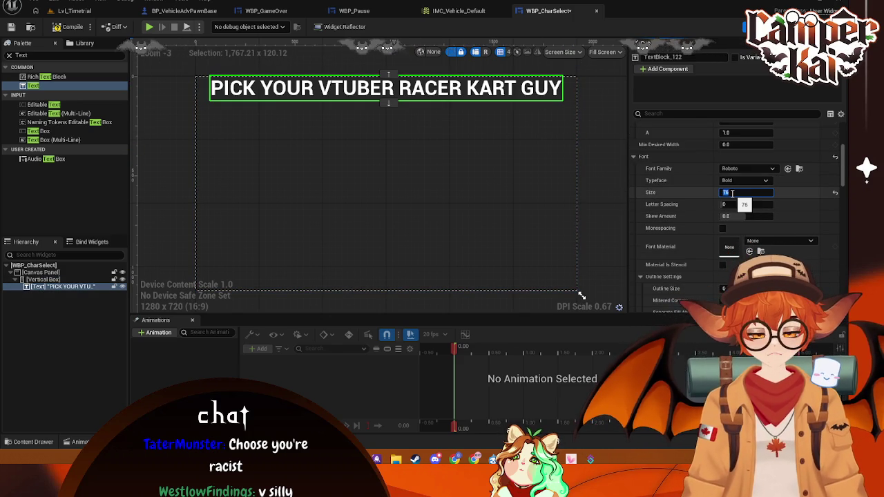
pyautogui.press('Return')
# Give the title's Vertical Box Slot padding a value of 35
pyautogui.scroll(2, 732, 173)
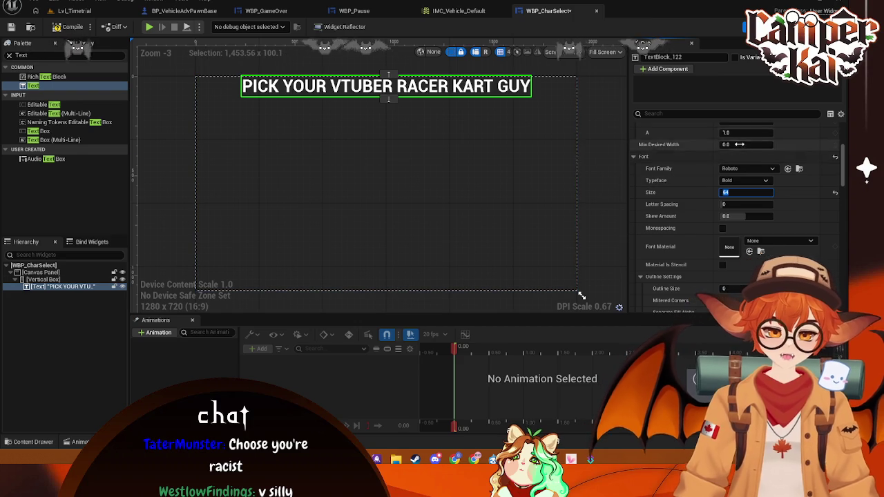
pyautogui.scroll(3, 733, 159)
pyautogui.click(730, 140)
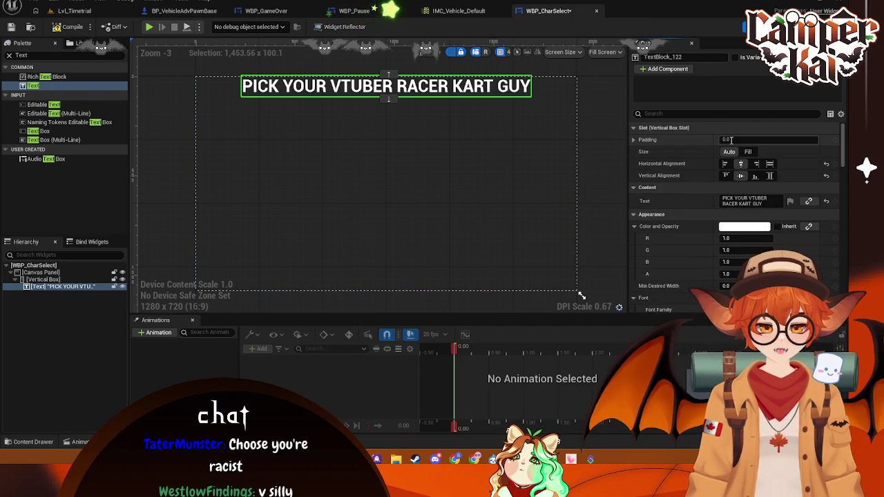
pyautogui.write('35')
pyautogui.press('Return')
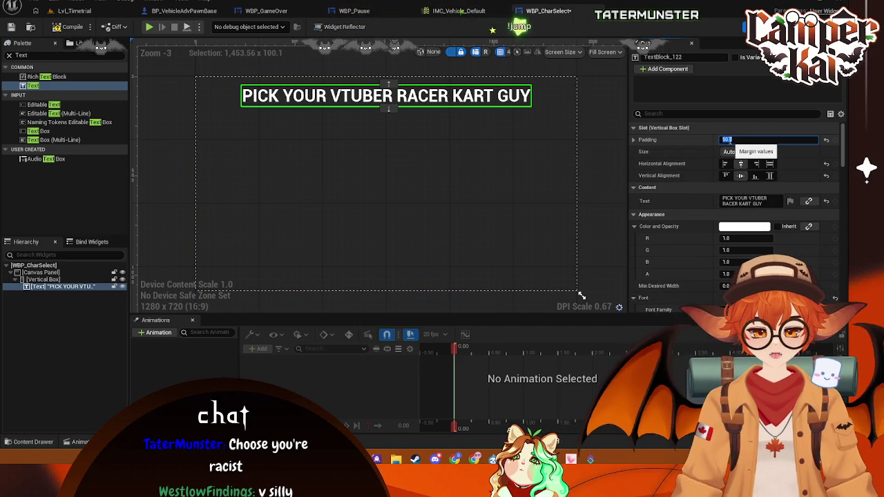
pyautogui.click(454, 123)
pyautogui.click(428, 96)
pyautogui.scroll(-3, 739, 180)
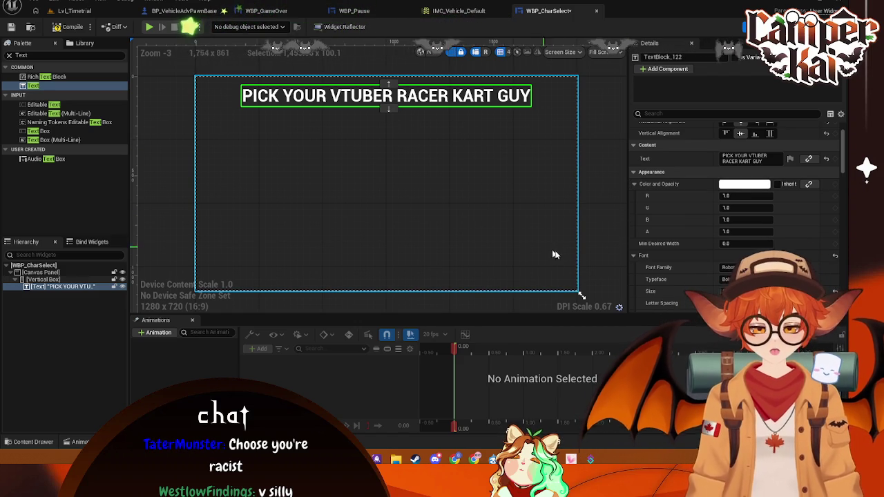
pyautogui.click(400, 217)
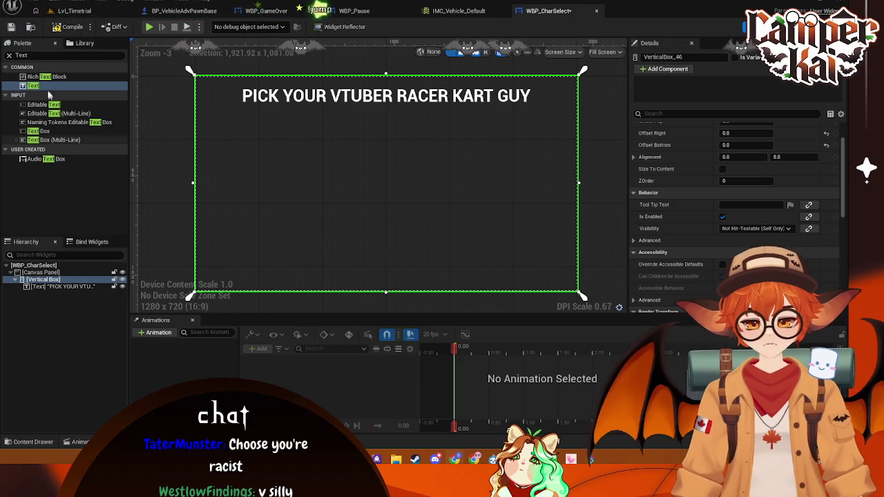
# Clear the Palette search and return to the Lvl_Timetrial level editor
pyautogui.click(9, 55)
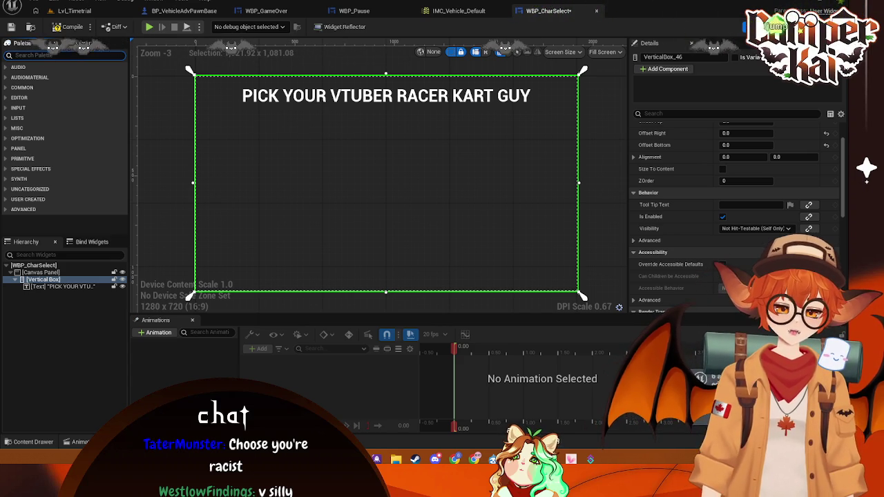
pyautogui.click(95, 14)
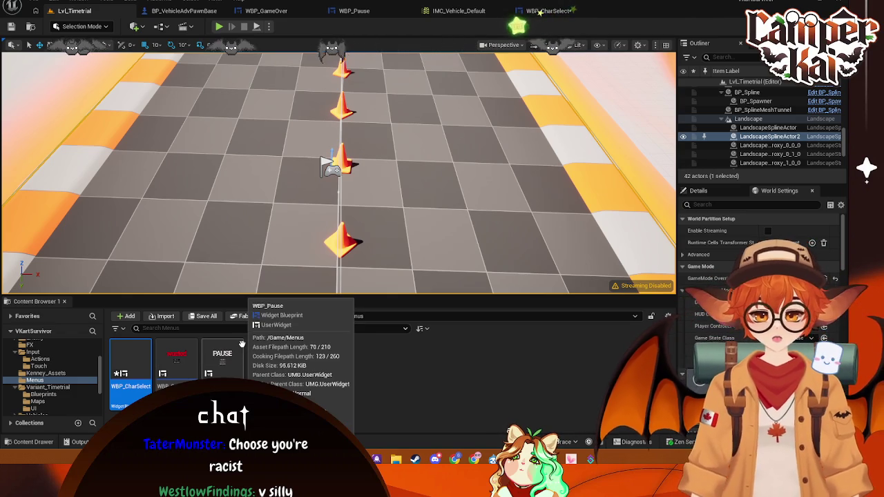
# Open Lvl_VehicleBasic from VehicleTemplate > Maps, saving WBP_CharSelect with Save Selected
pyautogui.click(40, 401)
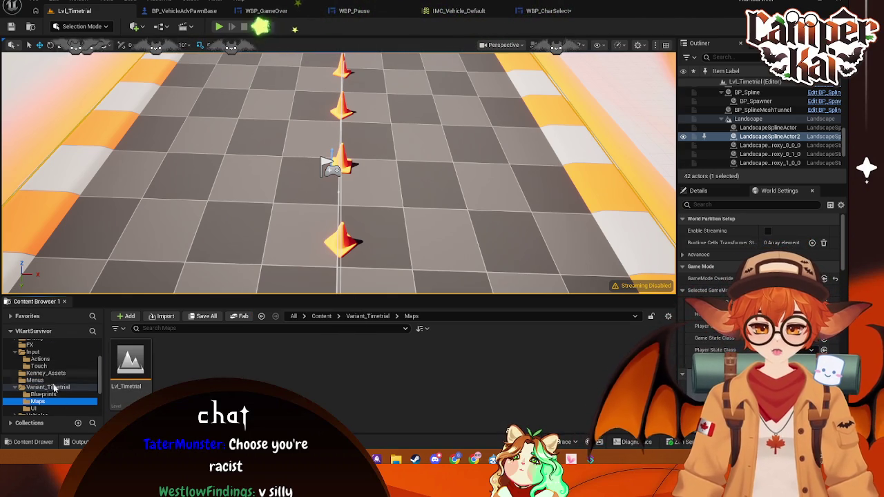
pyautogui.scroll(-2, 49, 380)
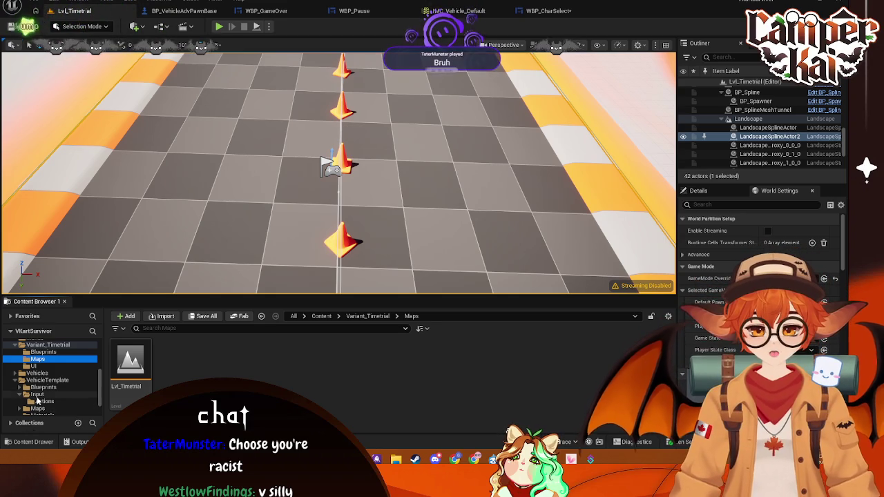
pyautogui.scroll(-2, 55, 396)
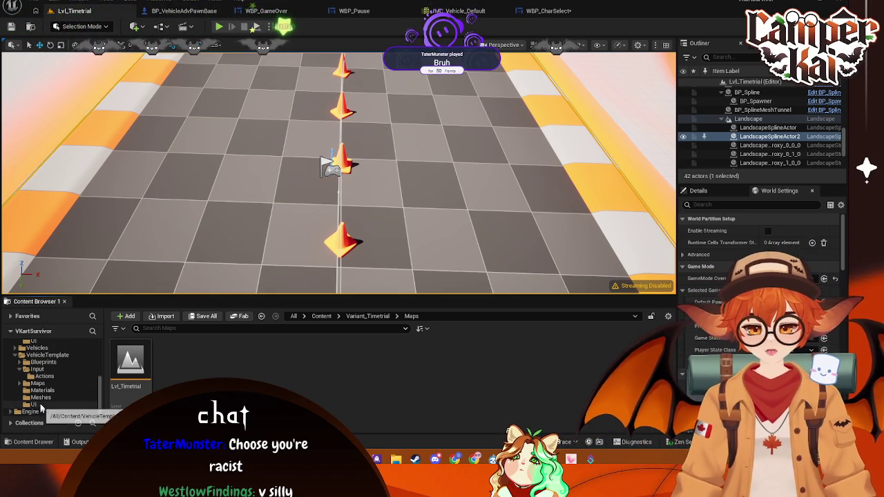
pyautogui.click(48, 356)
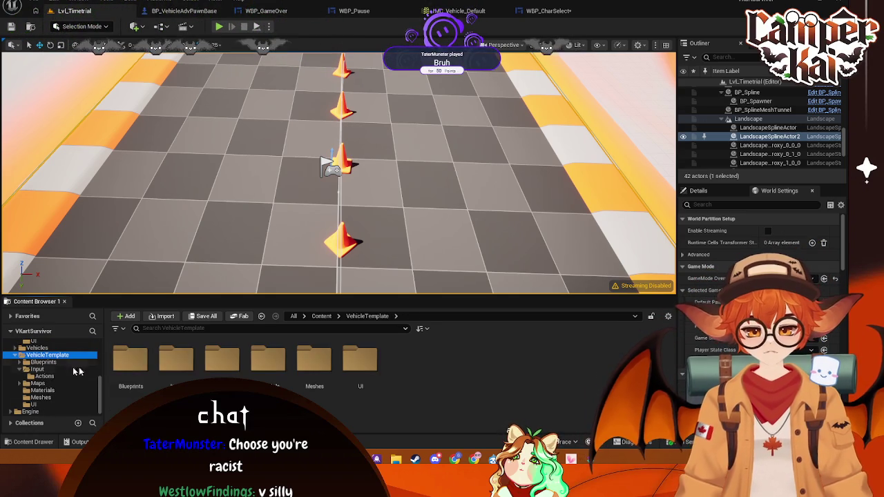
pyautogui.doubleClick(222, 363)
pyautogui.doubleClick(176, 359)
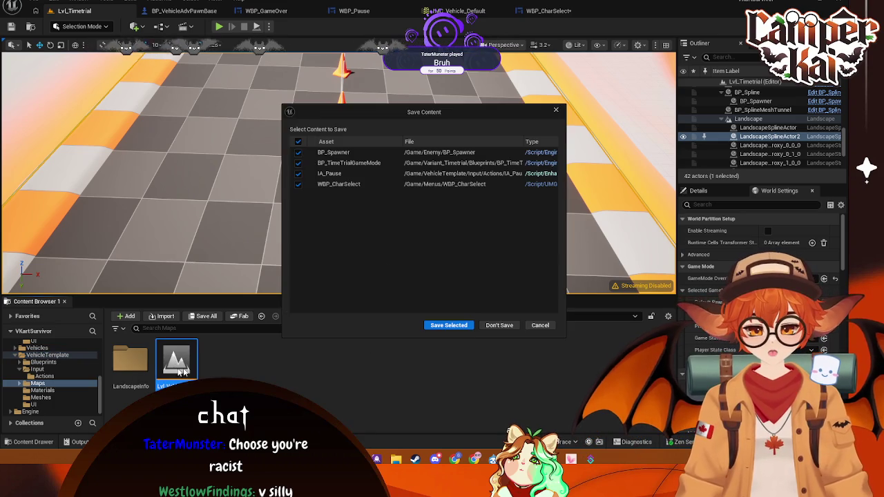
pyautogui.click(462, 326)
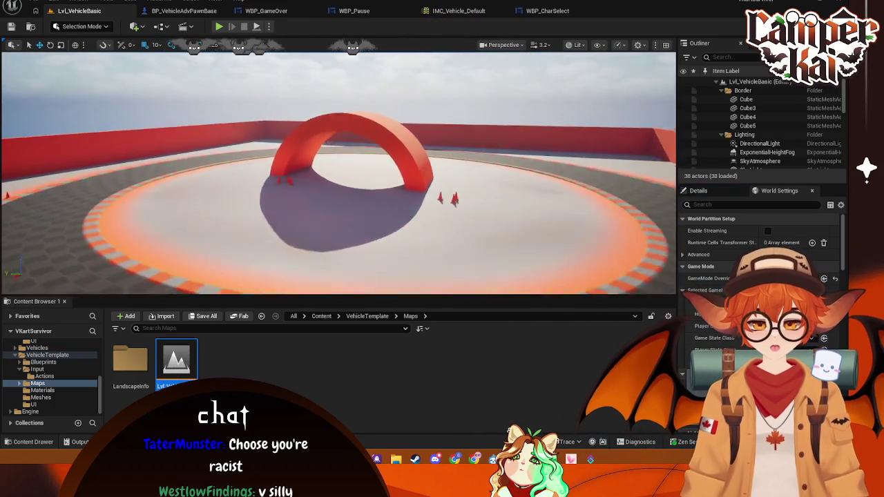
# Fly the view toward the arch and place a Cine Camera Actor from Quick Add > Cinematic
pyautogui.press('w')
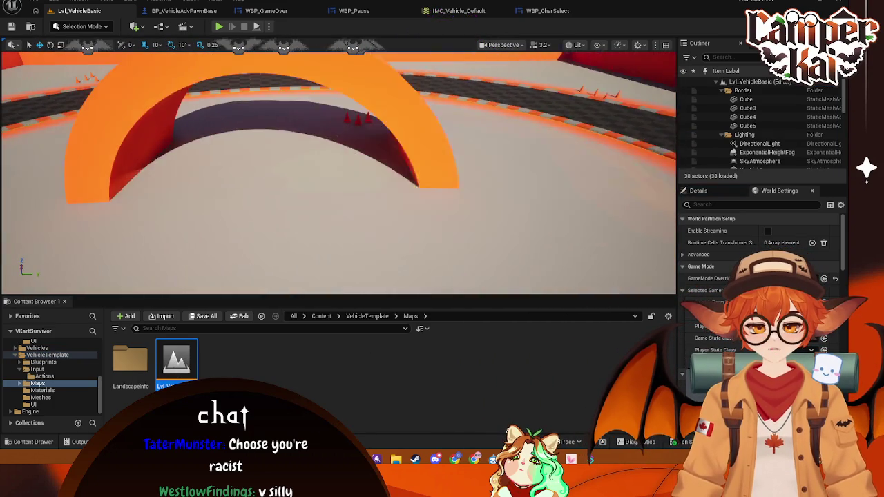
pyautogui.press('w')
pyautogui.press('w')
pyautogui.press('a')
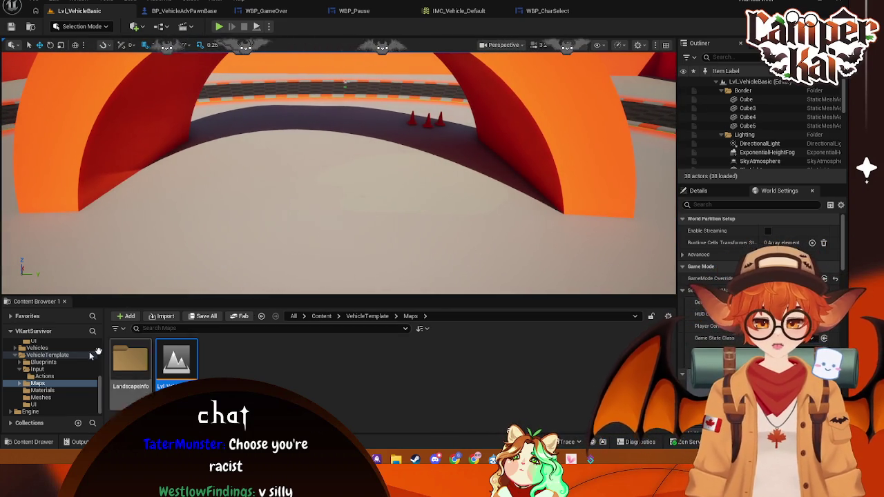
pyautogui.rightClick(318, 188)
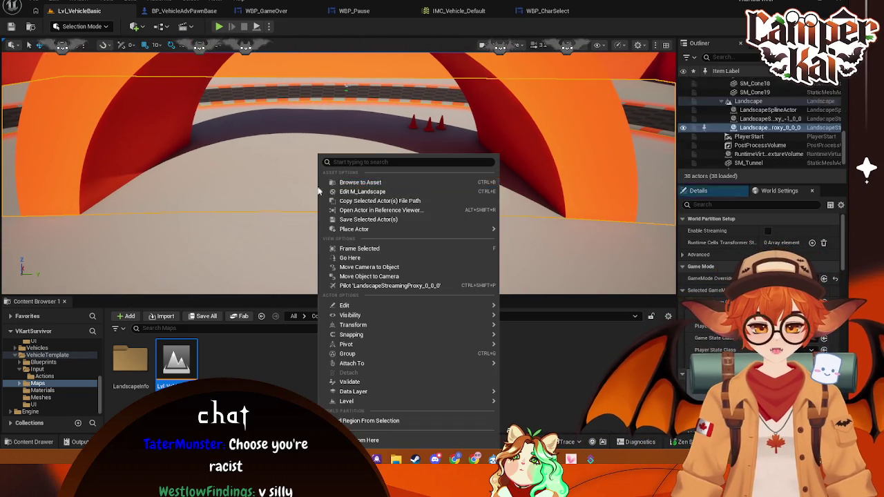
pyautogui.click(285, 174)
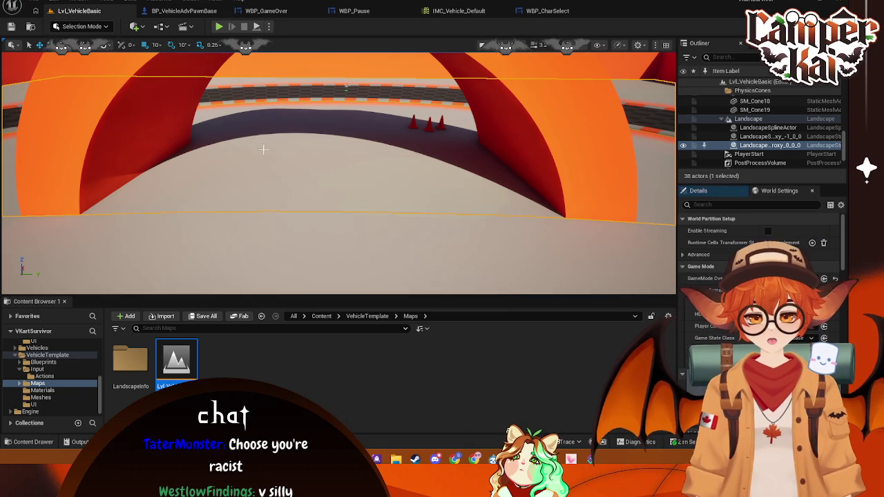
pyautogui.click(138, 26)
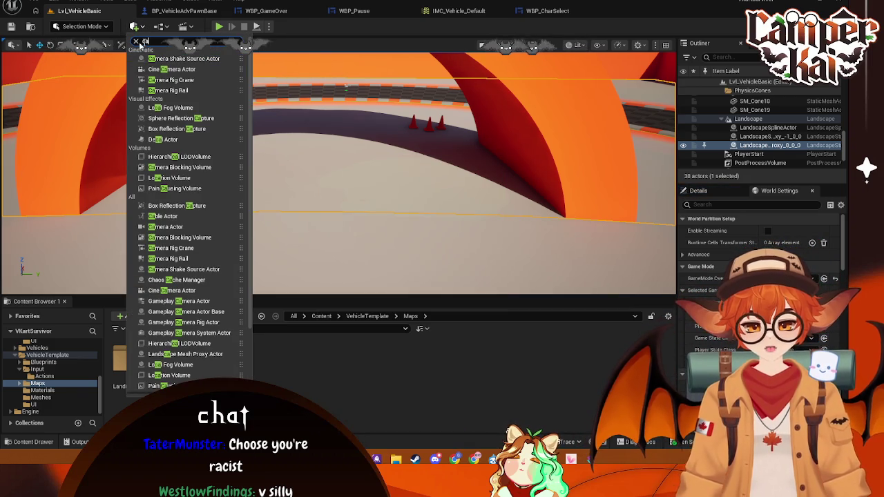
pyautogui.press('BackSpace')
pyautogui.press('BackSpace')
pyautogui.moveTo(177, 142)
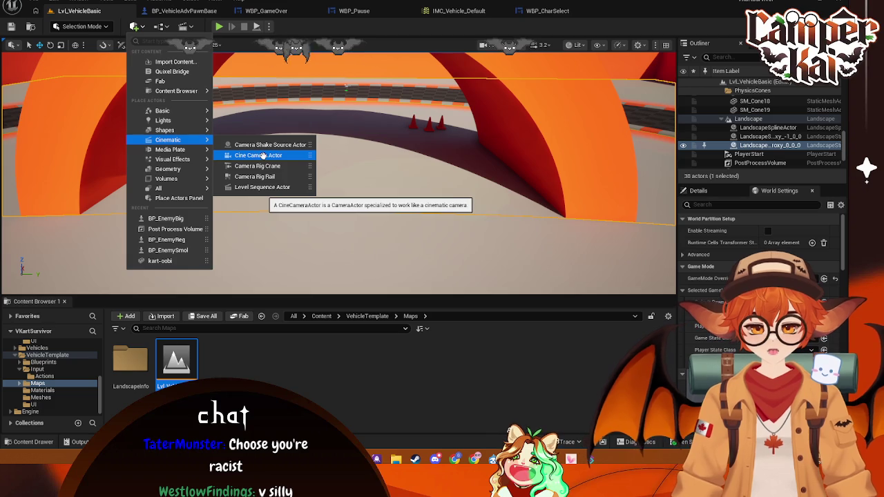
pyautogui.click(260, 156)
# Move the camera left and up, tilt it down, and slide it to frame the arch
pyautogui.moveTo(343, 156)
pyautogui.mouseDown()
pyautogui.moveTo(290, 138)
pyautogui.moveTo(421, 152)
pyautogui.mouseUp()
pyautogui.moveTo(232, 120); pyautogui.dragTo(104, 125)
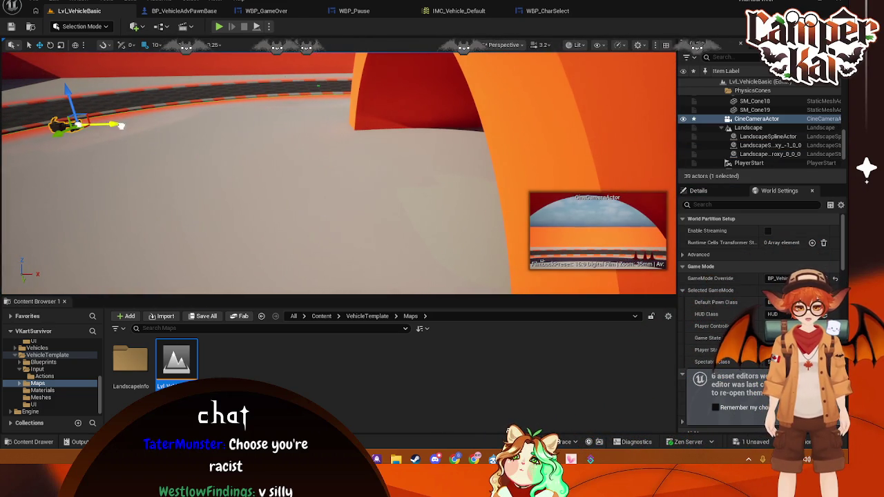
pyautogui.moveTo(64, 89); pyautogui.dragTo(70, 56)
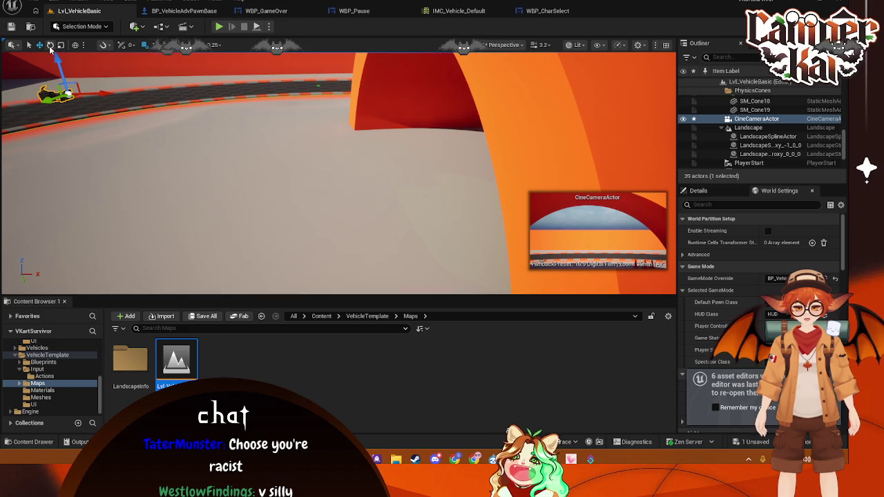
pyautogui.click(50, 45)
pyautogui.moveTo(119, 114); pyautogui.dragTo(126, 76)
pyautogui.scroll(-5, 392, 111)
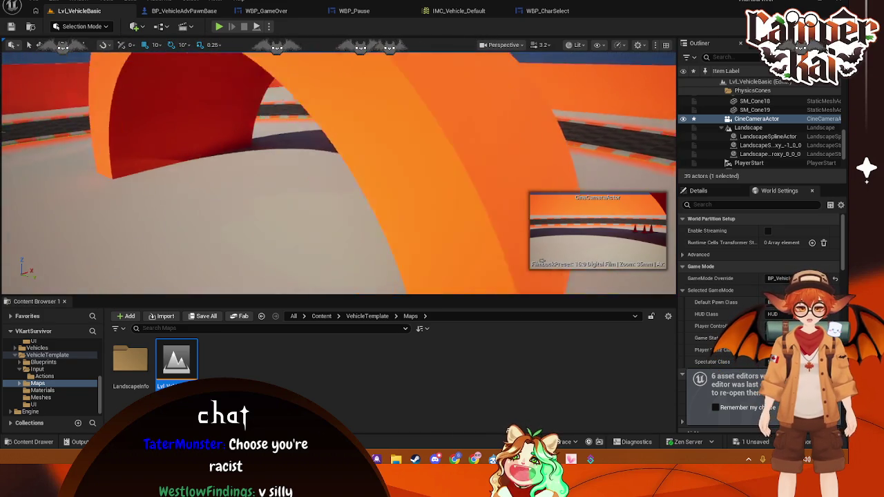
pyautogui.scroll(2, 338, 139)
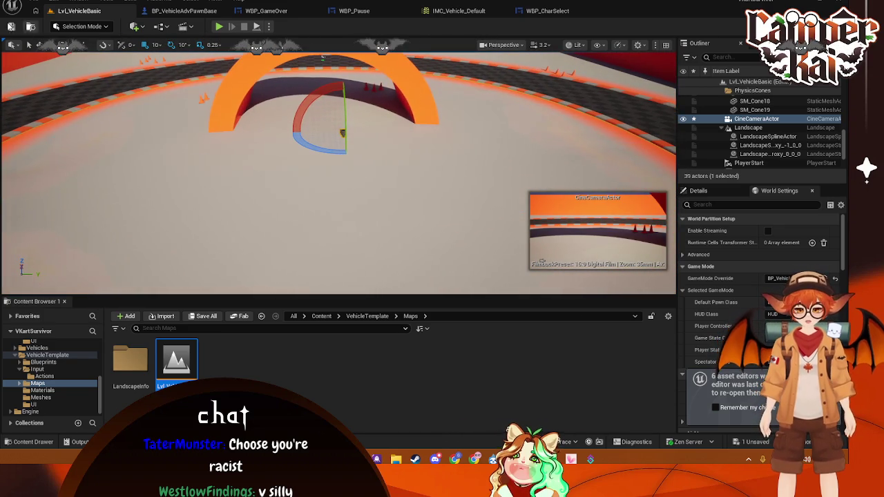
pyautogui.click(39, 45)
pyautogui.moveTo(374, 135)
pyautogui.mouseDown()
pyautogui.moveTo(331, 132)
pyautogui.moveTo(410, 130)
pyautogui.moveTo(370, 142)
pyautogui.moveTo(605, 166)
pyautogui.mouseUp()
pyautogui.click(311, 142)
pyautogui.click(410, 131)
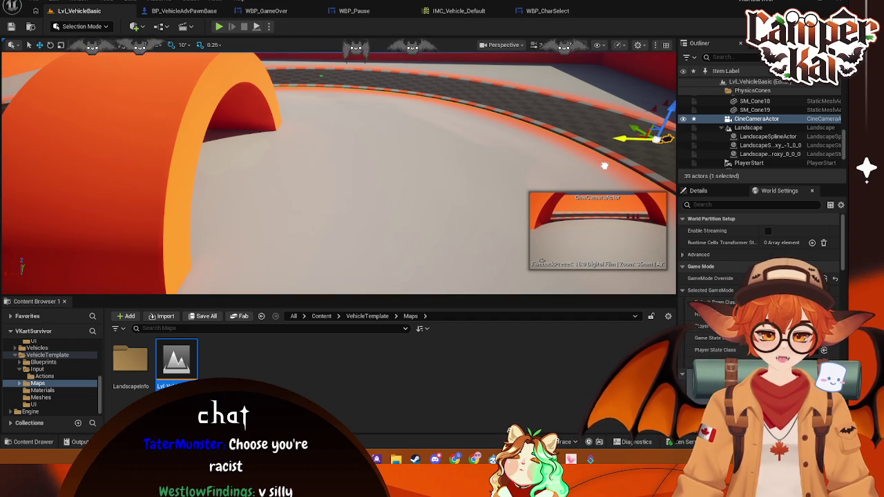
pyautogui.click(470, 134)
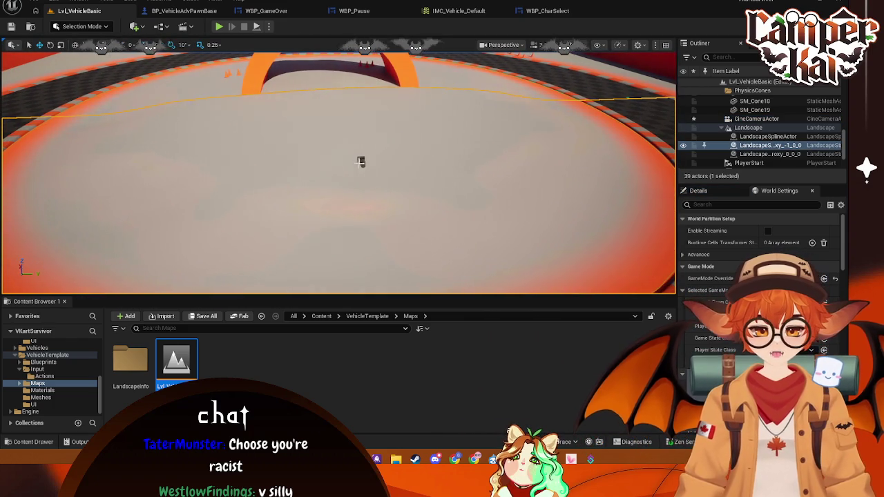
pyautogui.click(361, 159)
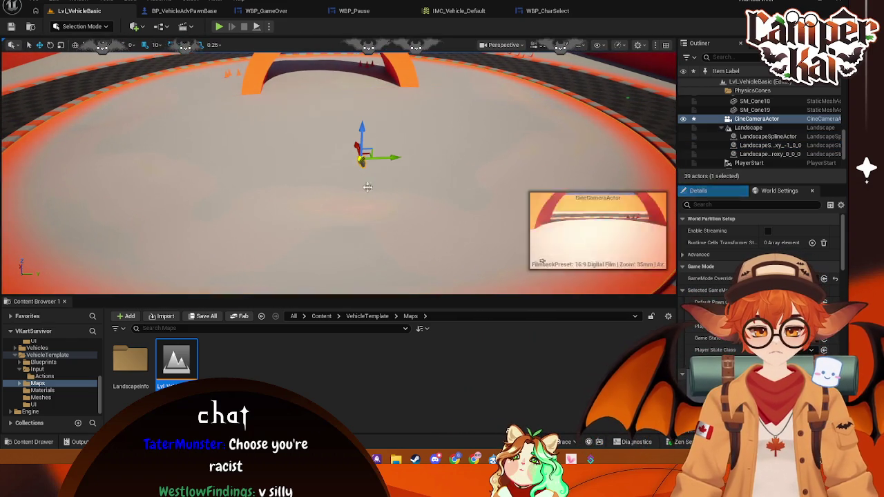
# Select the Lvl_VehicleBasic map asset and return to the top Content folder
pyautogui.click(193, 353)
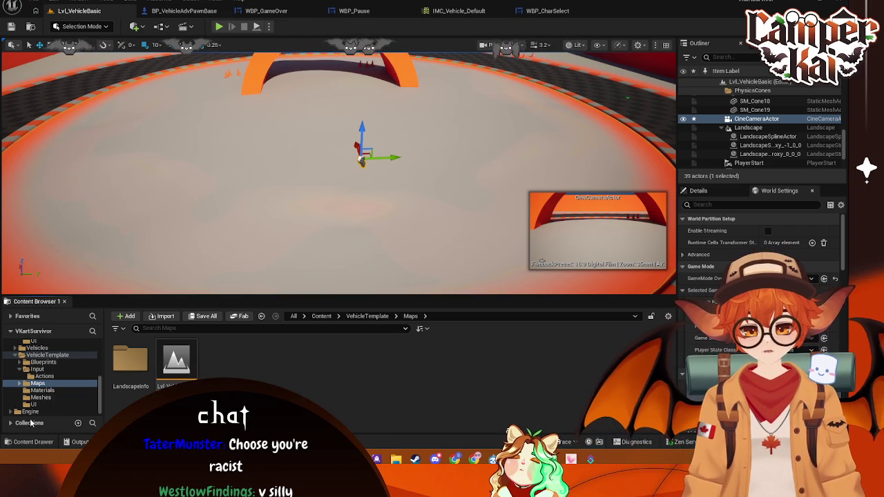
pyautogui.scroll(3, 39, 387)
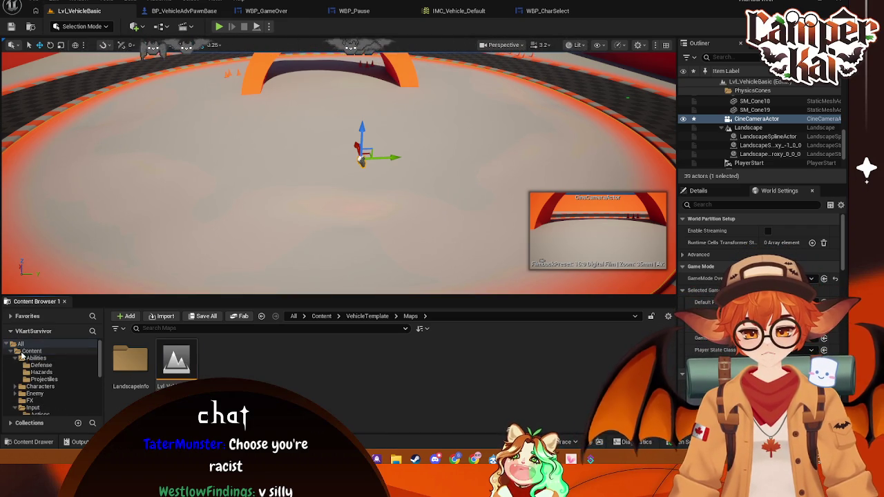
pyautogui.click(321, 316)
# Create Lvl_CharSelect in Content > Menus and open it, choosing Don't Save for the camera change
pyautogui.doubleClick(408, 382)
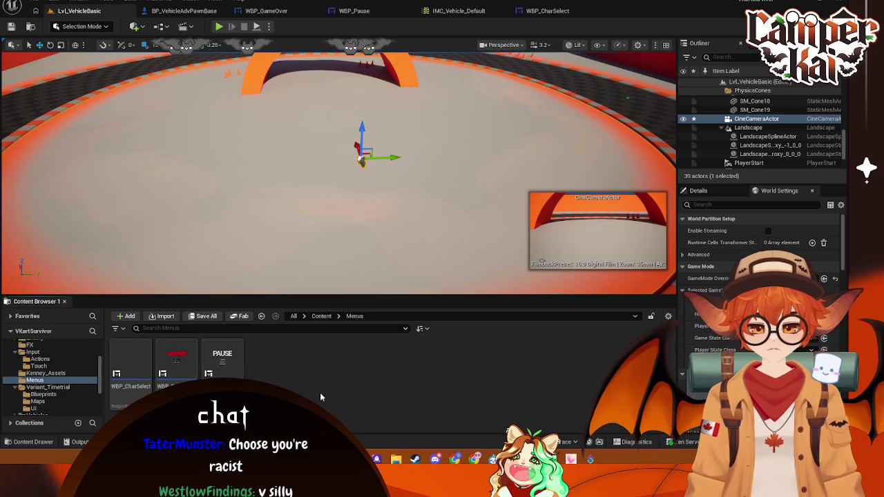
pyautogui.rightClick(270, 363)
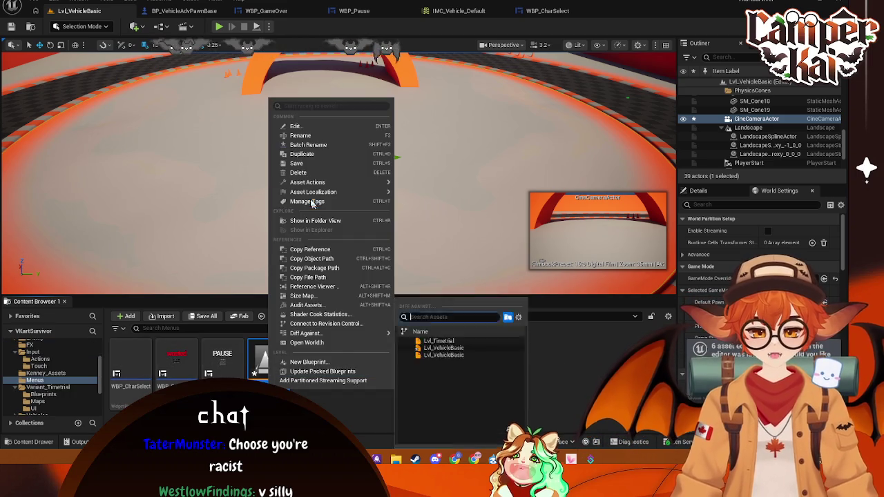
pyautogui.click(305, 139)
pyautogui.write('Lvl_CharSelect')
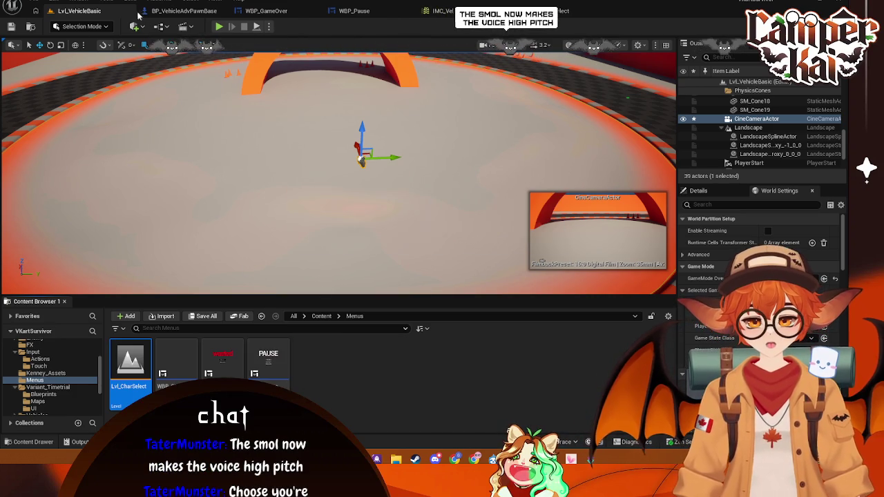
pyautogui.hotkey('ctrl', 'shift', 's')
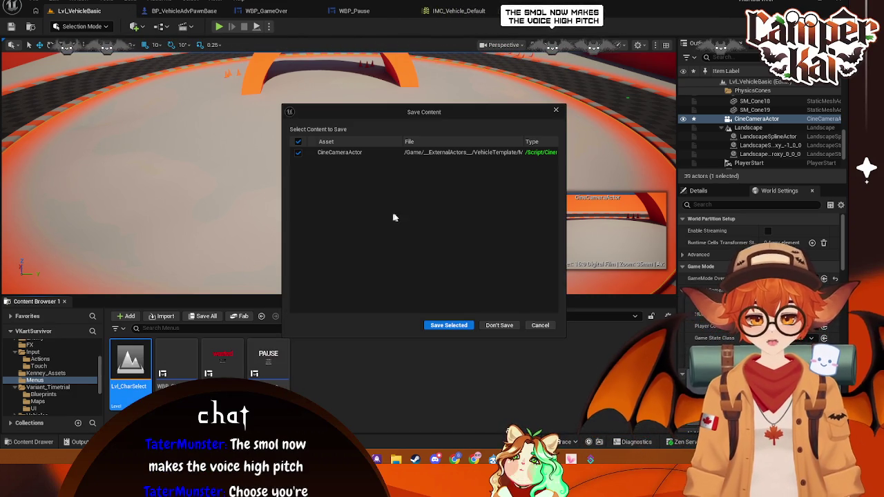
pyautogui.click(496, 326)
pyautogui.moveTo(352, 201)
pyautogui.mouseDown()
pyautogui.moveTo(351, 190)
pyautogui.moveTo(106, 180)
pyautogui.moveTo(277, 176)
pyautogui.moveTo(276, 204)
pyautogui.moveTo(343, 166)
pyautogui.mouseUp()
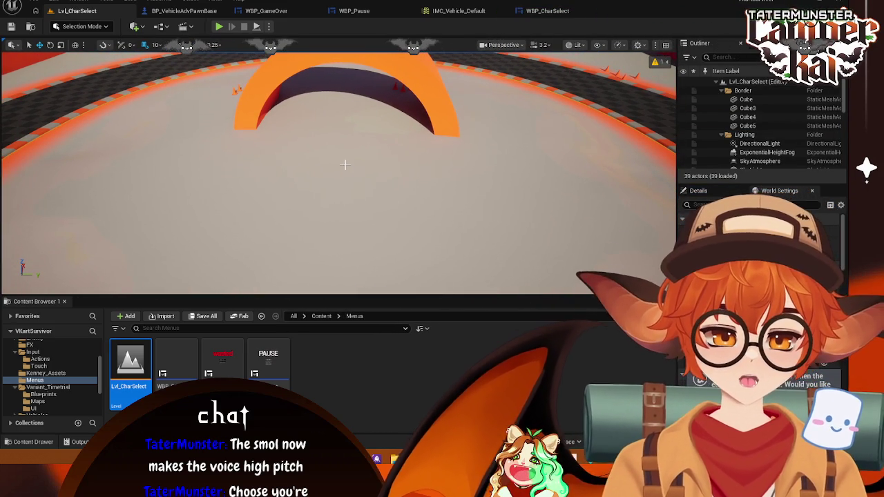
# Place a second Cine Camera Actor, CineCameraActor2, via Quick Add > Cinematic
pyautogui.rightClick(343, 155)
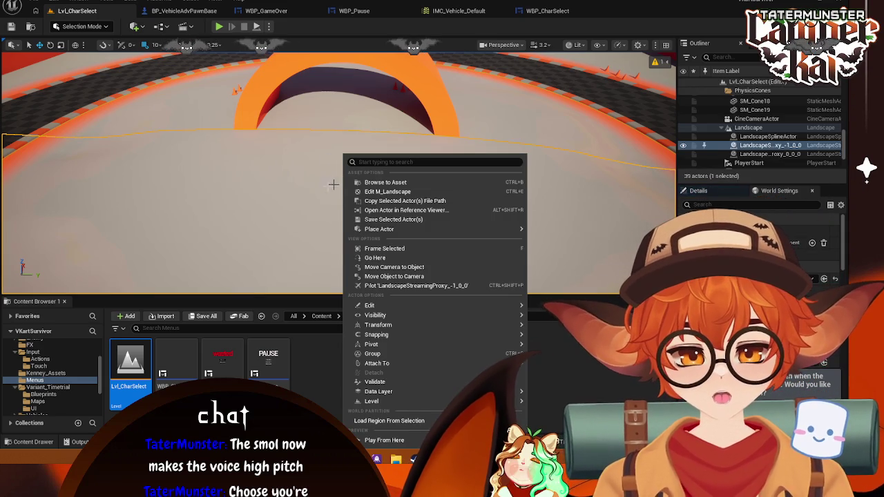
pyautogui.click(135, 26)
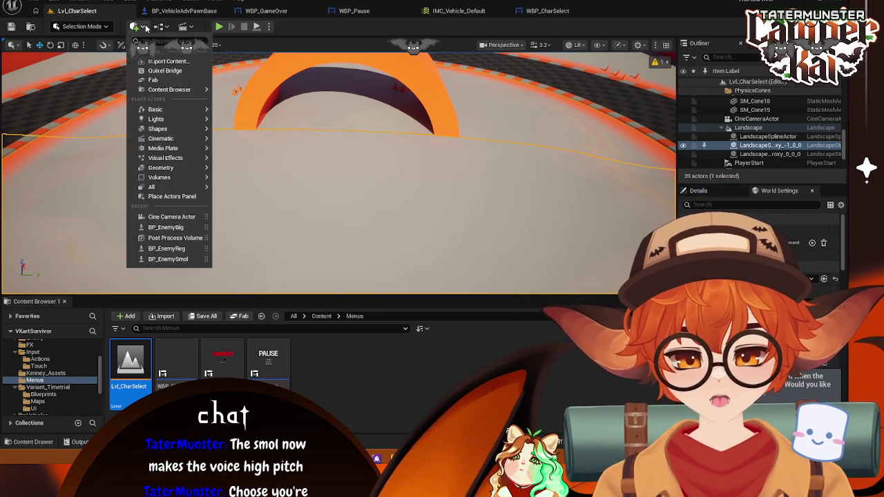
pyautogui.moveTo(166, 132)
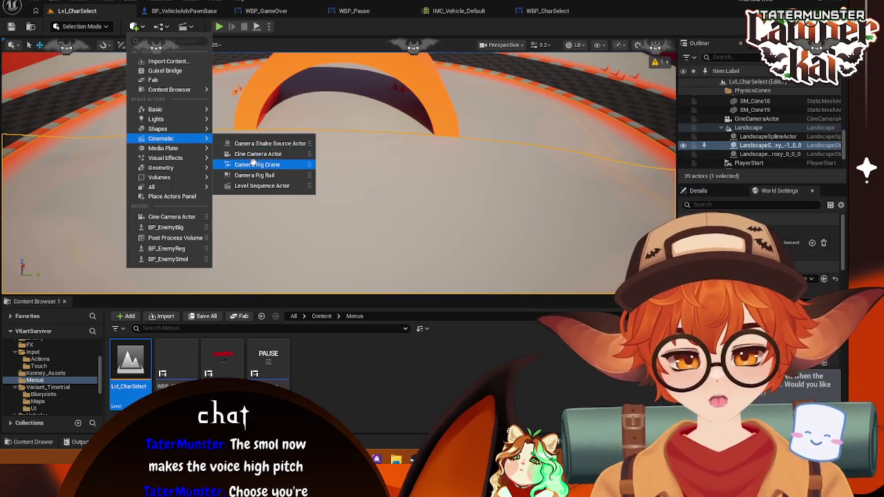
pyautogui.click(263, 153)
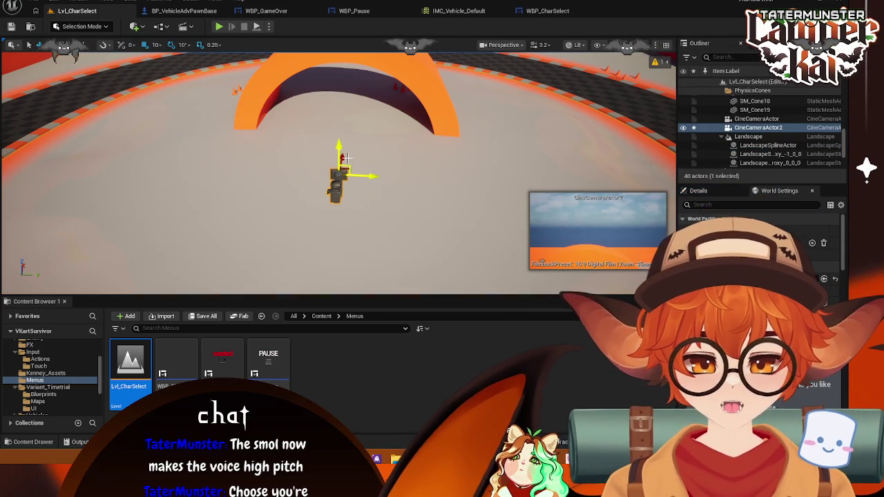
# Focus on CineCameraActor2, tilt it down toward the arch, and raise it higher
pyautogui.moveTo(382, 208); pyautogui.dragTo(345, 208)
pyautogui.press('f')
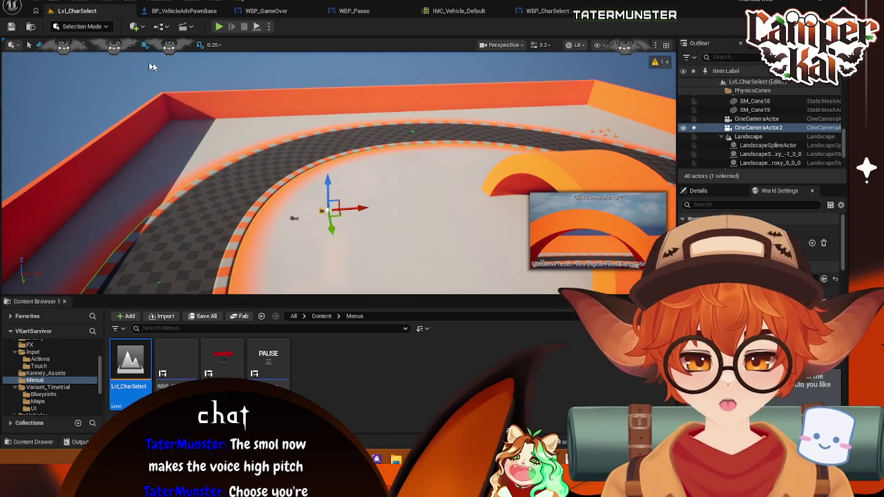
pyautogui.press('e')
pyautogui.moveTo(308, 181); pyautogui.dragTo(318, 211)
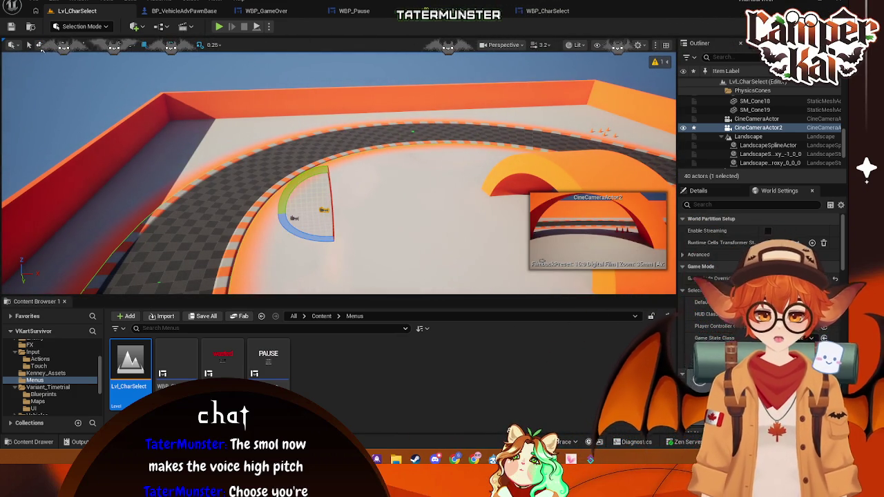
pyautogui.click(40, 46)
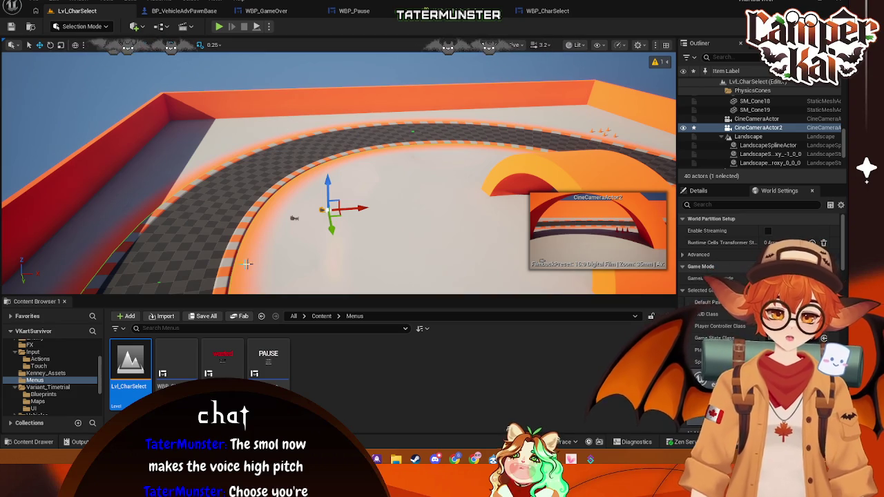
pyautogui.moveTo(331, 231); pyautogui.dragTo(331, 225)
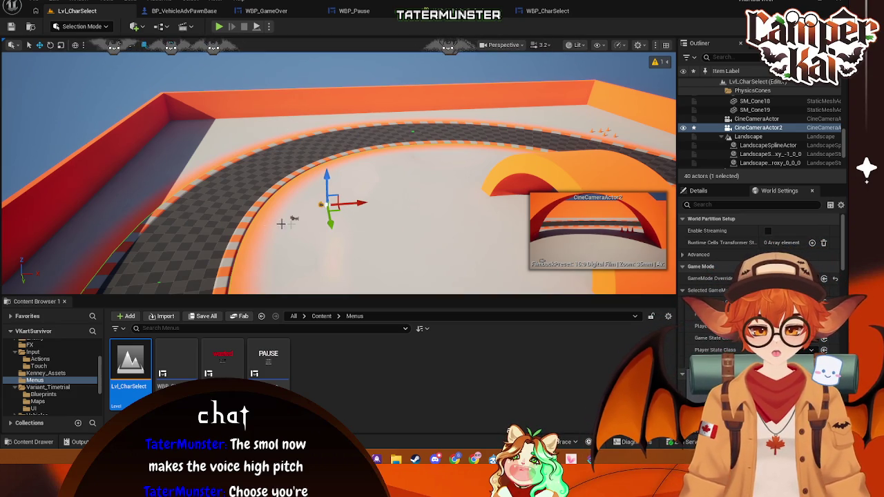
# Delete the old CineCameraActor, then reselect, nudge and focus the view on CineCameraActor2
pyautogui.press('Delete')
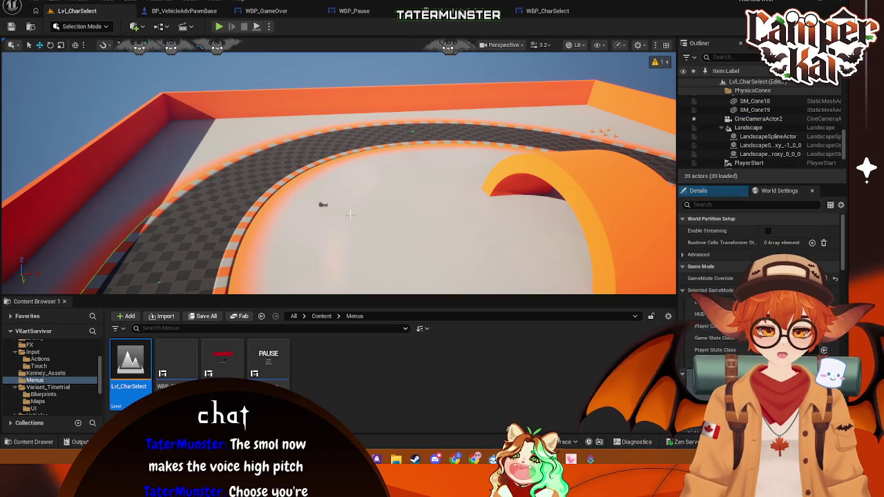
pyautogui.click(323, 205)
pyautogui.click(322, 204)
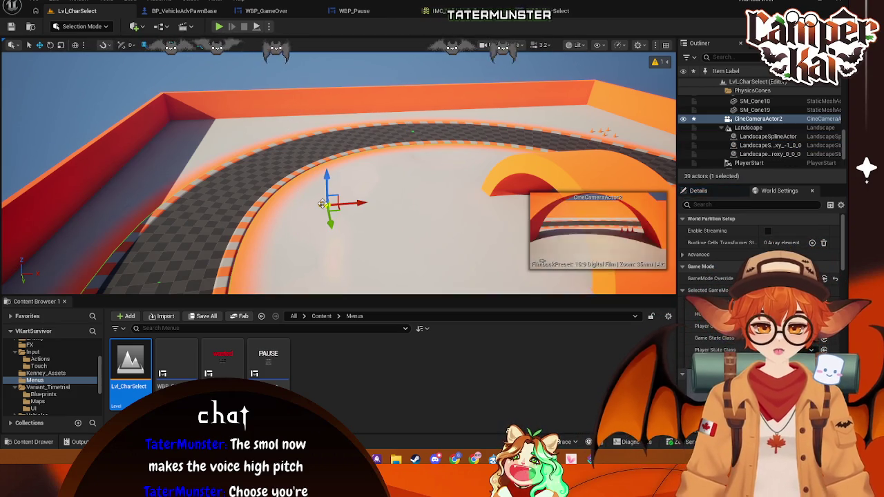
pyautogui.moveTo(331, 221); pyautogui.dragTo(332, 217)
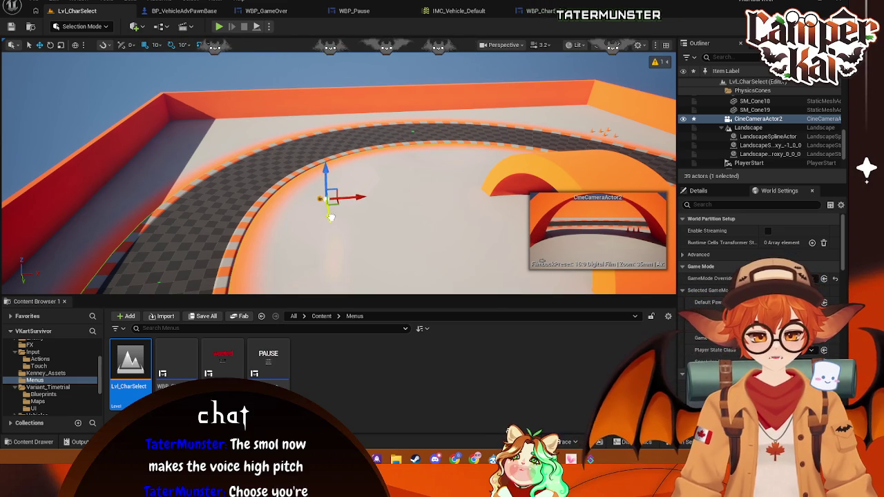
pyautogui.click(330, 212)
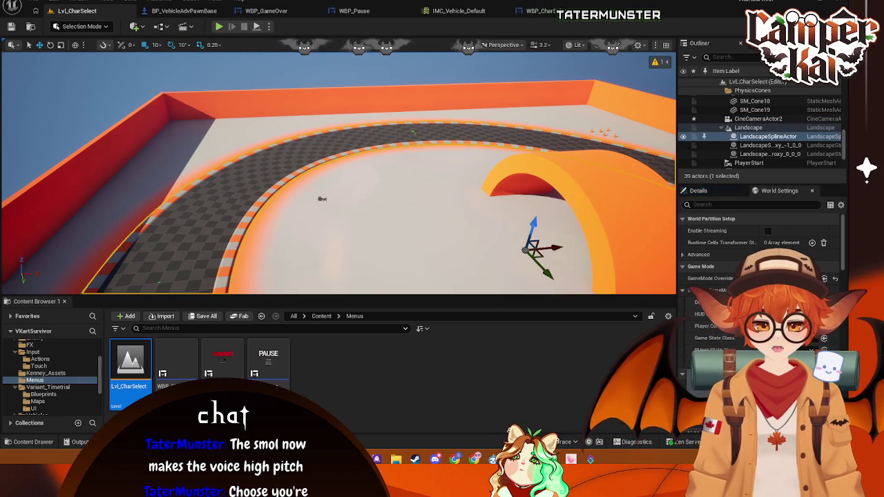
pyautogui.click(331, 213)
pyautogui.click(322, 199)
pyautogui.press('f')
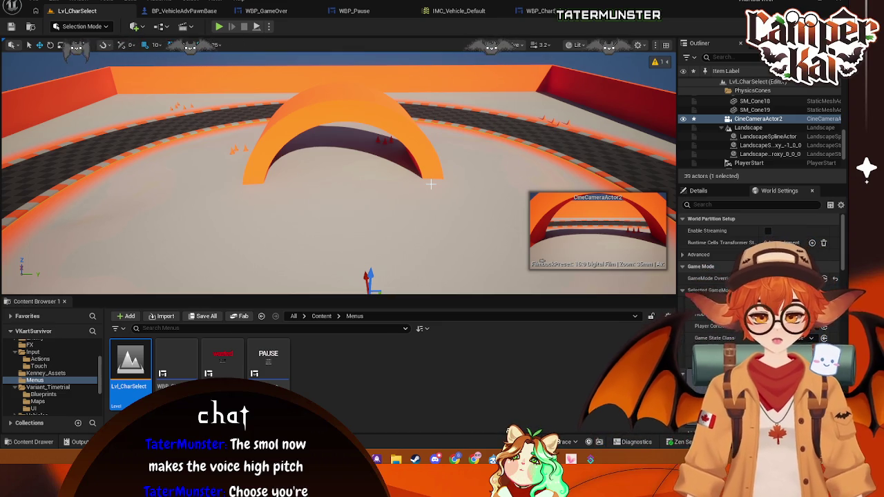
pyautogui.press('f')
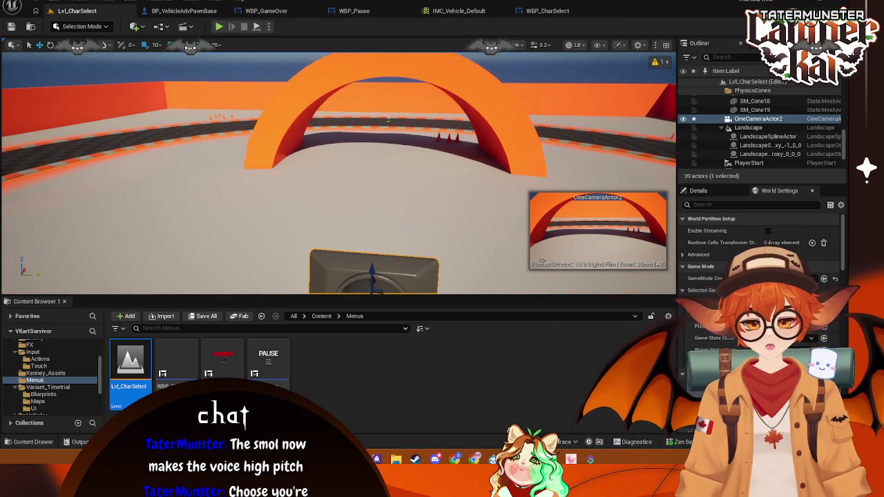
# Browse Content > VehicleTemplate's Materials, Meshes, UI, Actions, Input and Blueprints folders
pyautogui.moveTo(400, 196); pyautogui.dragTo(423, 196)
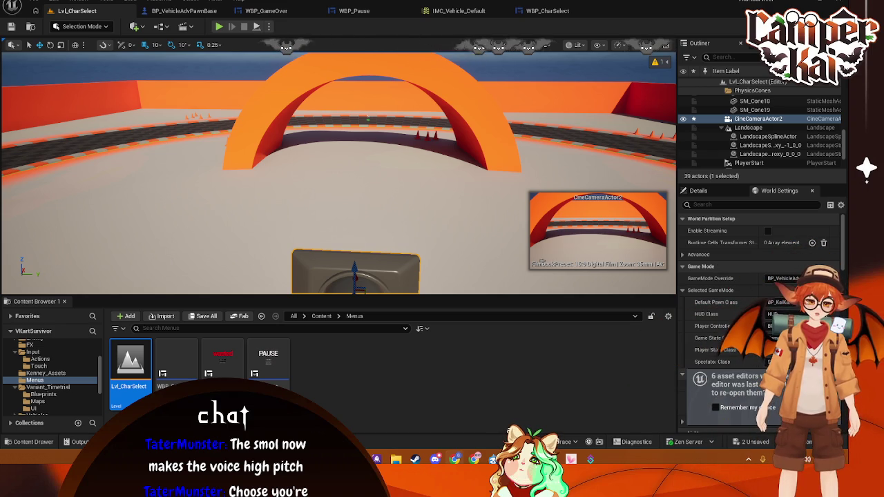
pyautogui.scroll(5, 37, 353)
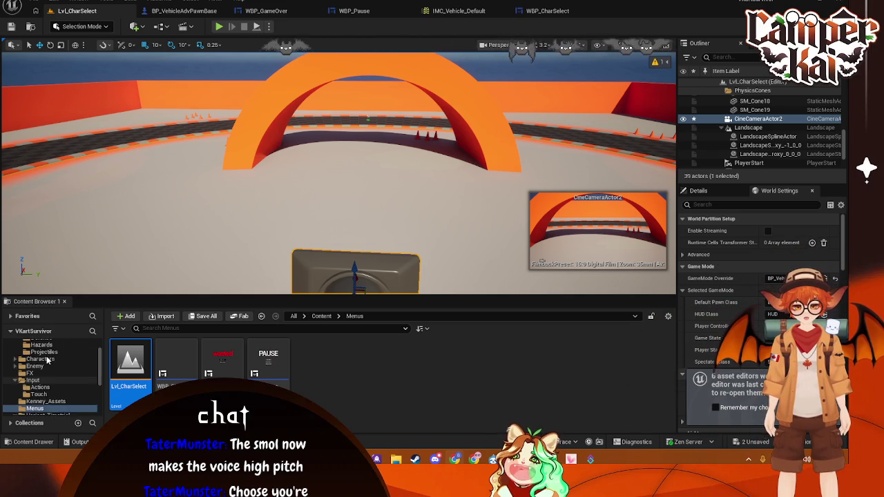
pyautogui.click(31, 351)
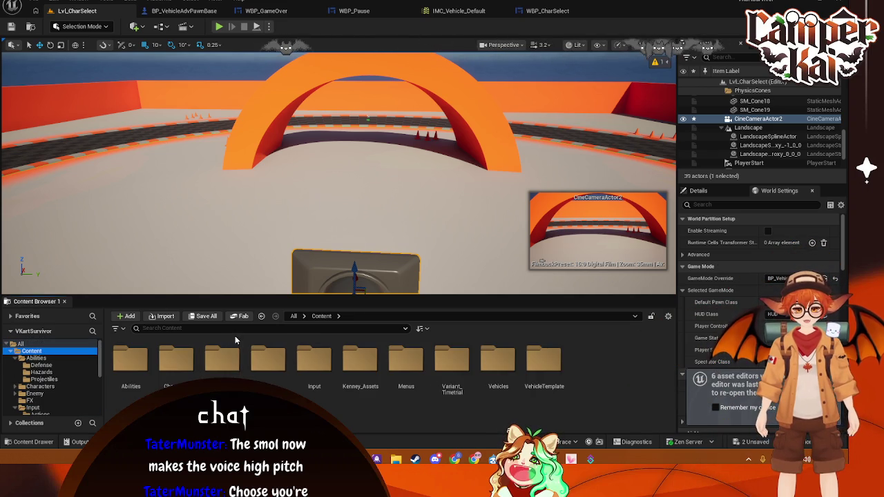
pyautogui.doubleClick(499, 362)
pyautogui.click(58, 388)
pyautogui.doubleClick(271, 365)
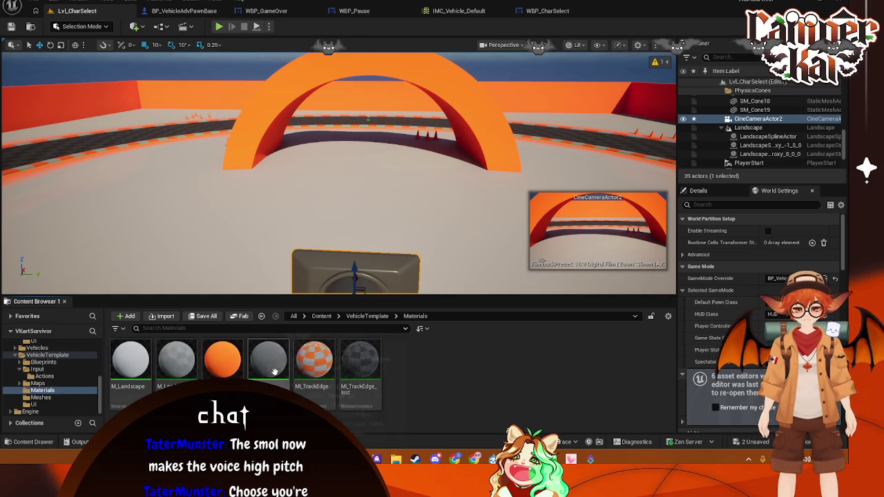
pyautogui.click(51, 398)
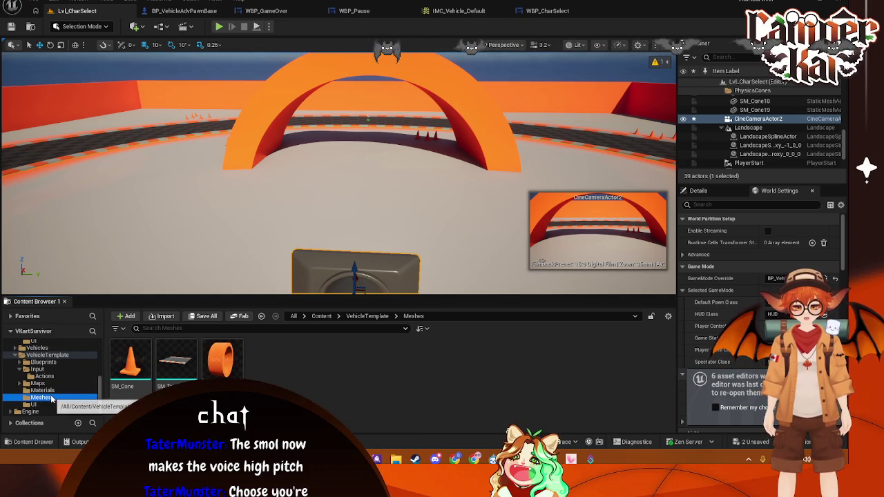
pyautogui.click(45, 404)
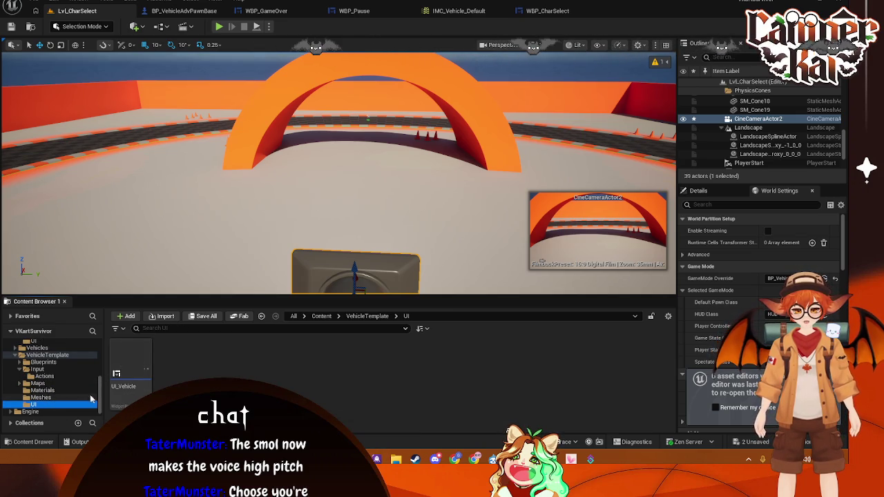
pyautogui.click(54, 376)
pyautogui.click(63, 370)
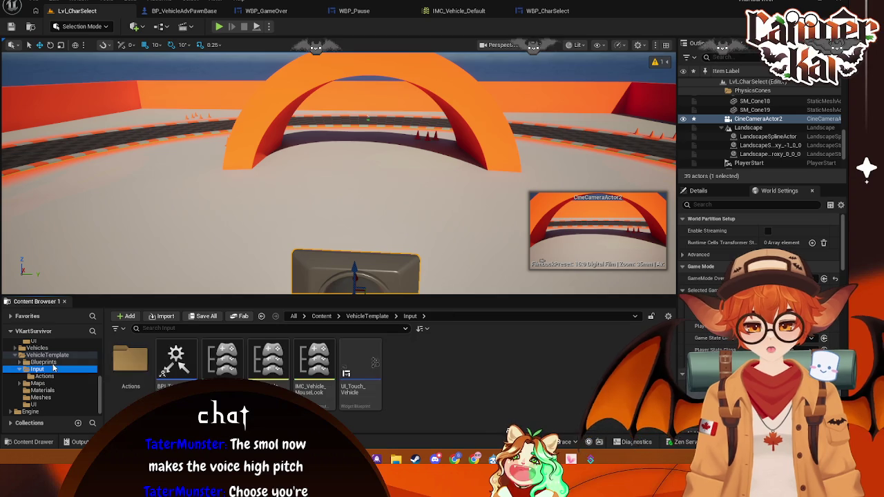
pyautogui.click(80, 362)
pyautogui.click(47, 356)
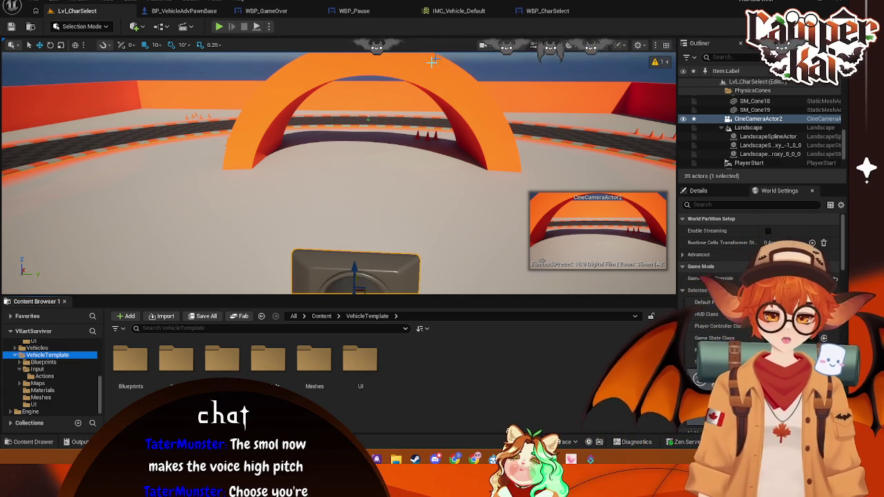
# In VehicleTemplate/Meshes, drop SM_Tunnel into the level, then delete the SM_Tunnel asset and confirm
pyautogui.click(360, 359)
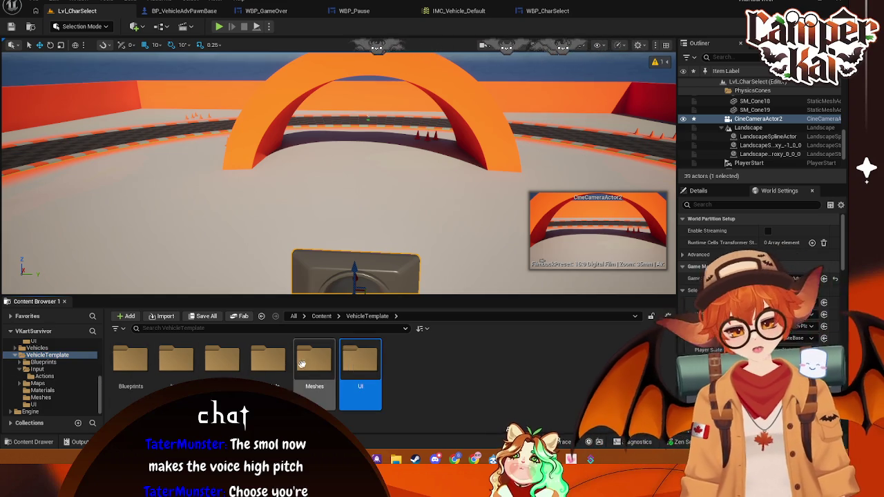
pyautogui.doubleClick(300, 365)
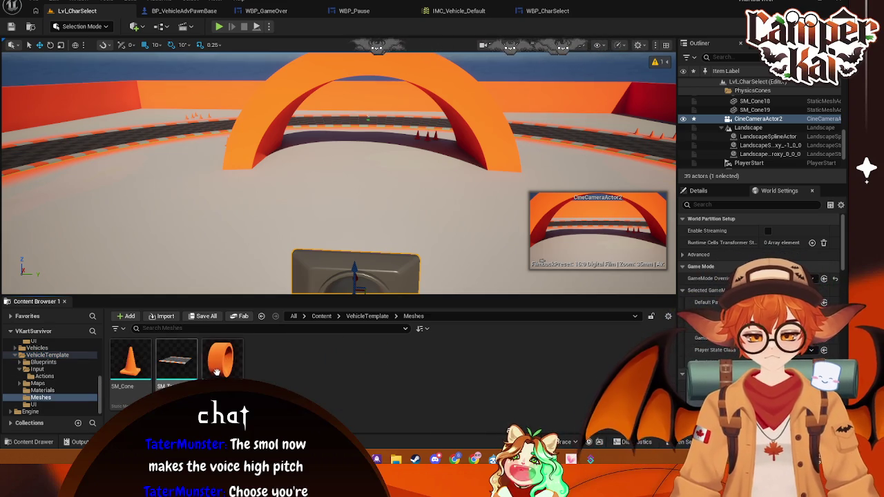
pyautogui.moveTo(352, 226)
pyautogui.mouseDown()
pyautogui.moveTo(350, 214)
pyautogui.moveTo(348, 240)
pyautogui.mouseUp()
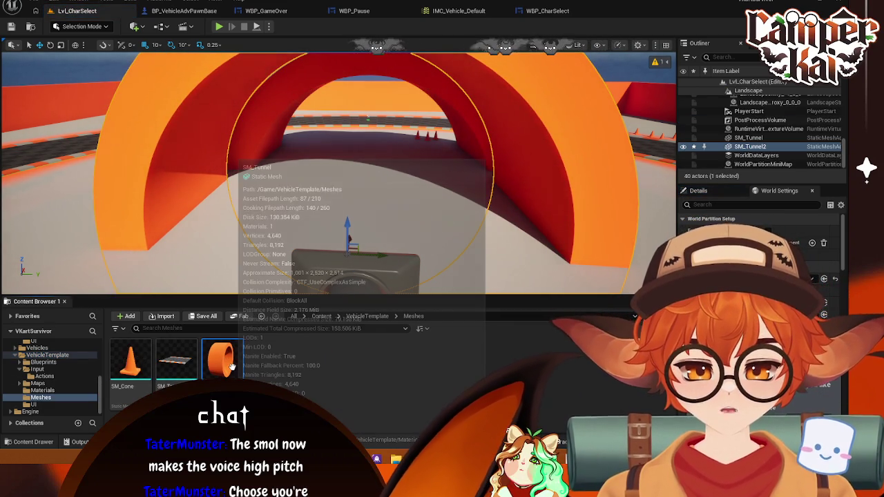
pyautogui.press('Delete')
pyautogui.click(414, 369)
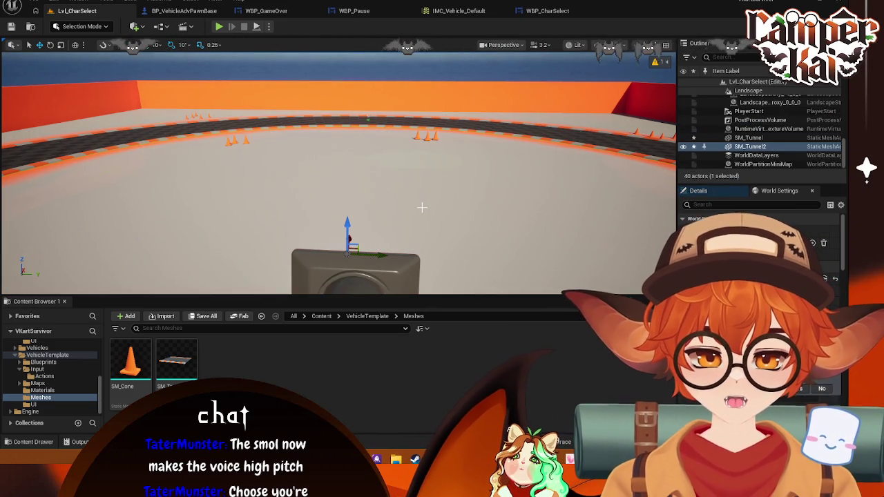
pyautogui.moveTo(422, 208)
pyautogui.mouseDown()
pyautogui.moveTo(407, 197)
pyautogui.moveTo(415, 201)
pyautogui.mouseUp()
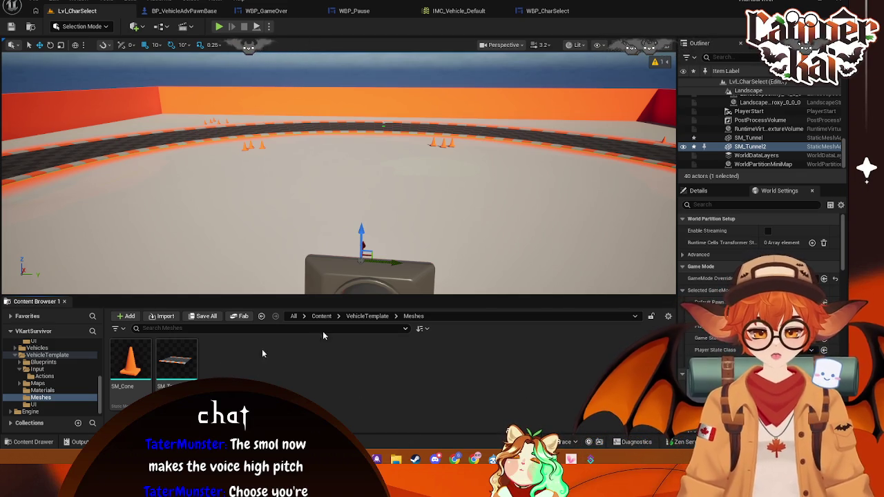
# From the Lvl_CharSelect editor, double-click Lvl_Timetrial in Variant_Timetrial > Maps to bring up the save prompt
pyautogui.hotkey('alt', 'Tab')
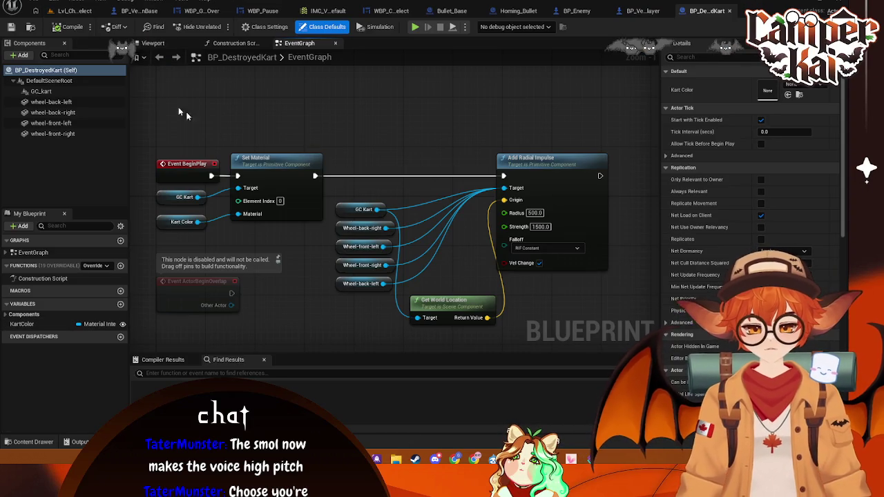
pyautogui.click(67, 12)
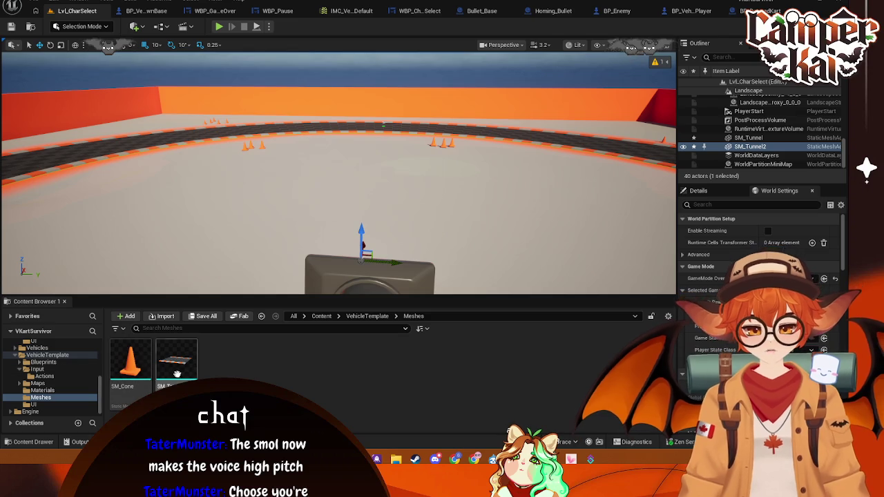
pyautogui.scroll(5, 33, 366)
pyautogui.scroll(-3, 34, 365)
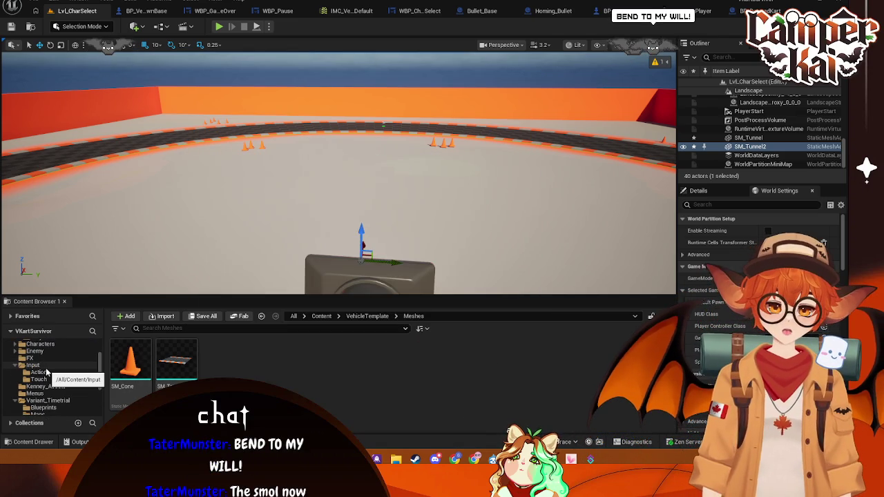
pyautogui.click(40, 379)
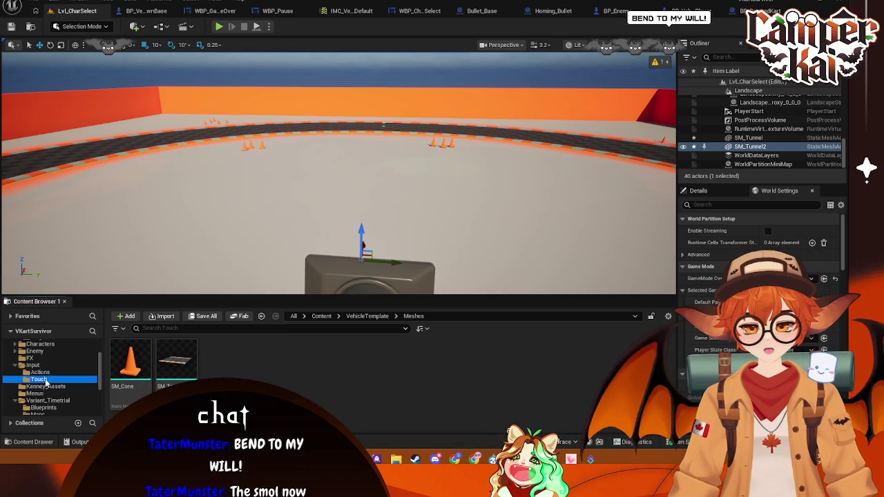
pyautogui.scroll(2, 35, 361)
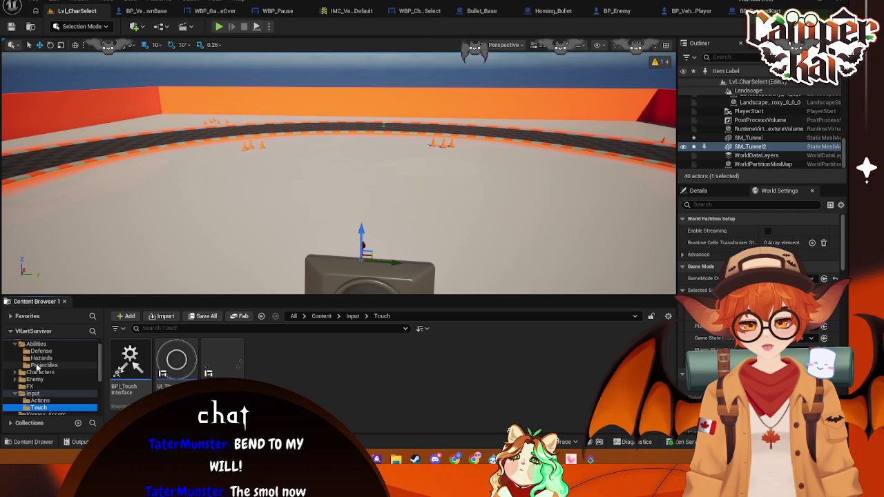
pyautogui.scroll(-5, 40, 392)
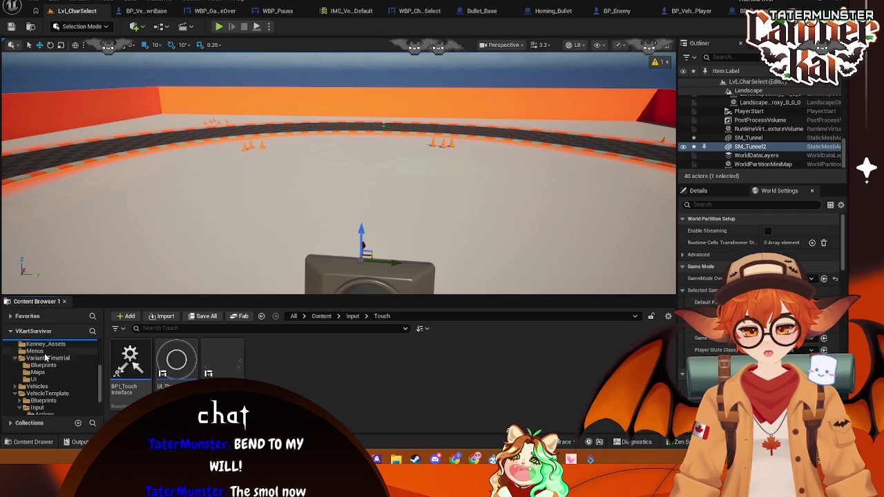
pyautogui.click(38, 372)
pyautogui.doubleClick(130, 363)
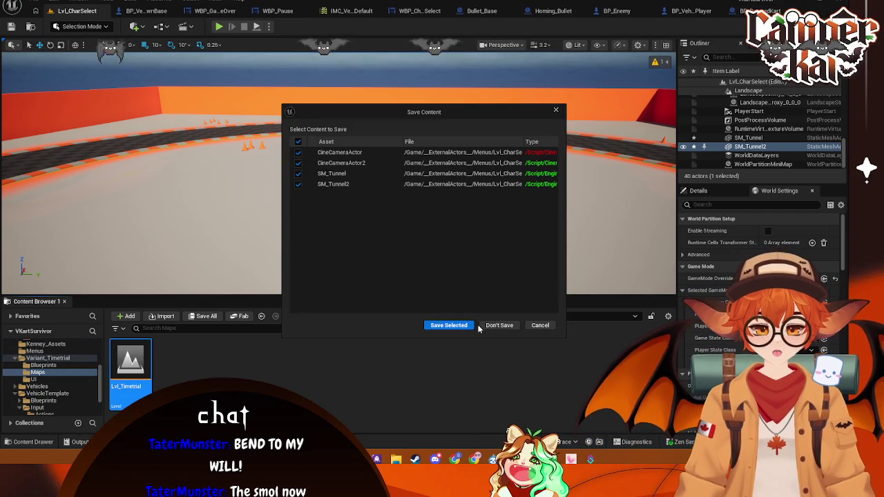
# Dismiss the Save Content prompt so the Lvl_Timetrial track loads
pyautogui.click(496, 325)
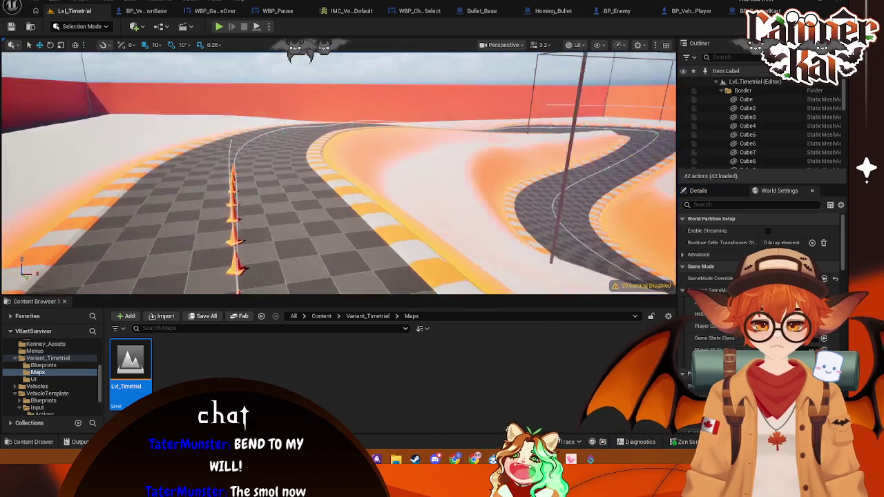
pyautogui.scroll(-3, 46, 396)
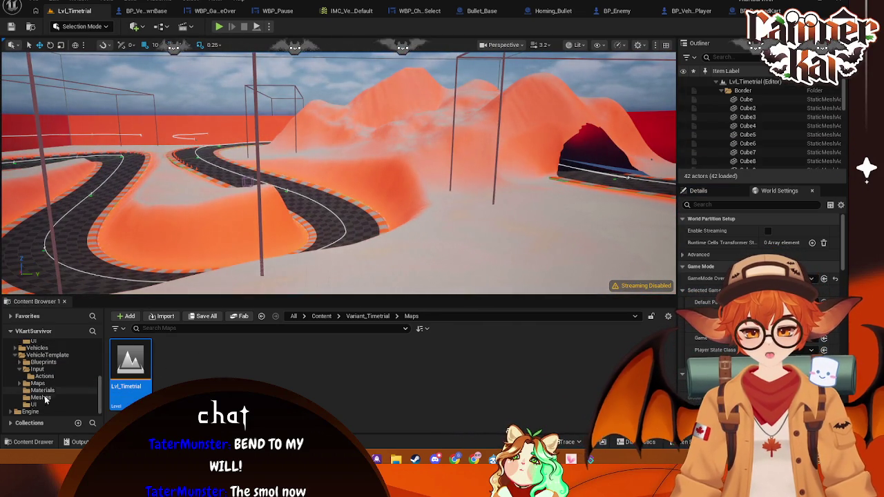
pyautogui.scroll(3, 40, 363)
pyautogui.scroll(2, 38, 358)
# Reopen Lvl_CharSelect from the Content > Menus folder
pyautogui.click(35, 340)
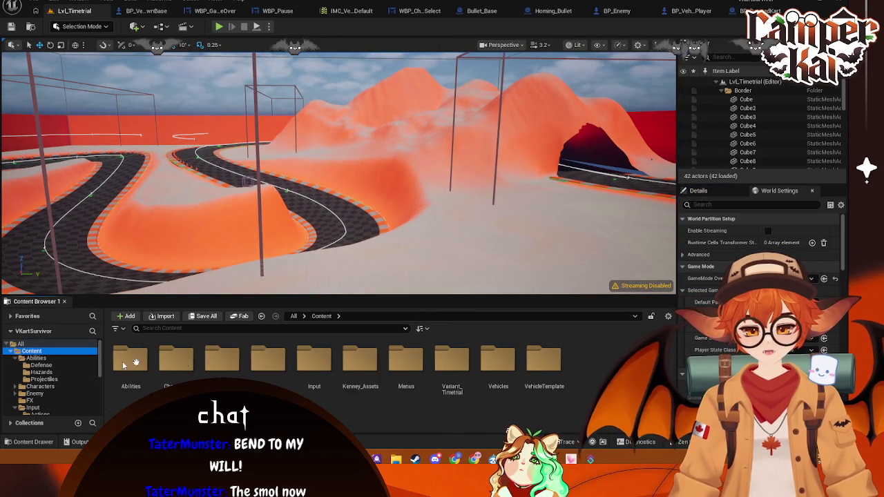
pyautogui.doubleClick(406, 360)
pyautogui.doubleClick(130, 361)
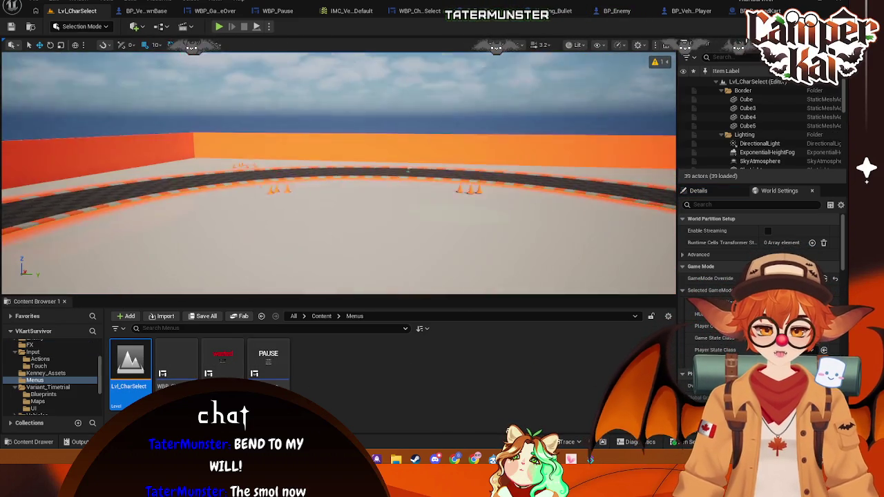
# Select the CineCameraActor and move it toward the far track edge, then lower it
pyautogui.moveTo(409, 170); pyautogui.dragTo(306, 251)
pyautogui.scroll(-3, 318, 207)
pyautogui.click(329, 170)
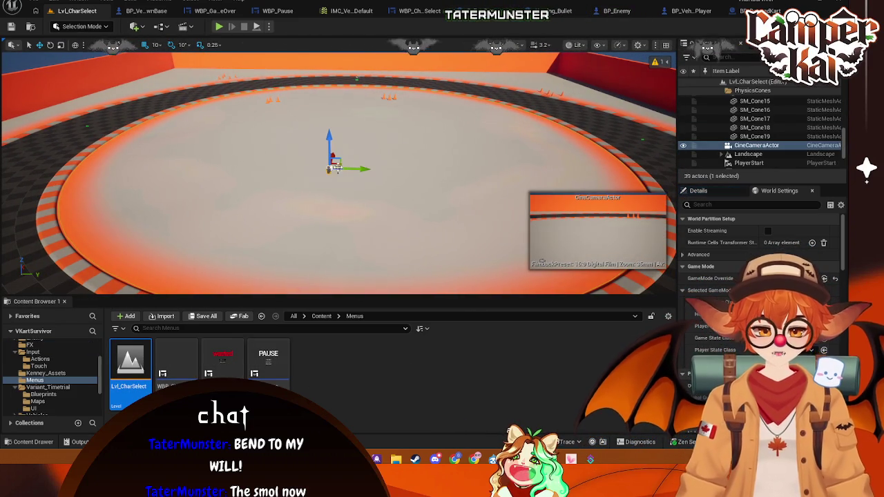
pyautogui.moveTo(329, 170)
pyautogui.mouseDown()
pyautogui.moveTo(352, 85)
pyautogui.moveTo(377, 73)
pyautogui.mouseUp()
pyautogui.moveTo(596, 72); pyautogui.dragTo(589, 54)
pyautogui.moveTo(349, 103); pyautogui.dragTo(348, 104)
pyautogui.moveTo(214, 135); pyautogui.dragTo(231, 136)
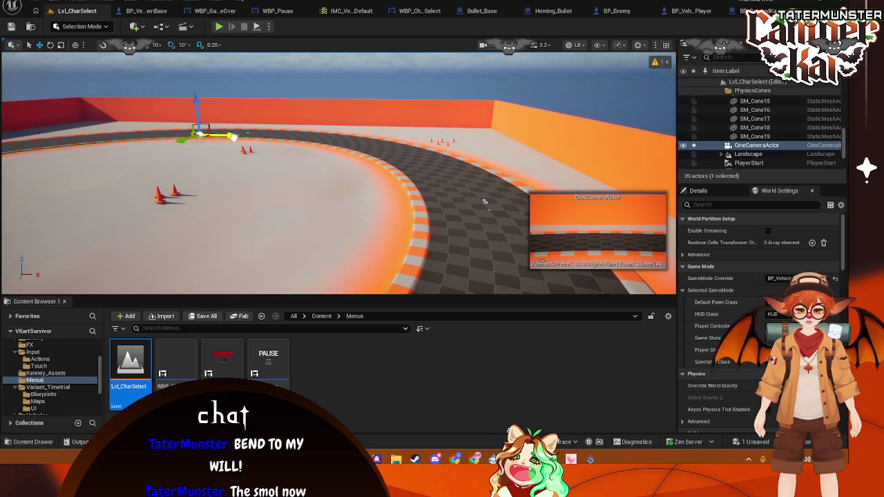
pyautogui.moveTo(197, 99); pyautogui.dragTo(199, 127)
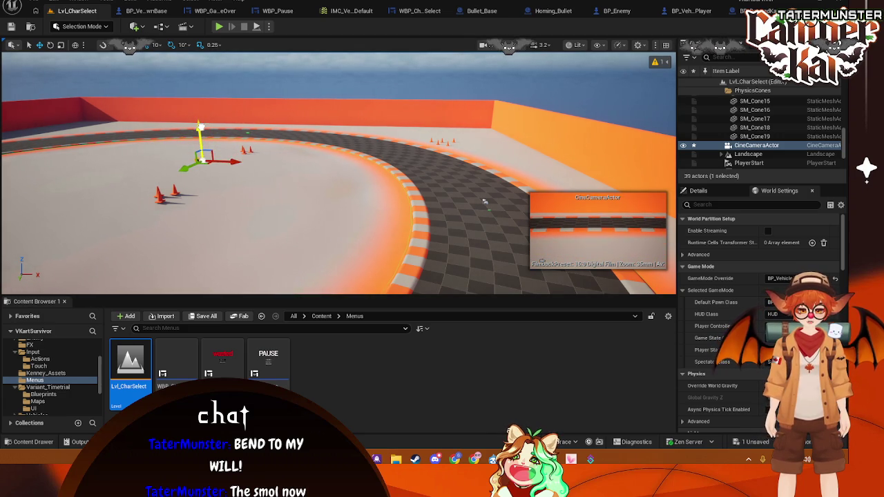
# Tilt the cine camera about 10 degrees and shift it up and left across the track
pyautogui.press('e')
pyautogui.moveTo(249, 152); pyautogui.dragTo(251, 165)
pyautogui.click(172, 206)
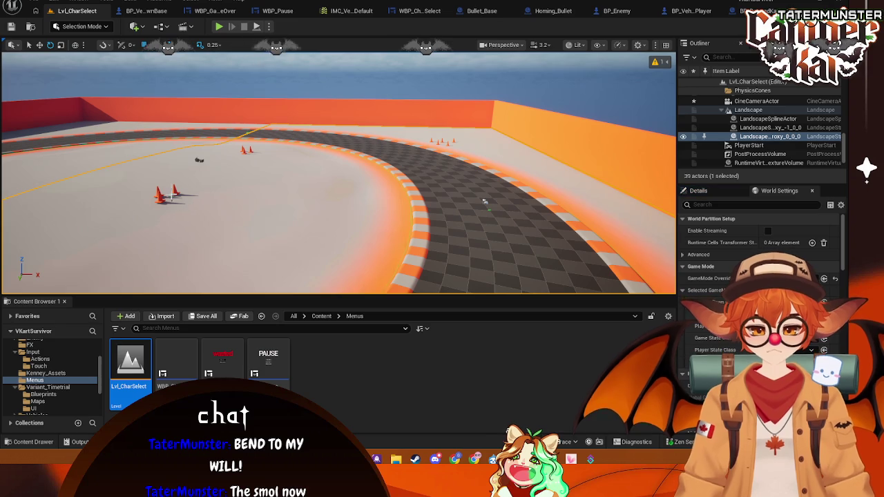
pyautogui.click(199, 159)
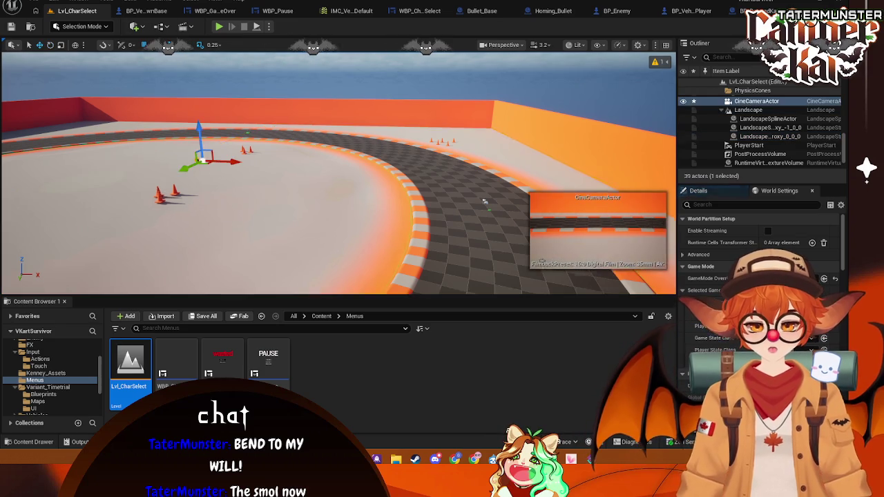
pyautogui.press('f')
pyautogui.moveTo(177, 205); pyautogui.dragTo(177, 206)
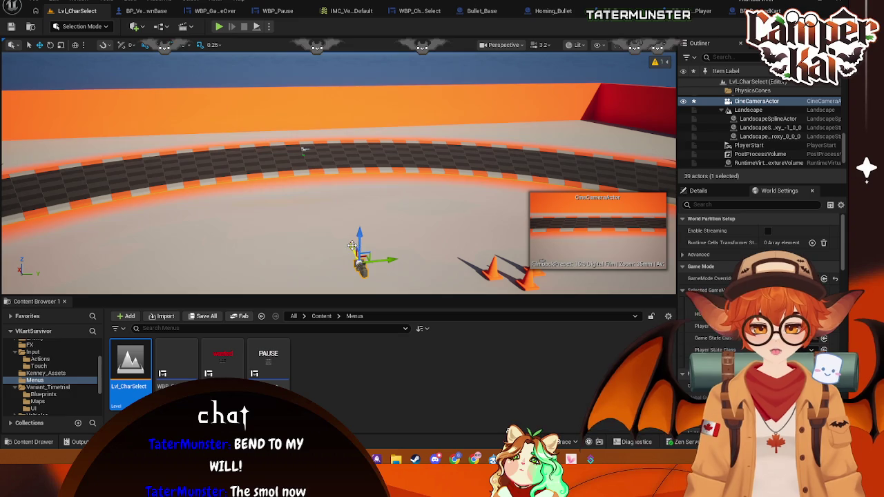
pyautogui.moveTo(353, 245)
pyautogui.mouseDown()
pyautogui.moveTo(325, 184)
pyautogui.moveTo(350, 185)
pyautogui.moveTo(239, 219)
pyautogui.moveTo(218, 215)
pyautogui.moveTo(230, 205)
pyautogui.moveTo(289, 221)
pyautogui.mouseUp()
pyautogui.click(307, 151)
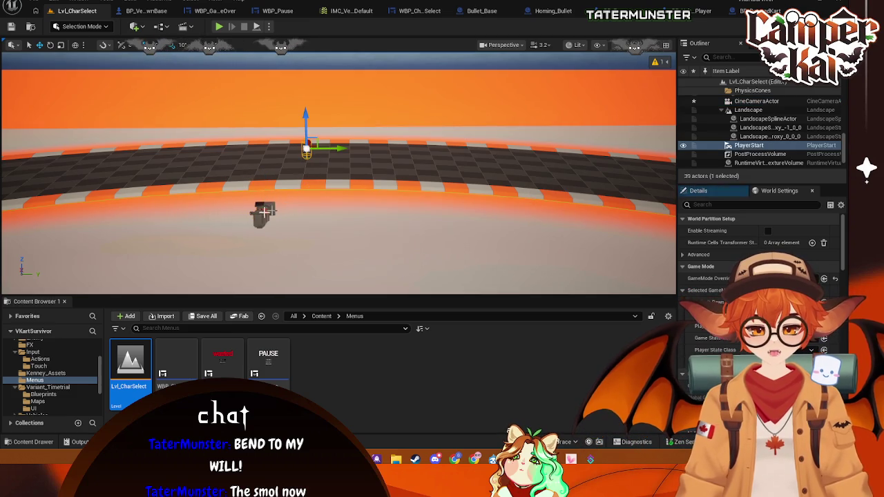
pyautogui.click(266, 213)
pyautogui.click(512, 45)
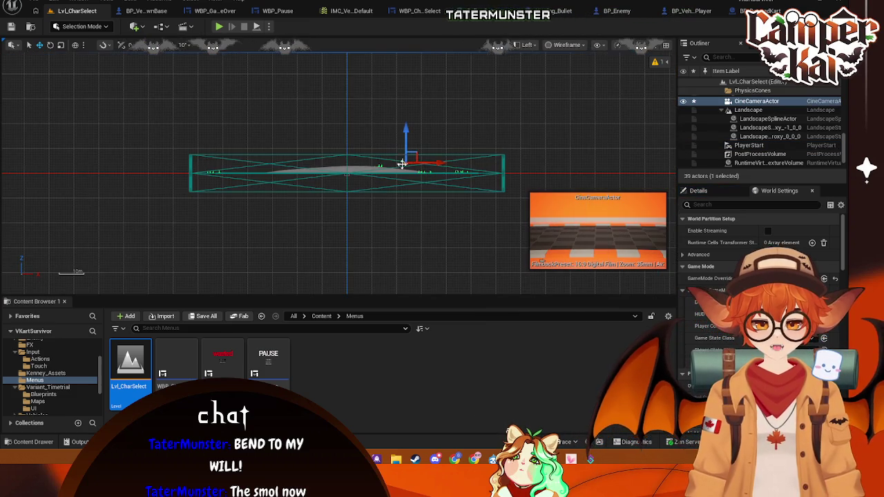
pyautogui.click(514, 136)
pyautogui.scroll(5, 413, 179)
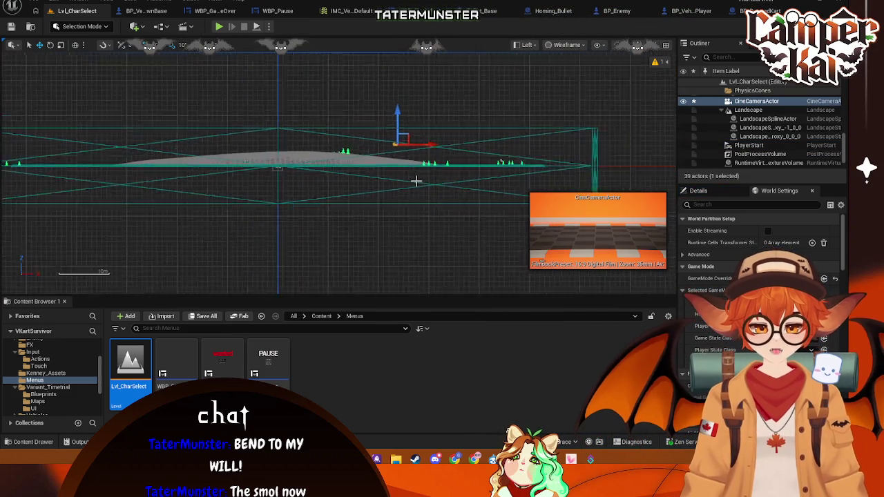
pyautogui.click(527, 44)
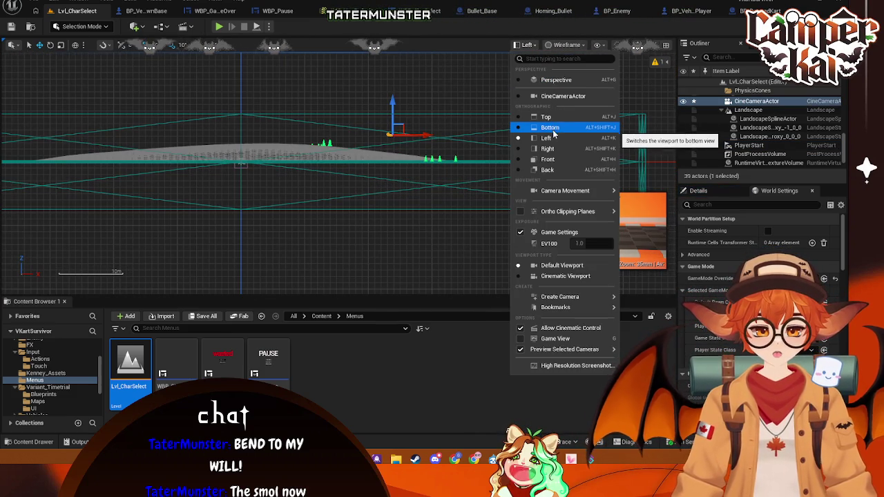
pyautogui.click(545, 117)
pyautogui.scroll(3, 418, 198)
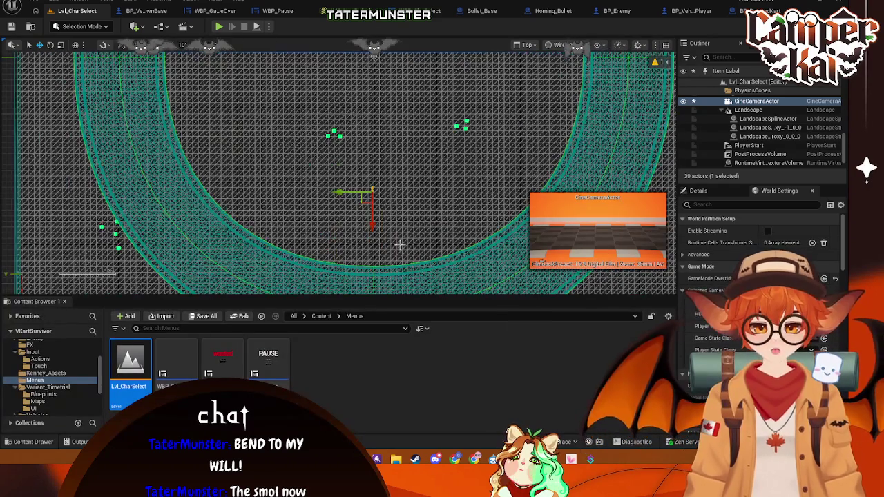
pyautogui.moveTo(420, 267); pyautogui.dragTo(422, 181)
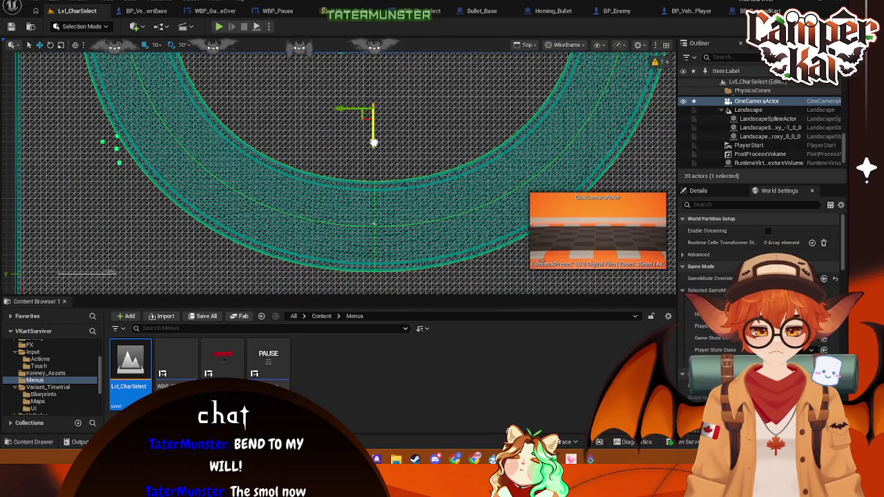
pyautogui.click(386, 208)
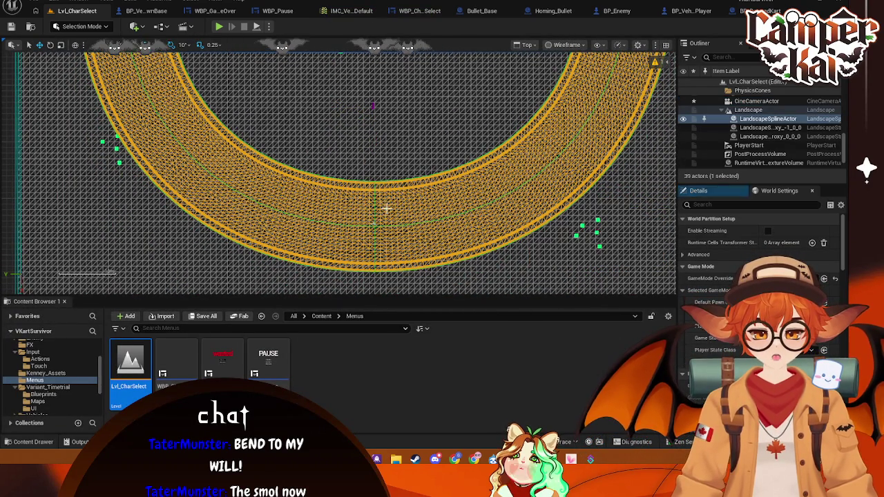
pyautogui.click(384, 152)
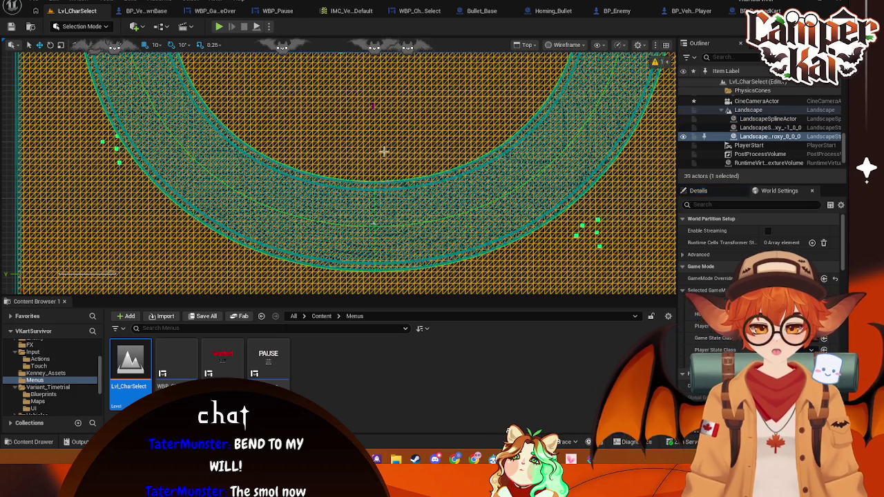
pyautogui.click(531, 46)
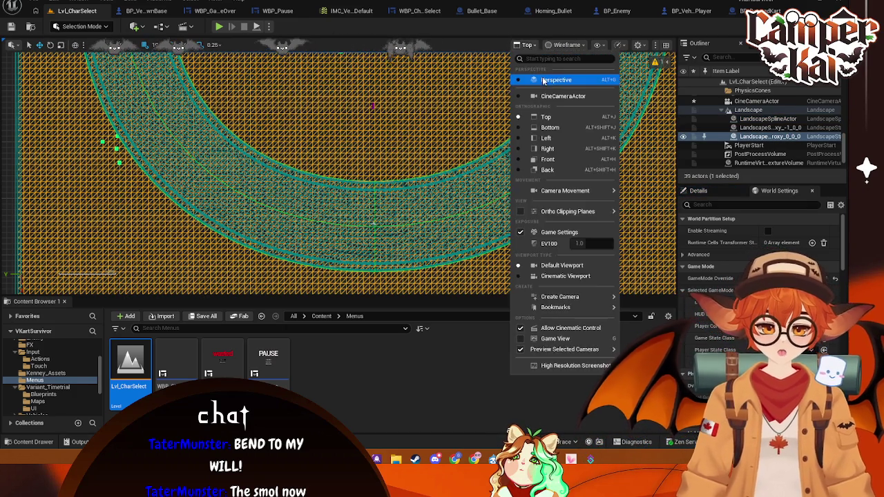
pyautogui.click(552, 80)
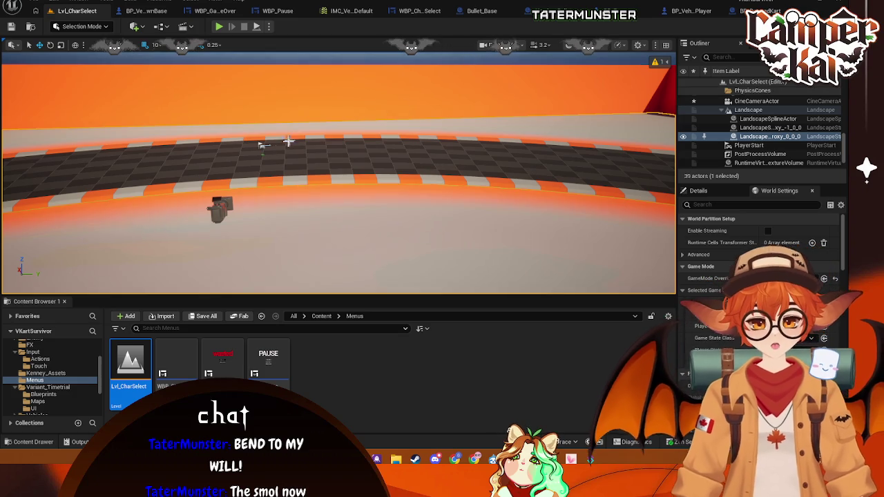
pyautogui.click(264, 145)
pyautogui.click(750, 146)
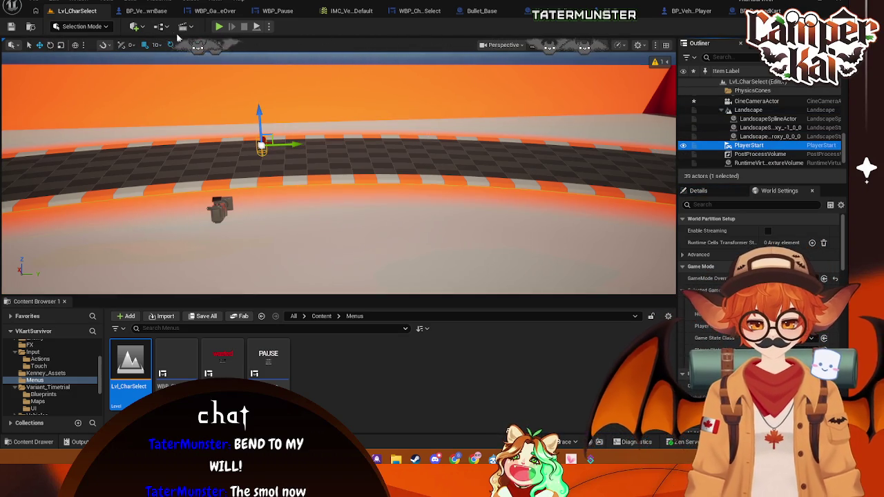
pyautogui.click(141, 27)
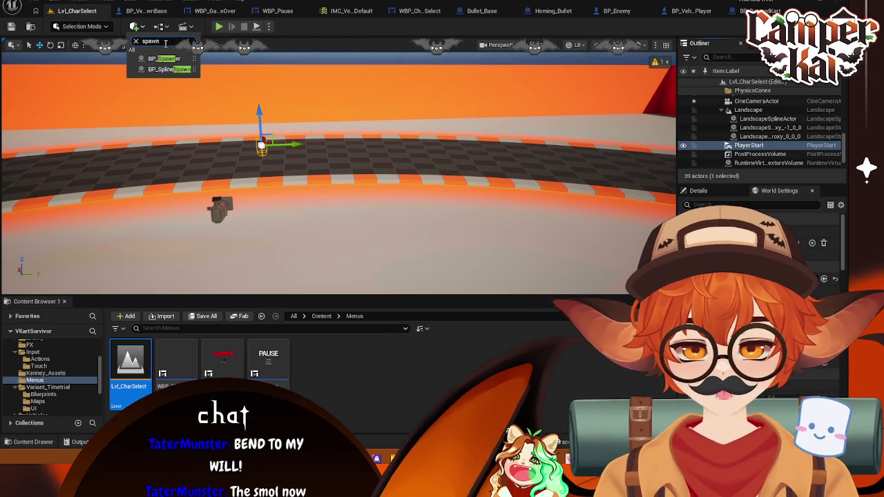
pyautogui.press('BackSpace')
pyautogui.press('BackSpace')
pyautogui.press('BackSpace')
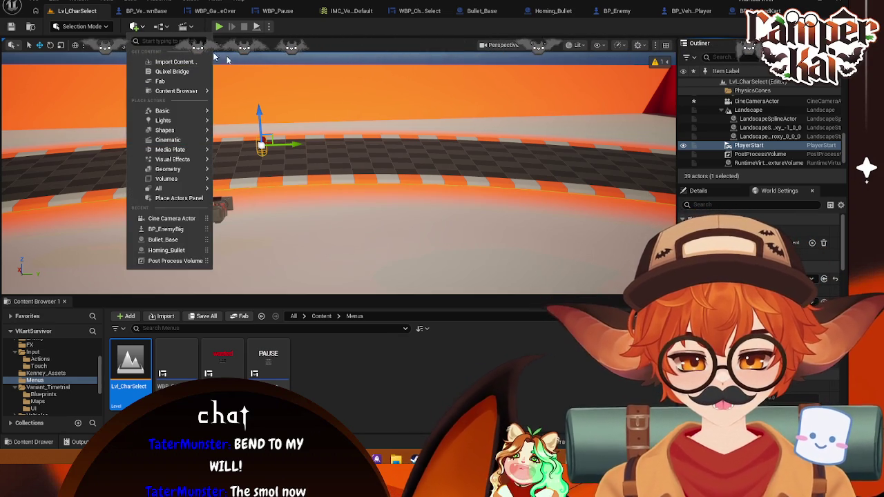
pyautogui.press('Escape')
pyautogui.click(159, 26)
pyautogui.click(352, 164)
pyautogui.hotkey('alt', 'Tab')
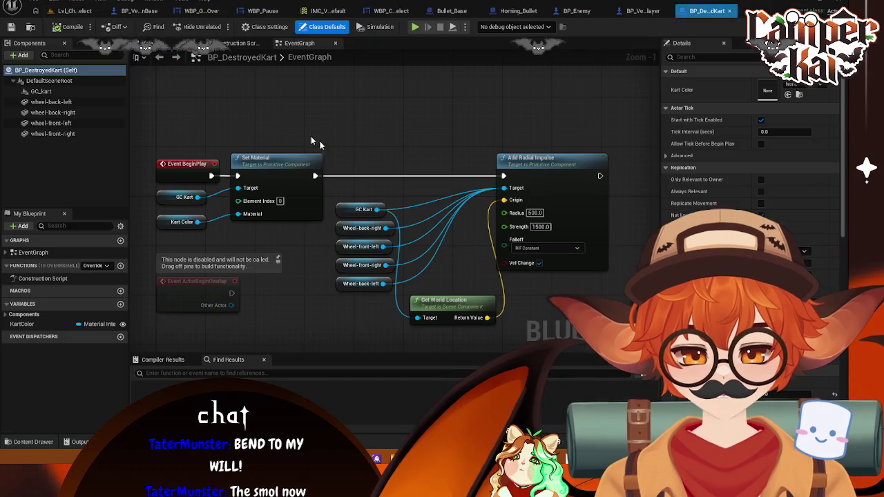
pyautogui.hotkey('alt', 'Tab')
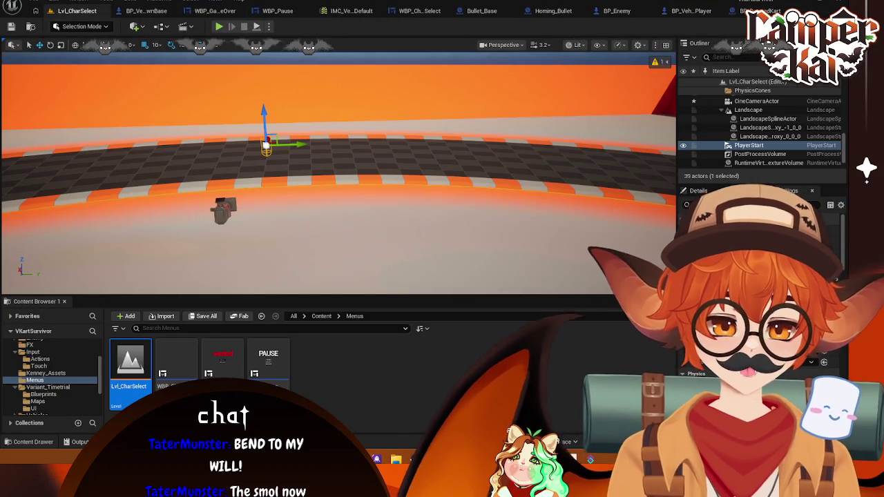
# Rotate the PlayerStart to face a new direction and start a Play-in-Editor test with Alt+P
pyautogui.click(266, 145)
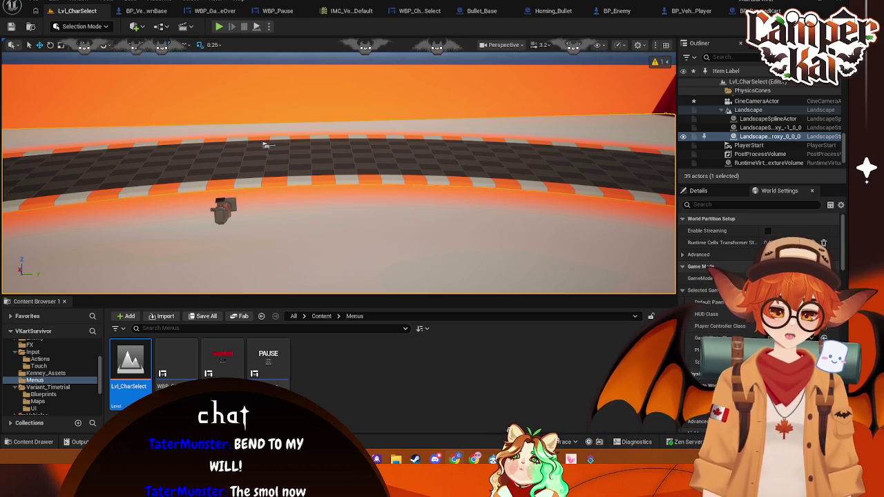
pyautogui.click(264, 145)
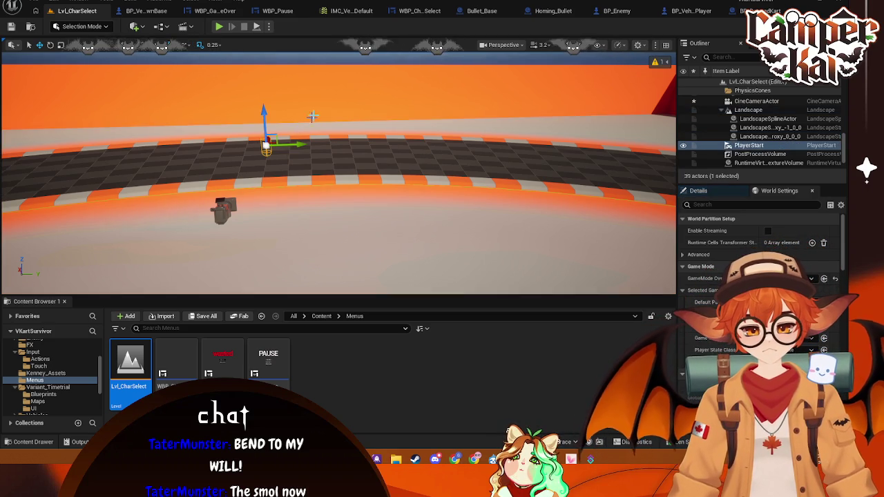
pyautogui.click(341, 83)
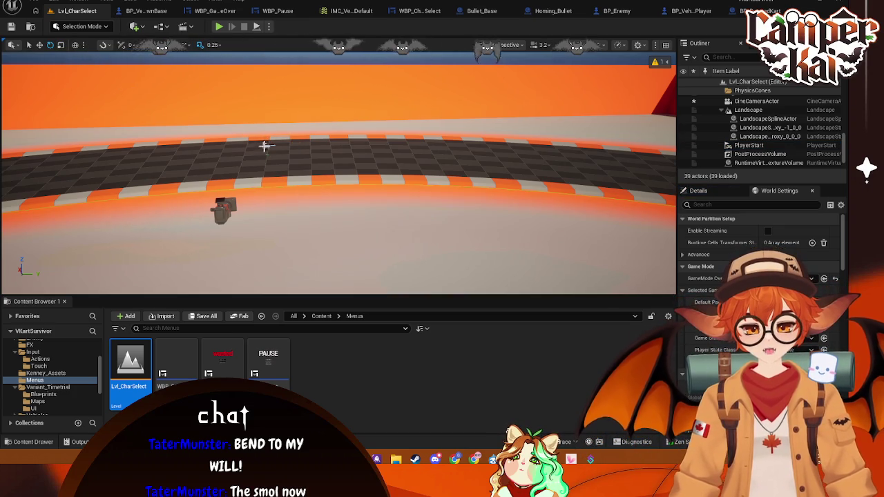
pyautogui.click(263, 147)
pyautogui.moveTo(314, 145); pyautogui.dragTo(316, 147)
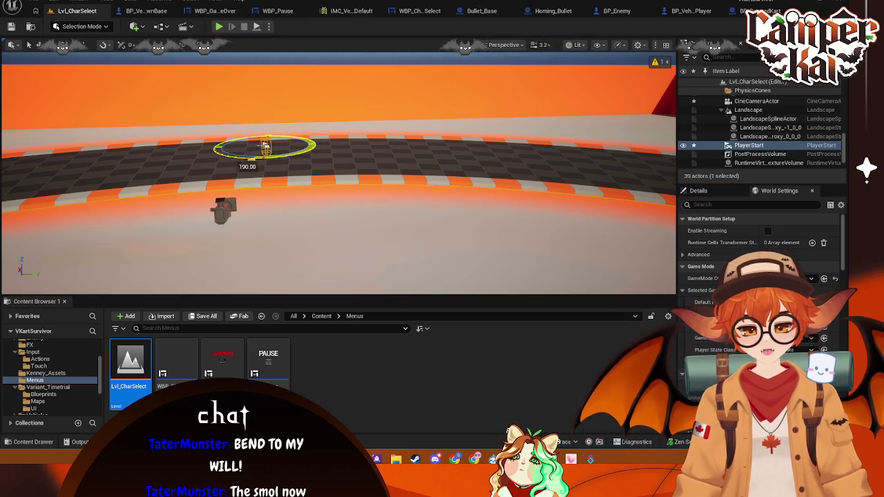
pyautogui.moveTo(316, 146); pyautogui.dragTo(312, 145)
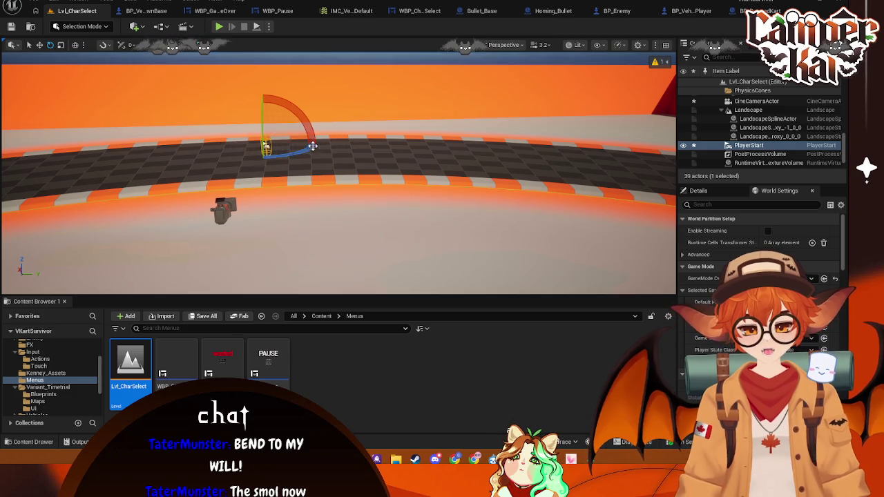
pyautogui.scroll(5, 355, 93)
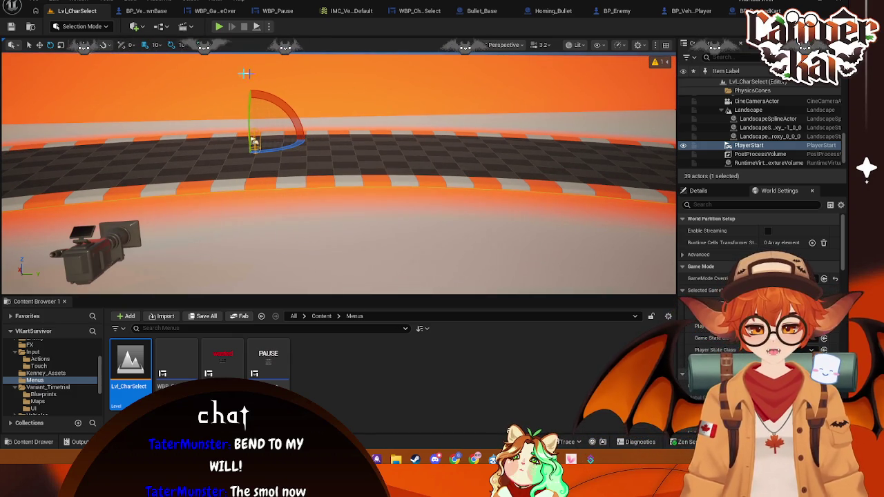
pyautogui.hotkey('alt', 'p')
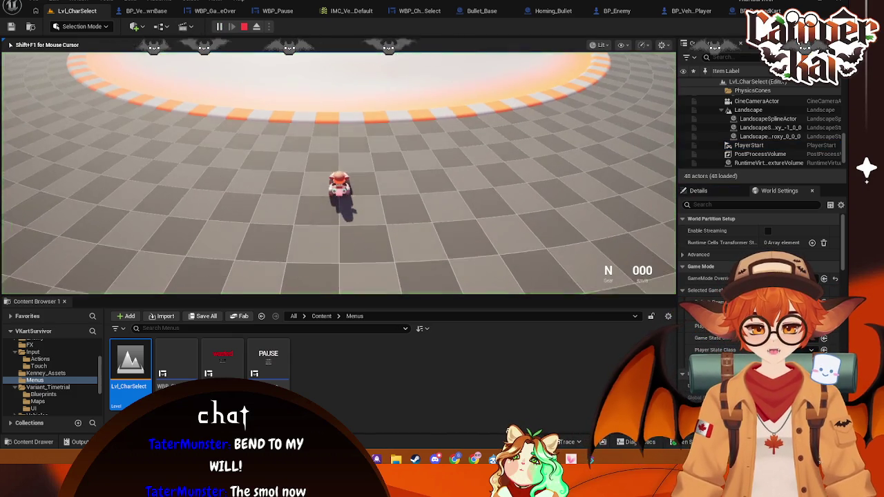
# End the test play, review the missing-HUD runtime errors and follow the BP_VehicleAdvKartPlayer link
pyautogui.press('Escape')
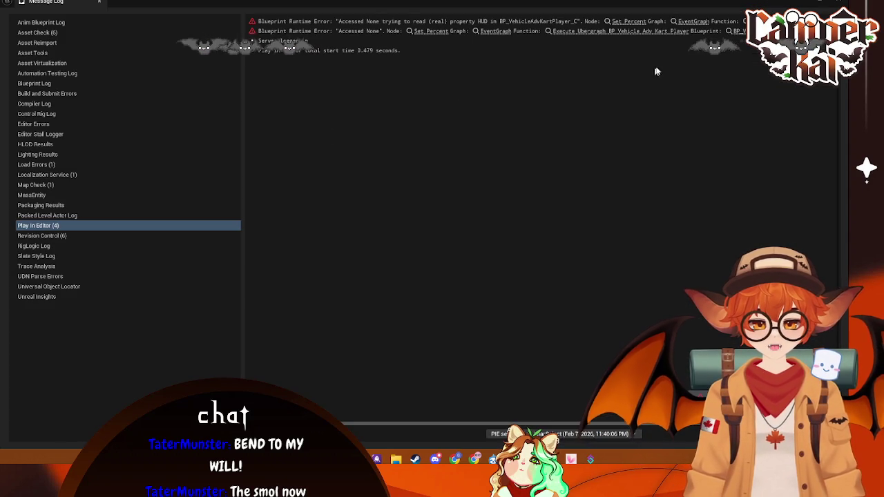
pyautogui.click(550, 22)
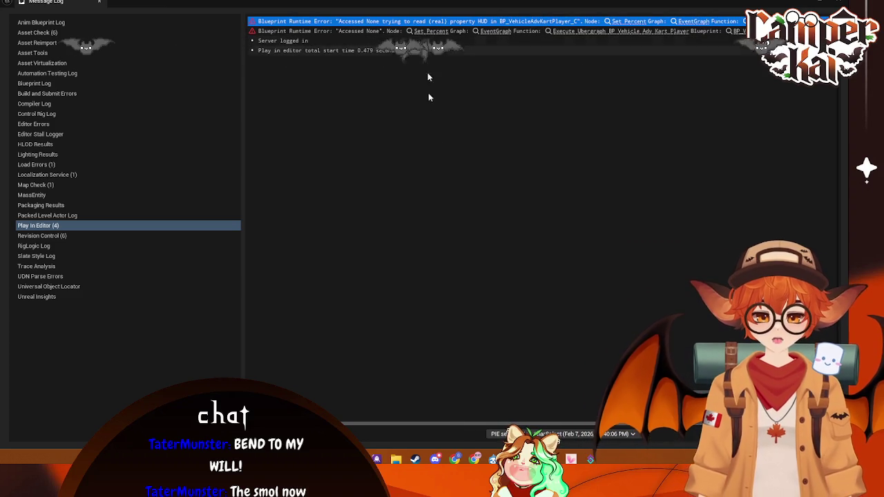
pyautogui.hscroll(5, 563, 423)
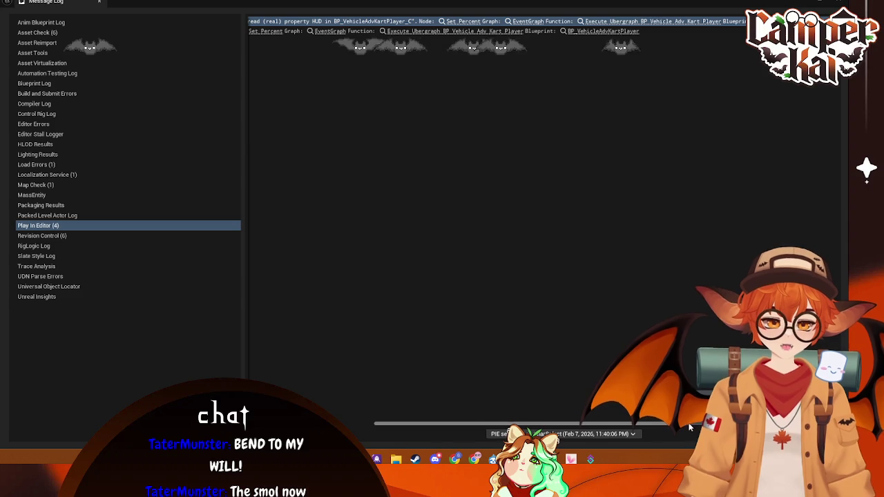
pyautogui.hscroll(-5, 477, 412)
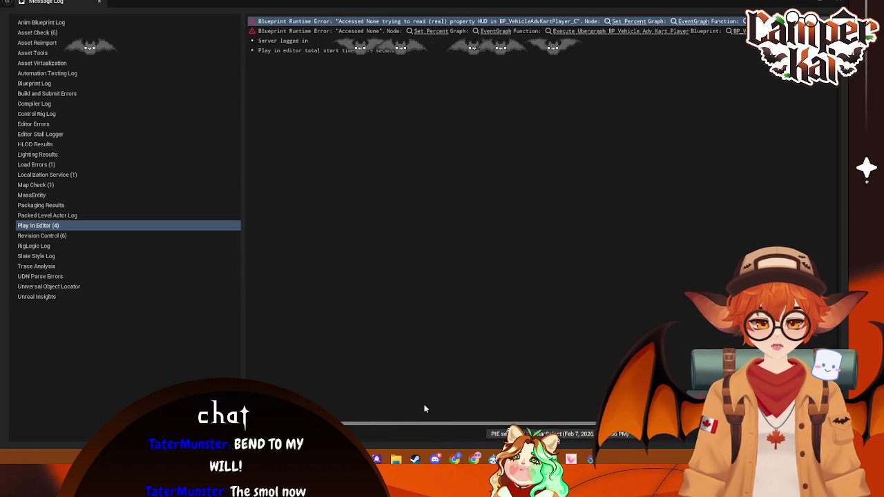
pyautogui.hscroll(5, 424, 408)
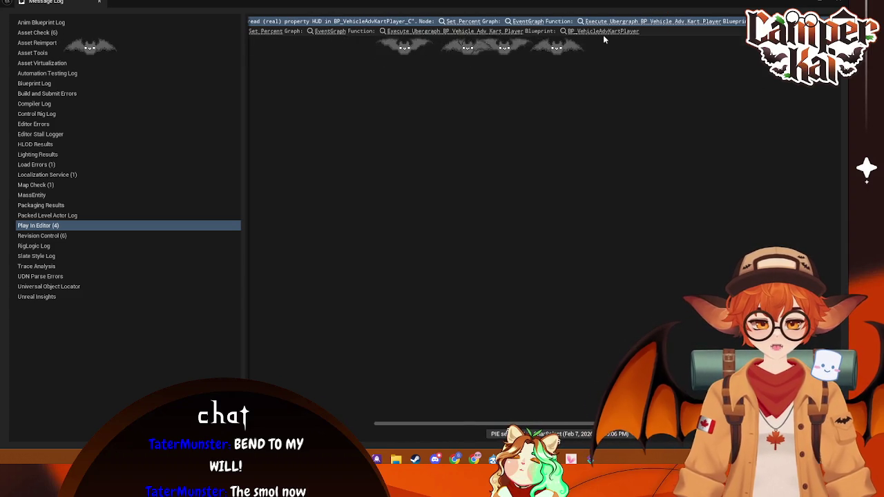
pyautogui.click(488, 32)
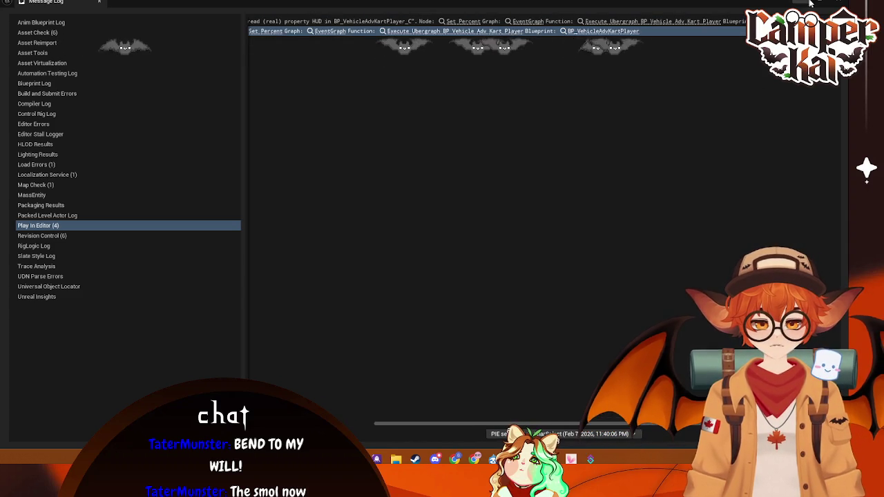
pyautogui.click(488, 32)
# Back in Lvl_CharSelect, reframe the view over the track and open the Level Blueprint from the Blueprints dropdown
pyautogui.click(72, 10)
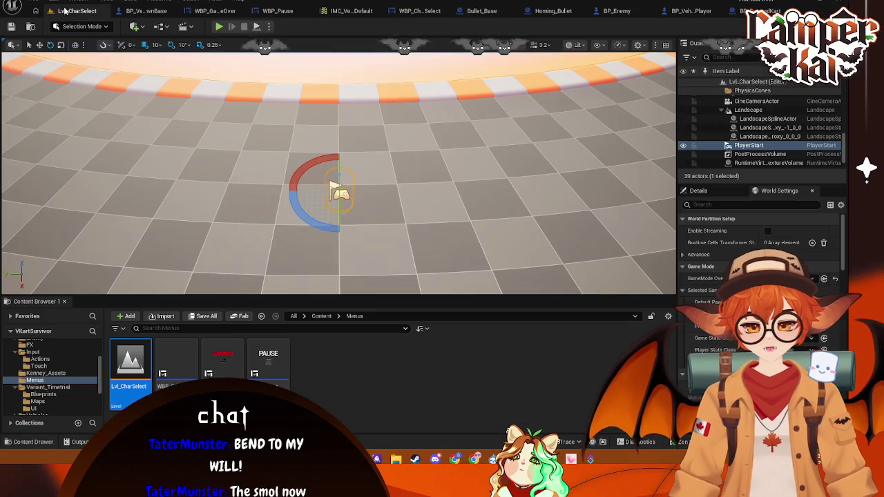
pyautogui.scroll(3, 395, 144)
pyautogui.scroll(-5, 349, 286)
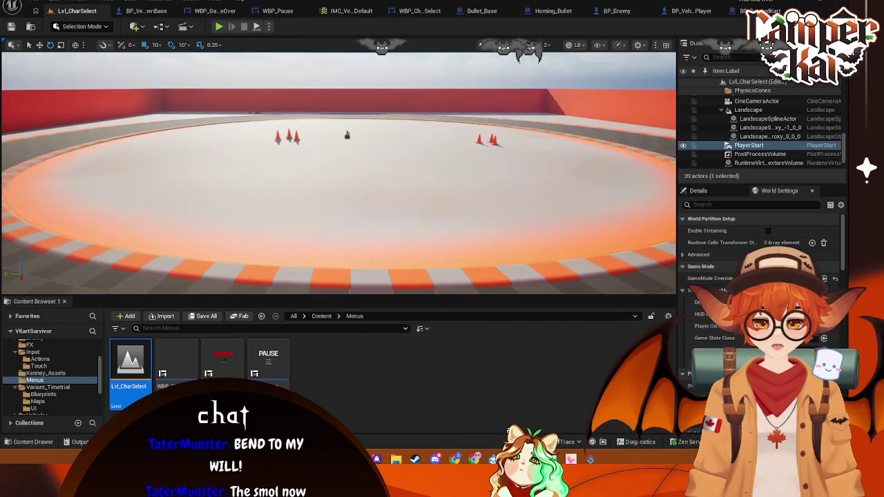
pyautogui.moveTo(349, 285); pyautogui.dragTo(159, 276)
pyautogui.scroll(4, 159, 276)
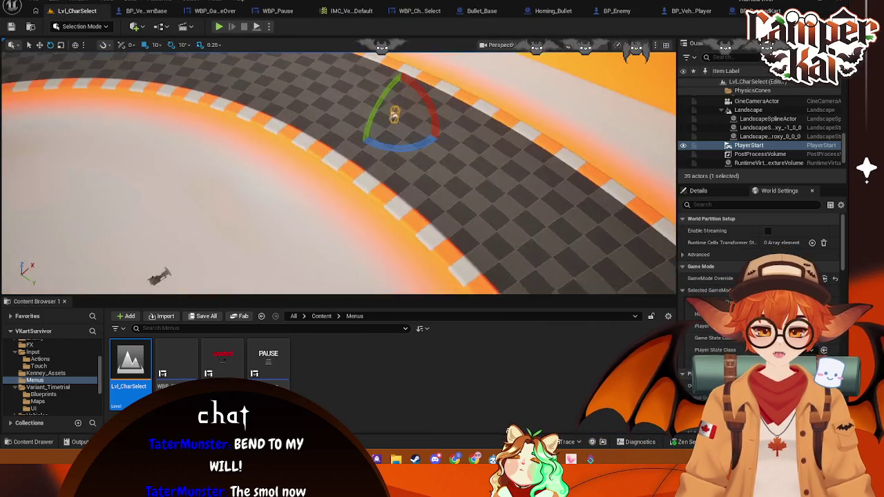
pyautogui.moveTo(339, 207); pyautogui.dragTo(339, 173)
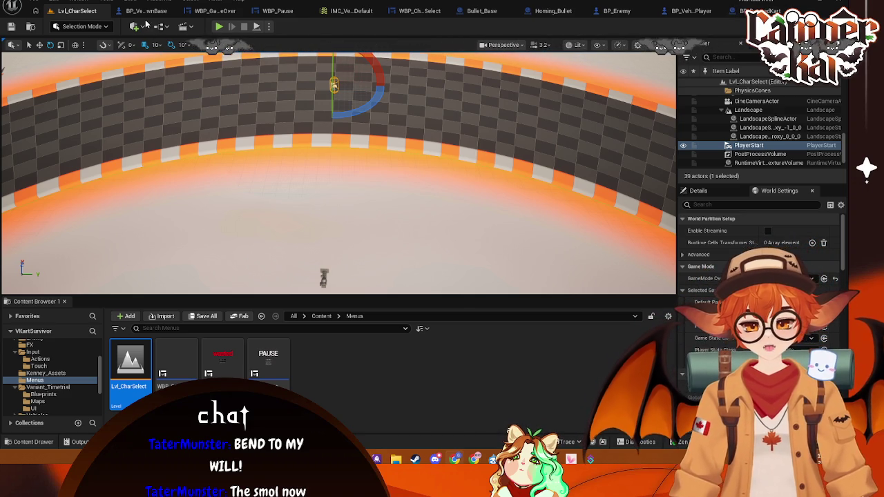
pyautogui.click(163, 30)
pyautogui.click(255, 94)
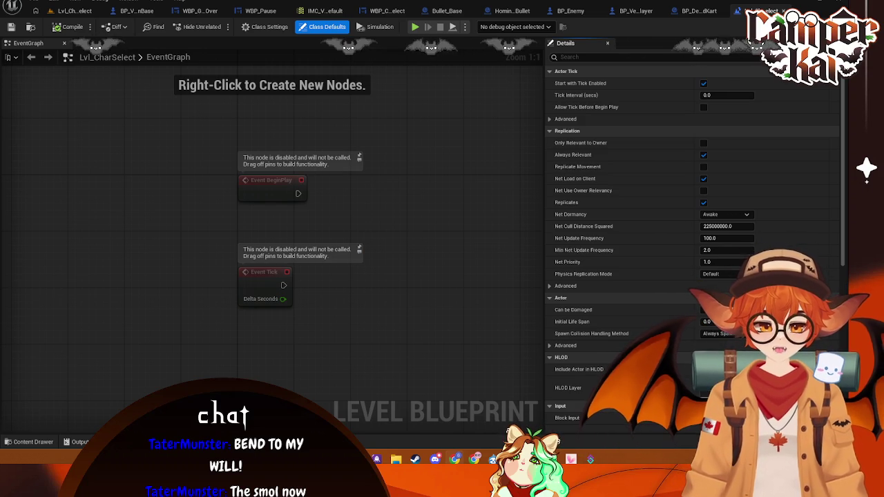
# Switch to the Lvl_CharSelect level view, then back to its level blueprint event graph
pyautogui.click(74, 10)
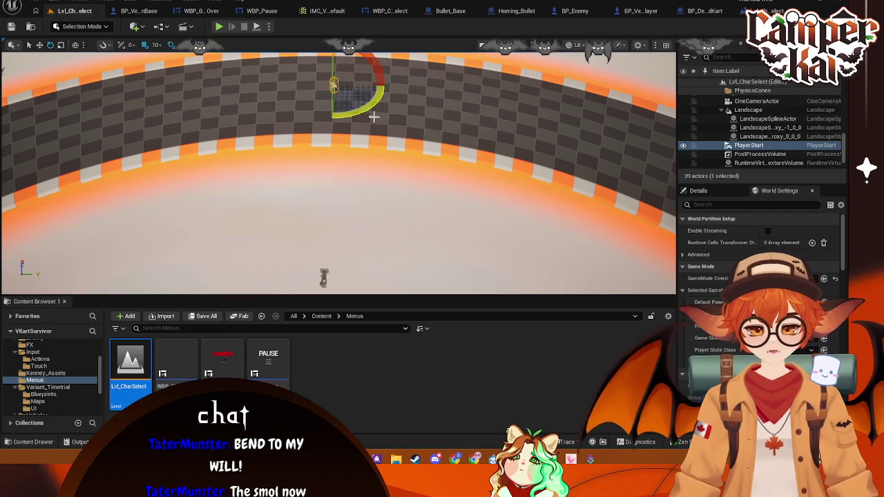
pyautogui.scroll(-5, 386, 161)
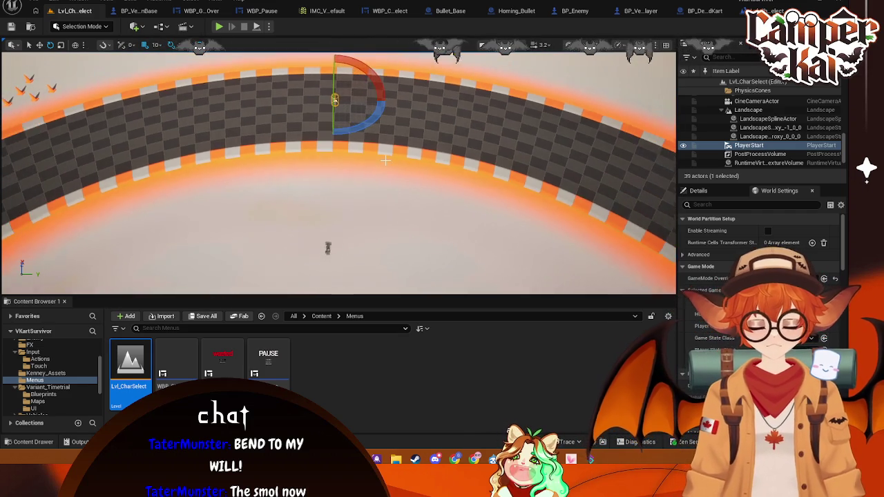
pyautogui.scroll(5, 385, 167)
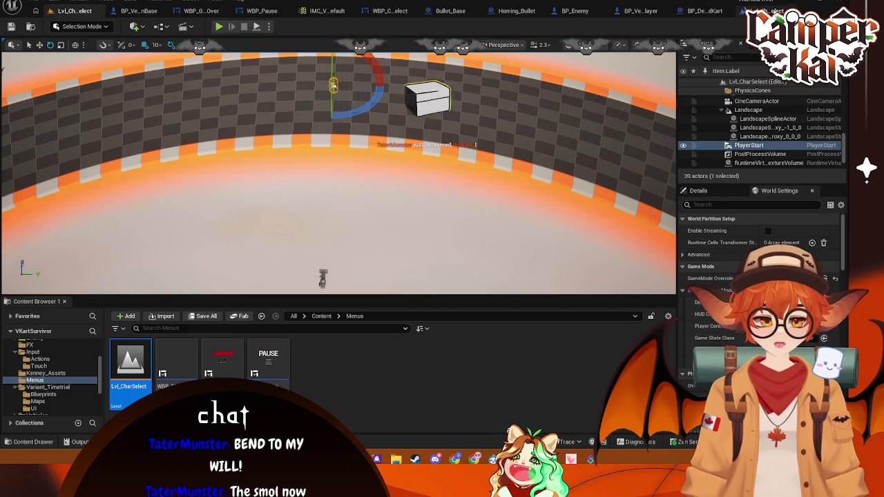
pyautogui.click(760, 11)
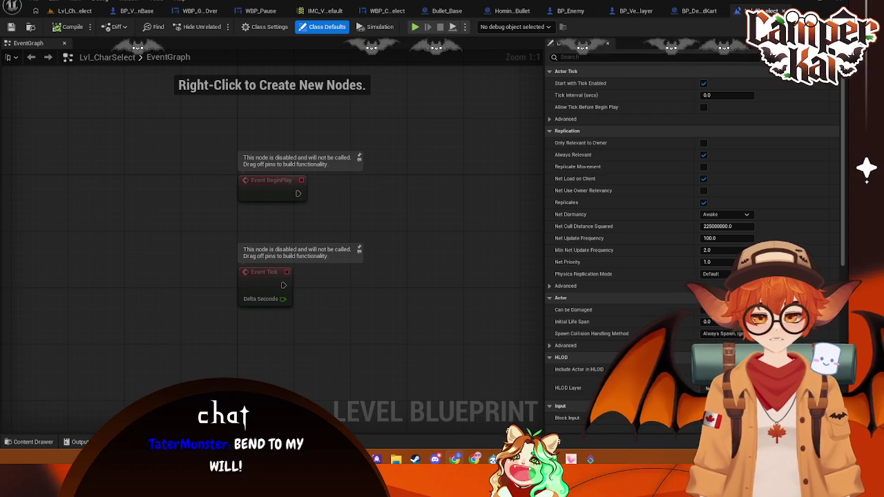
# Select the CineCameraActor to preview its shot and capture a screenshot of the level view
pyautogui.click(71, 11)
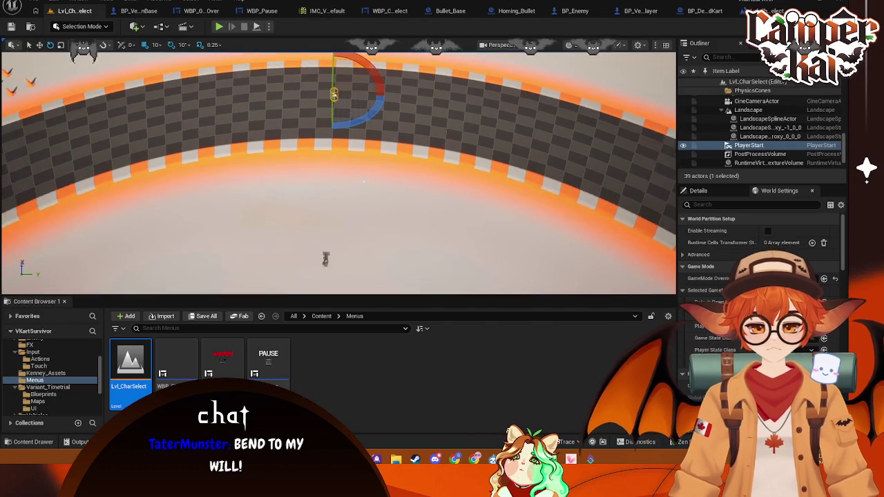
pyautogui.scroll(2, 379, 212)
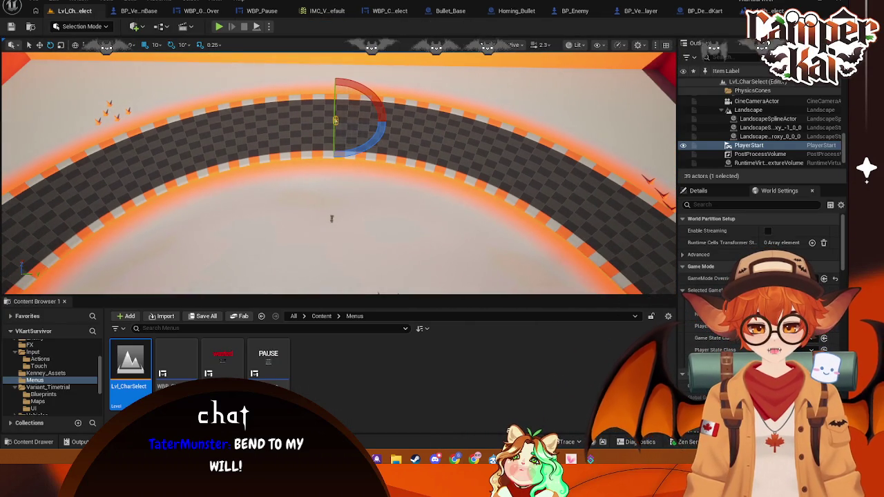
pyautogui.click(332, 218)
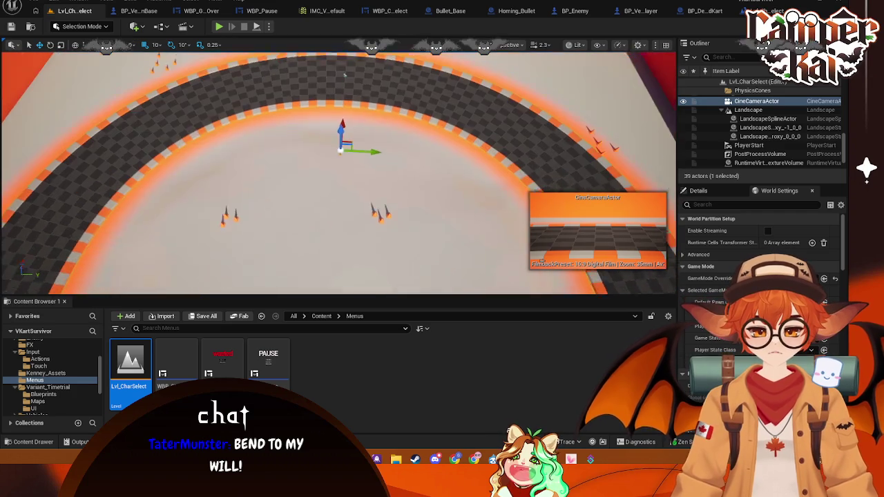
pyautogui.scroll(-2, 373, 224)
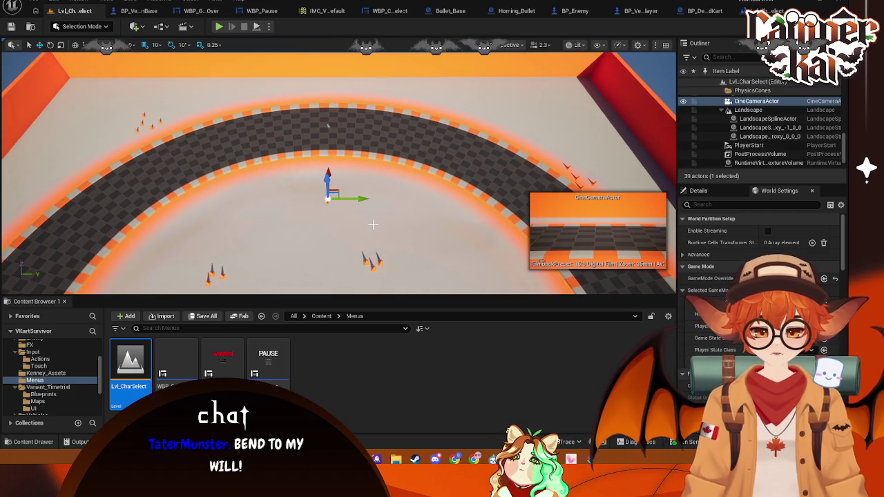
pyautogui.press('super+shift+s')
pyautogui.moveTo(2, 51)
pyautogui.mouseDown()
pyautogui.moveTo(585, 276)
pyautogui.moveTo(677, 297)
pyautogui.mouseUp()
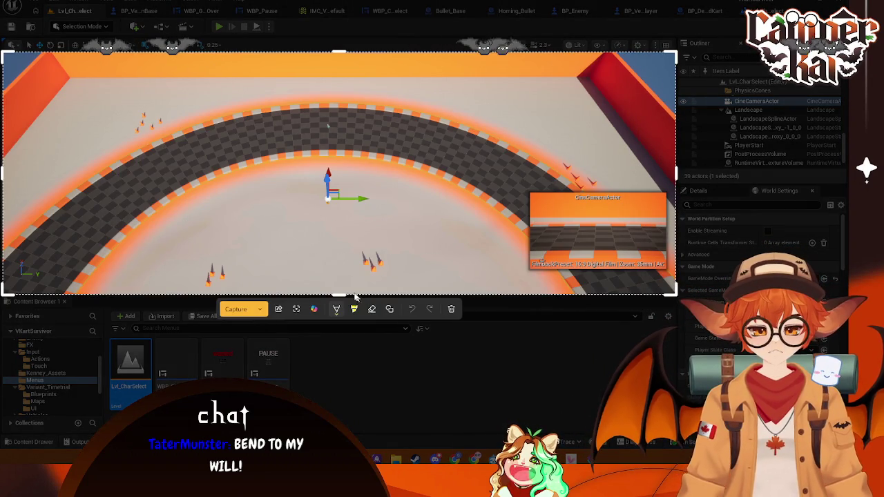
pyautogui.click(247, 310)
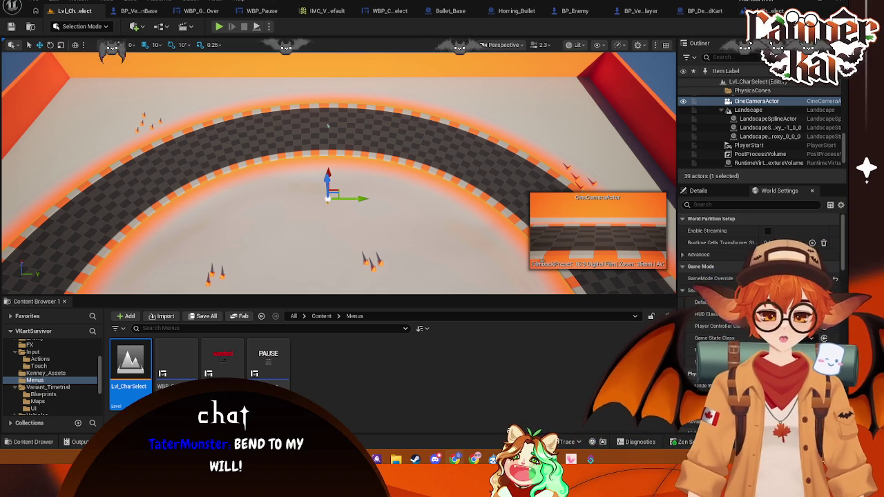
# Open and dismiss the landscape's context menu, then bring up the Blueprints toolbar dropdown
pyautogui.scroll(3, 399, 198)
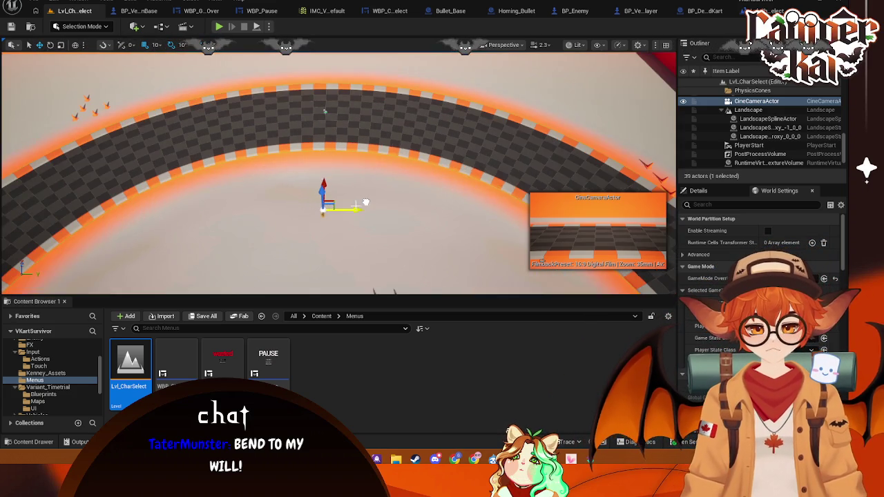
pyautogui.rightClick(367, 157)
pyautogui.click(334, 150)
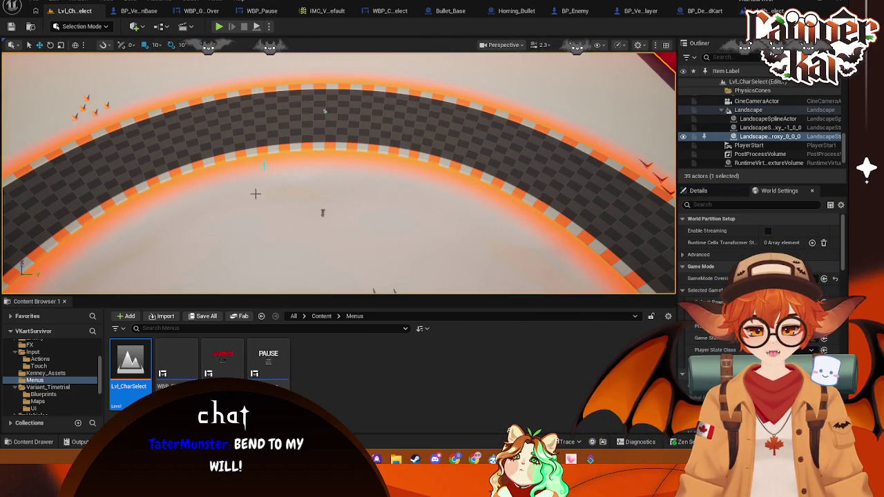
pyautogui.click(183, 26)
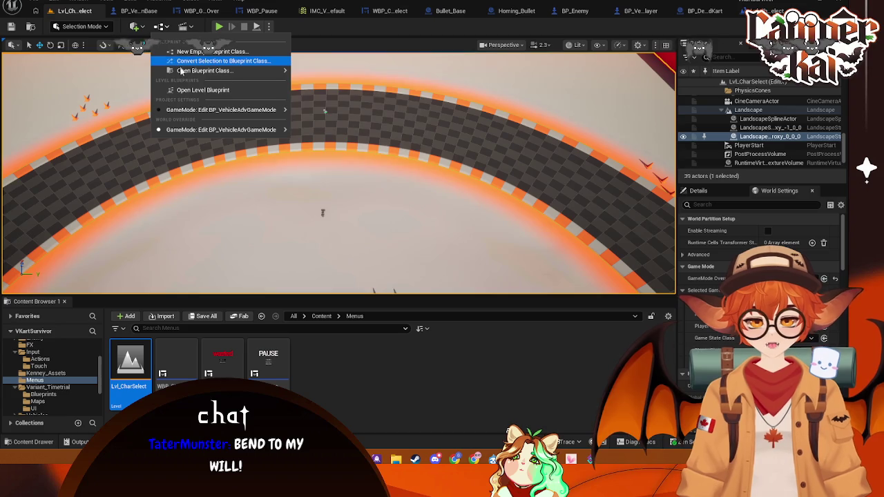
# Open the Level Blueprint, add an Add Widget Component node from Event BeginPlay, then delete it
pyautogui.click(188, 91)
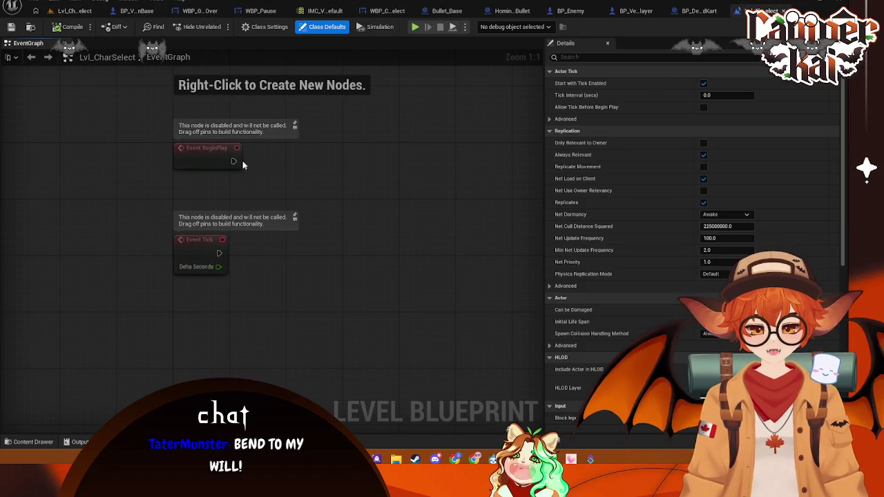
pyautogui.moveTo(302, 166); pyautogui.dragTo(309, 168)
pyautogui.write('add wi')
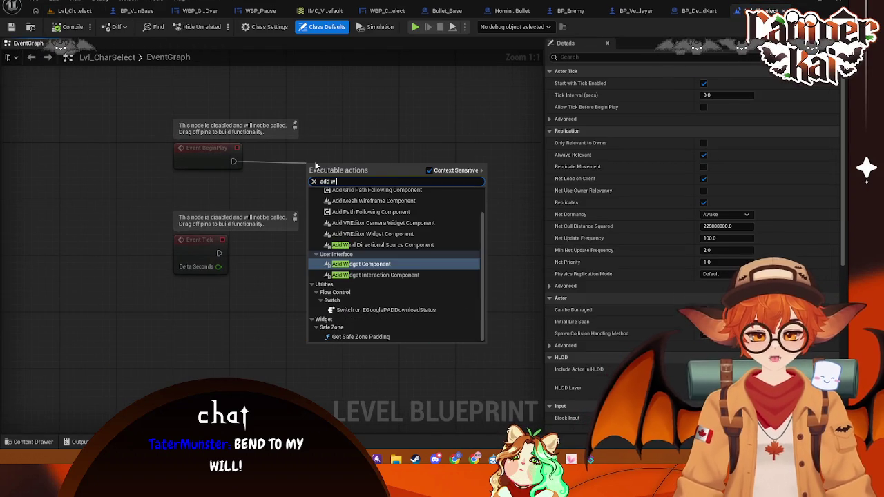
pyautogui.click(371, 265)
pyautogui.moveTo(362, 213)
pyautogui.mouseDown()
pyautogui.moveTo(375, 191)
pyautogui.moveTo(309, 161)
pyautogui.moveTo(329, 140)
pyautogui.mouseUp()
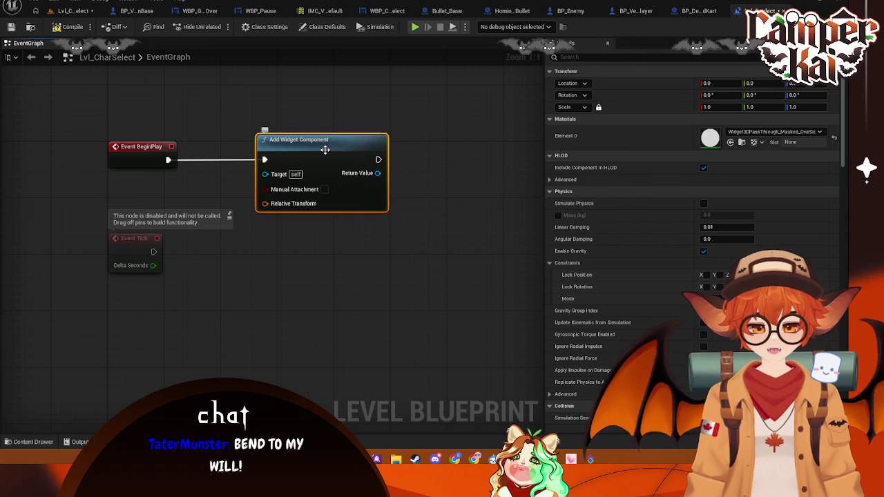
pyautogui.press('Delete')
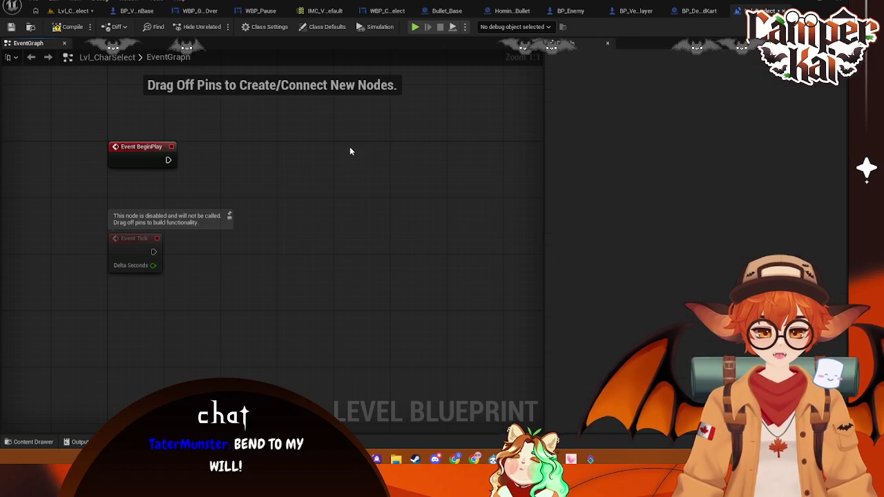
# Close the BP_VehicleAdvPawnBase, WBP_GameOver, WBP_Pause and IMC_Vehicle_Default editor tabs
pyautogui.click(199, 11)
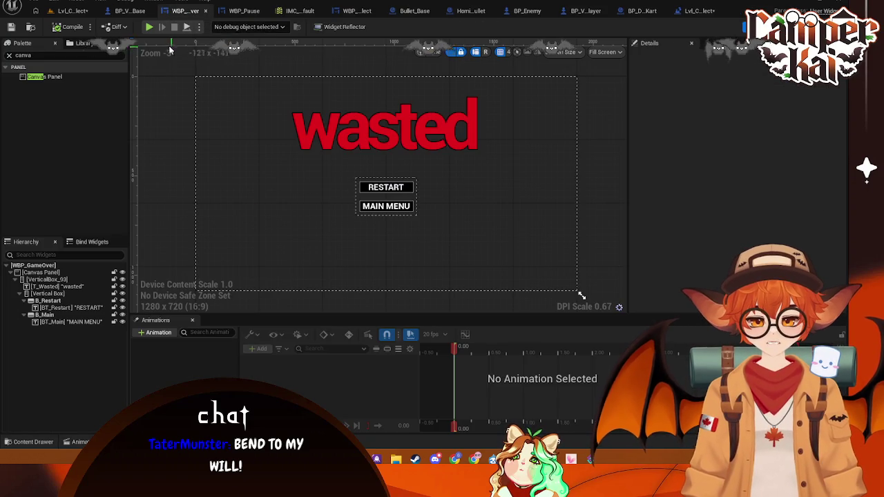
pyautogui.click(244, 11)
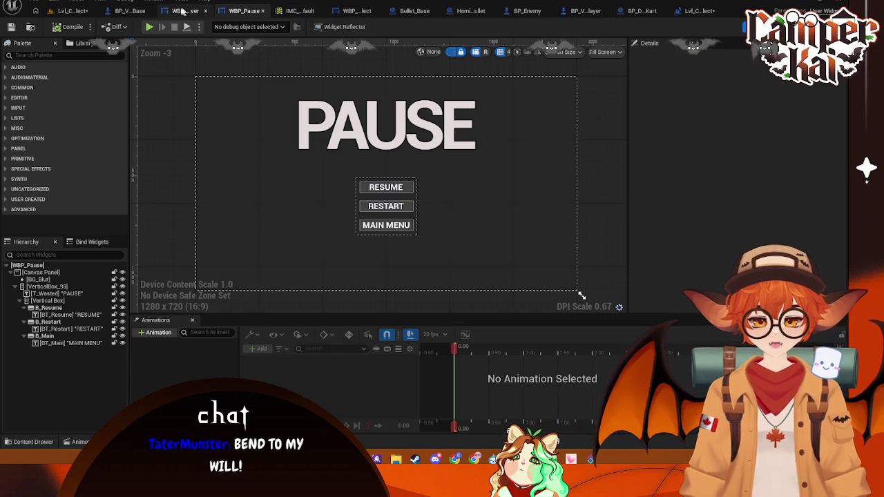
pyautogui.click(142, 12)
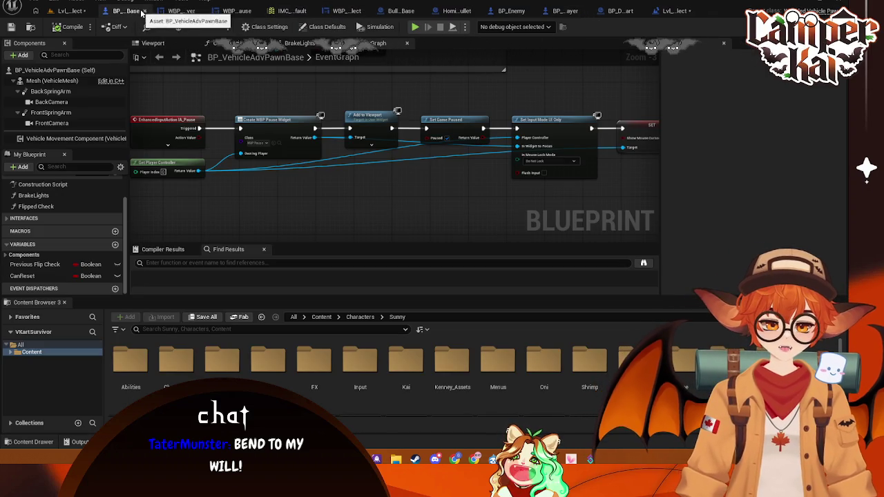
pyautogui.click(142, 12)
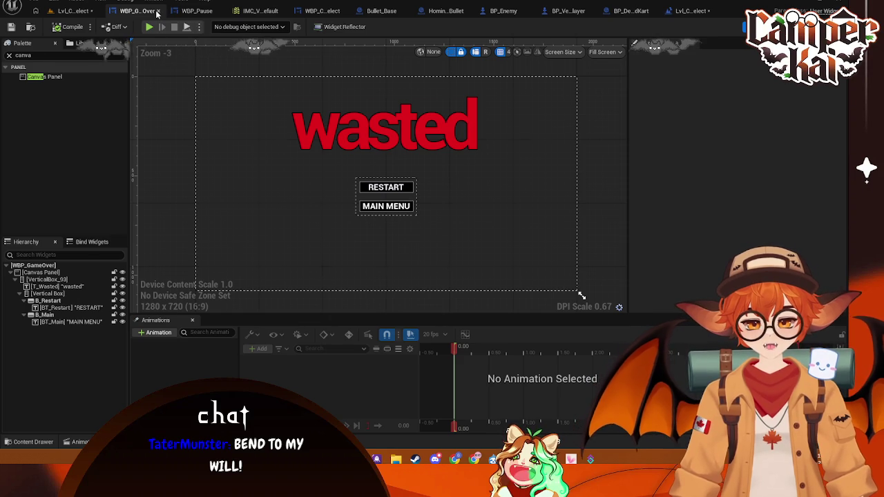
pyautogui.click(157, 12)
pyautogui.click(171, 12)
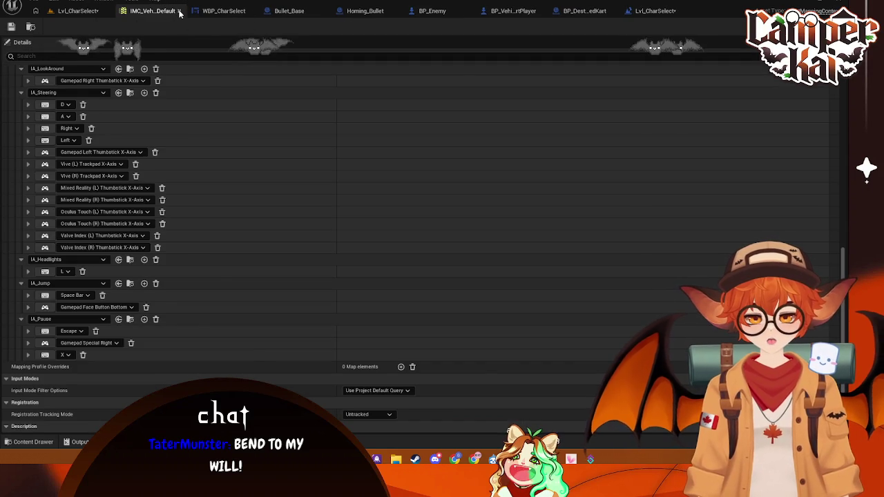
pyautogui.click(180, 12)
# Close the Bullet_Base, Homing_Bullet, BP_Enemy and BP_VehicleAdvKartPlayer blueprint editors
pyautogui.click(259, 11)
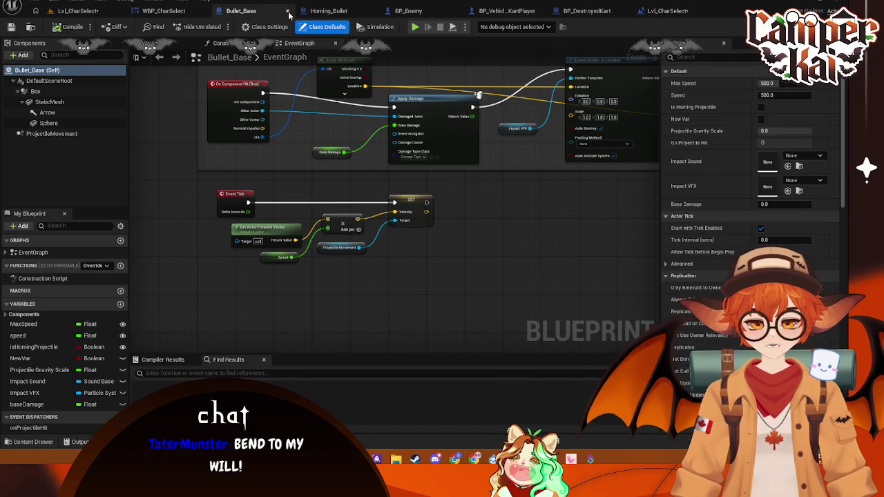
pyautogui.click(317, 12)
pyautogui.click(317, 12)
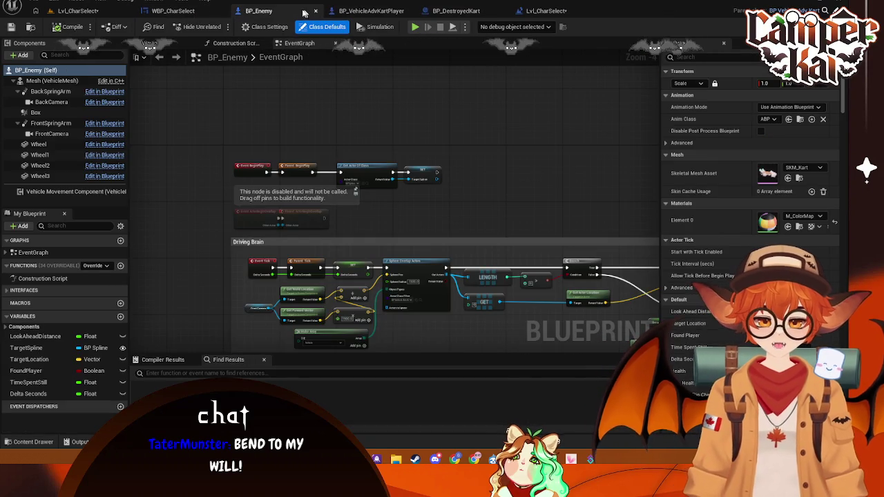
pyautogui.click(317, 11)
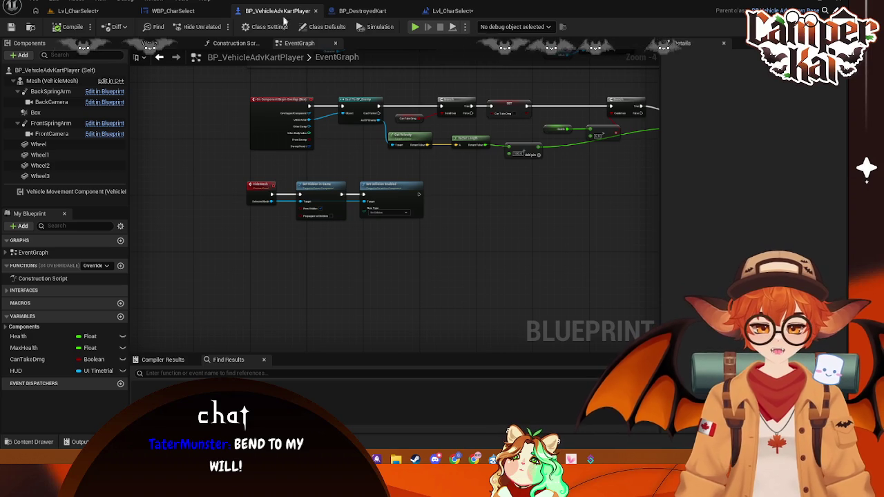
pyautogui.scroll(2, 384, 167)
pyautogui.scroll(-2, 478, 200)
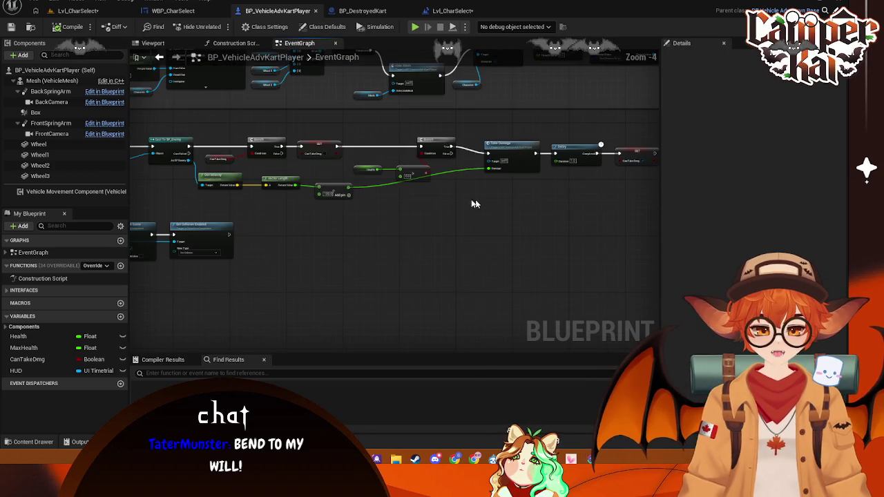
pyautogui.click(315, 11)
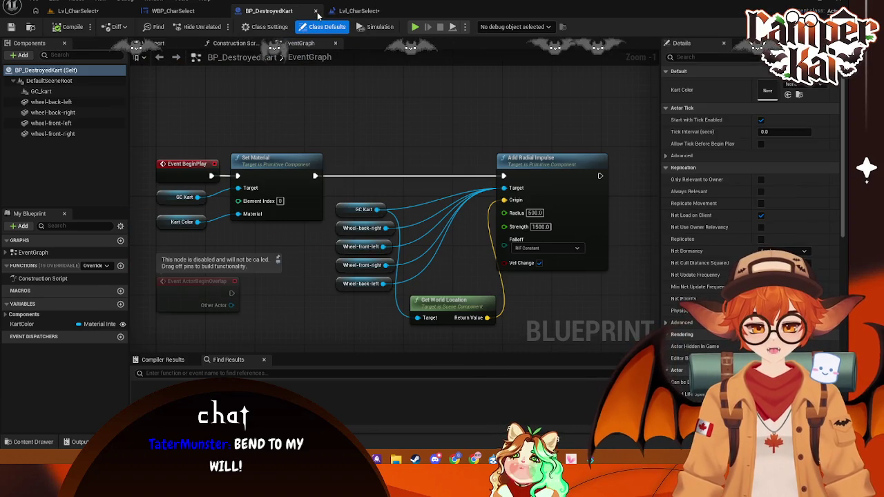
pyautogui.click(315, 11)
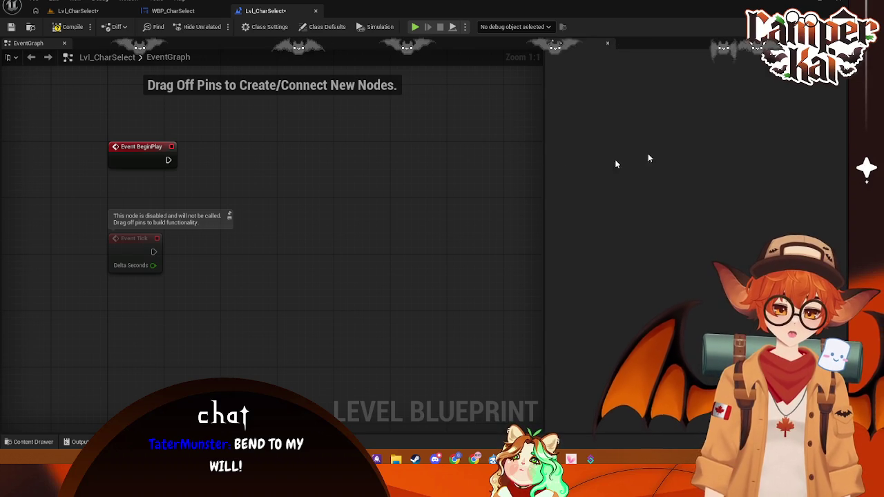
# Reopen BP_VehicleAdvPawnBase from VehicleTemplate > Blueprints, then return to the Lvl_CharSelect level blueprint
pyautogui.click(78, 10)
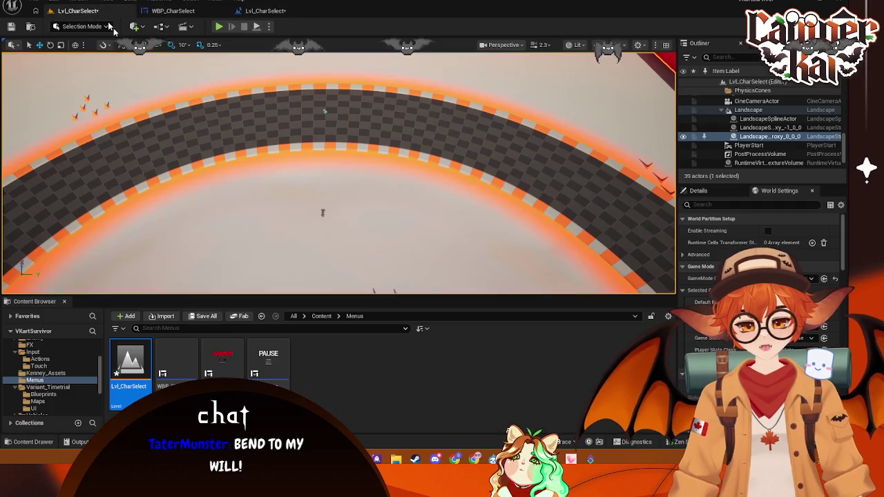
pyautogui.scroll(-4, 56, 373)
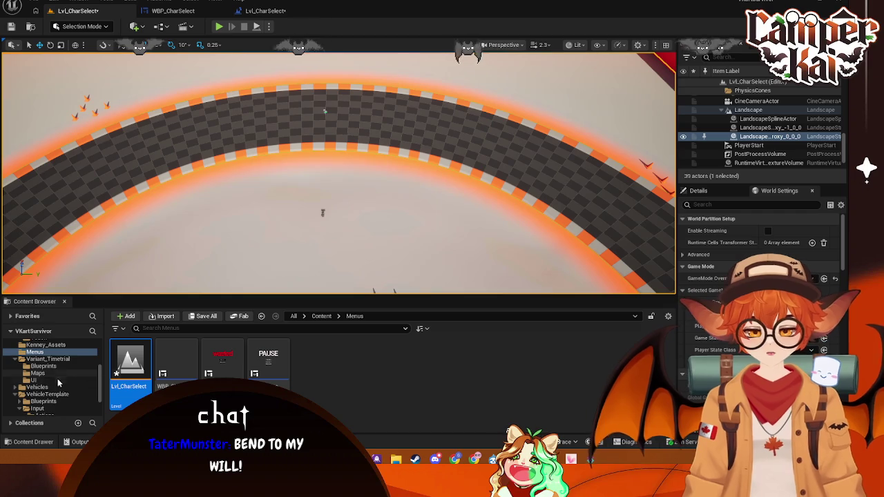
pyautogui.click(47, 367)
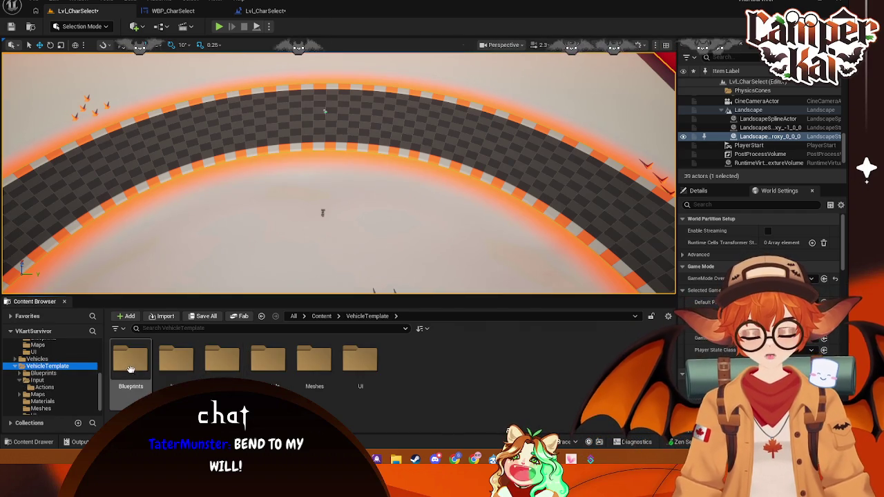
pyautogui.click(43, 373)
pyautogui.doubleClick(354, 375)
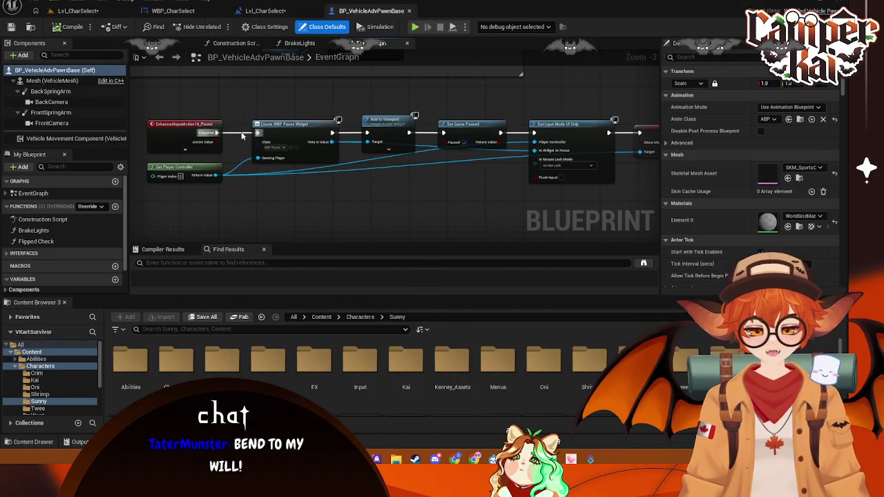
pyautogui.click(265, 11)
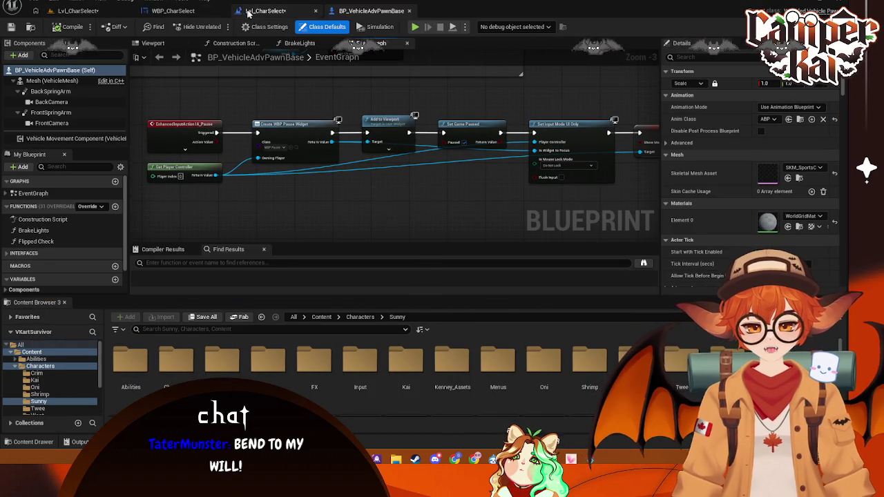
# Add a Create Widget node after Event BeginPlay with its Class set to WBP_CharSelect
pyautogui.moveTo(168, 160)
pyautogui.mouseDown()
pyautogui.moveTo(219, 163)
pyautogui.moveTo(249, 149)
pyautogui.mouseUp()
pyautogui.click(165, 60)
pyautogui.write('c')
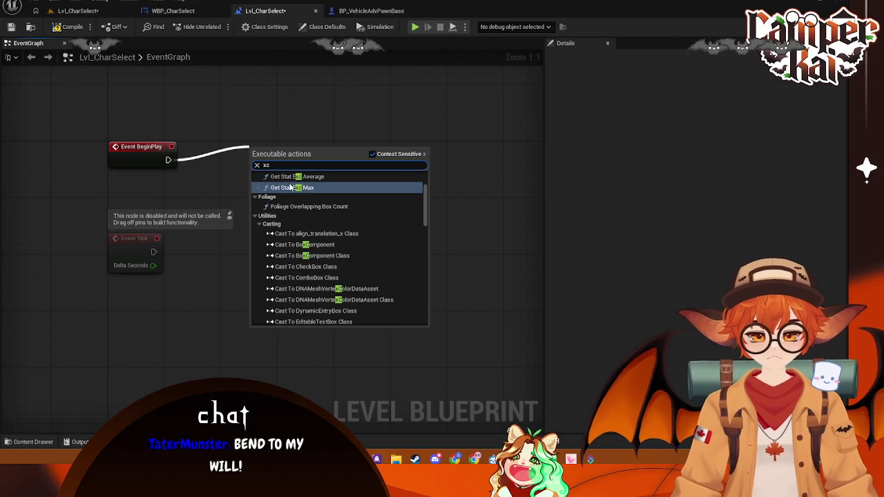
pyautogui.write('re')
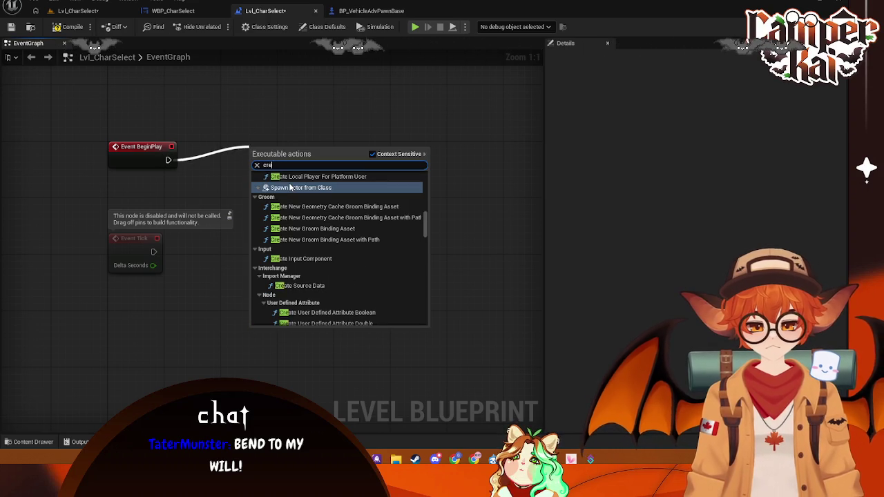
pyautogui.write('ate widg')
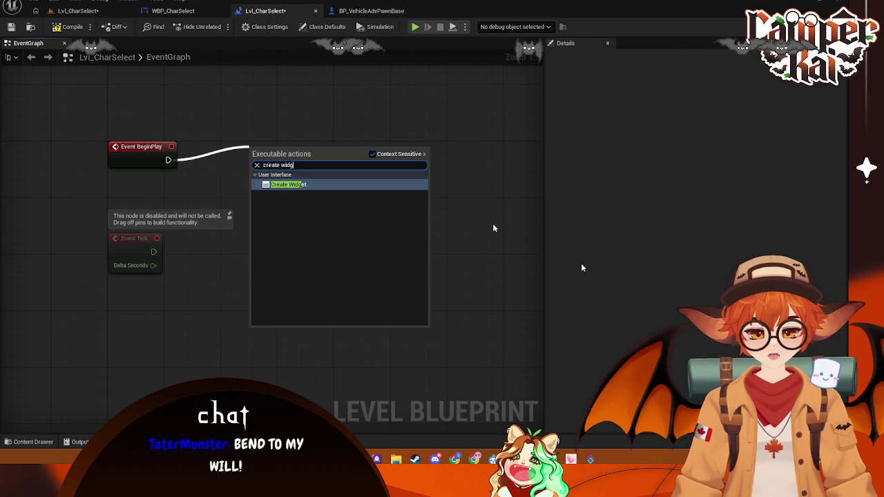
pyautogui.click(284, 185)
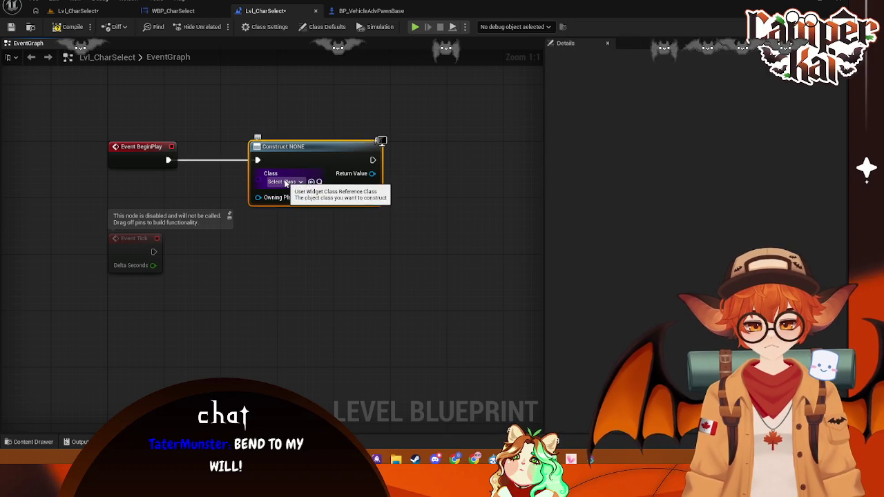
pyautogui.click(286, 183)
pyautogui.write('WBP')
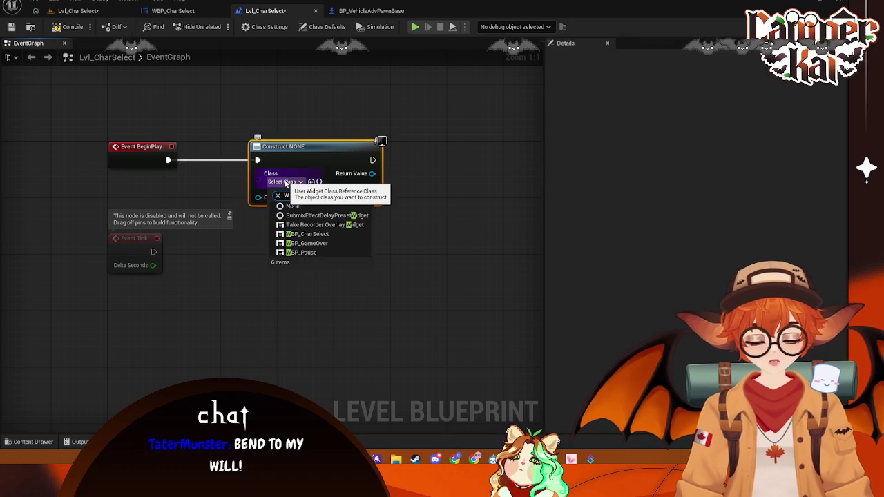
pyautogui.click(306, 216)
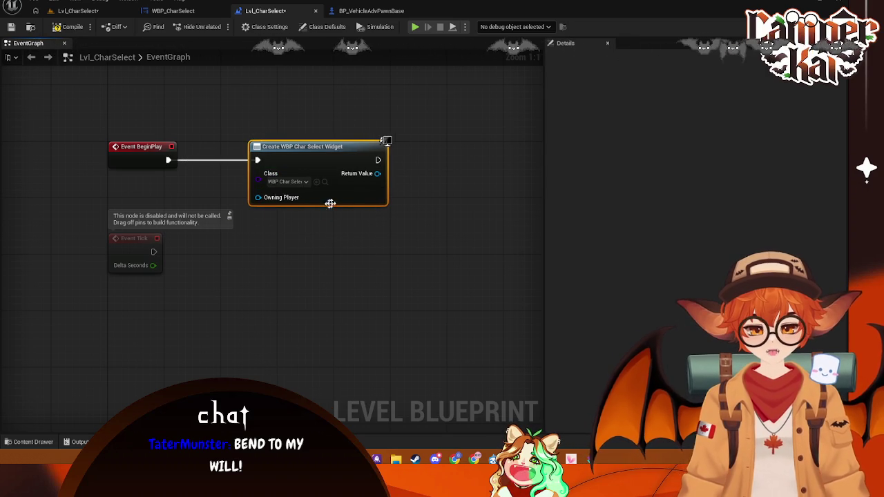
# Feed Owning Player from a Get Player Controller node placed just below BeginPlay
pyautogui.moveTo(257, 198); pyautogui.dragTo(203, 188)
pyautogui.write('play')
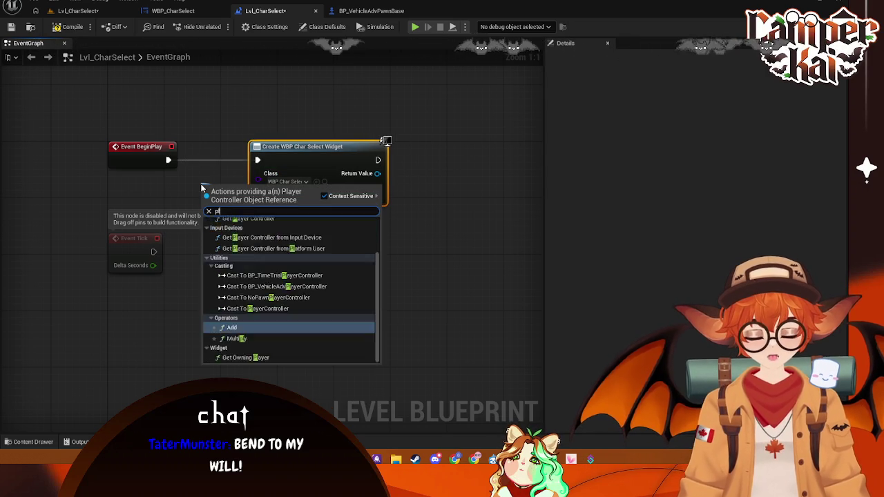
pyautogui.click(248, 274)
pyautogui.moveTo(225, 190); pyautogui.dragTo(134, 190)
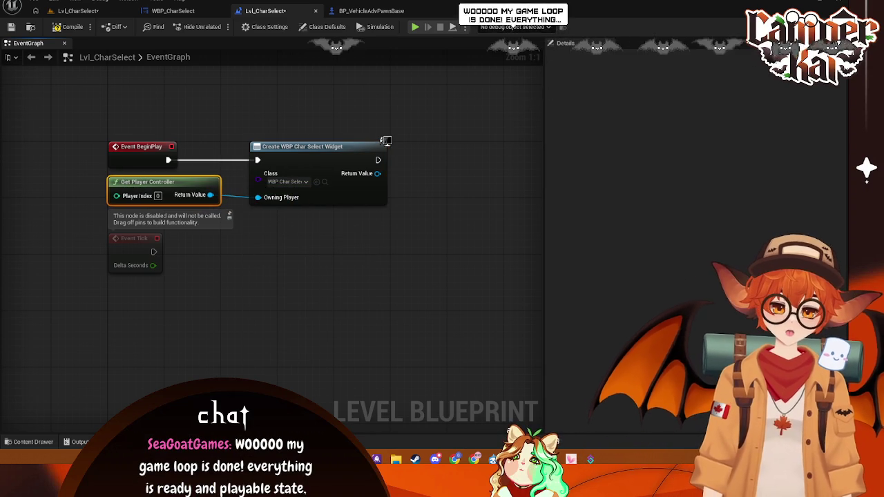
pyautogui.moveTo(314, 212); pyautogui.dragTo(347, 244)
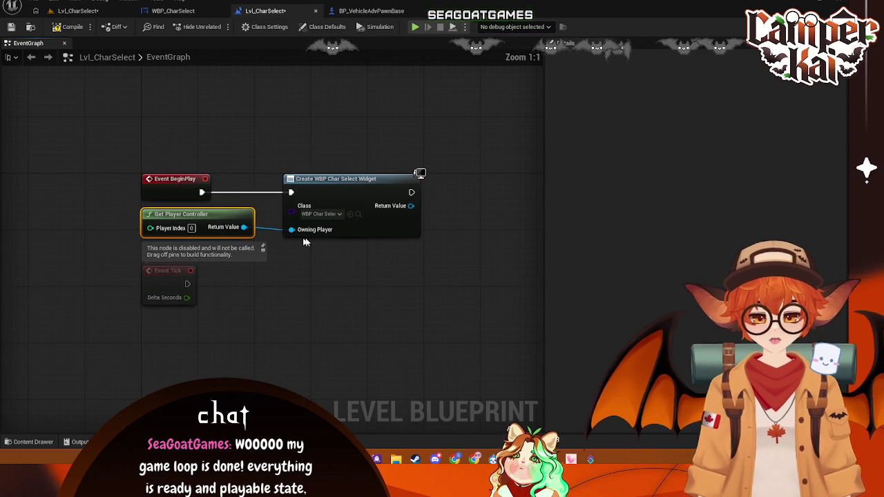
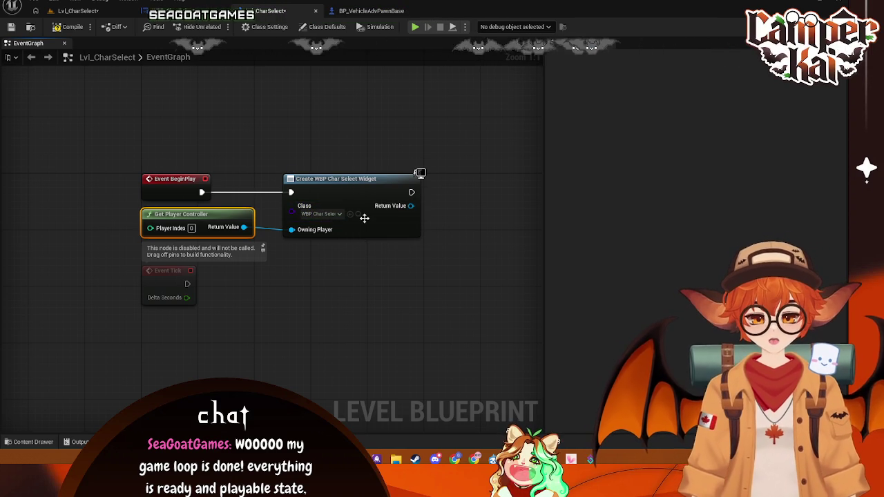
# Return to the Lvl_CharSelect level and save it
pyautogui.moveTo(450, 197); pyautogui.dragTo(359, 191)
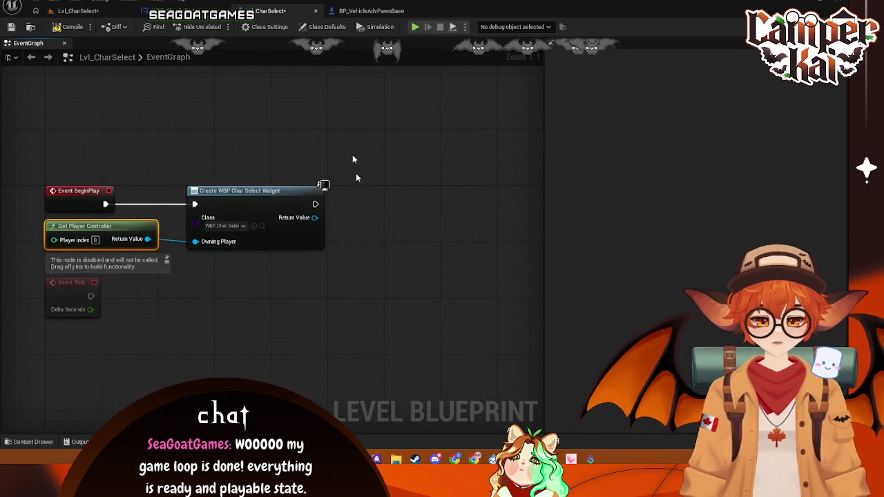
pyautogui.click(364, 10)
pyautogui.click(280, 12)
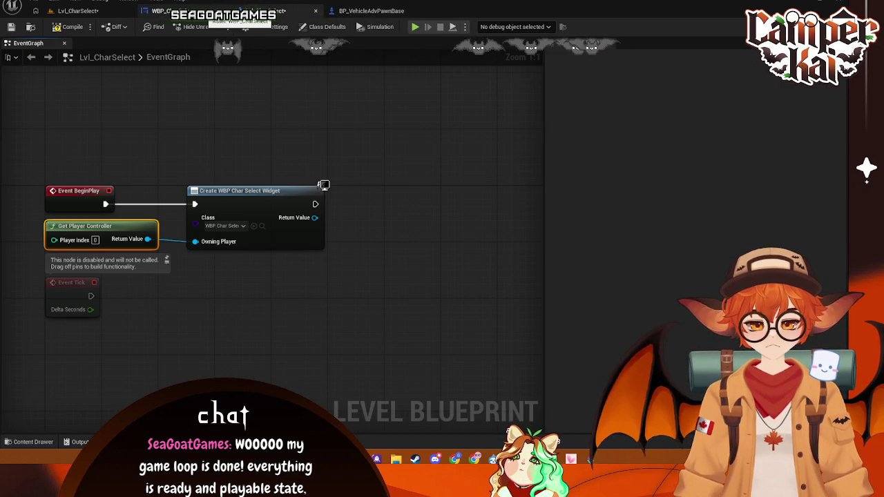
pyautogui.click(78, 11)
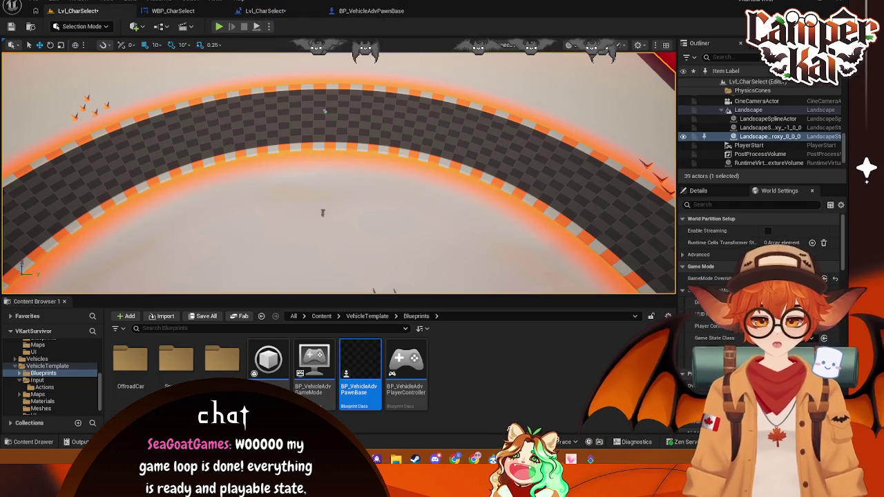
pyautogui.hotkey('ctrl', 's')
# Open Lvl_Timetrial from the Variant_Timetrial Maps folder
pyautogui.scroll(5, 46, 364)
pyautogui.scroll(-2, 46, 363)
pyautogui.click(38, 374)
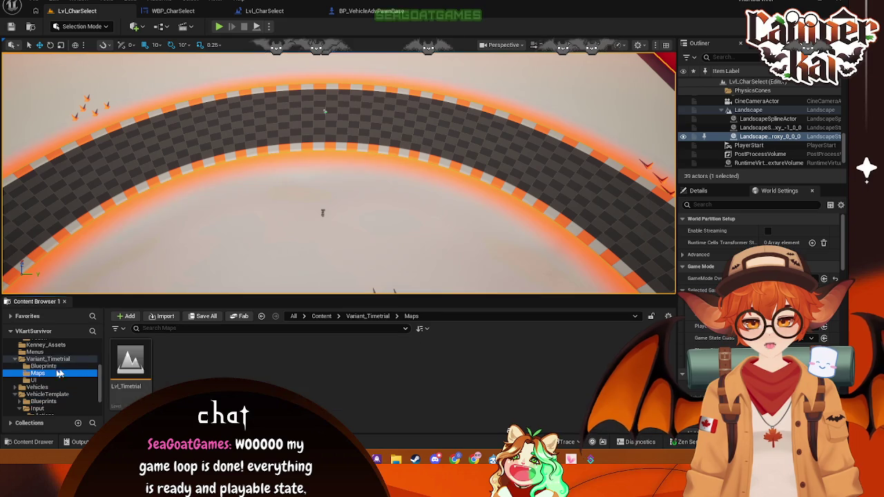
pyautogui.doubleClick(135, 357)
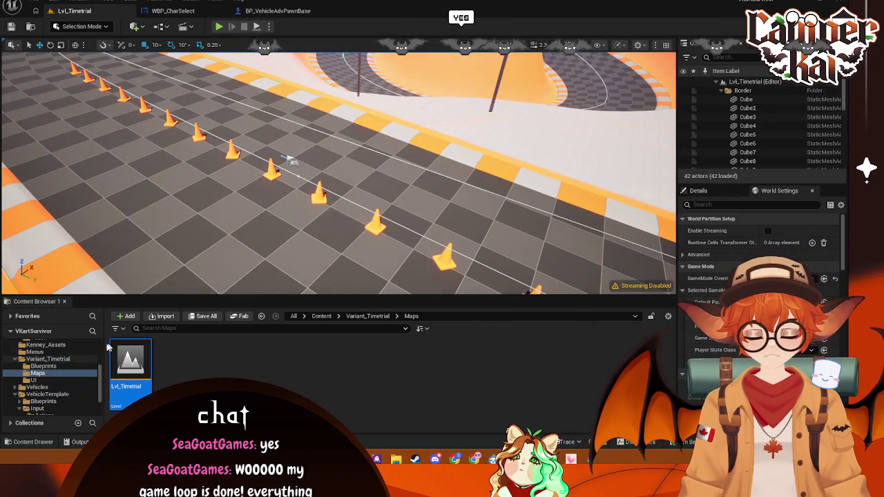
# Open the BP_VehicleAdvKartPlayer blueprint from Characters and save it
pyautogui.scroll(5, 62, 369)
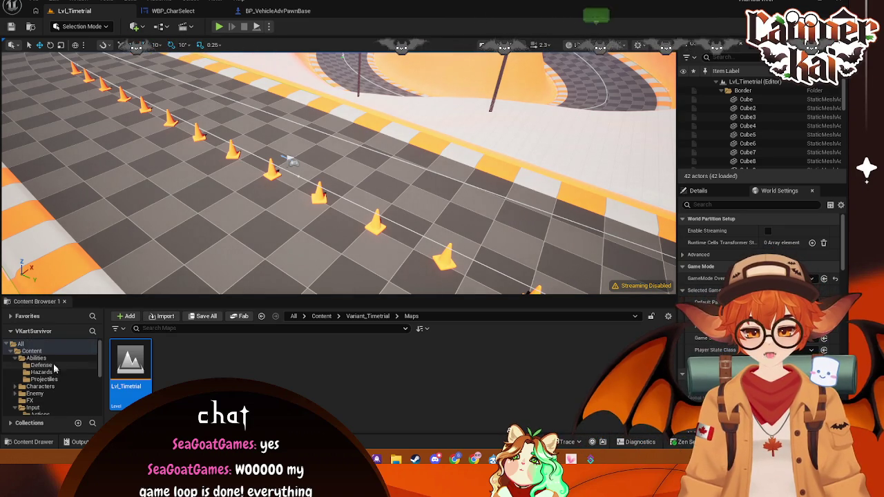
pyautogui.click(38, 386)
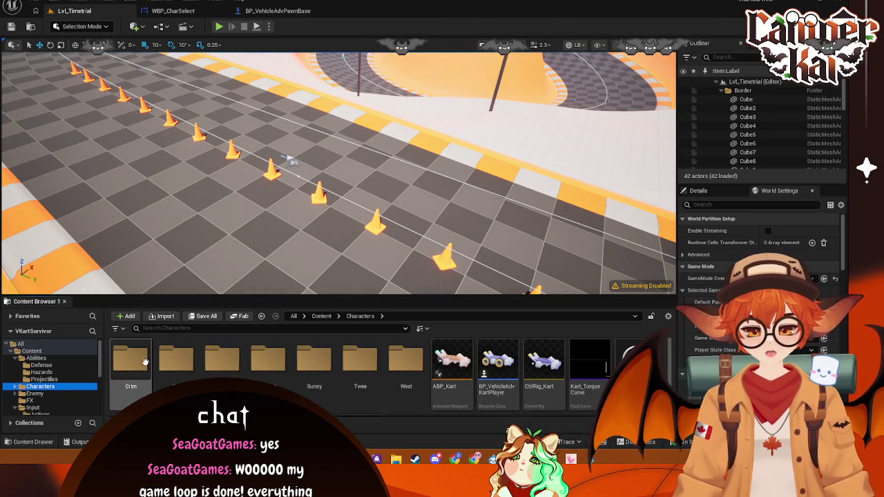
pyautogui.scroll(-1, 364, 366)
pyautogui.click(509, 358)
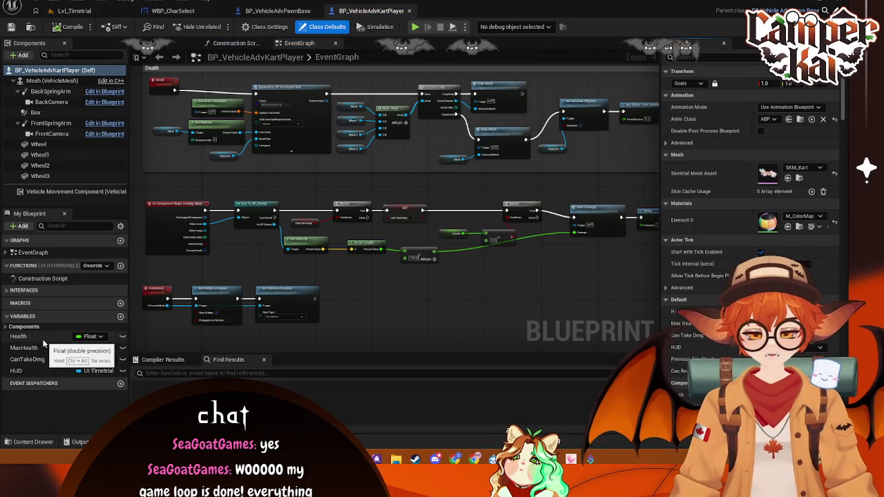
pyautogui.click(20, 336)
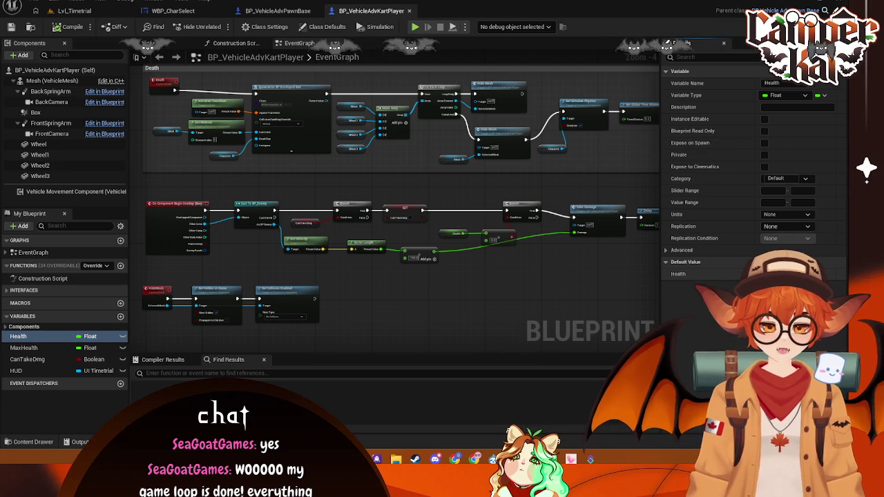
pyautogui.hotkey('ctrl', 's')
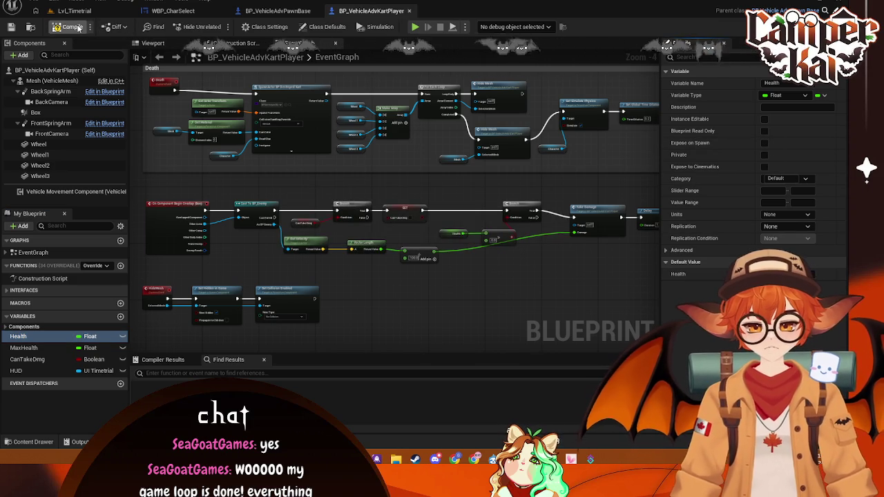
# Back on Lvl_Timetrial, browse the Content Browser to the Enemy/Big folder
pyautogui.click(83, 11)
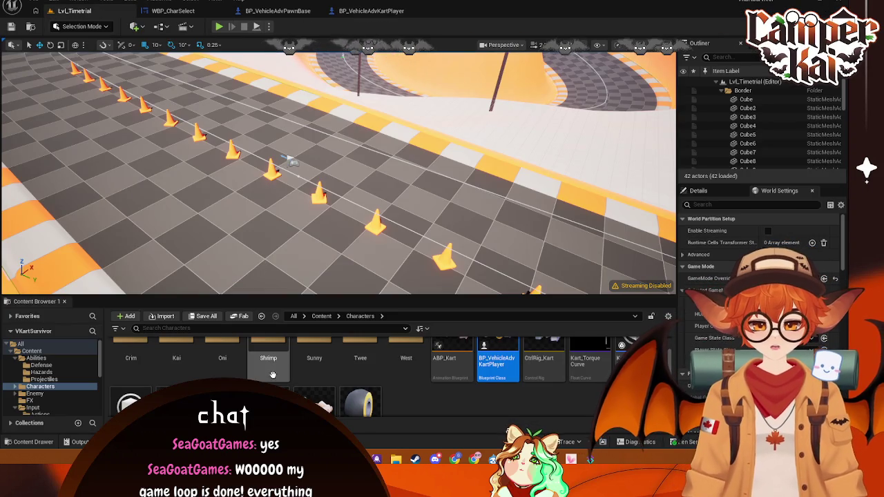
pyautogui.scroll(1, 273, 375)
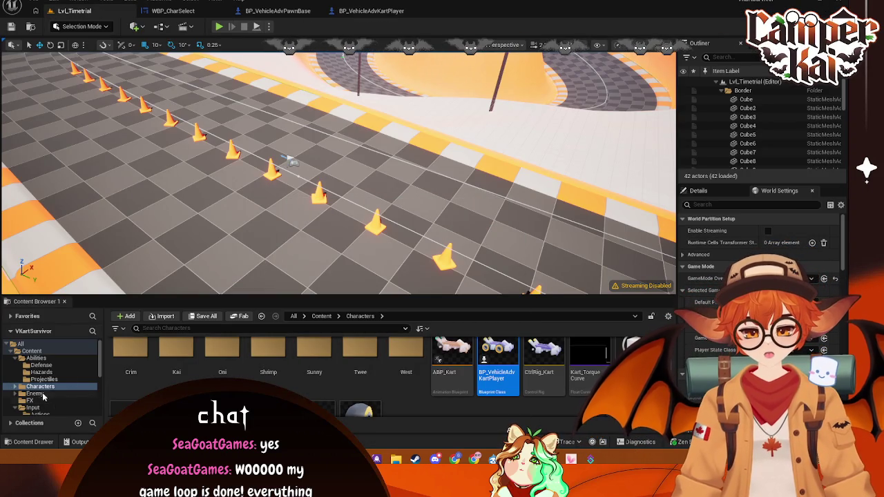
pyautogui.click(36, 393)
pyautogui.doubleClick(122, 373)
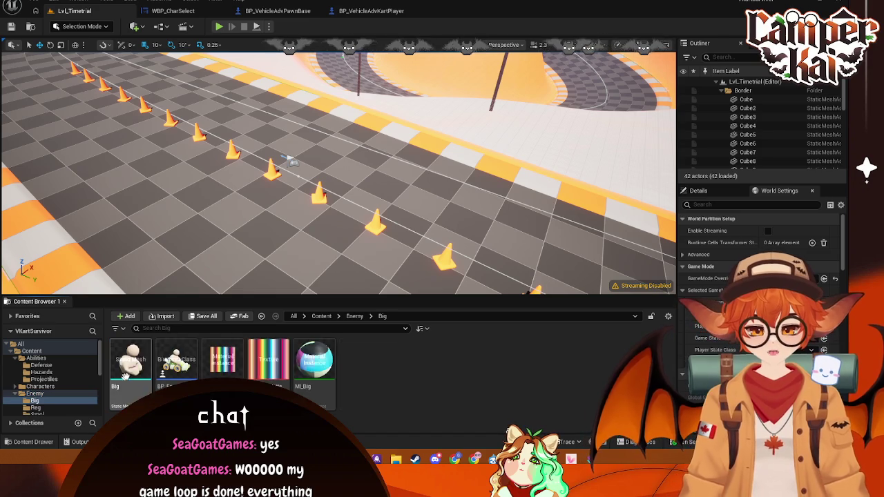
# Place a BP_EnemyBig kart on the track, rotated to -90 and moved toward the edge
pyautogui.moveTo(203, 366); pyautogui.dragTo(522, 238)
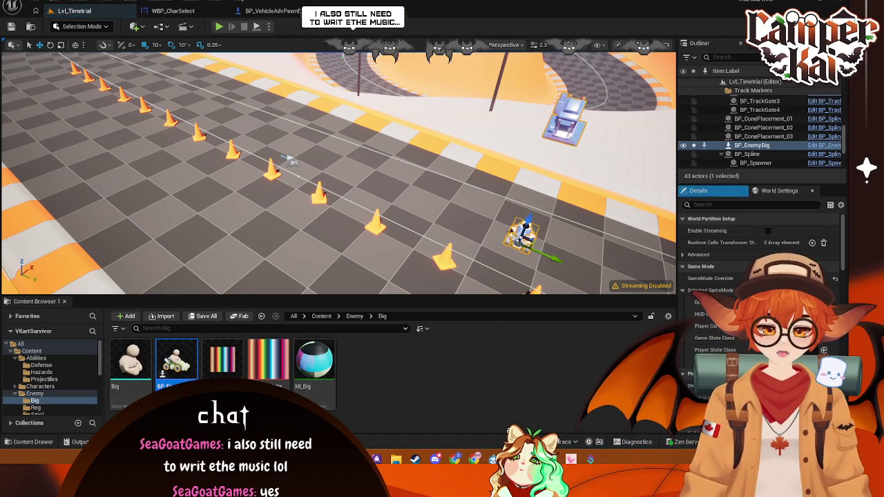
pyautogui.moveTo(564, 288); pyautogui.dragTo(477, 272)
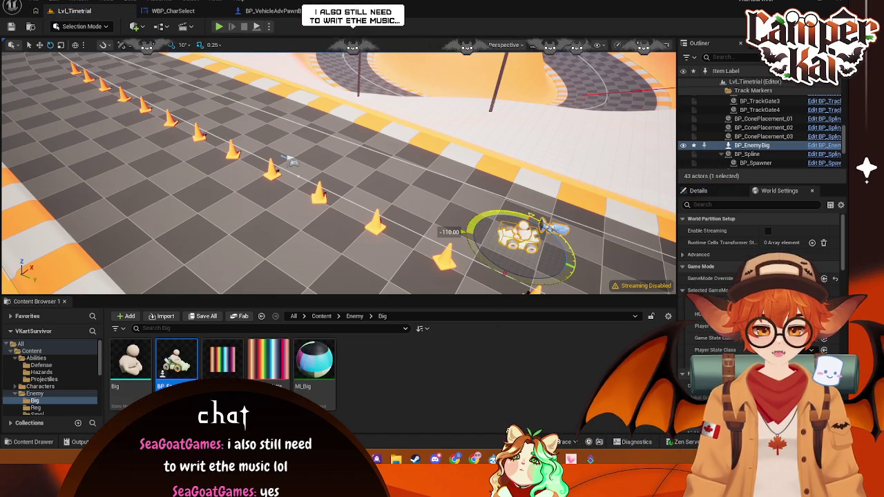
pyautogui.moveTo(564, 274); pyautogui.dragTo(563, 274)
pyautogui.scroll(-2, 363, 213)
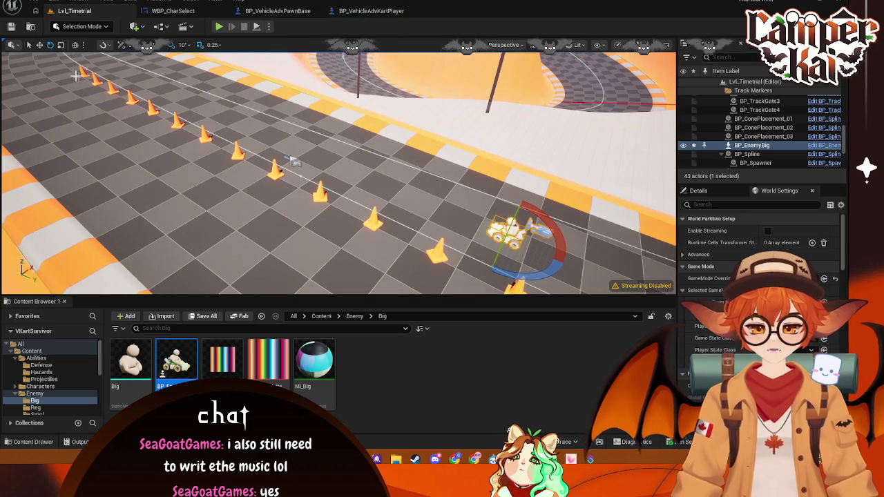
pyautogui.click(38, 46)
pyautogui.moveTo(518, 232); pyautogui.dragTo(615, 273)
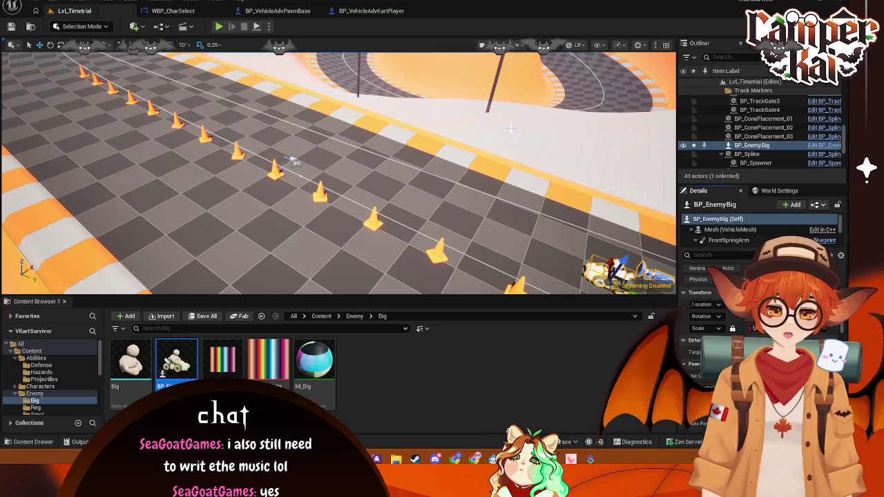
# Select the PlayerStart and play-test the level, driving forward briefly
pyautogui.click(440, 161)
pyautogui.click(291, 162)
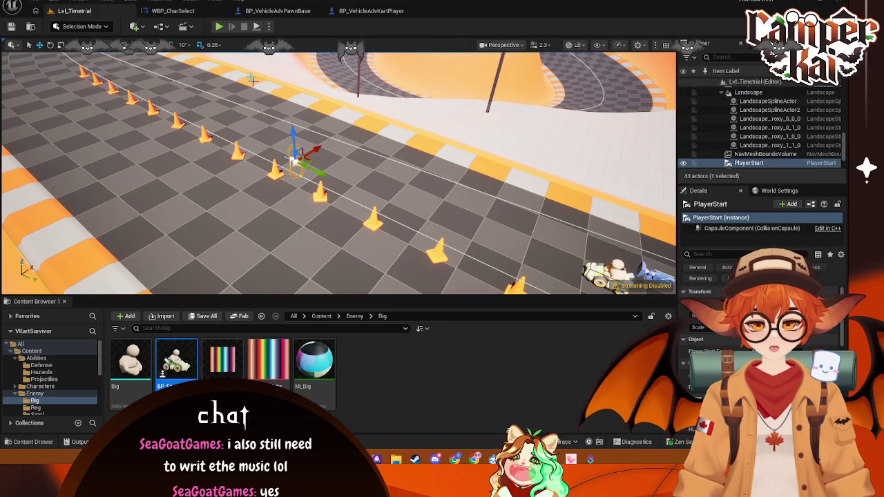
pyautogui.hotkey('alt', 'p')
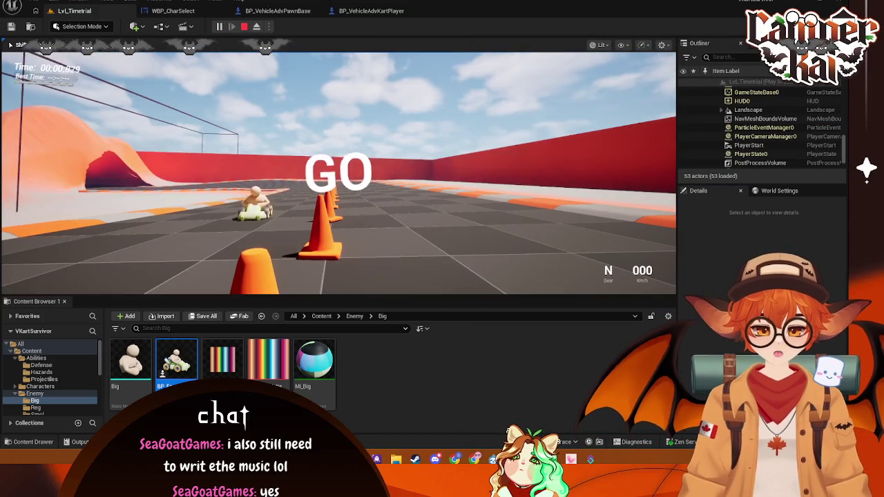
pyautogui.press('w')
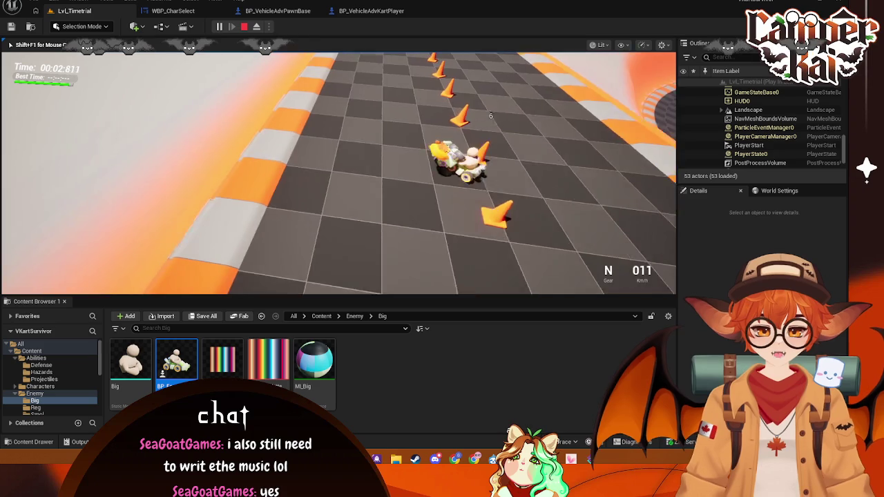
pyautogui.press('Escape')
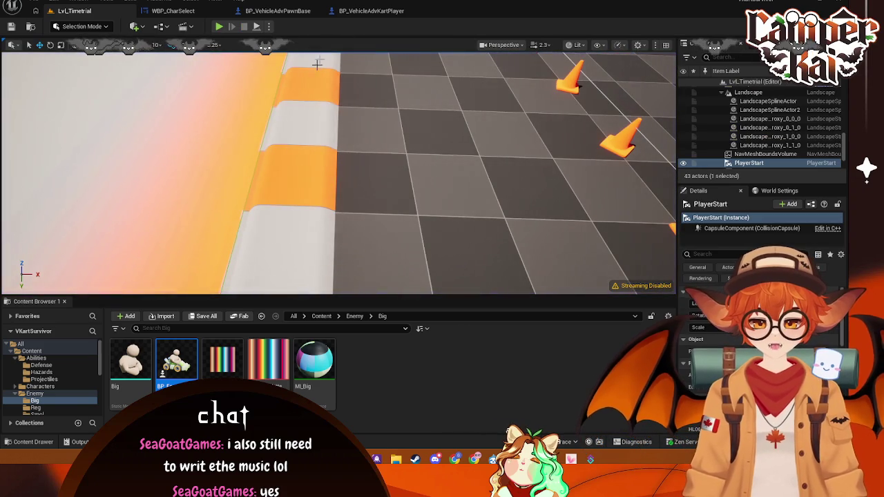
pyautogui.click(376, 13)
# Review the BP_VehicleAdvPawnBase and BP_VehicleAdvKartPlayer blueprints, ending on Lvl_Timetrial
pyautogui.click(288, 12)
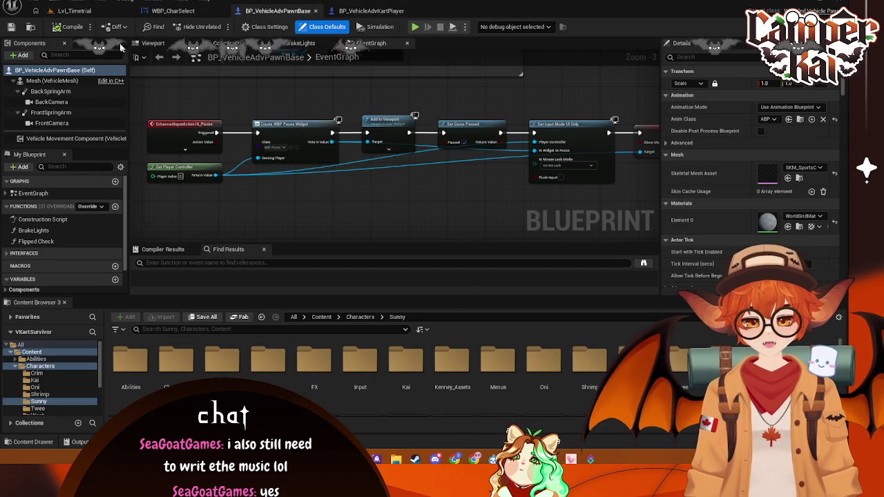
pyautogui.click(93, 12)
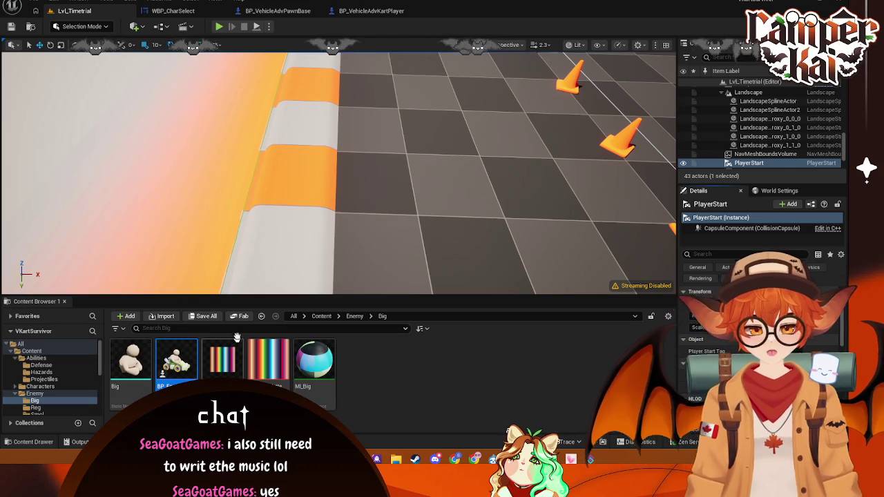
pyautogui.click(273, 11)
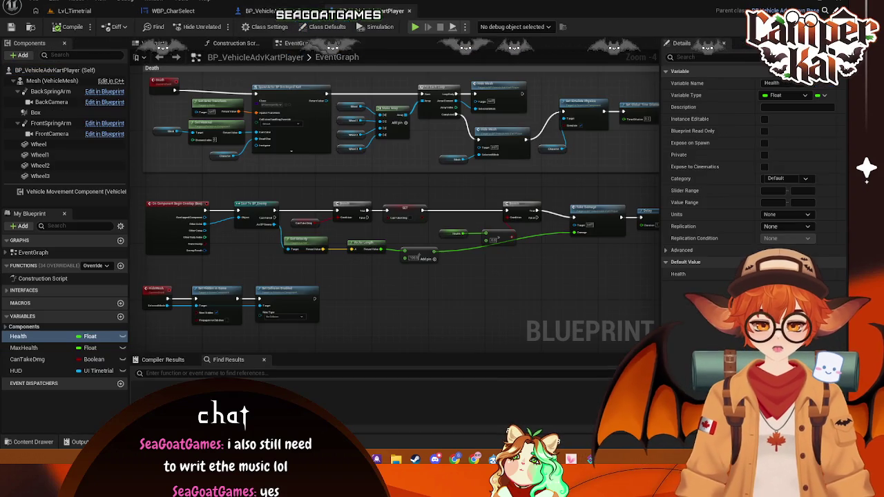
pyautogui.click(371, 11)
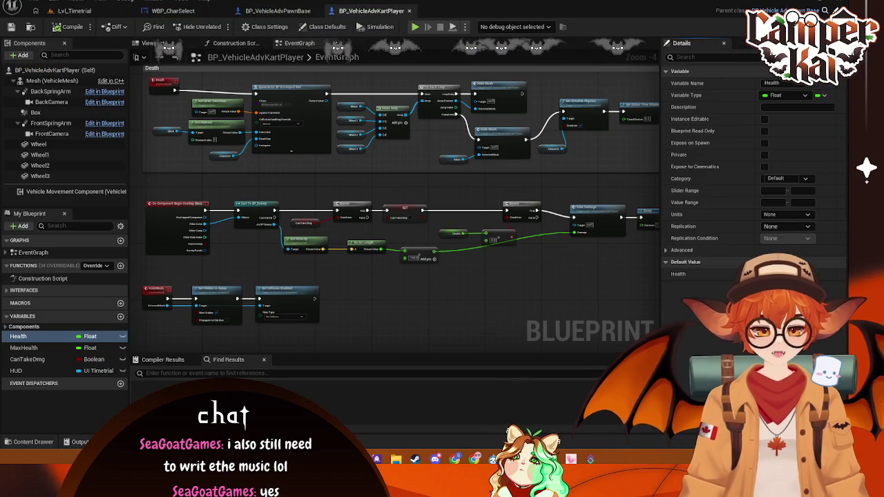
pyautogui.click(74, 11)
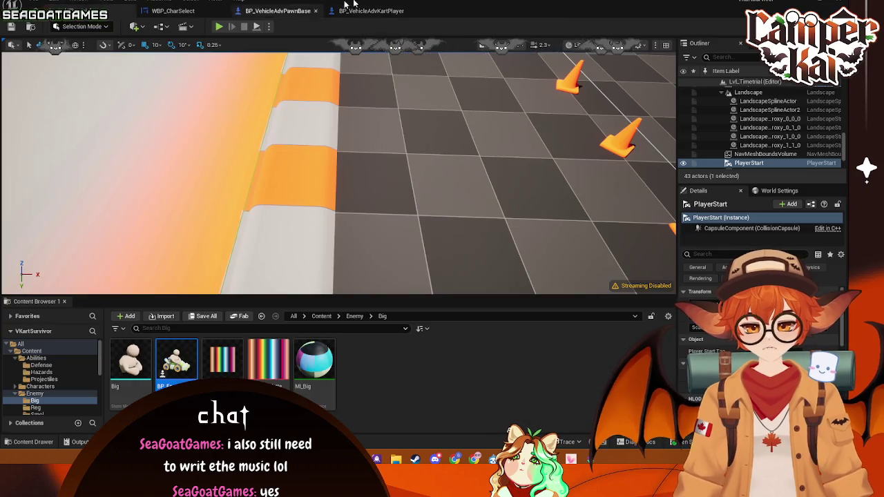
pyautogui.click(367, 11)
pyautogui.click(74, 11)
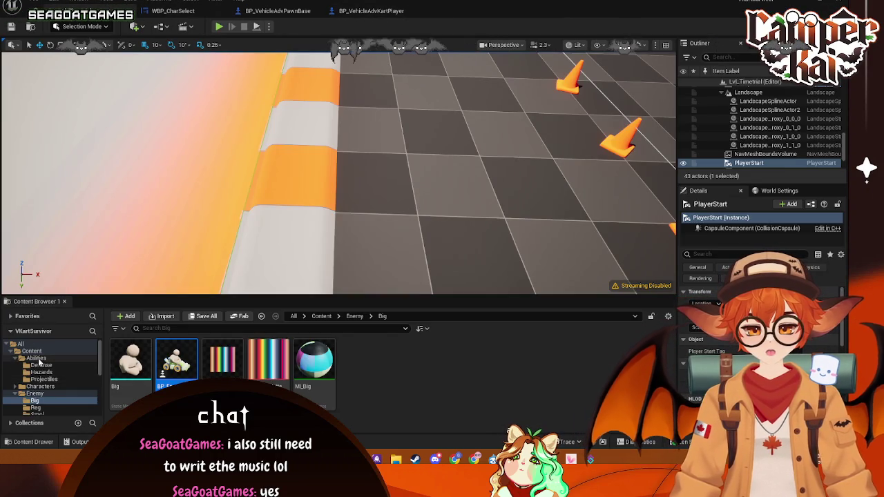
# Check the Default Pawn Class in World Settings, leaving it unchanged
pyautogui.click(48, 387)
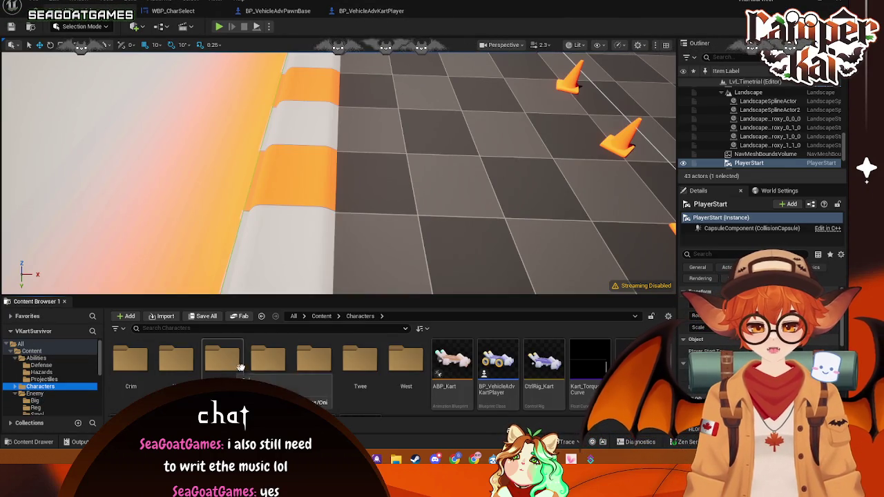
pyautogui.click(773, 191)
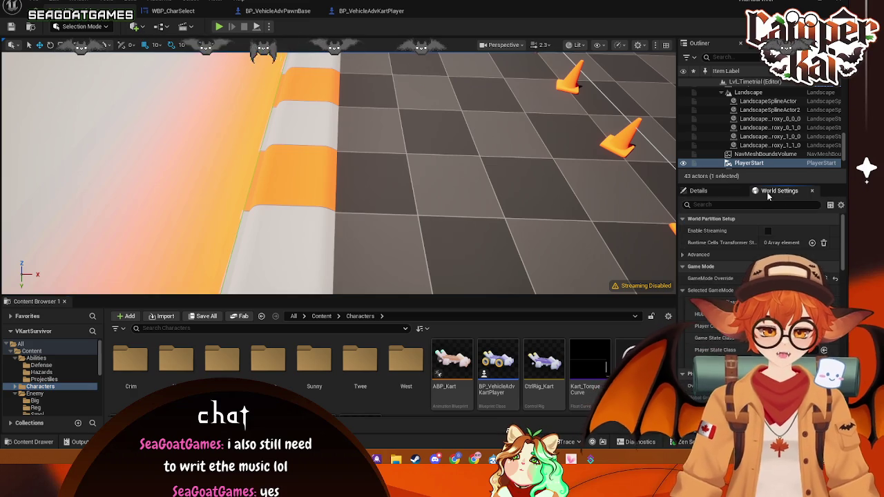
pyautogui.click(767, 302)
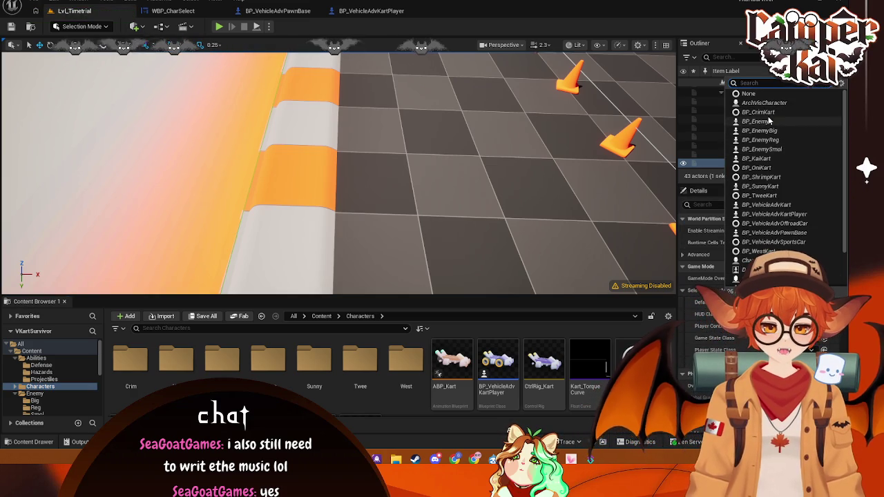
pyautogui.click(777, 159)
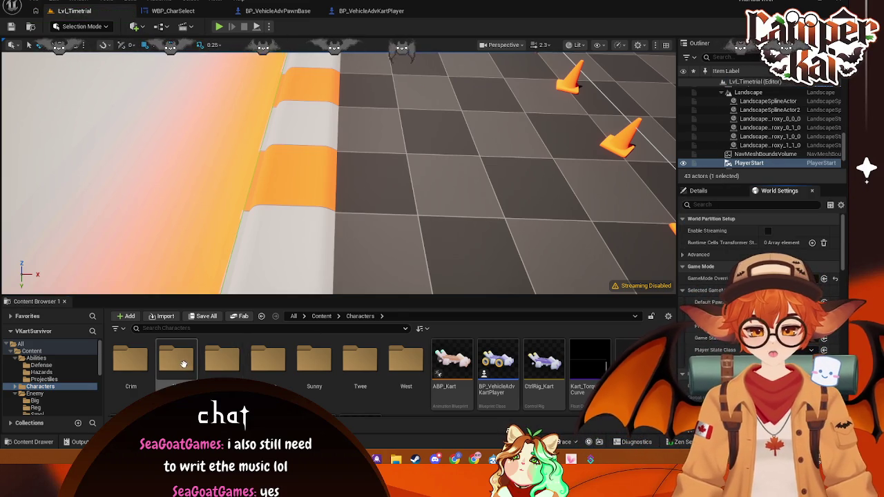
# Open BP_KaiKart and BP_SunnyKart from their Characters subfolders
pyautogui.doubleClick(183, 364)
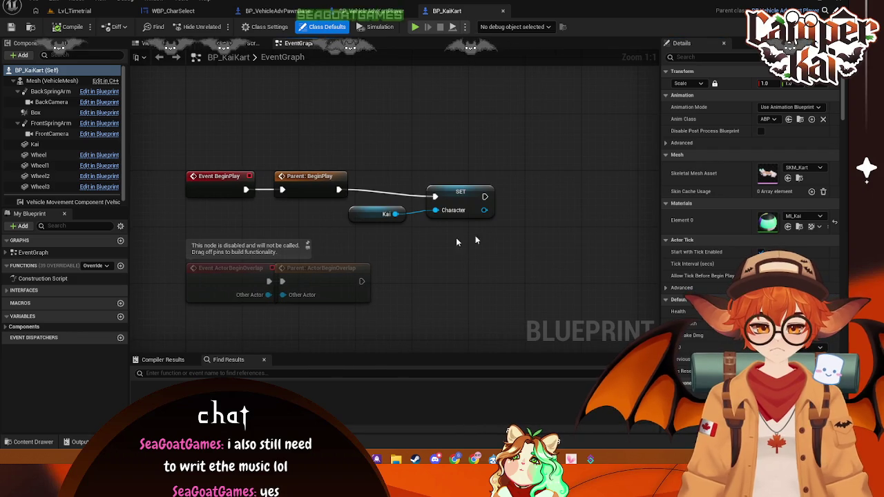
pyautogui.click(28, 442)
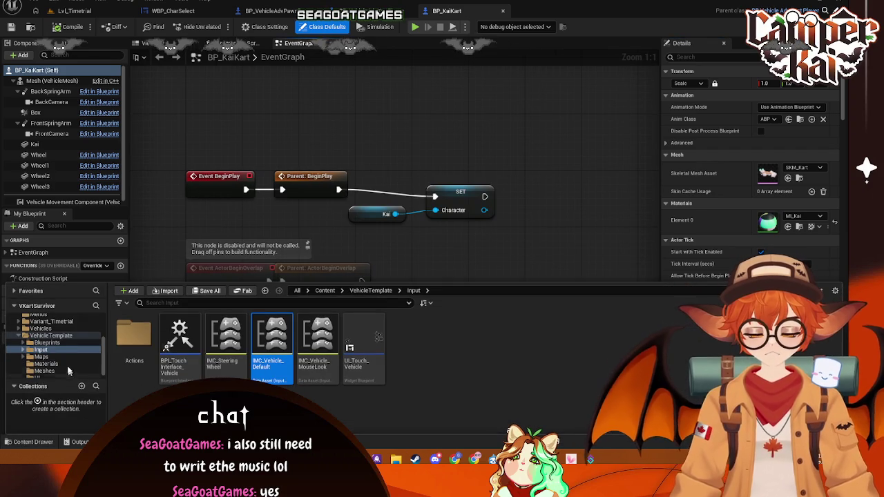
pyautogui.scroll(2, 54, 344)
pyautogui.click(41, 336)
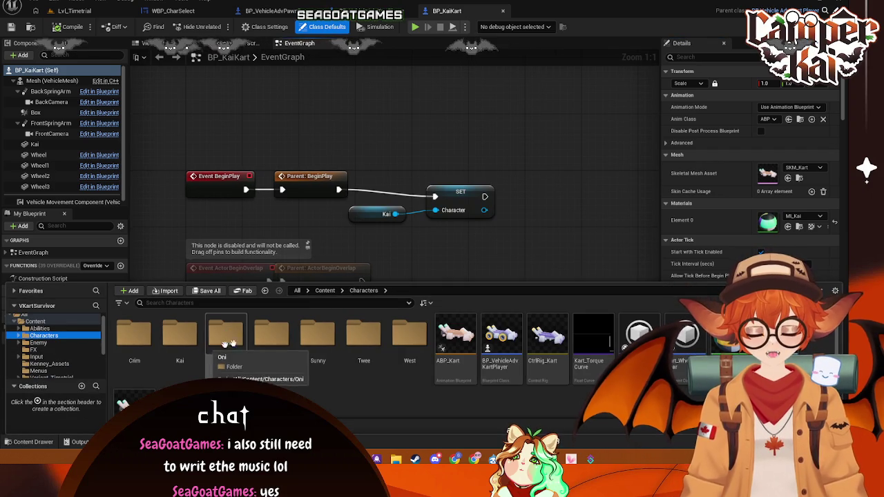
pyautogui.doubleClick(332, 324)
pyautogui.click(134, 339)
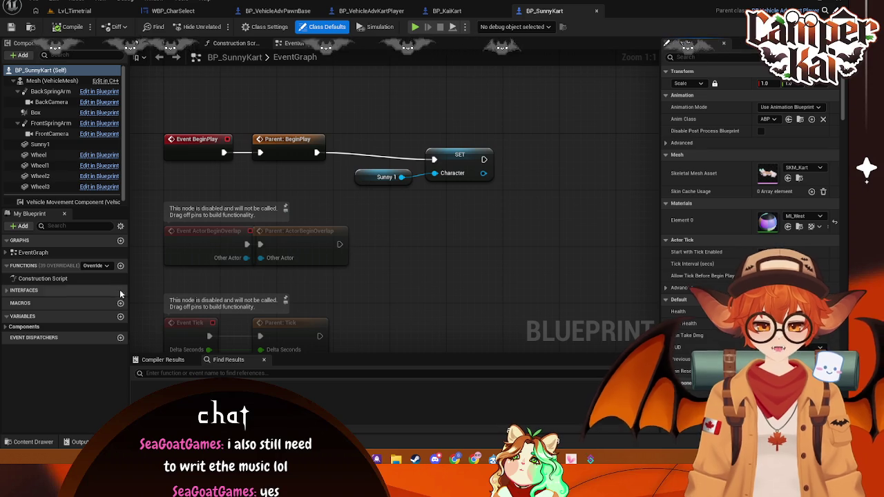
# Play-test Lvl_Timetrial, steering the kart briefly, then stop
pyautogui.click(74, 11)
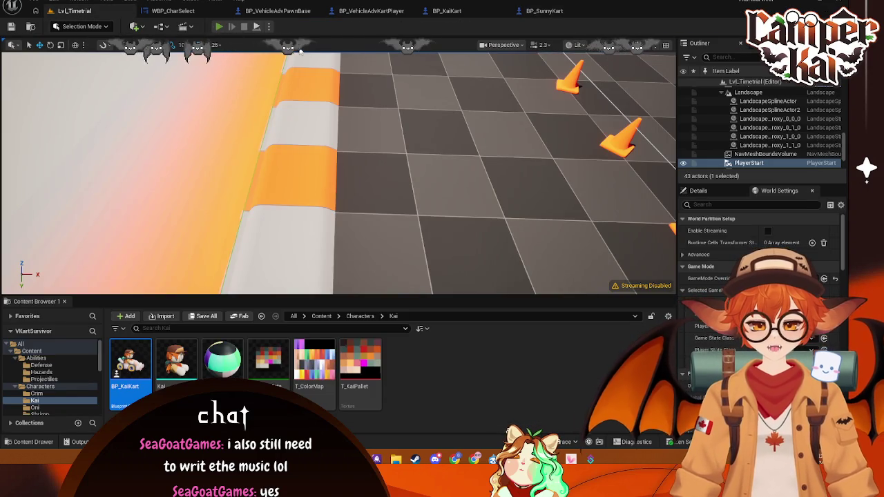
pyautogui.hotkey('alt', 'p')
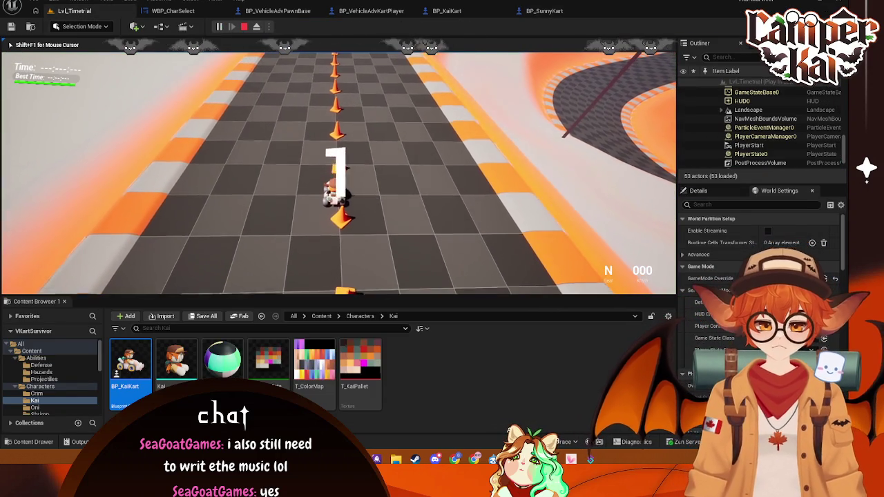
pyautogui.press('d')
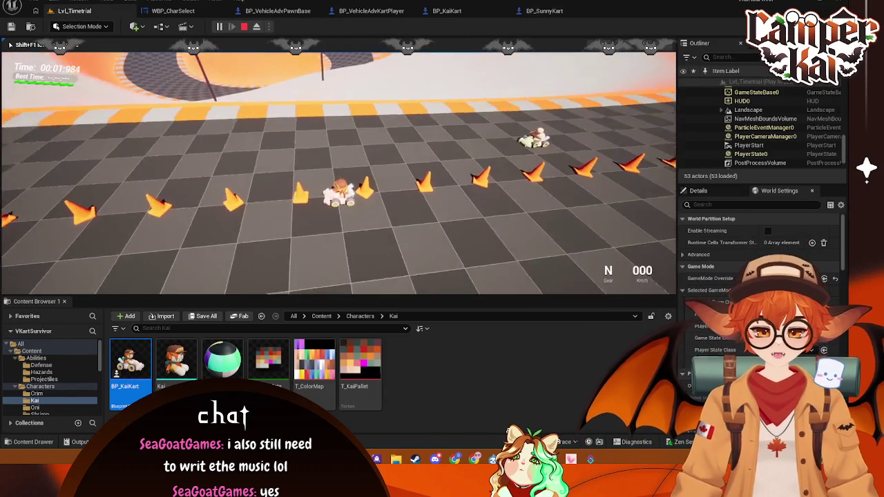
pyautogui.press('Escape')
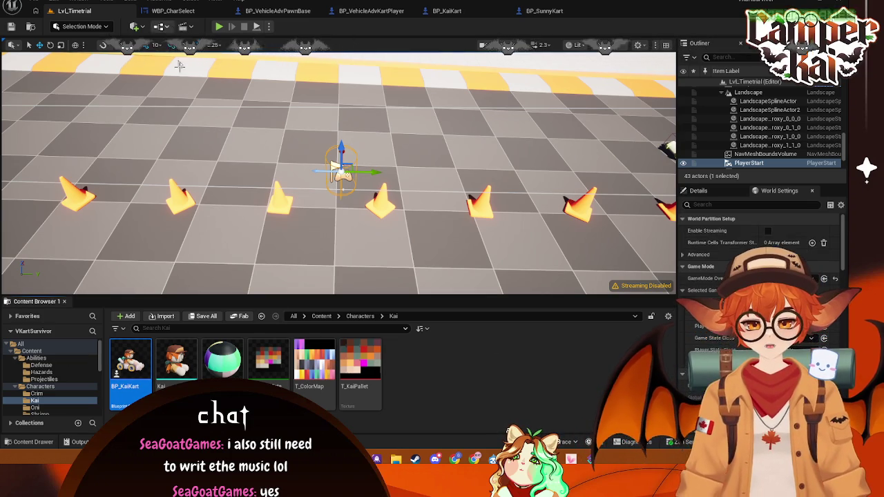
# Delete the Max Health getter feeding SET Health in BP_VehicleAdvKartPlayer's event graph
pyautogui.click(442, 11)
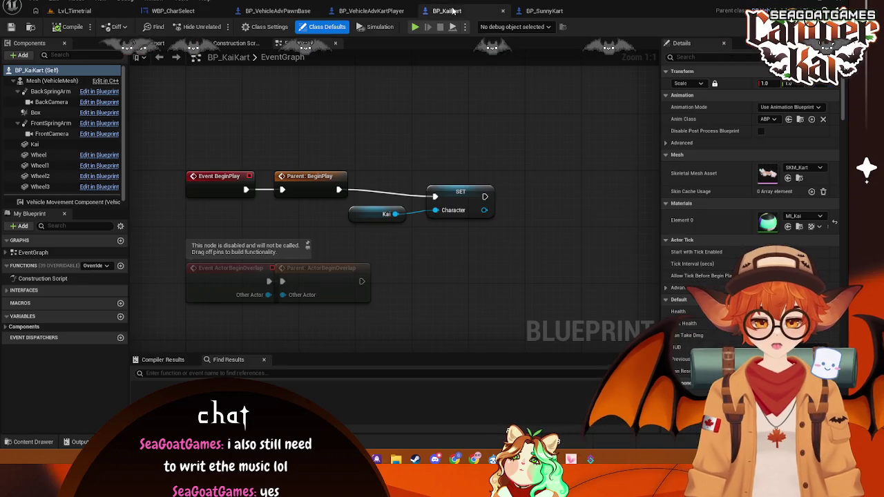
pyautogui.click(371, 11)
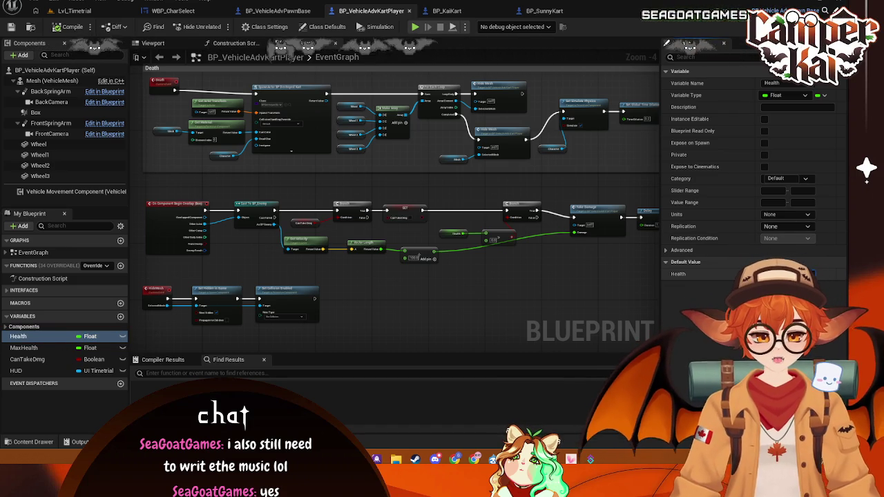
pyautogui.scroll(4, 450, 169)
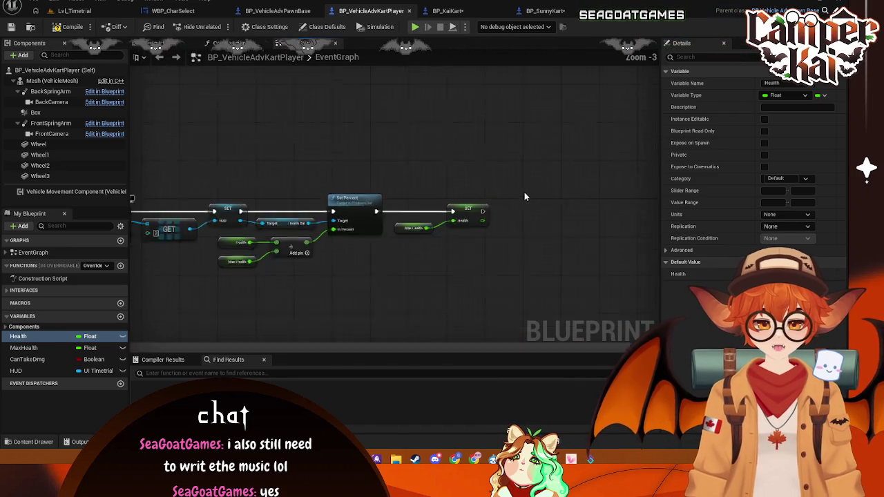
pyautogui.moveTo(392, 250); pyautogui.dragTo(453, 250)
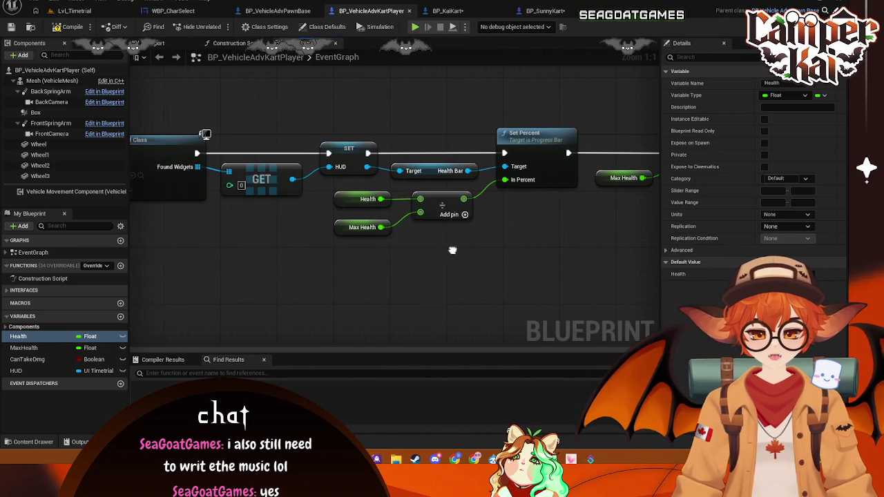
pyautogui.moveTo(525, 243); pyautogui.dragTo(339, 272)
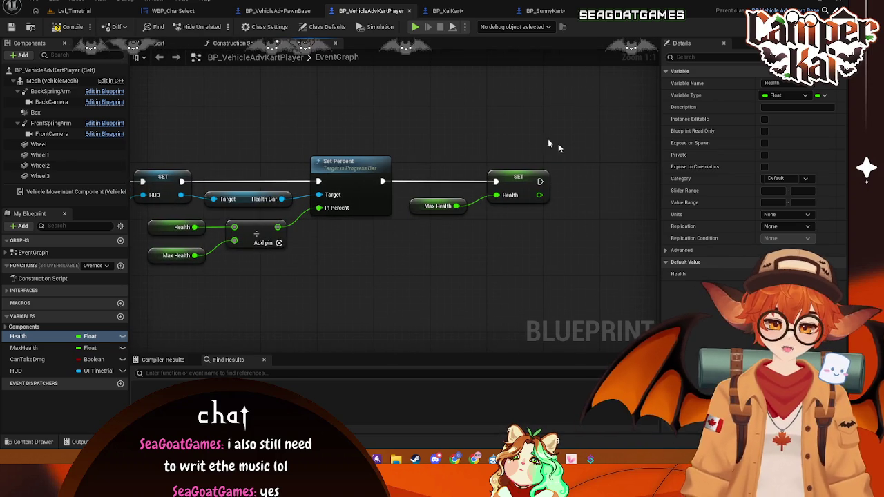
pyautogui.click(424, 207)
pyautogui.press('Delete')
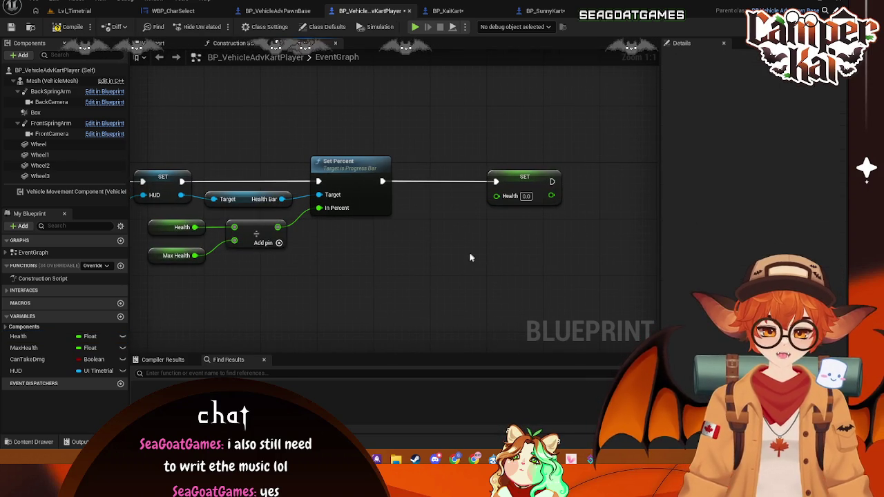
pyautogui.click(55, 12)
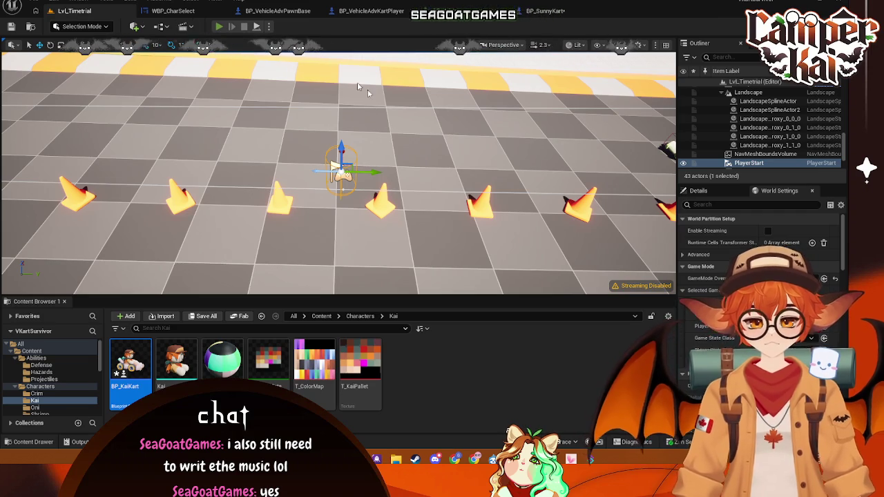
pyautogui.hotkey('alt', 'p')
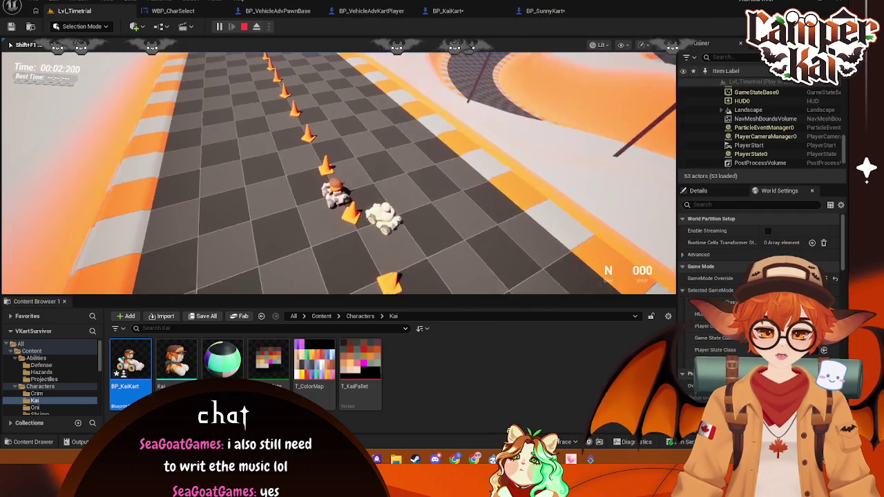
pyautogui.press('w')
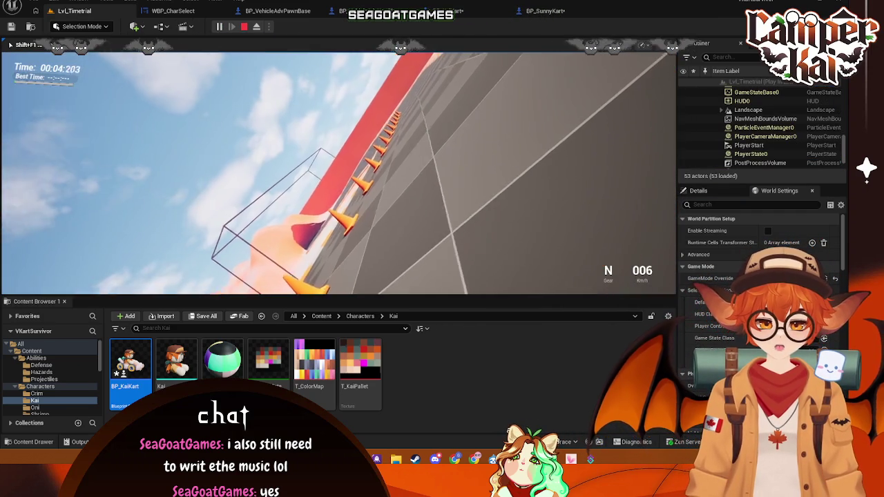
pyautogui.press('Escape')
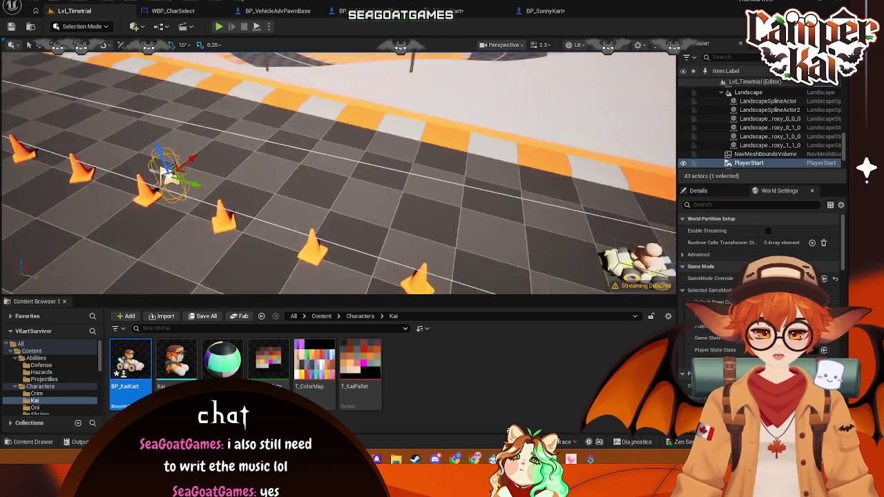
pyautogui.press('s')
# Open the BP_KaiKart blueprint from the Kai folder
pyautogui.doubleClick(130, 362)
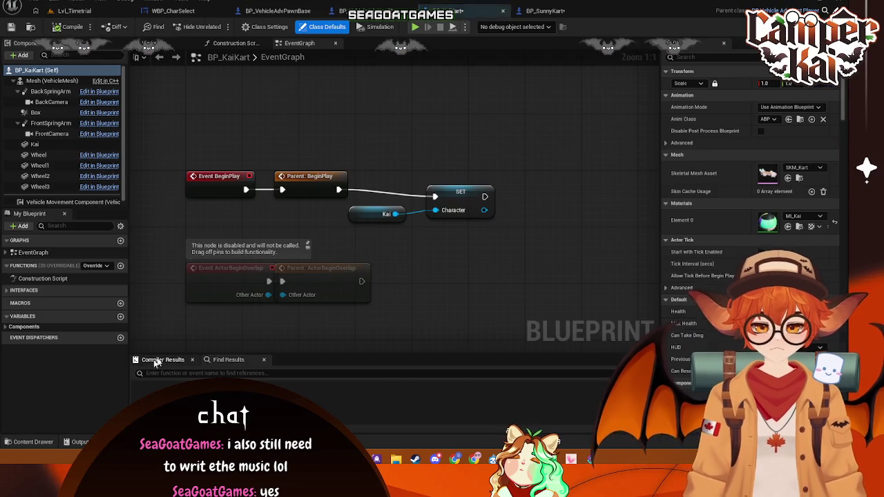
pyautogui.scroll(-2, 312, 229)
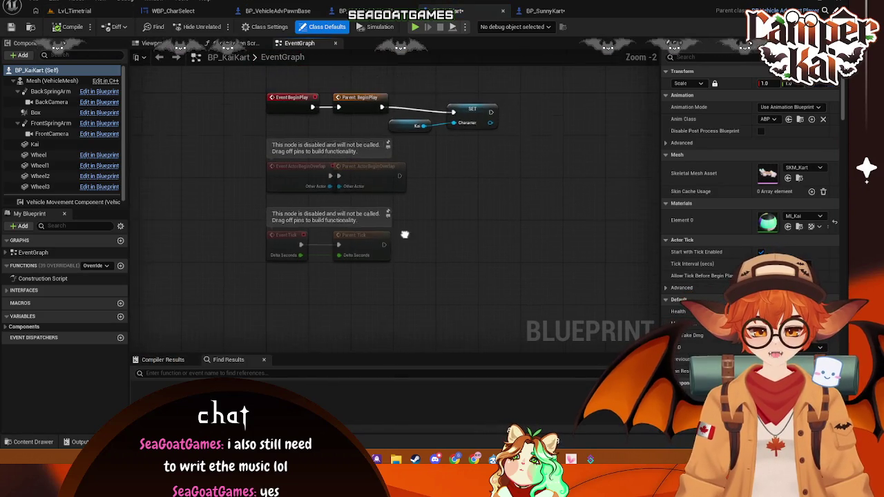
pyautogui.click(371, 10)
pyautogui.click(456, 11)
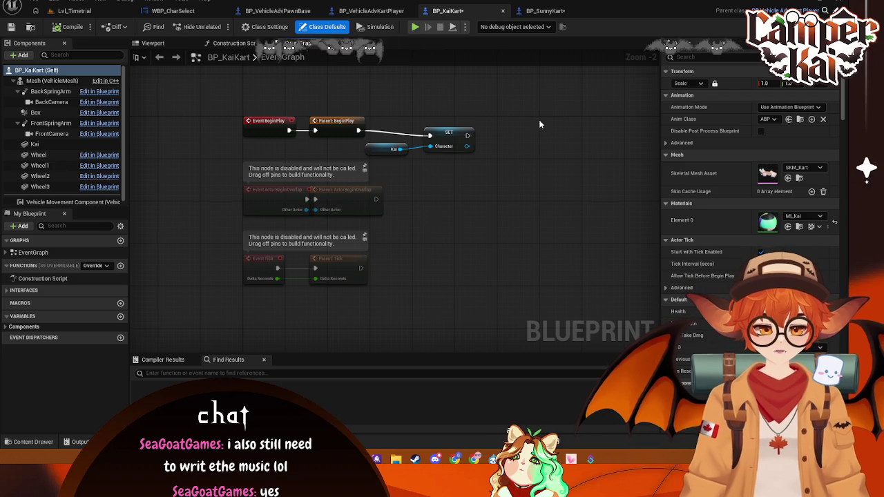
# Inspect BP_VehicleAdvKartPlayer's Death and TakeDamage nodes and save the blueprint
pyautogui.click(375, 11)
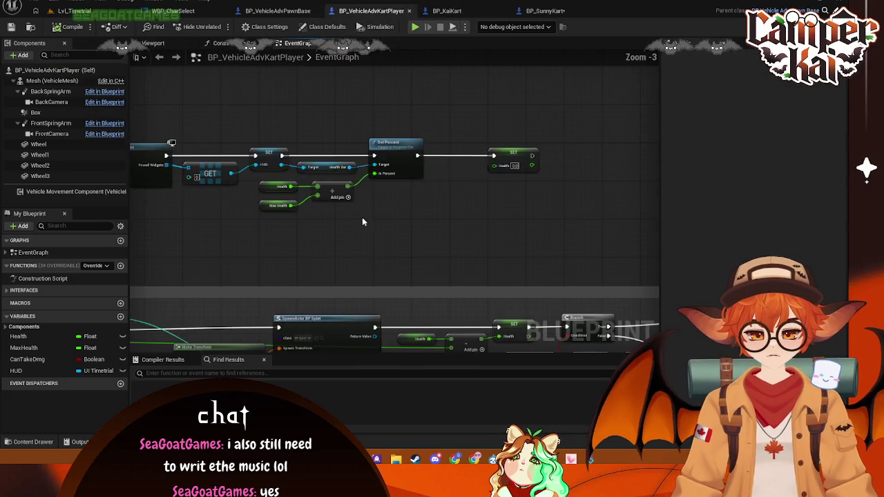
pyautogui.scroll(-3, 365, 221)
pyautogui.moveTo(431, 150)
pyautogui.mouseDown()
pyautogui.moveTo(386, 124)
pyautogui.moveTo(349, 228)
pyautogui.moveTo(365, 154)
pyautogui.moveTo(366, 195)
pyautogui.mouseUp()
pyautogui.hotkey('ctrl', 's')
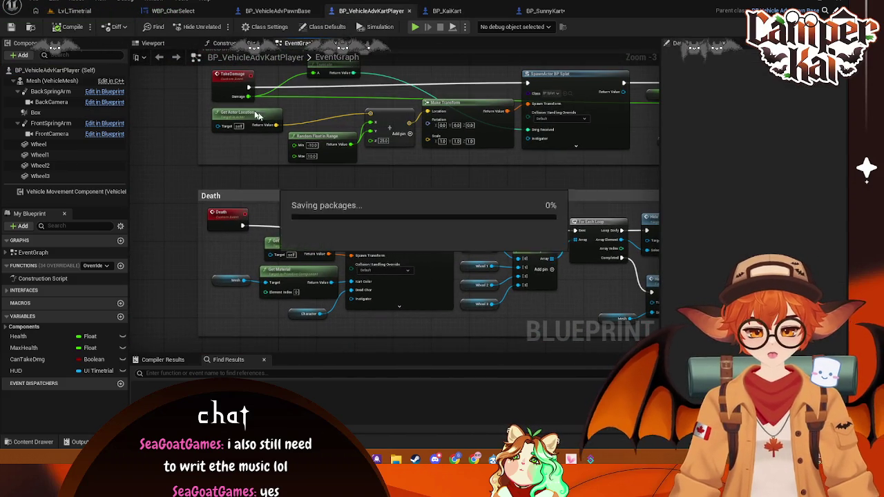
pyautogui.moveTo(290, 180); pyautogui.dragTo(311, 252)
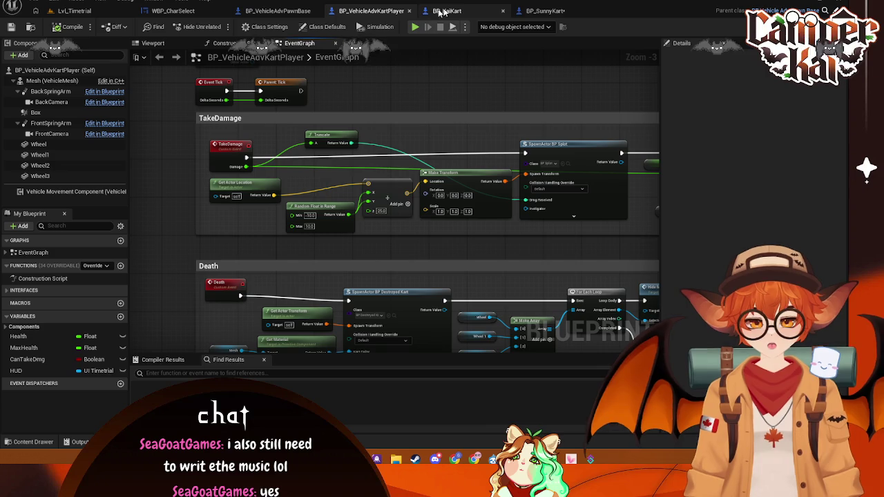
pyautogui.click(76, 10)
pyautogui.scroll(-5, 48, 376)
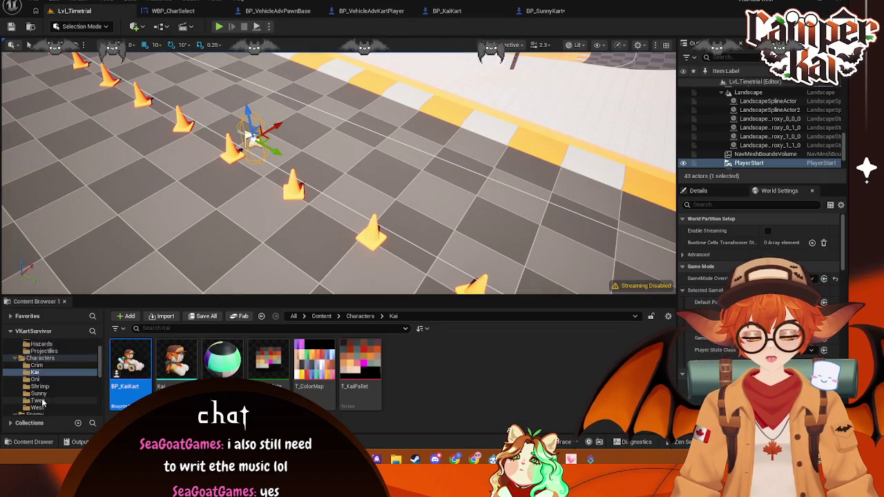
# Enable Simulation Generates Hit Events on BP_EnemyBig's Box collision component
pyautogui.click(62, 367)
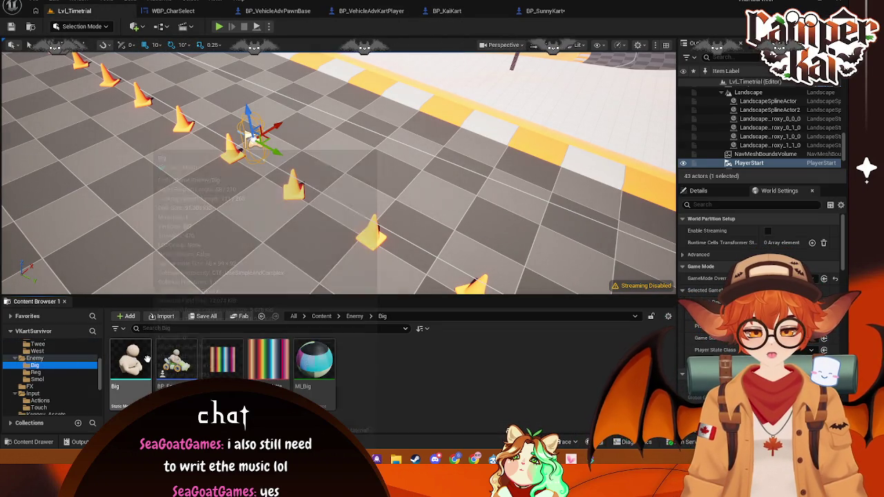
pyautogui.click(176, 359)
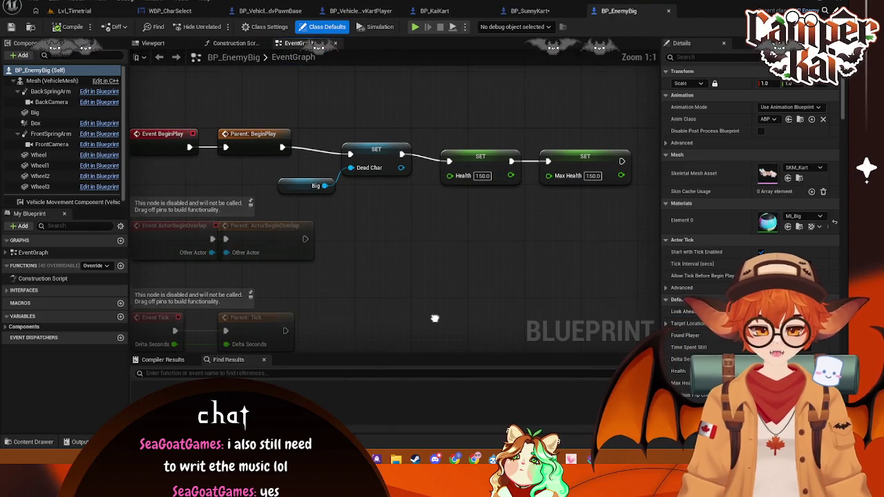
pyautogui.click(33, 123)
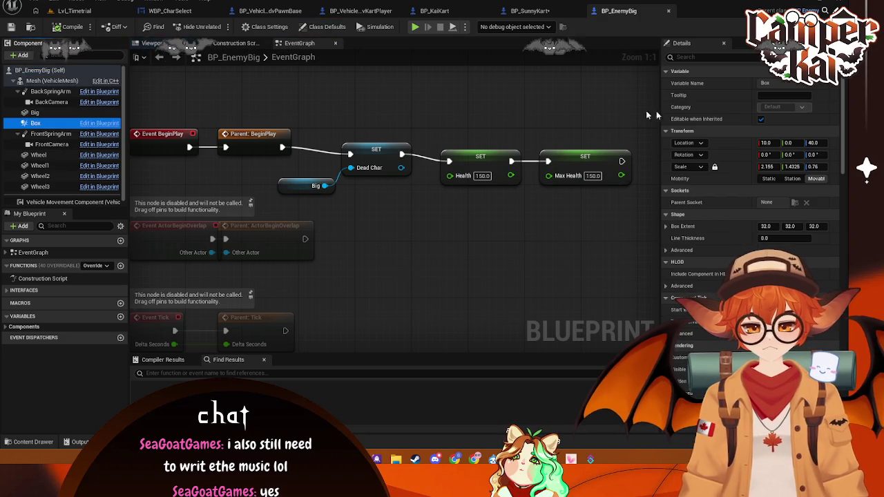
pyautogui.write('gene')
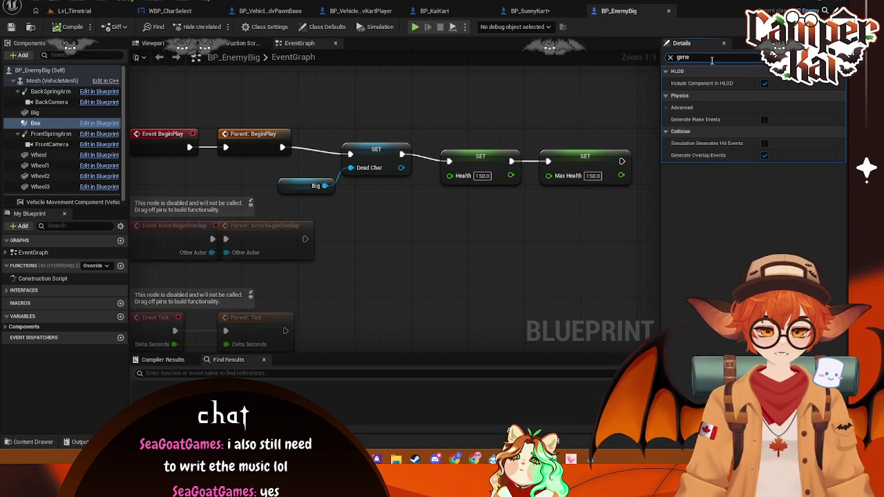
pyautogui.click(764, 143)
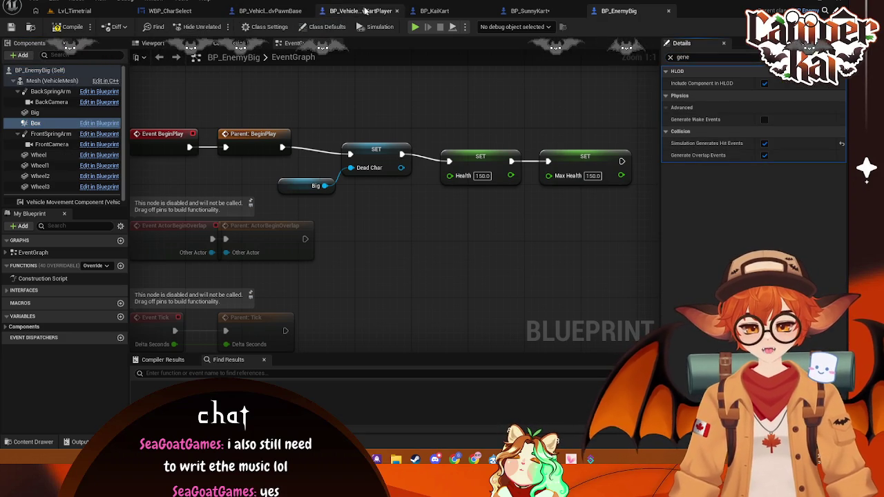
pyautogui.click(435, 10)
pyautogui.click(512, 11)
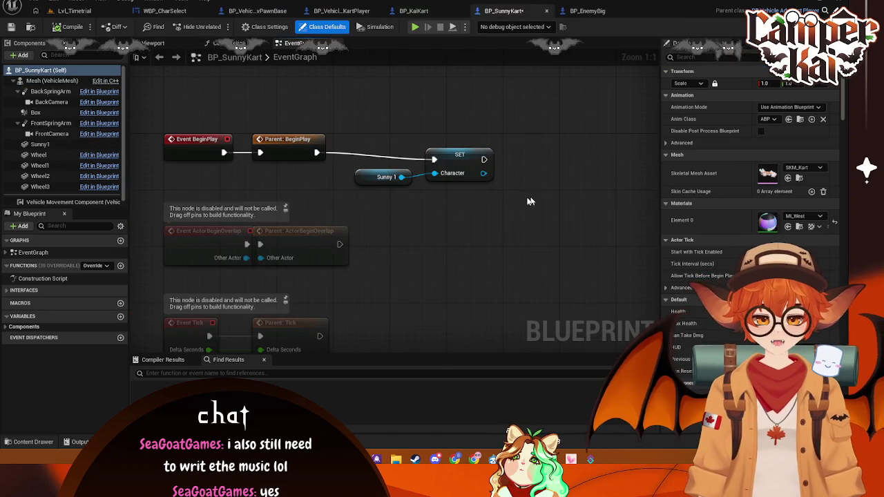
pyautogui.click(72, 11)
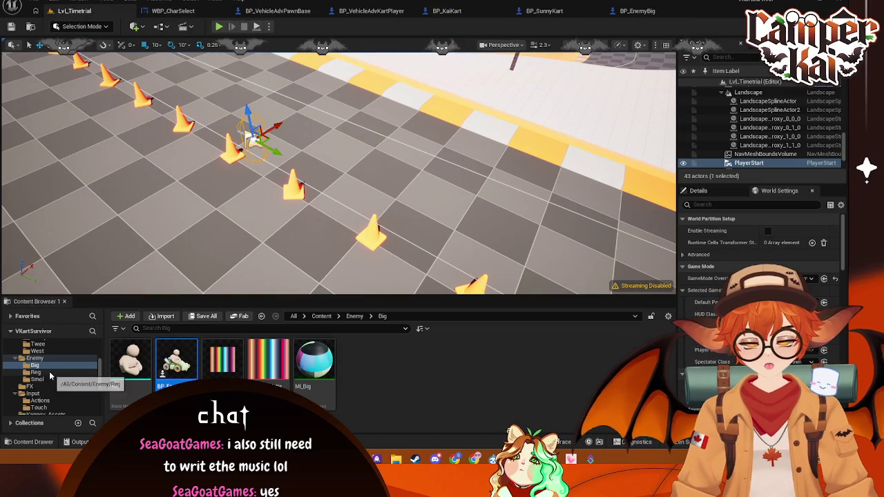
# Open BP_EnemyReg from Enemy/Reg and select its collision box
pyautogui.click(35, 372)
pyautogui.click(121, 370)
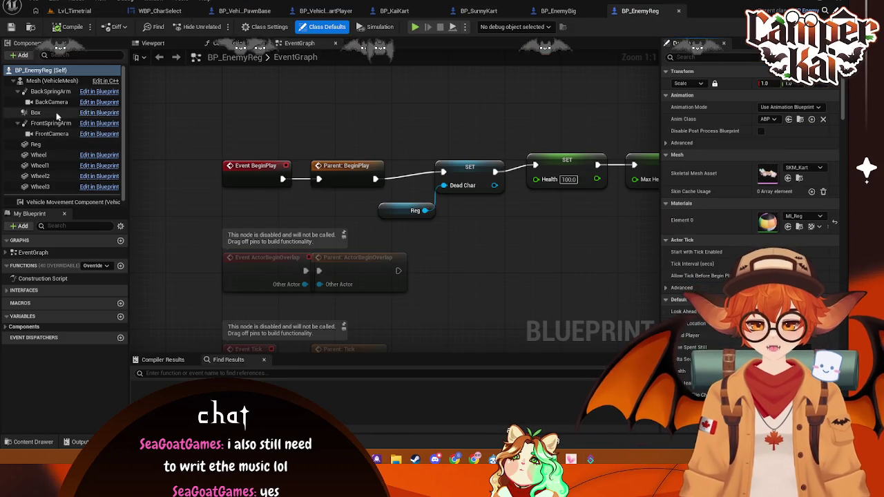
pyautogui.click(56, 111)
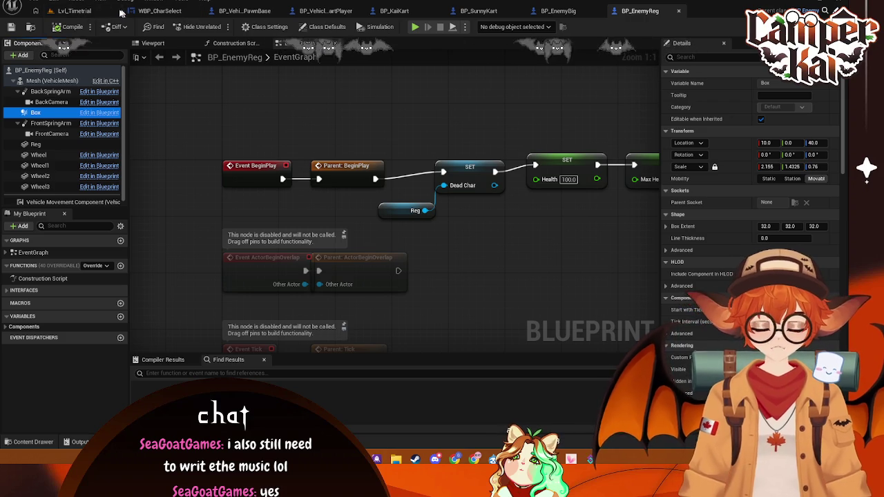
# Examine the TakeDamage event and damage logic in BP_VehicleAdvKartPlayer's event graph
pyautogui.click(80, 11)
pyautogui.click(173, 11)
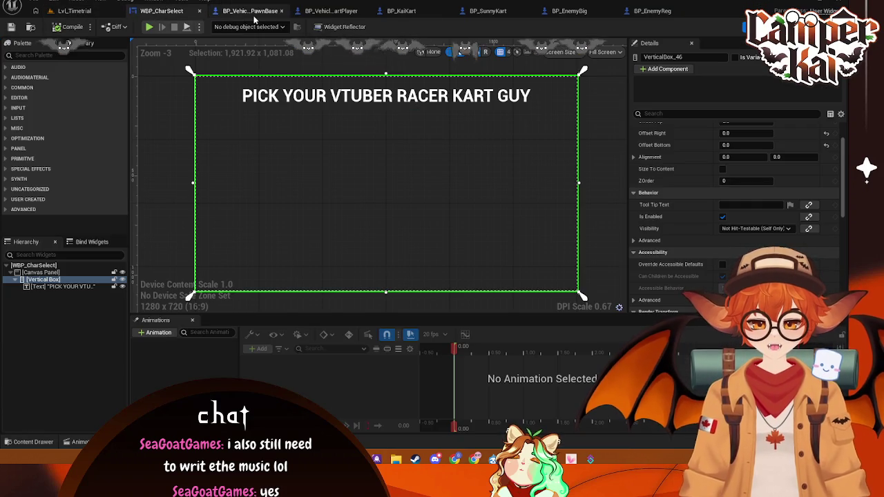
pyautogui.click(318, 10)
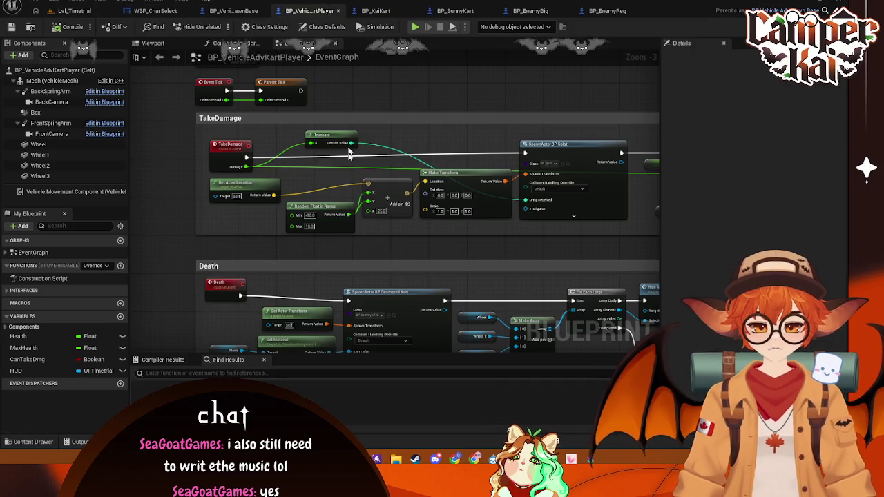
pyautogui.moveTo(369, 235); pyautogui.dragTo(332, 256)
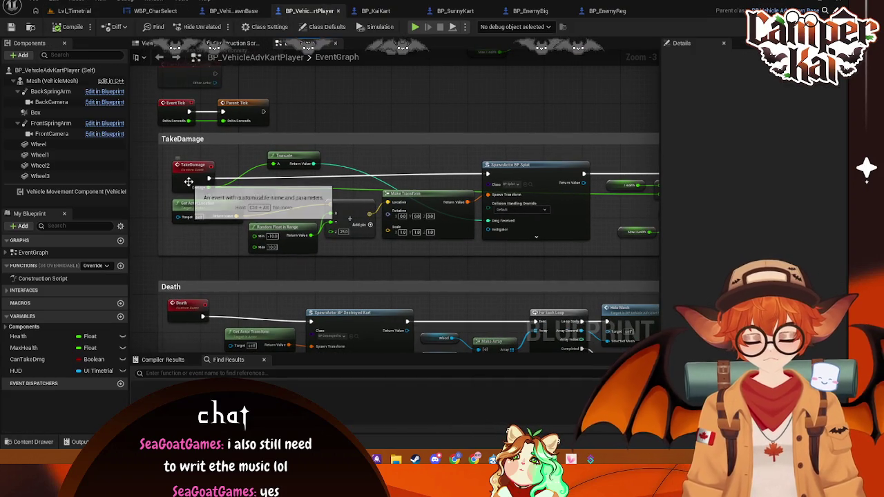
pyautogui.click(192, 175)
pyautogui.moveTo(393, 118)
pyautogui.mouseDown()
pyautogui.moveTo(442, 83)
pyautogui.moveTo(474, 232)
pyautogui.mouseUp()
pyautogui.scroll(-4, 441, 279)
pyautogui.scroll(7, 400, 211)
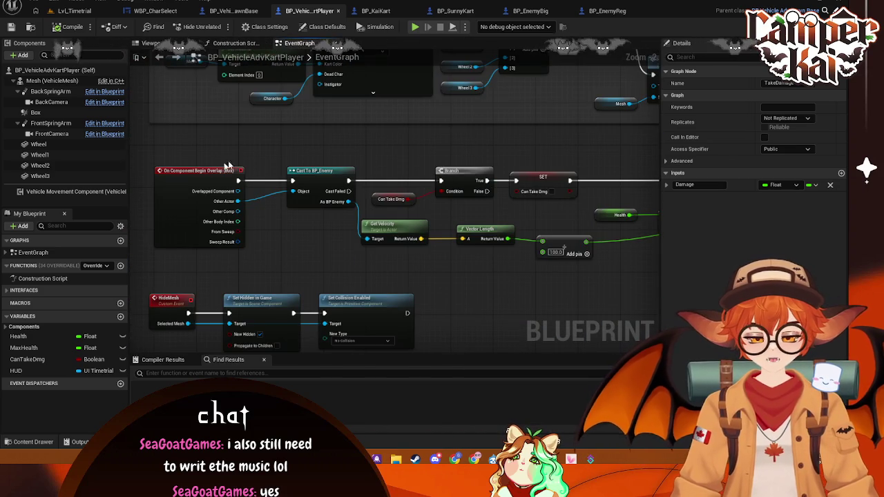
# Set BP_VehicleAdvKartPlayer's Box Extent to 35.0 on X, Y and Z
pyautogui.click(55, 111)
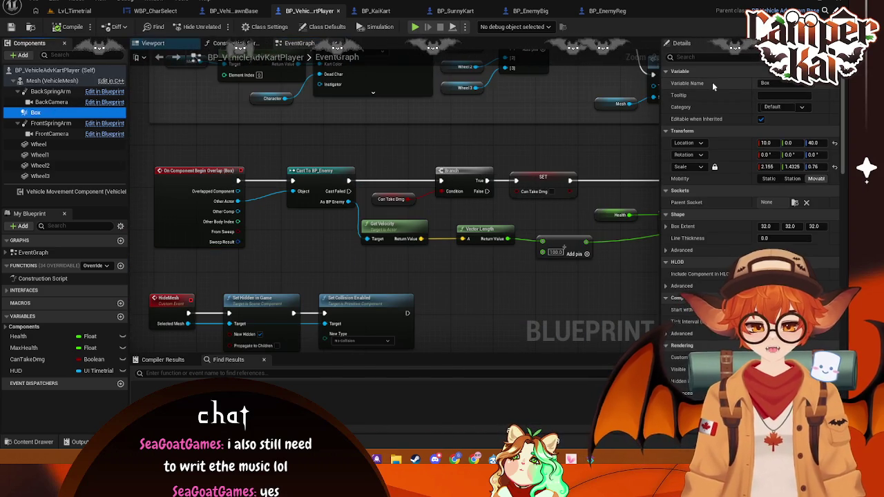
pyautogui.click(716, 59)
pyautogui.write('ove')
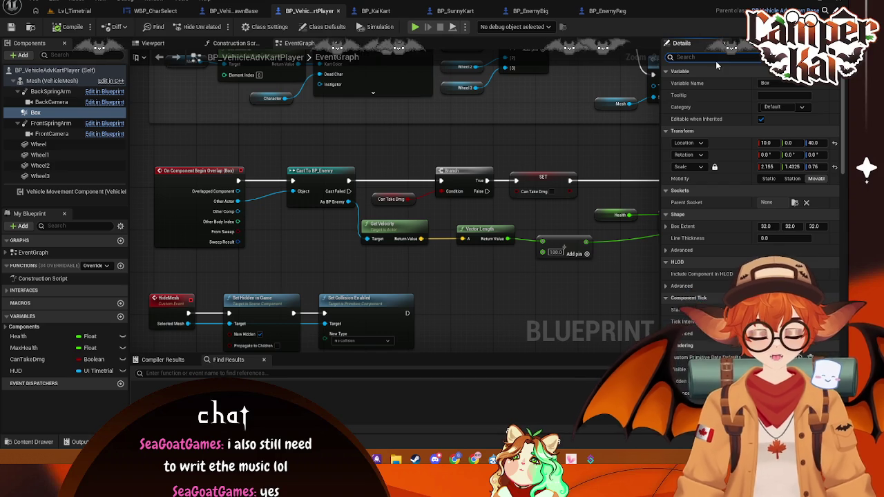
pyautogui.write('r')
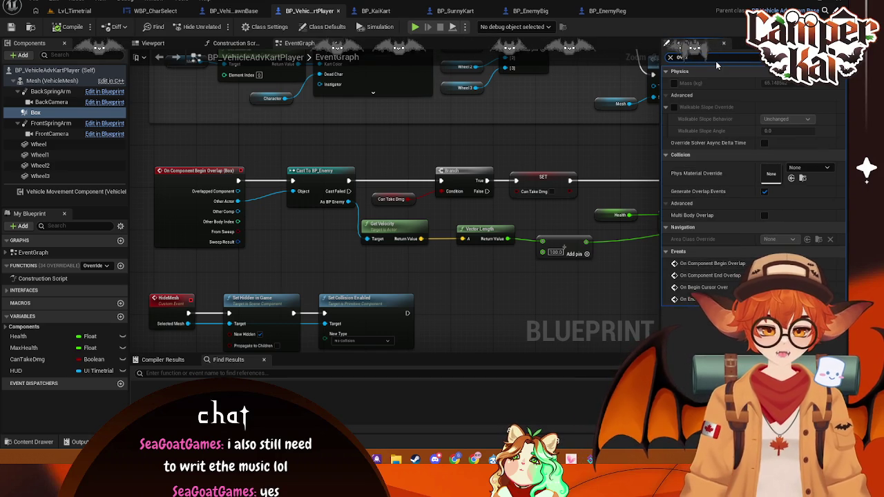
pyautogui.click(153, 42)
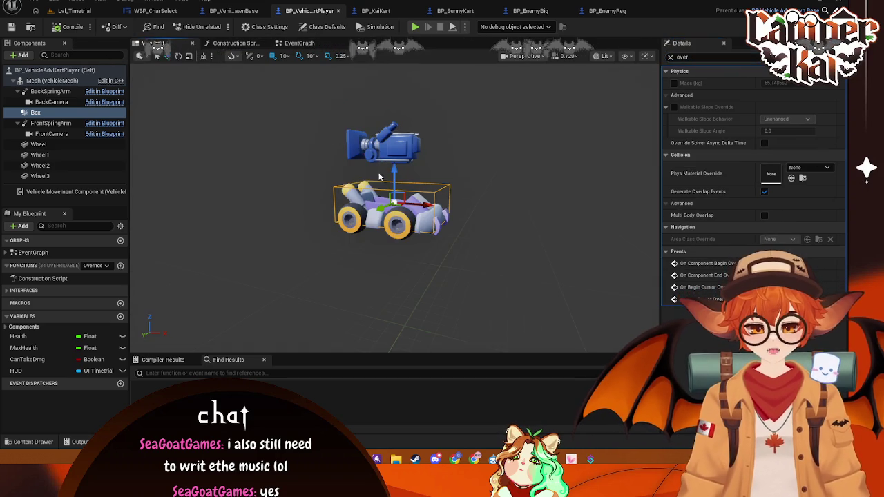
pyautogui.moveTo(313, 223); pyautogui.dragTo(183, 187)
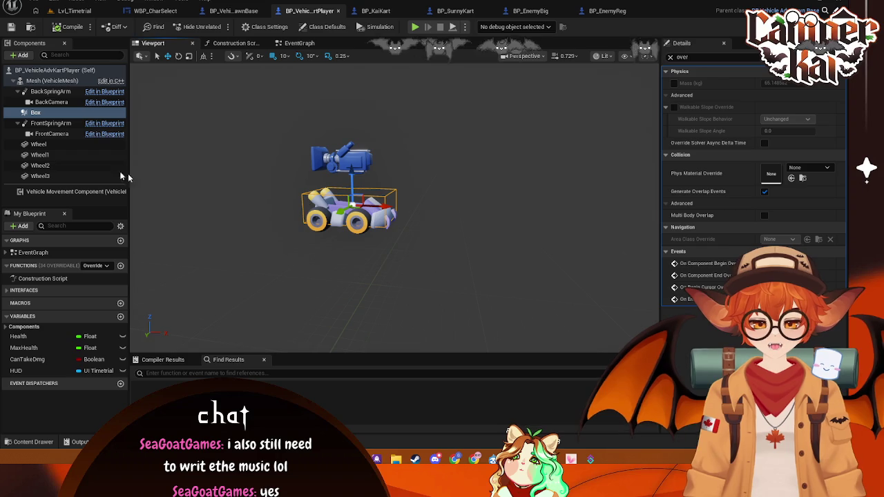
pyautogui.click(49, 112)
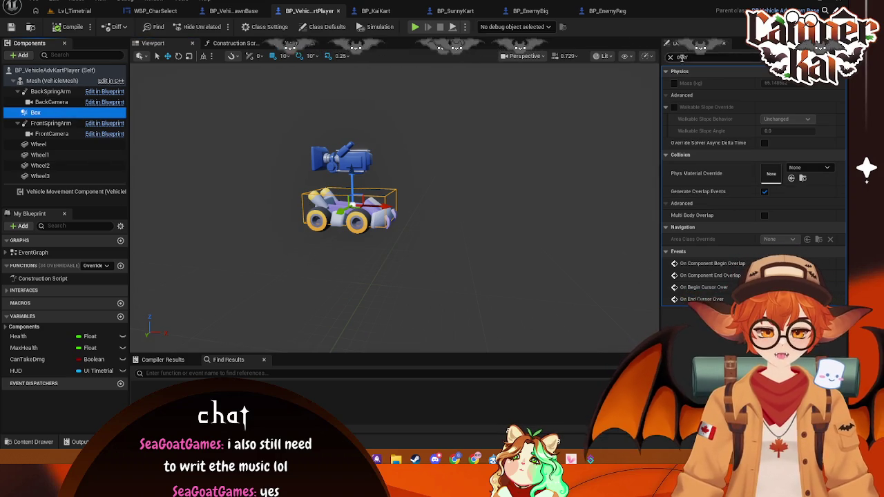
pyautogui.click(670, 57)
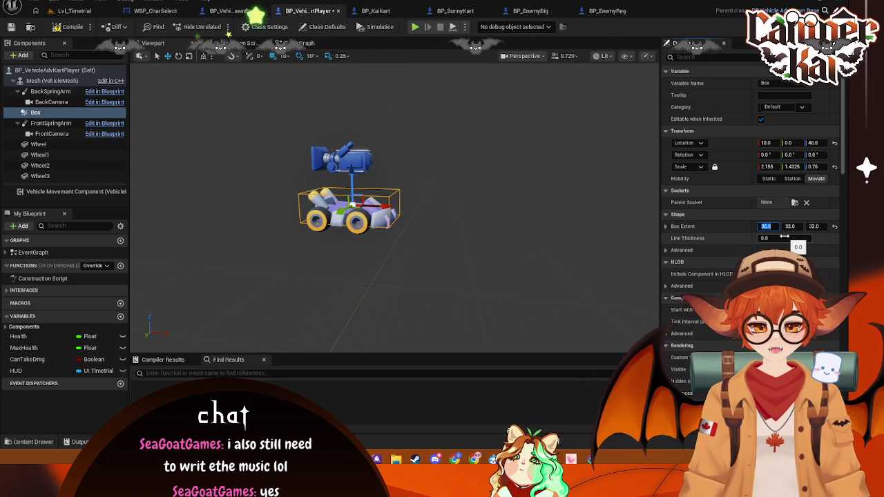
pyautogui.click(790, 226)
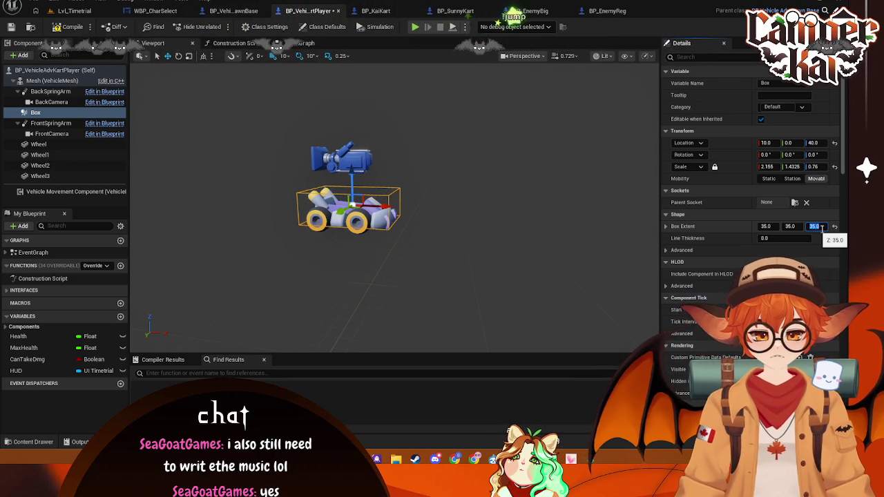
pyautogui.press('Return')
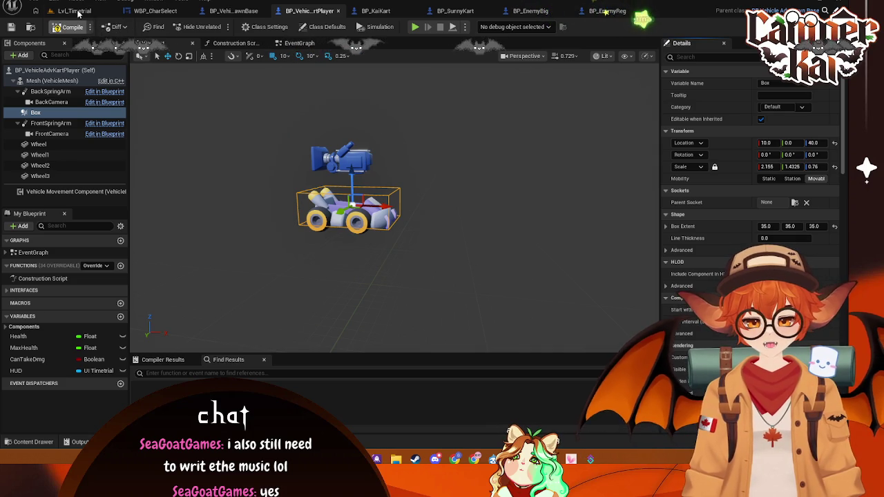
pyautogui.click(75, 11)
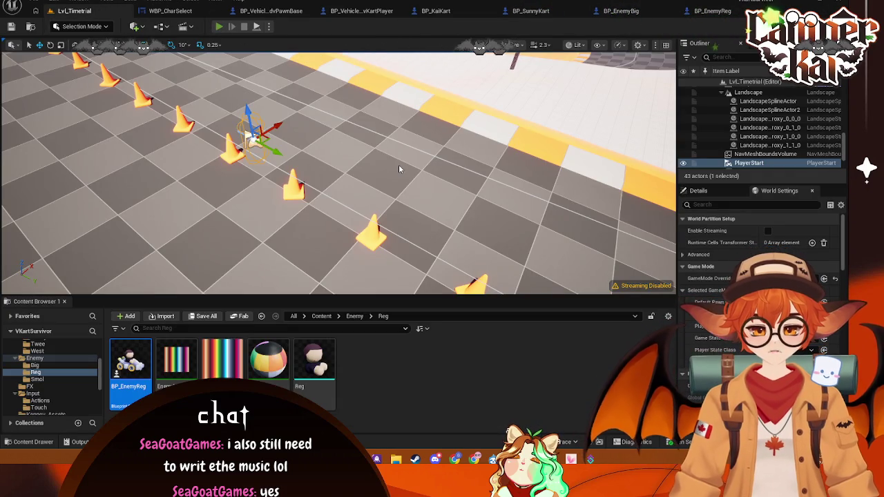
# Play-test Lvl_Timetrial twice, accelerating with W, then bring up WBP_CharSelect
pyautogui.hotkey('alt', 'p')
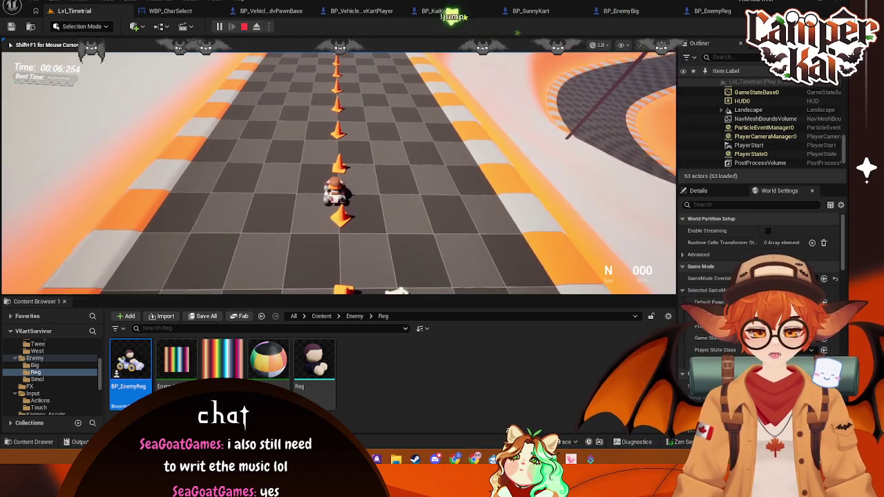
pyautogui.press('w')
pyautogui.press('Escape')
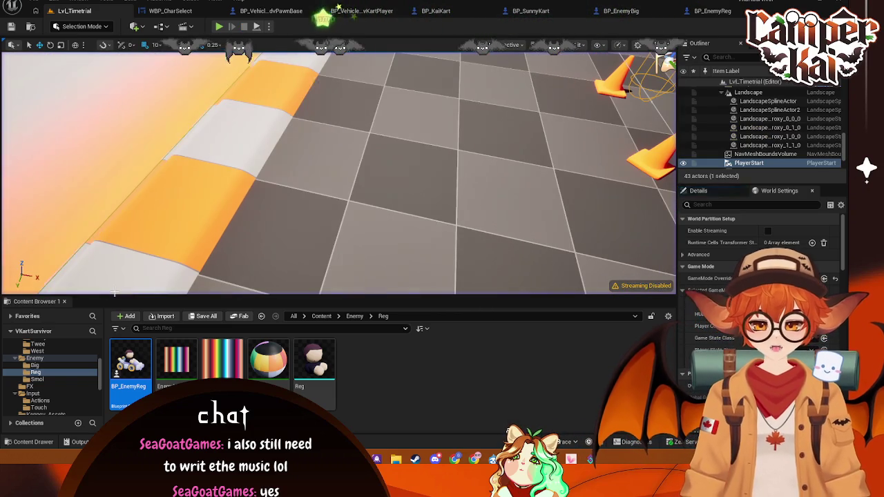
pyautogui.click(218, 26)
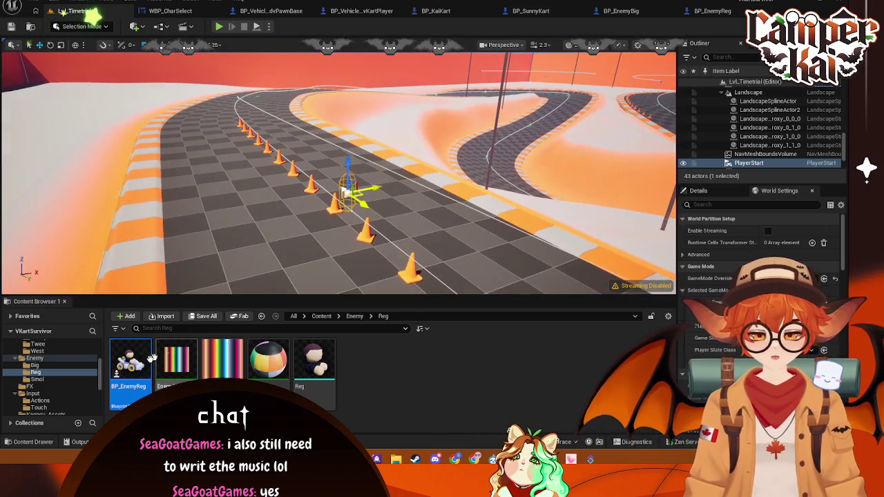
pyautogui.scroll(3, 78, 378)
pyautogui.click(176, 11)
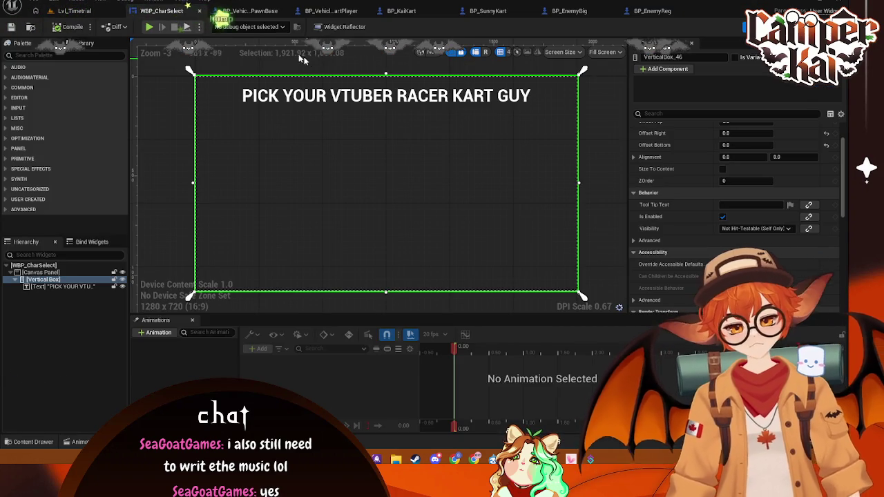
# Check the player kart's Box collision component, then bring up the BP_EnemyBig blueprint
pyautogui.click(255, 9)
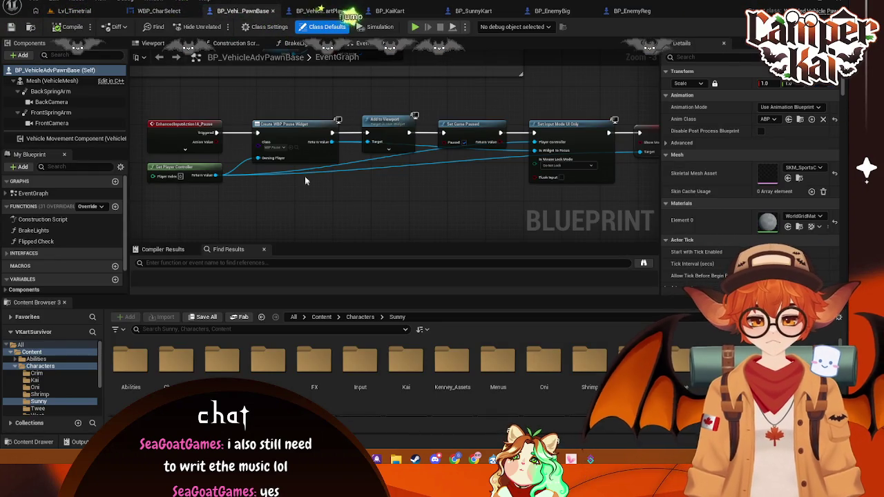
pyautogui.click(311, 11)
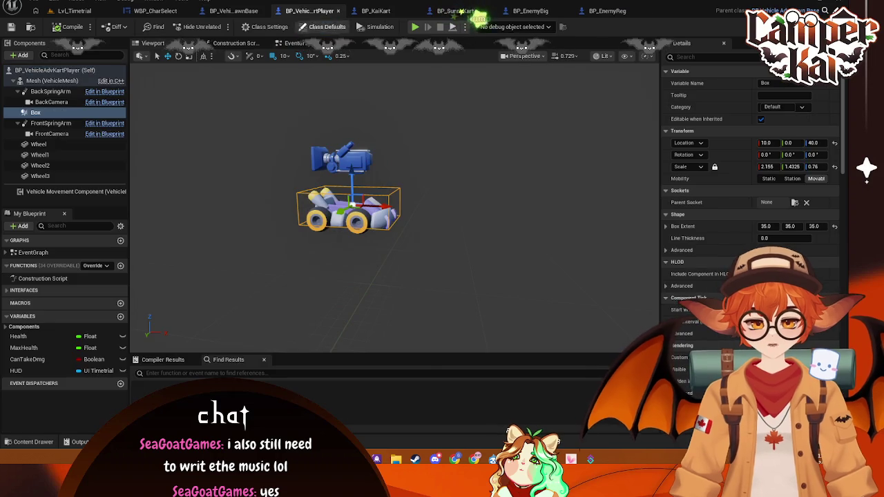
pyautogui.click(28, 114)
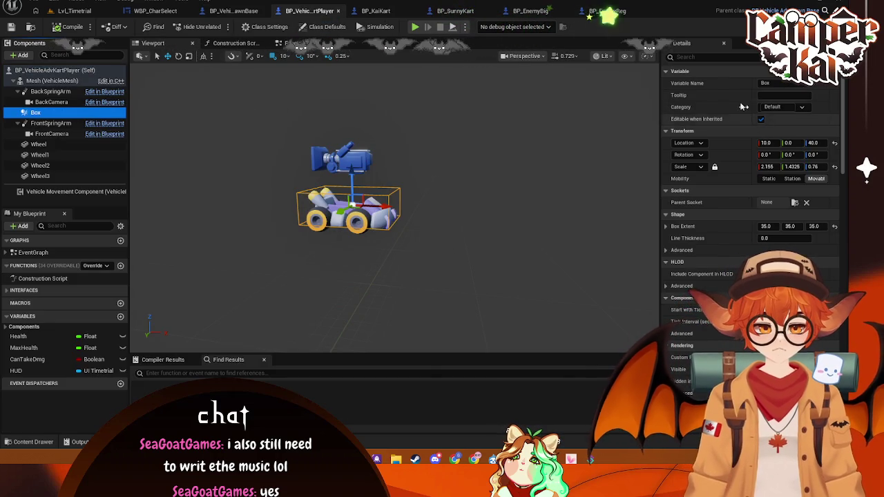
pyautogui.click(681, 59)
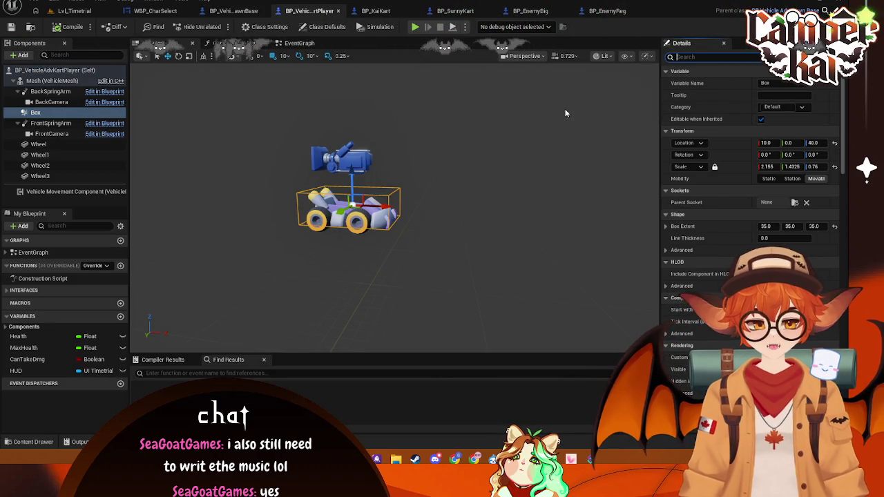
pyautogui.click(376, 11)
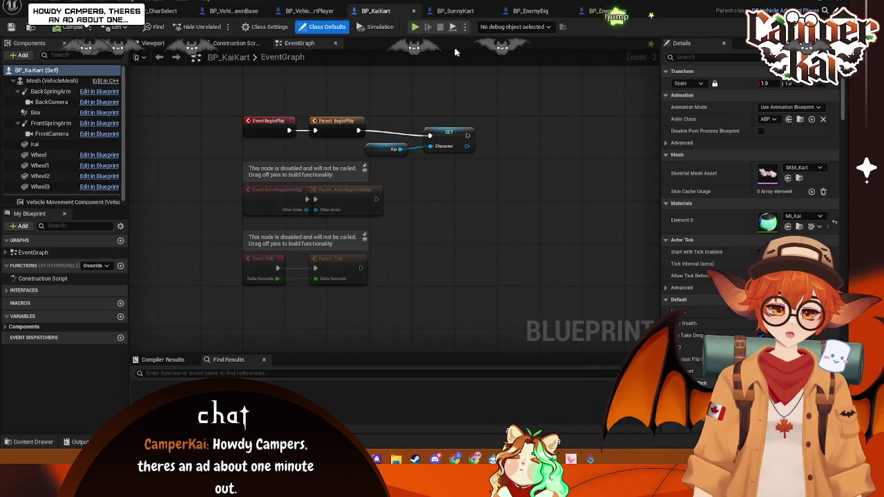
pyautogui.click(456, 11)
pyautogui.click(546, 11)
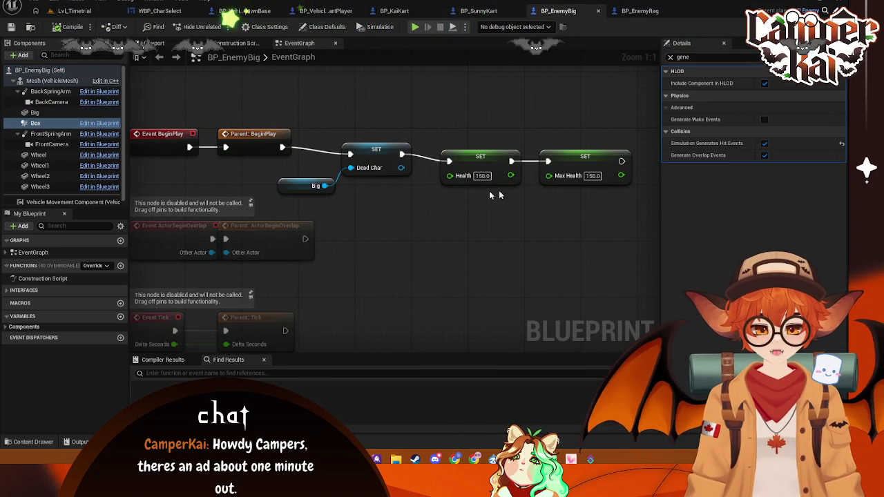
# Set BP_EnemyBig's Box Extent to 35, 35, 35, save, and return to Lvl_Timetrial
pyautogui.click(34, 123)
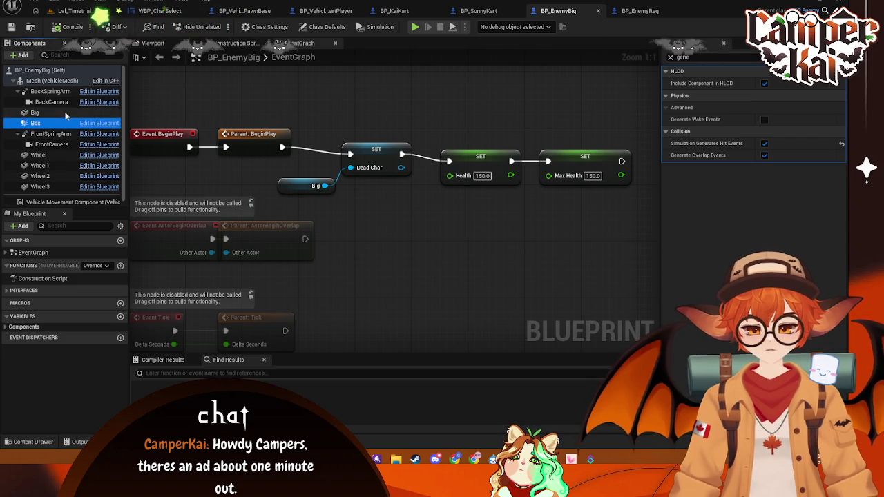
pyautogui.click(181, 45)
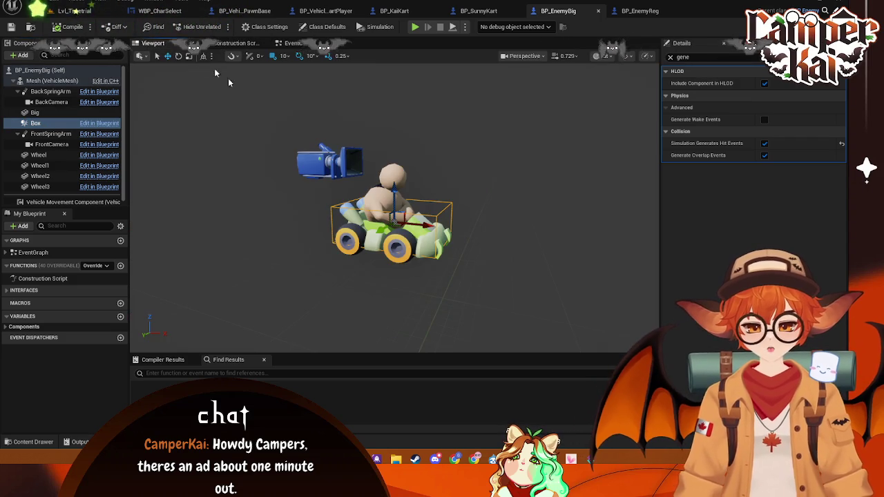
pyautogui.click(34, 123)
pyautogui.hotkey('ctrl', 's')
pyautogui.click(34, 123)
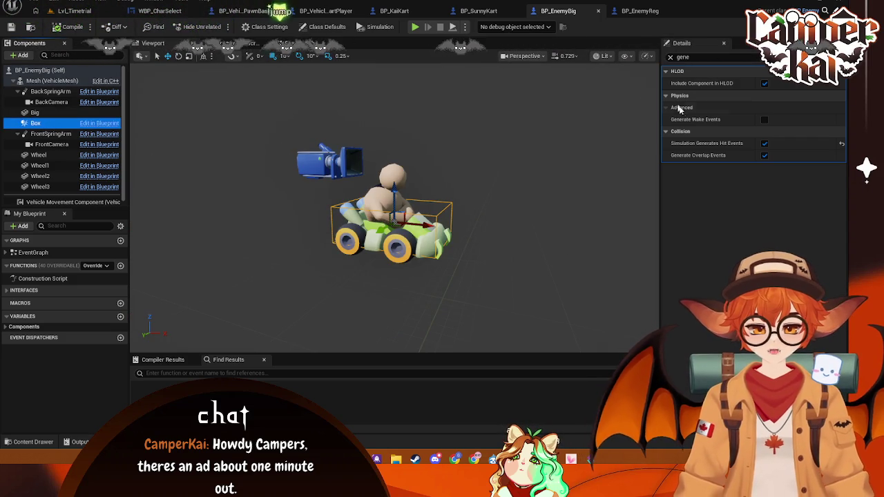
pyautogui.click(670, 56)
pyautogui.click(774, 226)
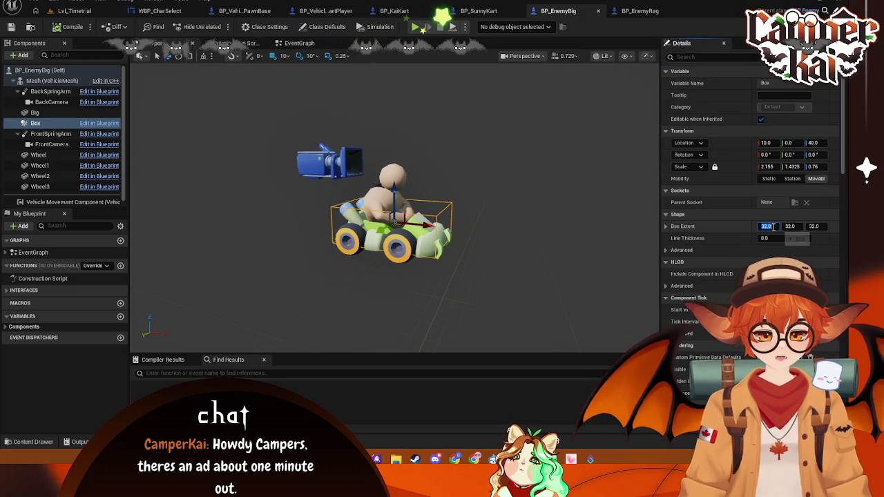
pyautogui.write('35')
pyautogui.press('Return')
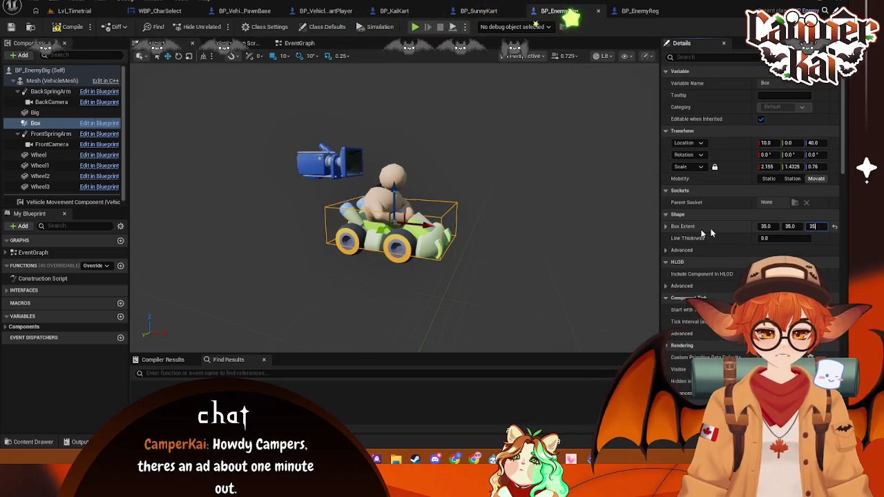
pyautogui.click(592, 251)
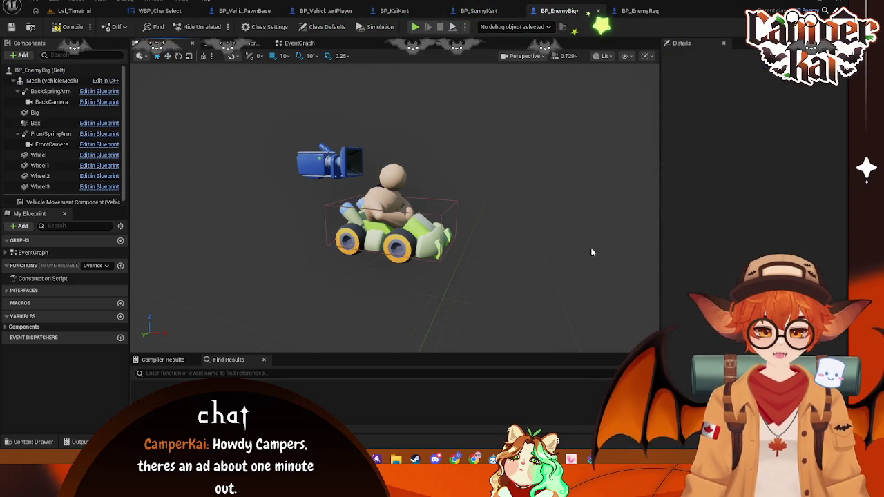
pyautogui.click(82, 8)
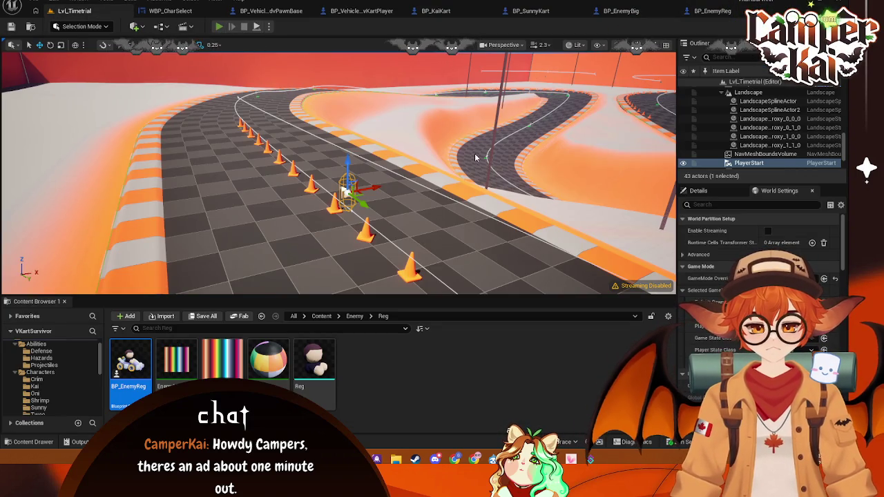
# Test-play the level, then browse the Characters folder and check the Default Pawn Class unchanged
pyautogui.hotkey('alt', 'p')
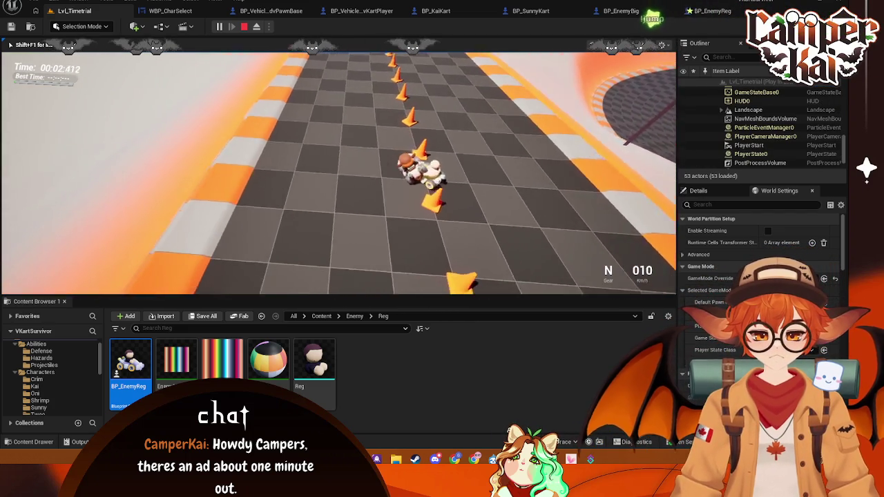
pyautogui.press('Escape')
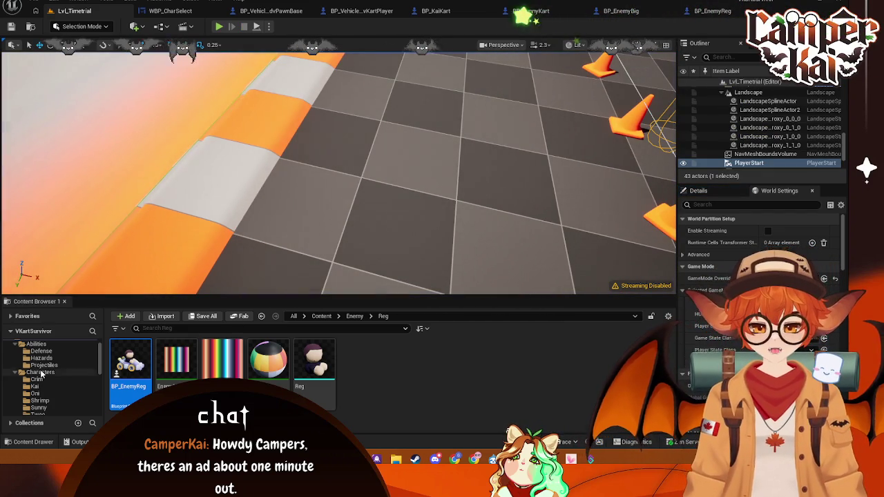
pyautogui.click(42, 374)
pyautogui.click(41, 356)
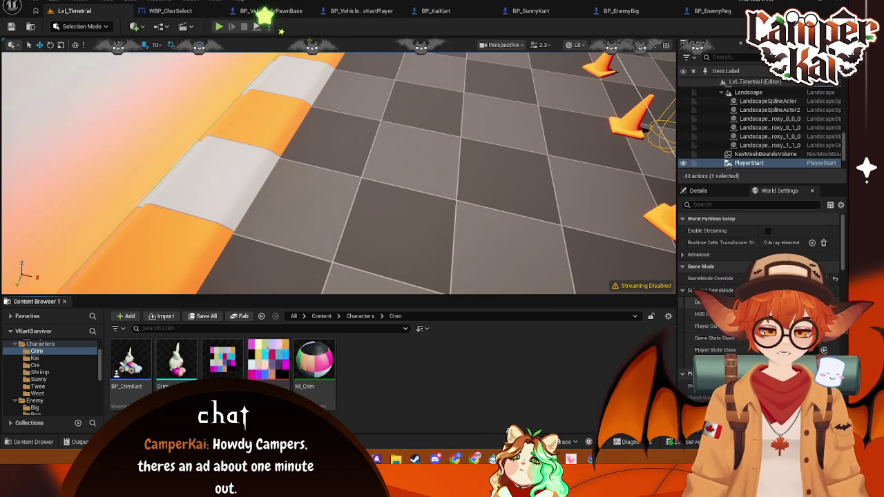
pyautogui.click(767, 302)
pyautogui.click(772, 120)
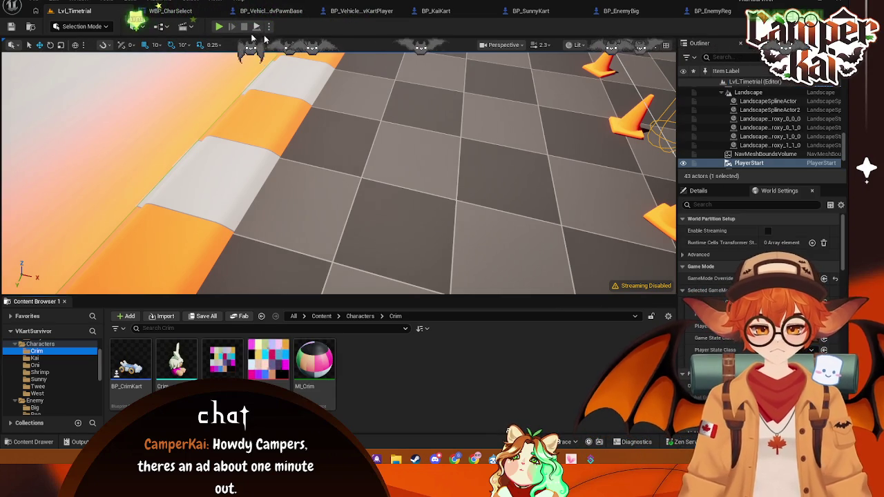
# Play again driving the kart forward, stop, and bring up WBP_CharSelect
pyautogui.hotkey('alt', 'p')
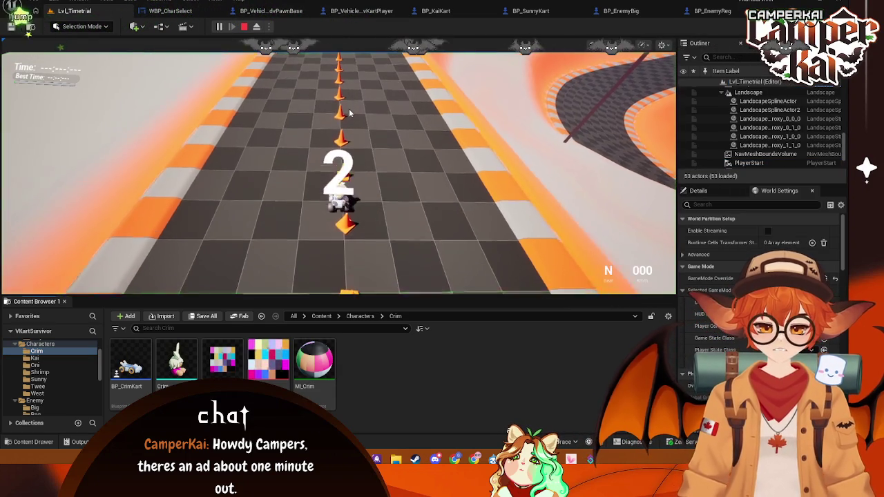
pyautogui.click(285, 141)
pyautogui.press('w')
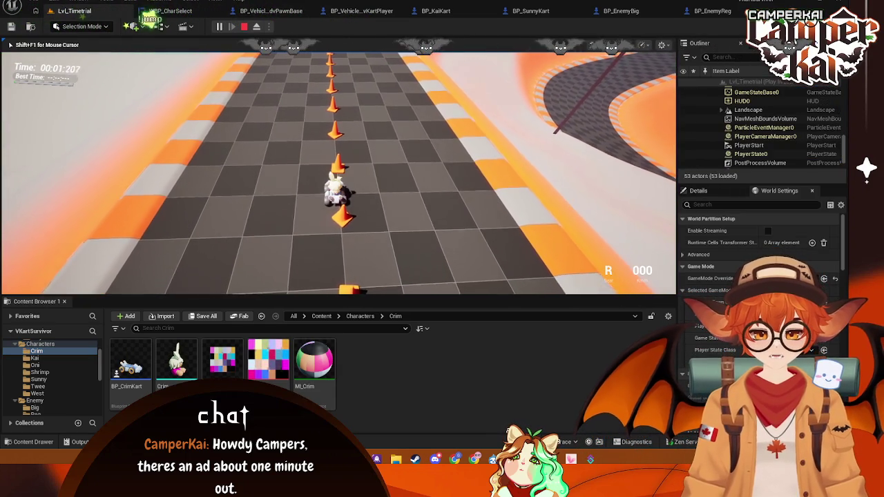
pyautogui.press('Escape')
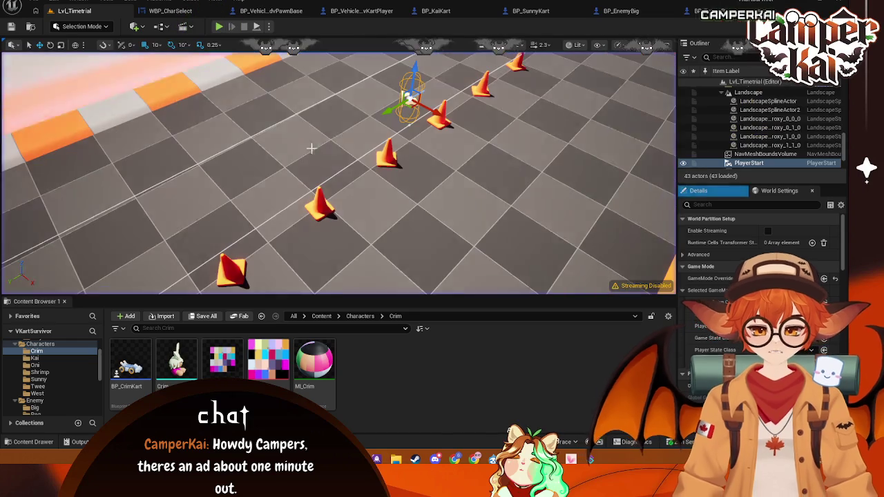
pyautogui.click(198, 15)
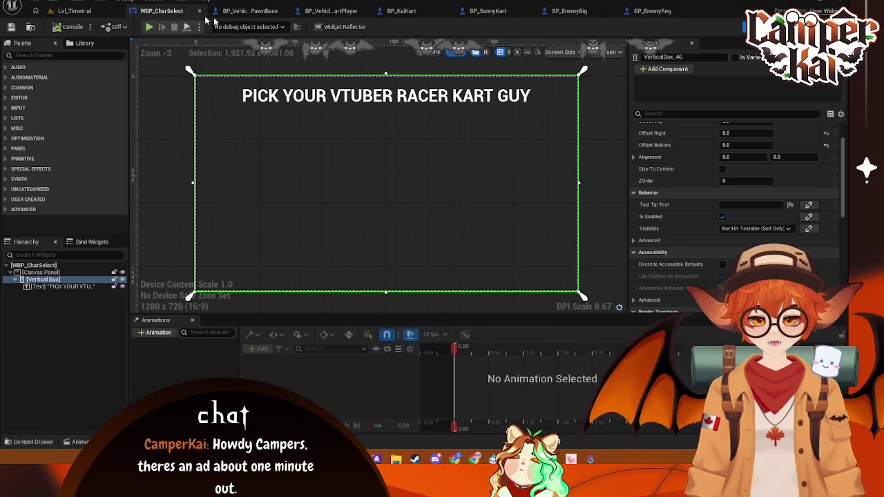
# Cycle through the kart and enemy blueprint tabs, ending on BP_SunnyKart
pyautogui.click(332, 11)
pyautogui.click(377, 11)
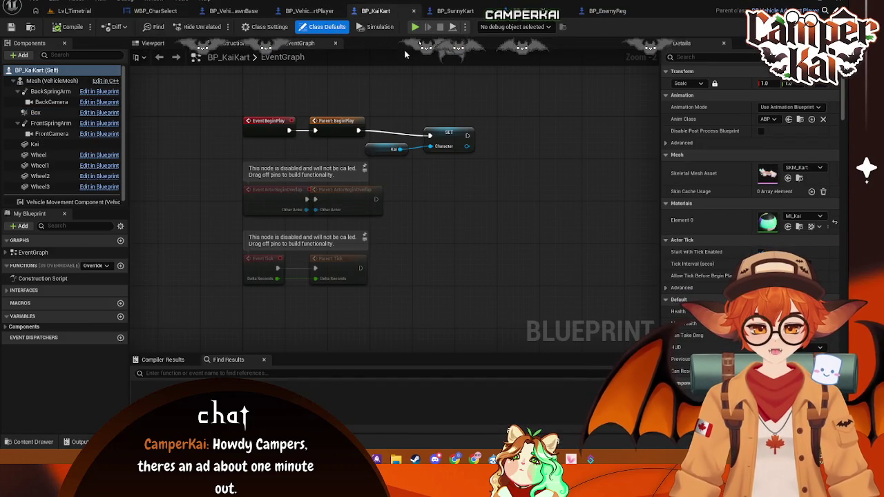
pyautogui.click(555, 13)
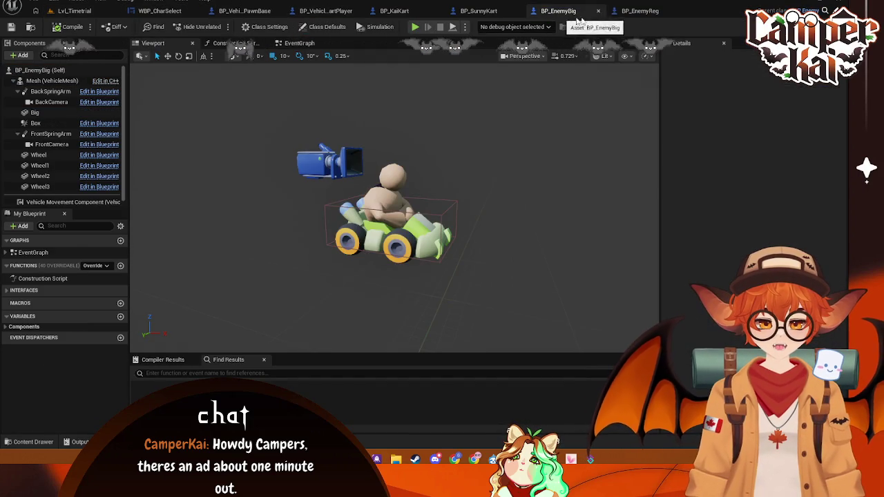
pyautogui.click(625, 15)
pyautogui.click(592, 13)
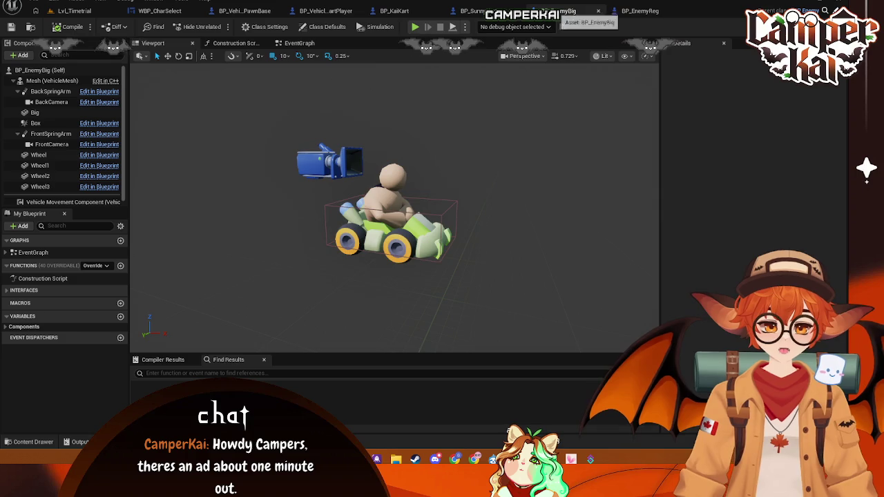
pyautogui.click(511, 13)
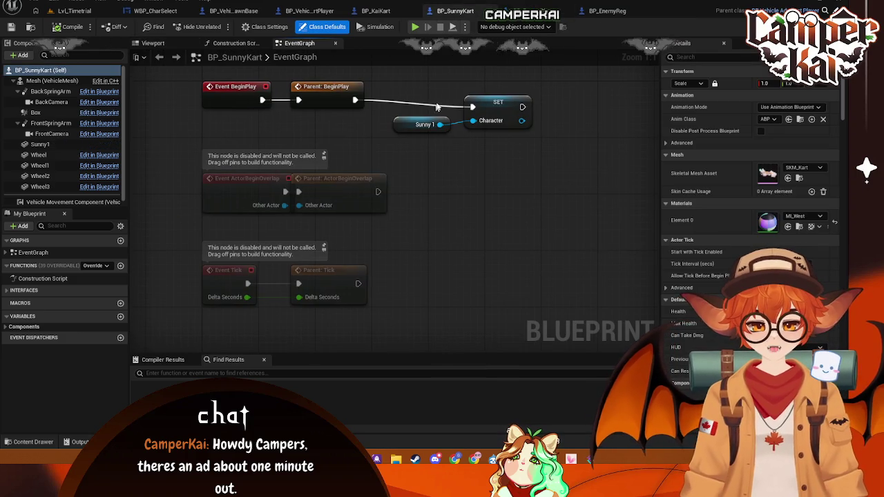
pyautogui.click(535, 13)
pyautogui.click(325, 12)
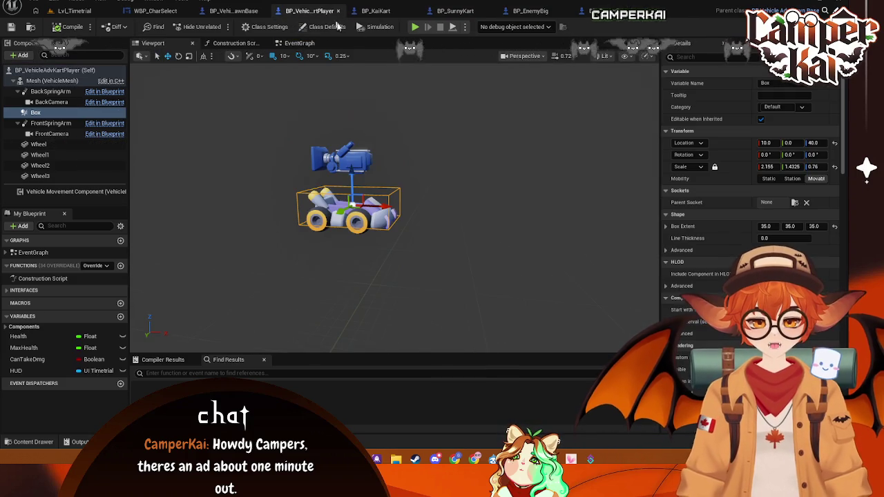
pyautogui.click(243, 11)
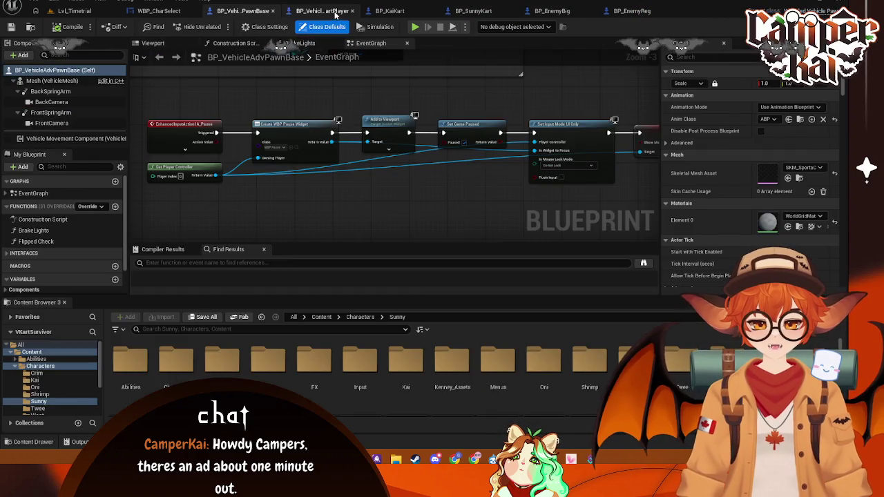
pyautogui.click(322, 11)
pyautogui.click(247, 12)
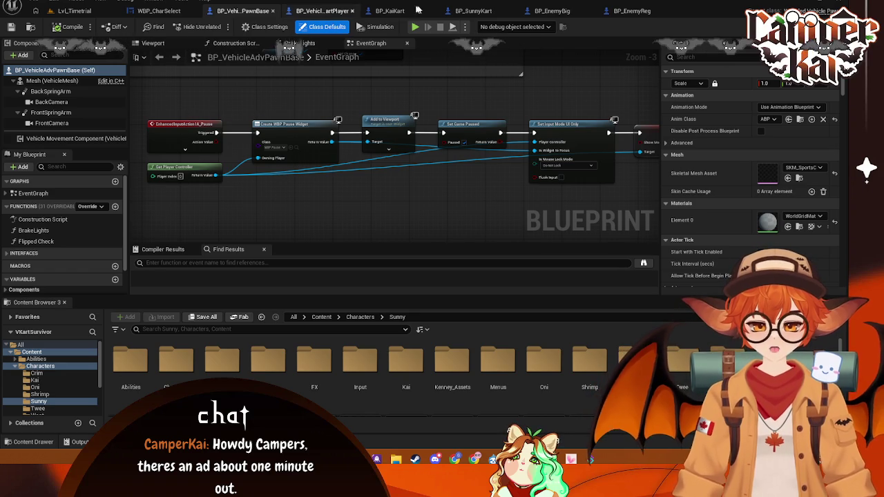
pyautogui.click(470, 11)
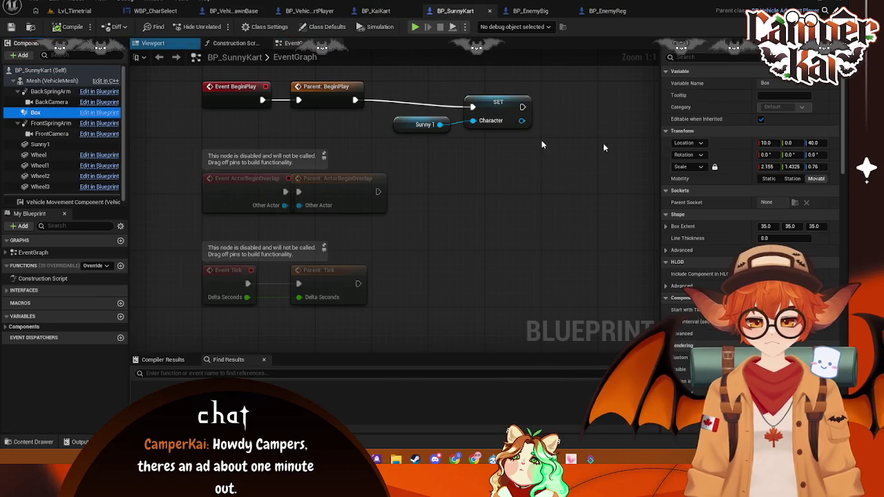
# Filter BP_SunnyKart's Box properties by 'ge', then open and close the Sunny1 mesh
pyautogui.click(718, 57)
pyautogui.write('ge')
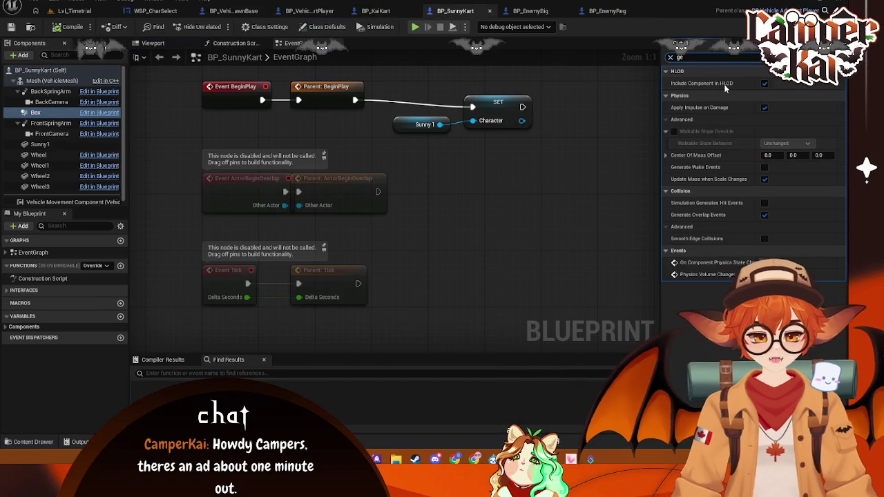
pyautogui.press('BackSpace')
pyautogui.press('BackSpace')
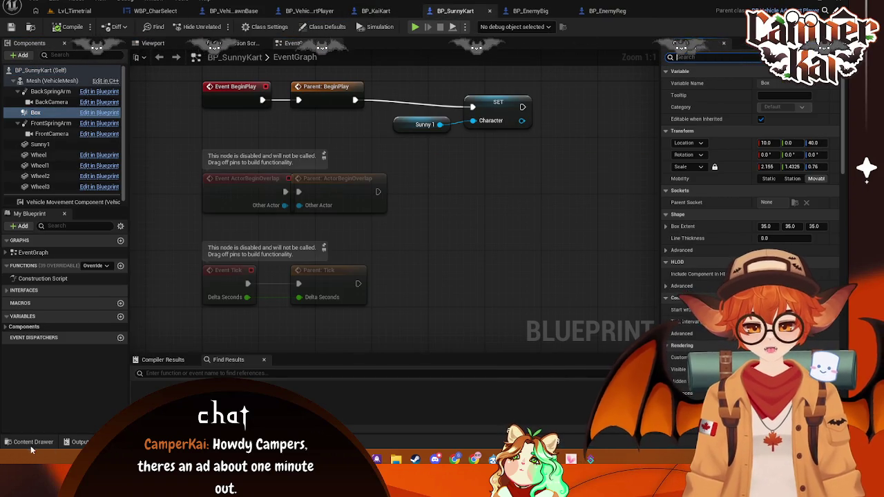
pyautogui.click(32, 446)
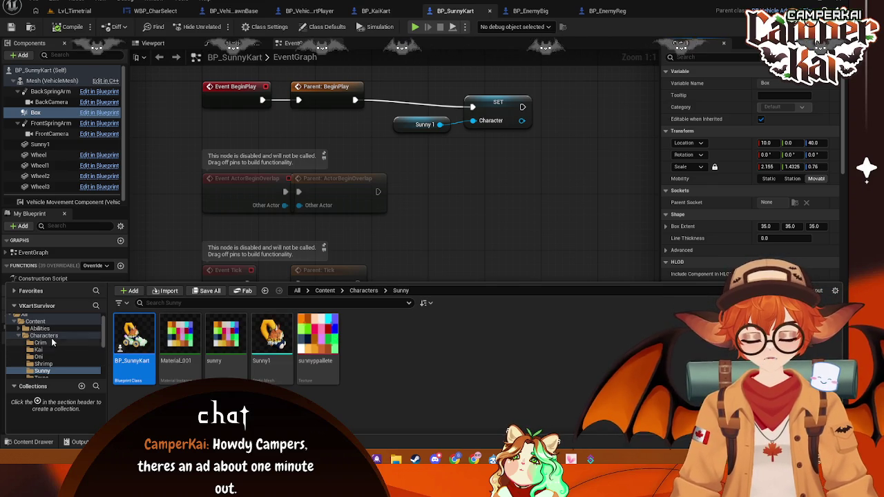
pyautogui.click(273, 337)
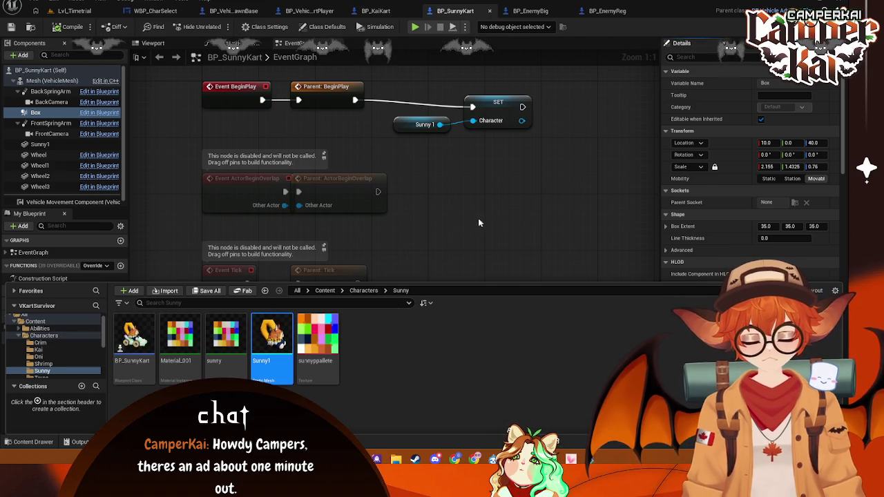
pyautogui.doubleClick(273, 336)
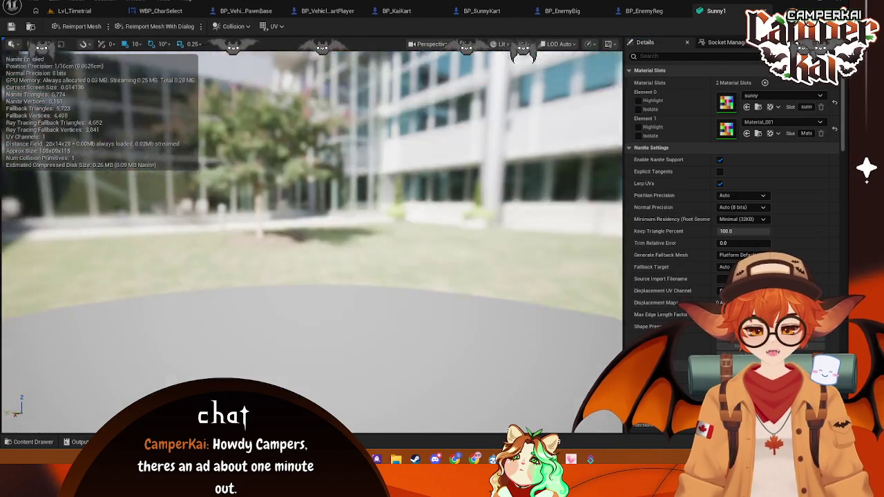
pyautogui.click(733, 10)
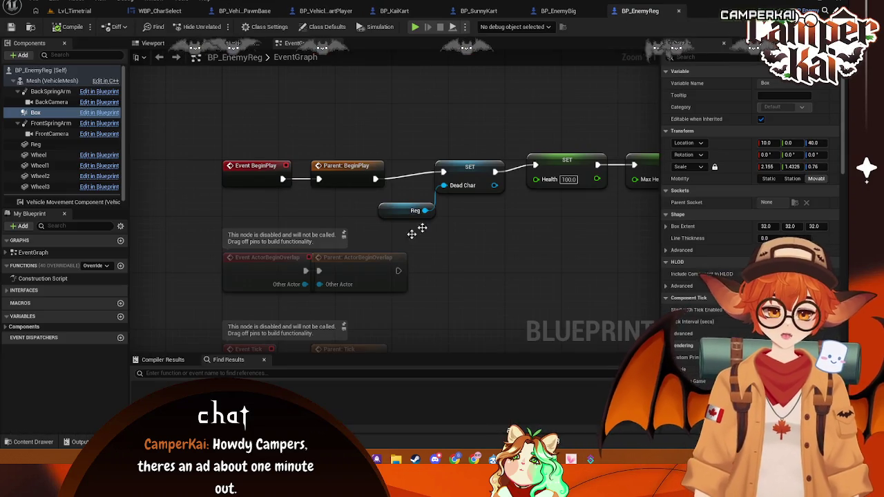
# Open BP_Enemy from the Characters > Enemy content folder
pyautogui.click(27, 442)
pyautogui.click(43, 336)
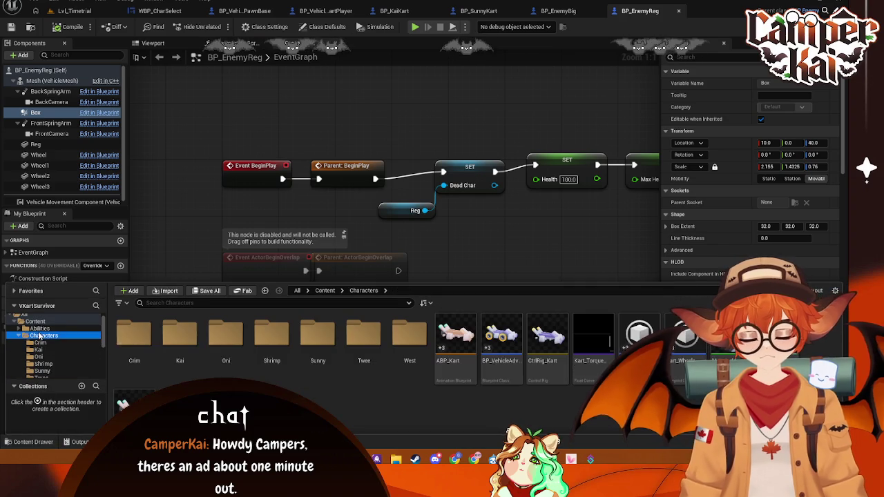
pyautogui.scroll(-2, 38, 364)
pyautogui.click(38, 350)
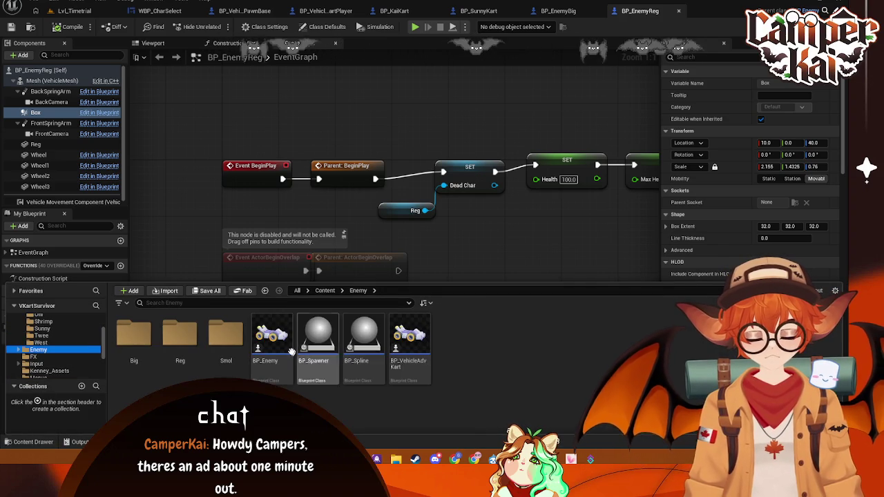
pyautogui.click(267, 346)
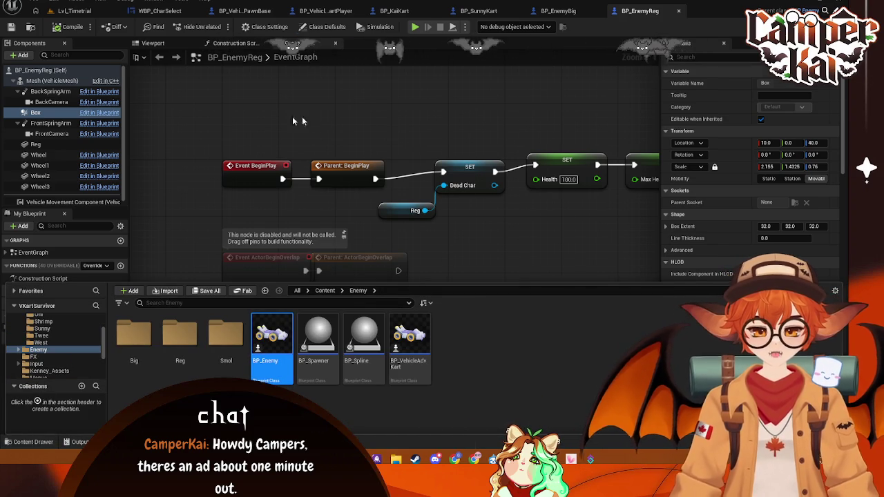
pyautogui.press('Return')
# Set BP_Enemy's Box Extent to 35 on every axis and filter Details for 'gen'
pyautogui.click(35, 112)
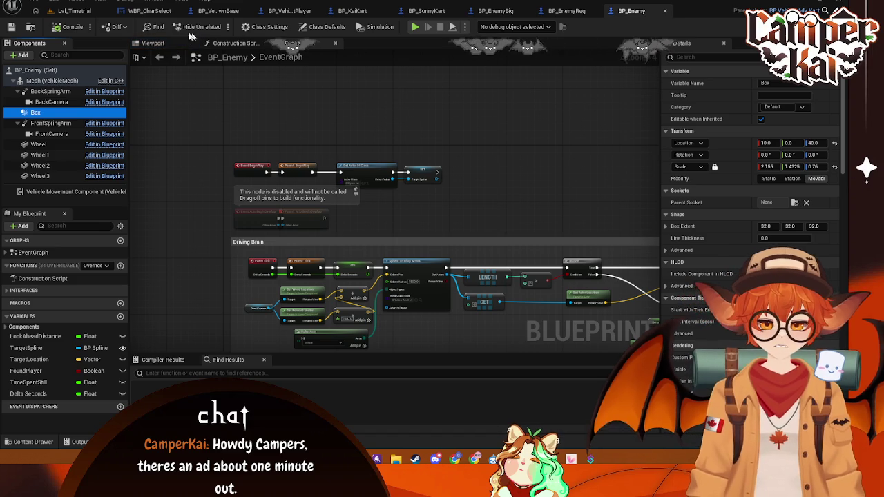
pyautogui.click(157, 42)
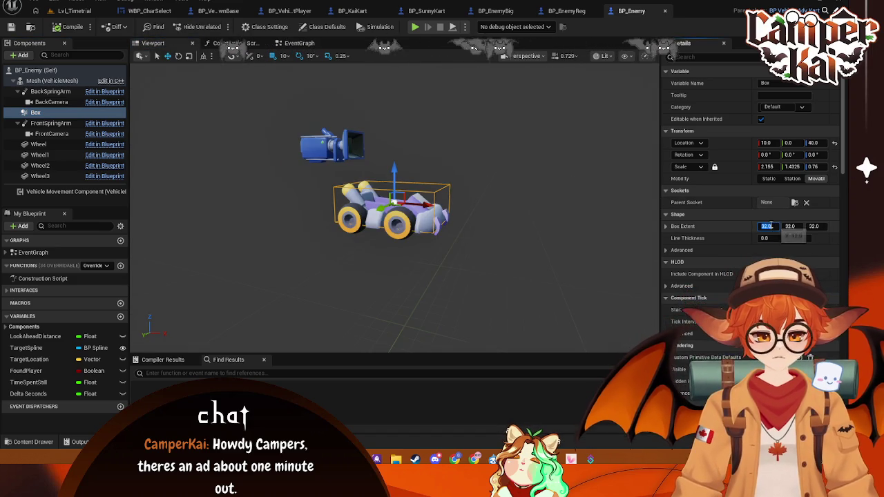
pyautogui.write('35')
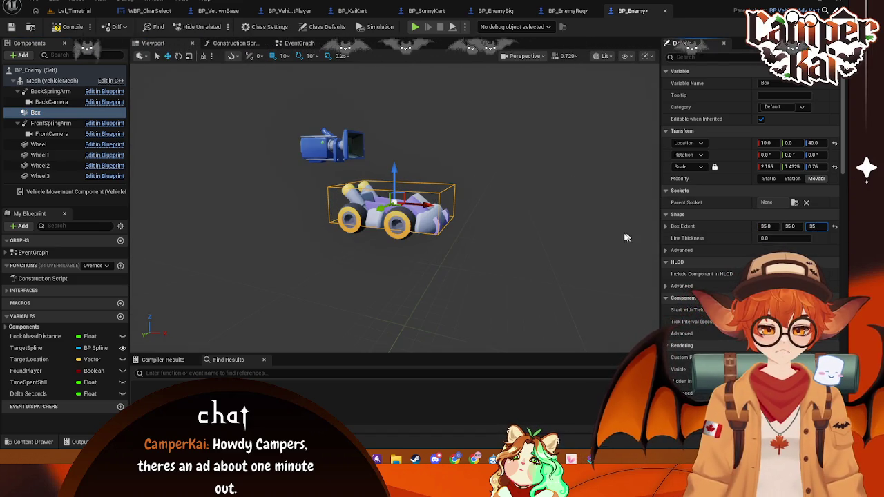
pyautogui.click(498, 276)
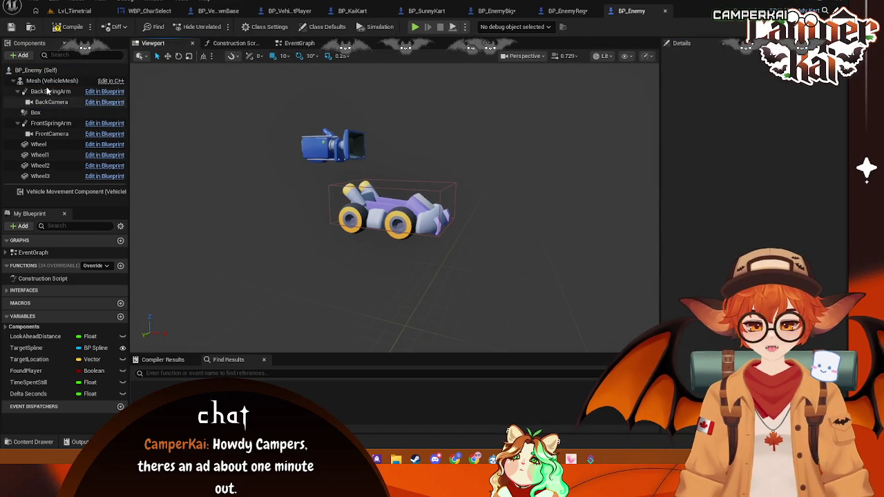
pyautogui.click(36, 112)
pyautogui.click(693, 58)
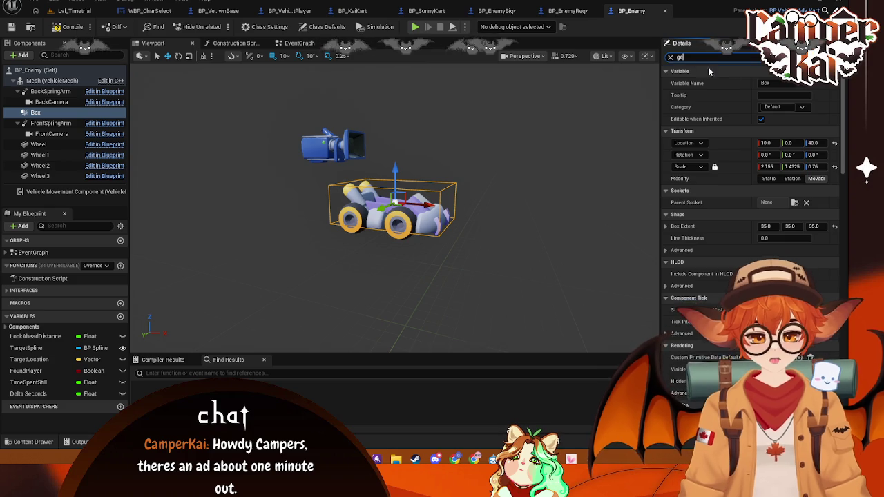
pyautogui.write('n')
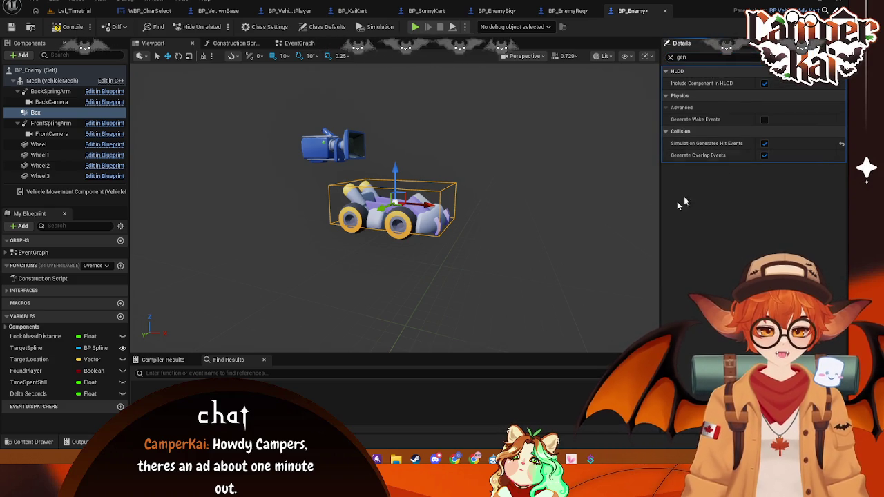
pyautogui.click(553, 228)
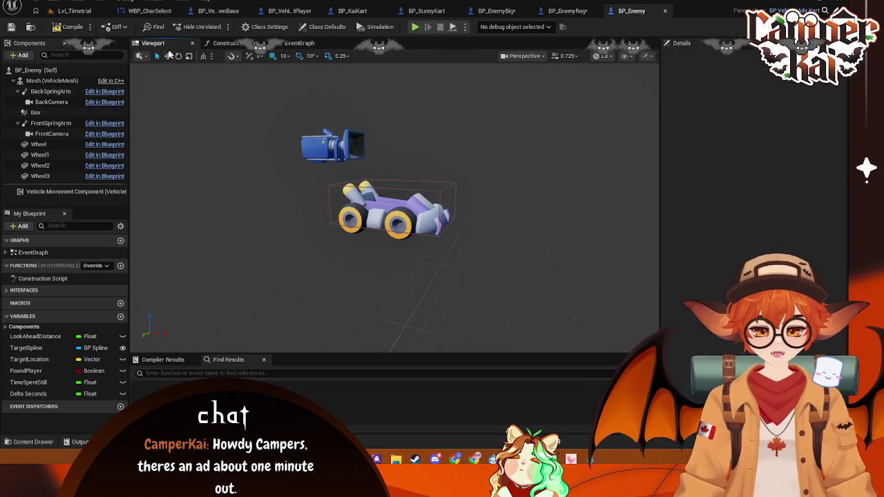
# Check BP_EnemyBig's Box generate-event flags and review the BP_Enemy and BP_EnemyReg tabs
pyautogui.click(501, 11)
pyautogui.click(36, 123)
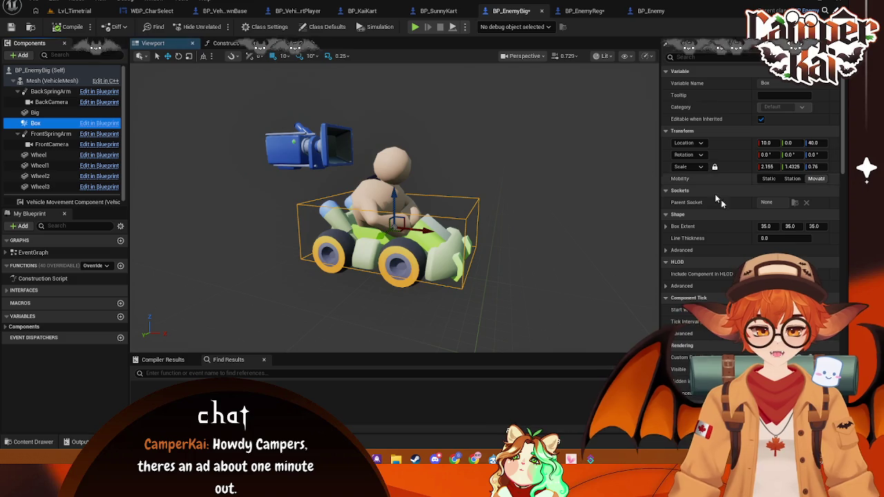
pyautogui.click(697, 58)
pyautogui.write('ge')
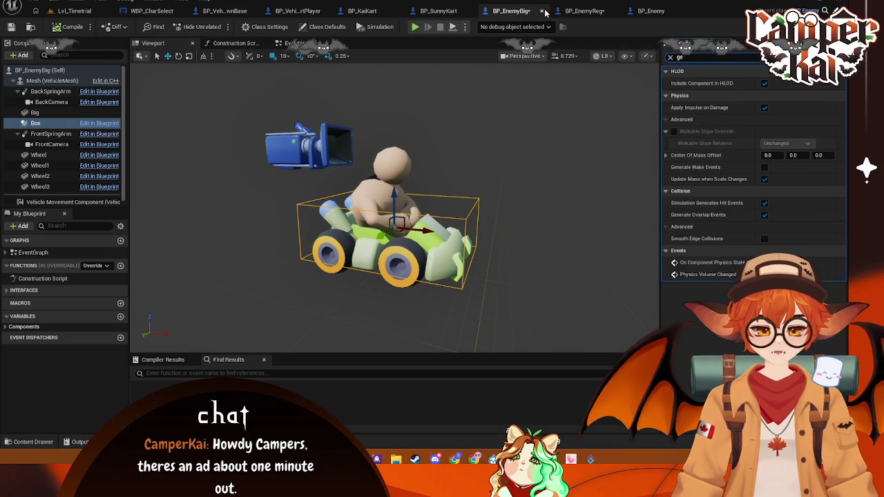
pyautogui.click(643, 11)
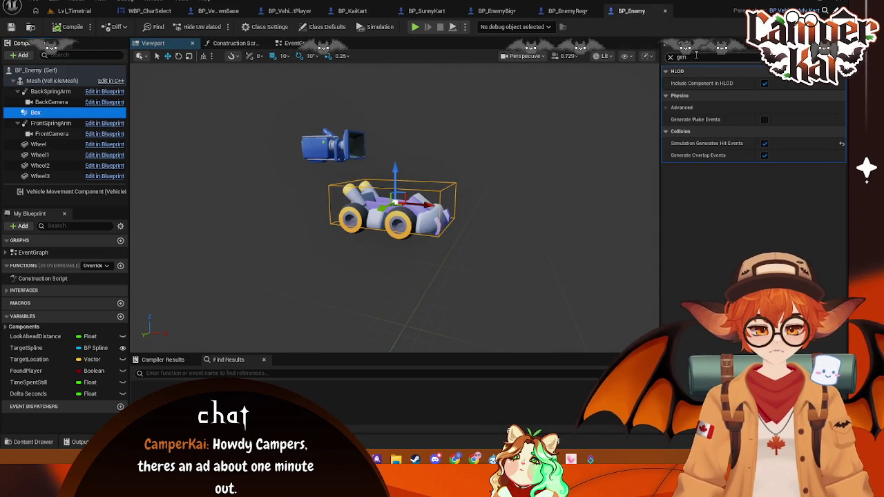
pyautogui.click(448, 11)
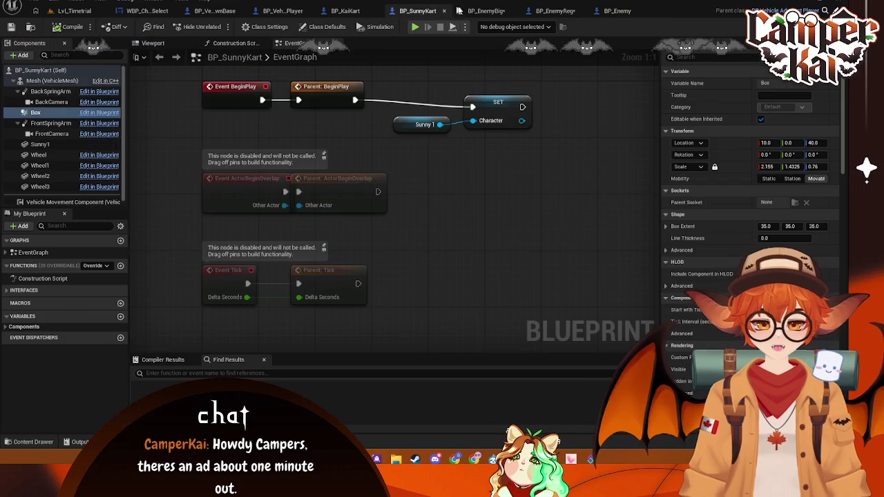
pyautogui.click(487, 11)
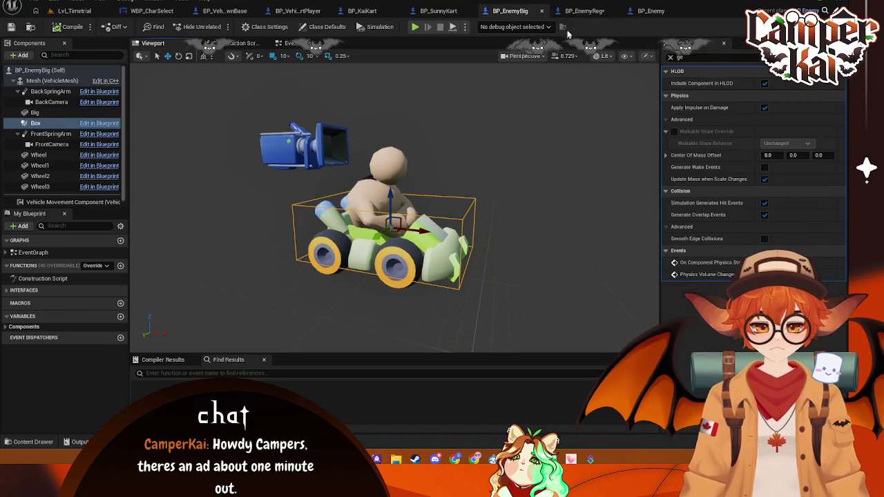
pyautogui.click(579, 13)
pyautogui.click(651, 11)
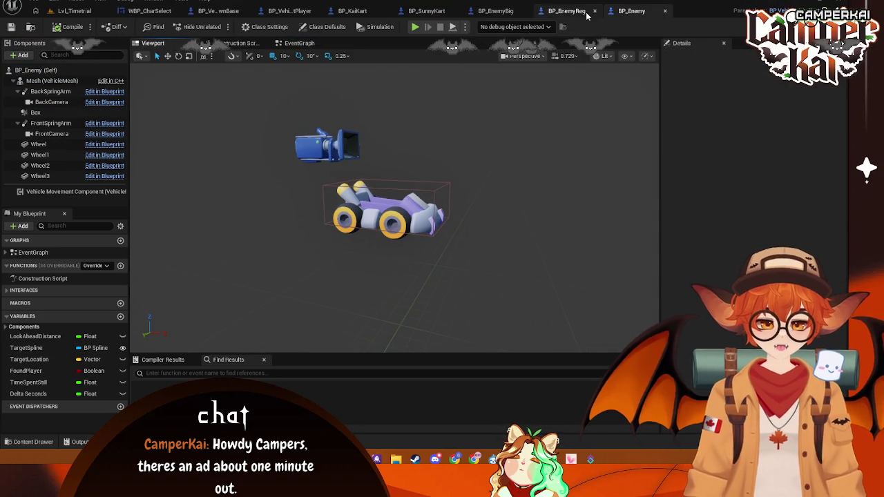
# Save the player kart blueprint and pull a new action from its Box Begin Overlap event
pyautogui.click(299, 43)
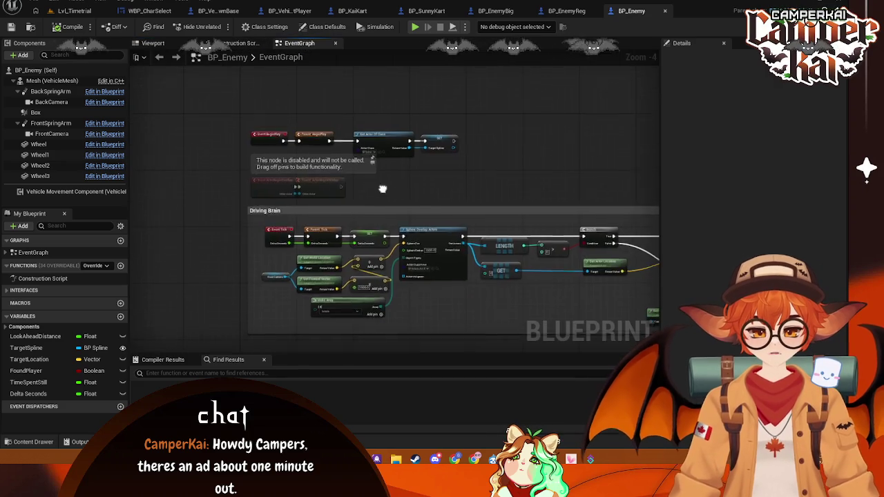
pyautogui.moveTo(378, 199)
pyautogui.mouseDown()
pyautogui.moveTo(390, 197)
pyautogui.moveTo(386, 159)
pyautogui.moveTo(399, 191)
pyautogui.moveTo(377, 264)
pyautogui.moveTo(360, 199)
pyautogui.moveTo(361, 141)
pyautogui.moveTo(297, 207)
pyautogui.moveTo(247, 241)
pyautogui.mouseUp()
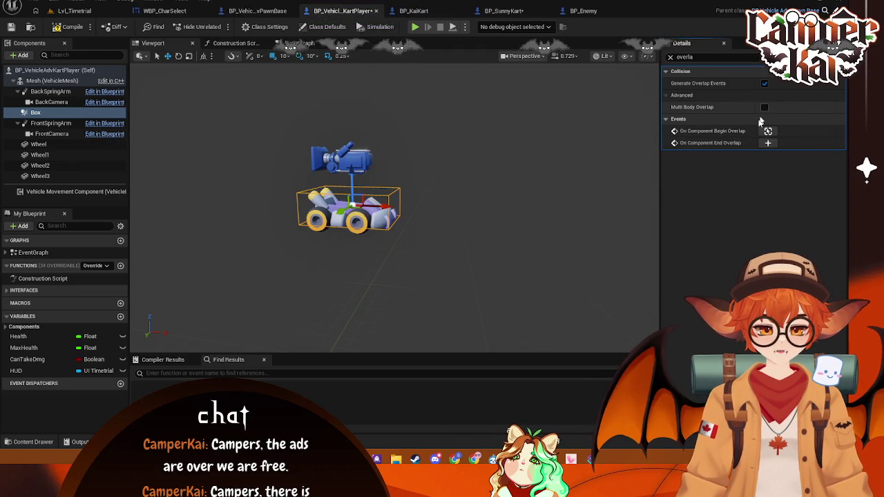
pyautogui.hotkey('ctrl', 's')
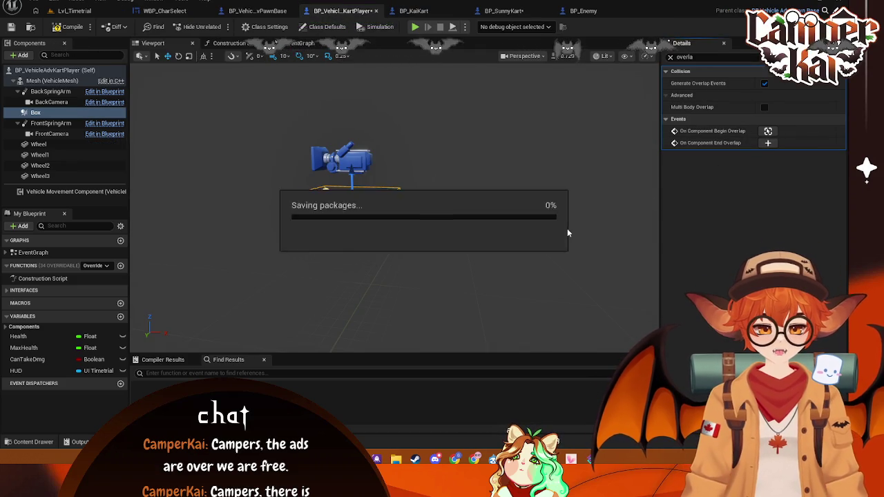
pyautogui.click(769, 130)
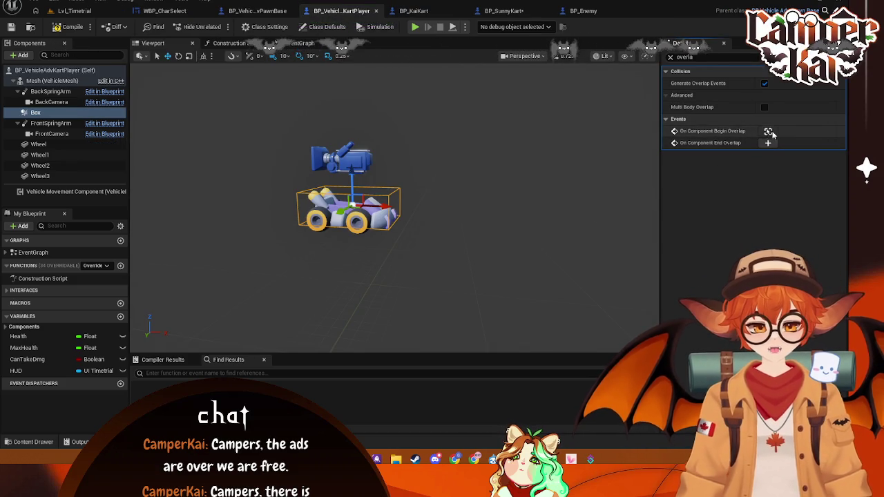
pyautogui.moveTo(323, 151); pyautogui.dragTo(355, 116)
# Add a Print String printing 'PlayerOverlap' after the overlap event and save
pyautogui.write('print')
pyautogui.click(390, 152)
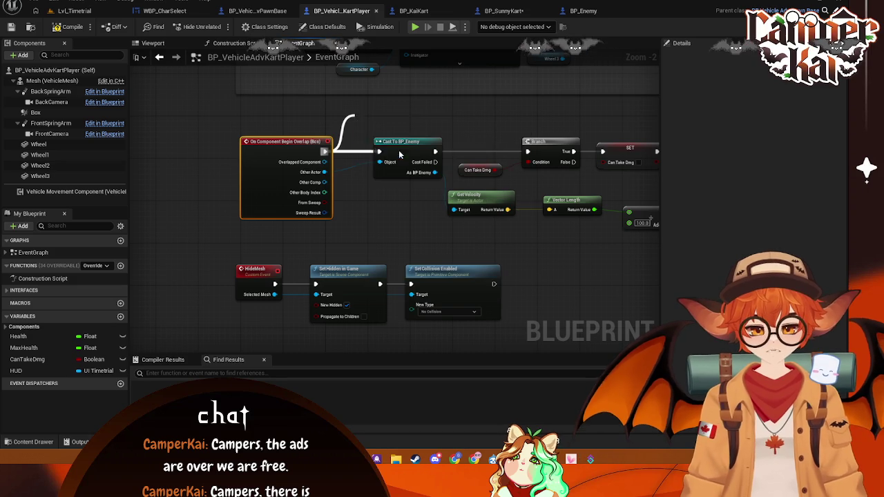
pyautogui.moveTo(400, 143)
pyautogui.mouseDown()
pyautogui.moveTo(438, 143)
pyautogui.moveTo(363, 116)
pyautogui.mouseUp()
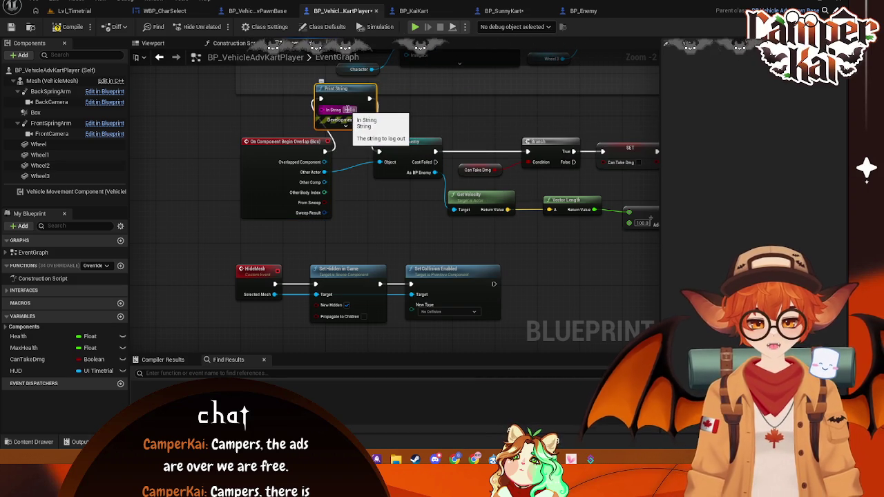
pyautogui.write('Overlap')
pyautogui.click(453, 118)
pyautogui.hotkey('ctrl', 's')
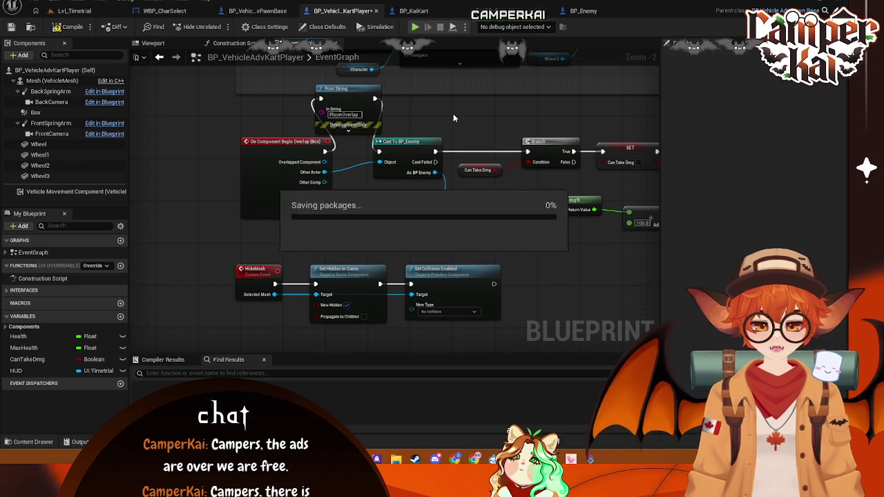
# Test-play Lvl_Timetrial, stop, and switch to BP_Enemy
pyautogui.click(73, 11)
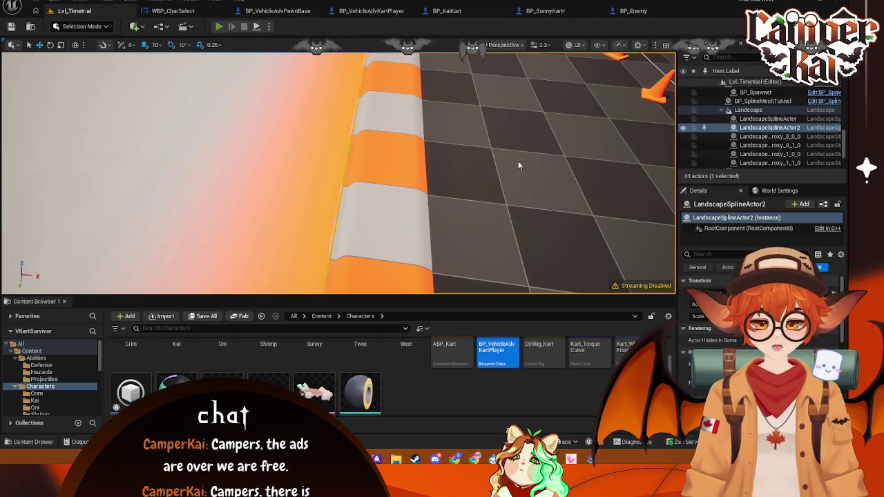
pyautogui.hotkey('alt', 'p')
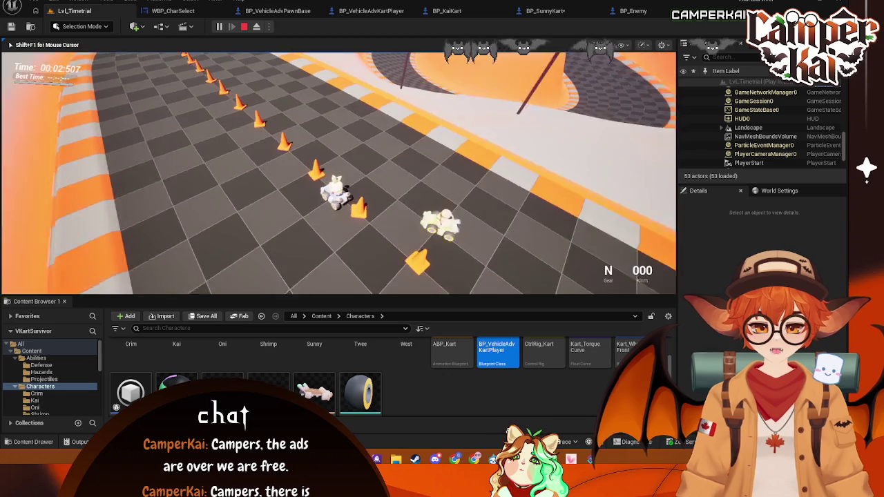
pyautogui.press('Escape')
pyautogui.click(624, 12)
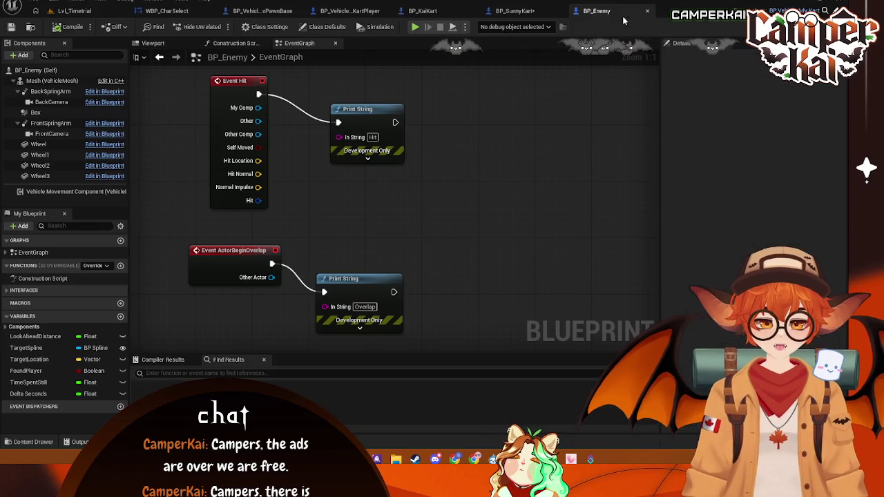
# Delete the PlayerOverlap Print String node from the player kart's overlap graph
pyautogui.click(512, 12)
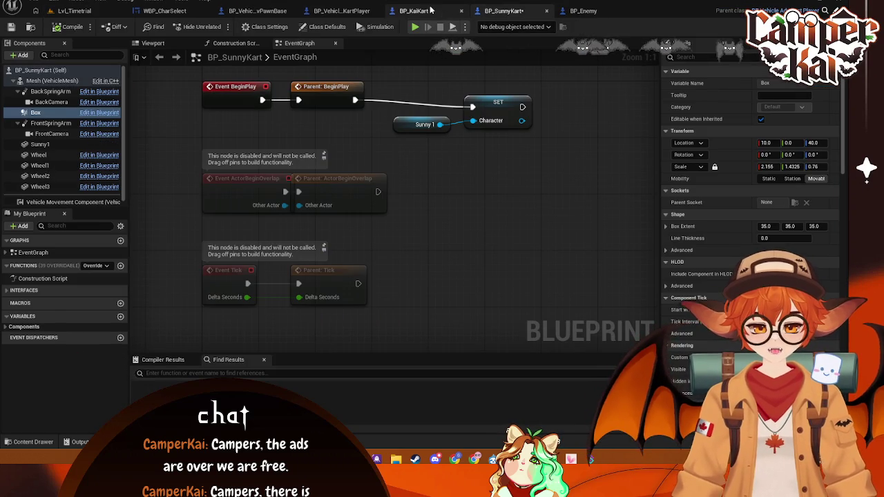
pyautogui.click(430, 10)
pyautogui.click(351, 10)
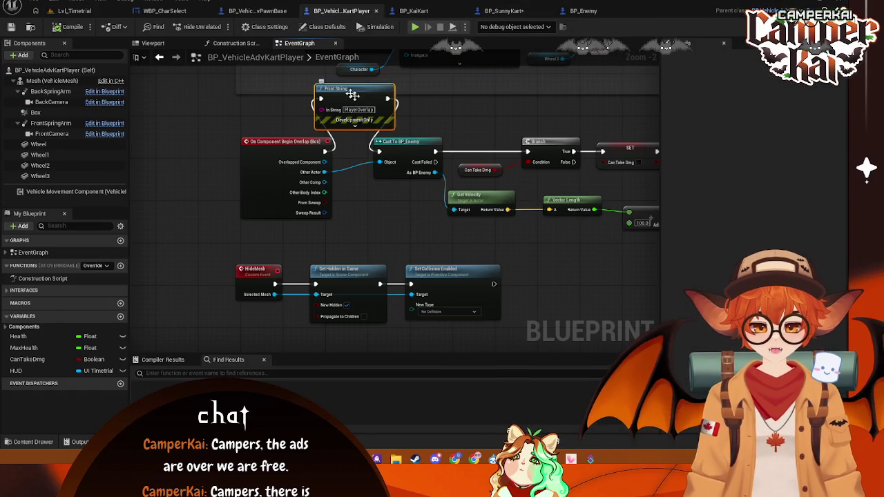
pyautogui.press('Delete')
pyautogui.moveTo(449, 135); pyautogui.dragTo(294, 143)
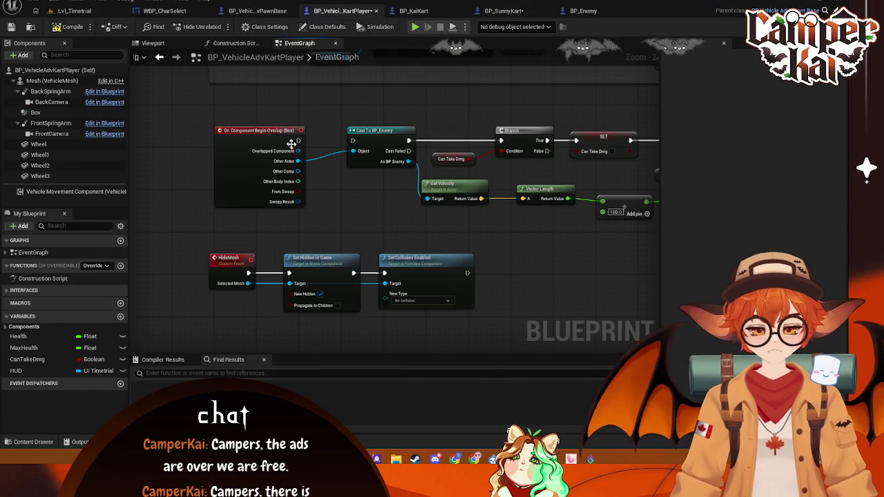
pyautogui.moveTo(450, 130); pyautogui.dragTo(411, 138)
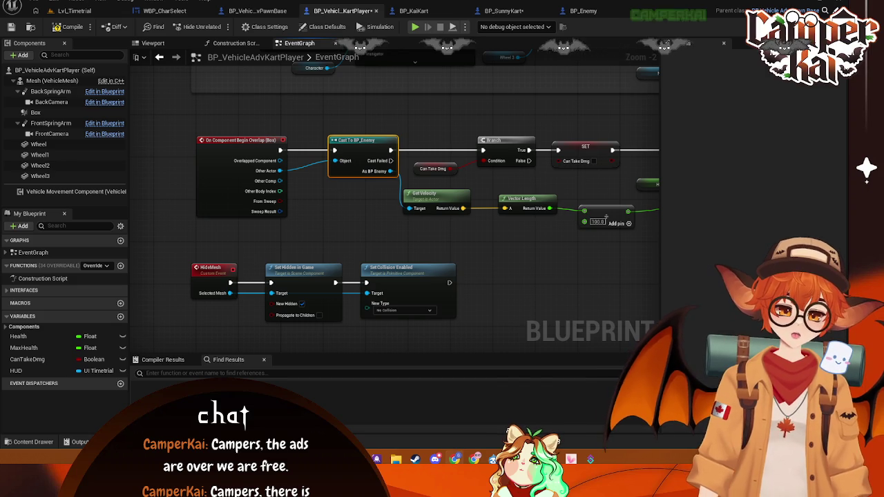
# Wire Cast To BP_Enemy's execution output directly into the Branch
pyautogui.moveTo(341, 215); pyautogui.dragTo(330, 236)
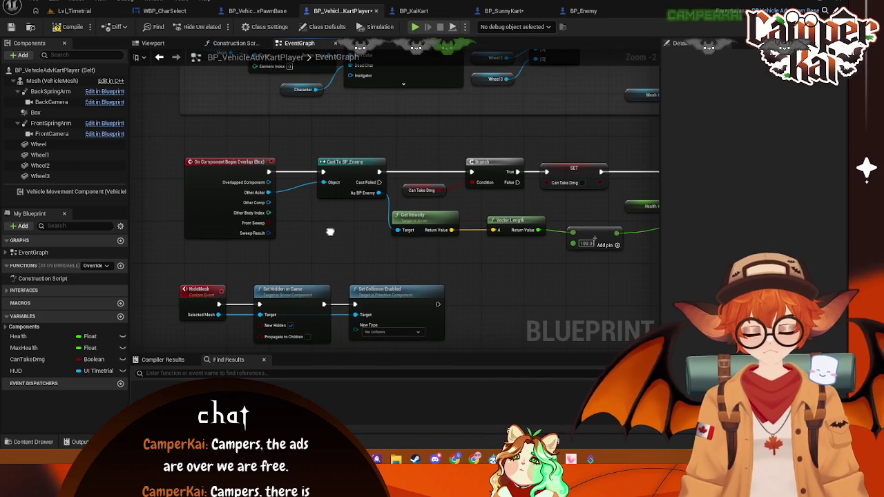
pyautogui.click(354, 166)
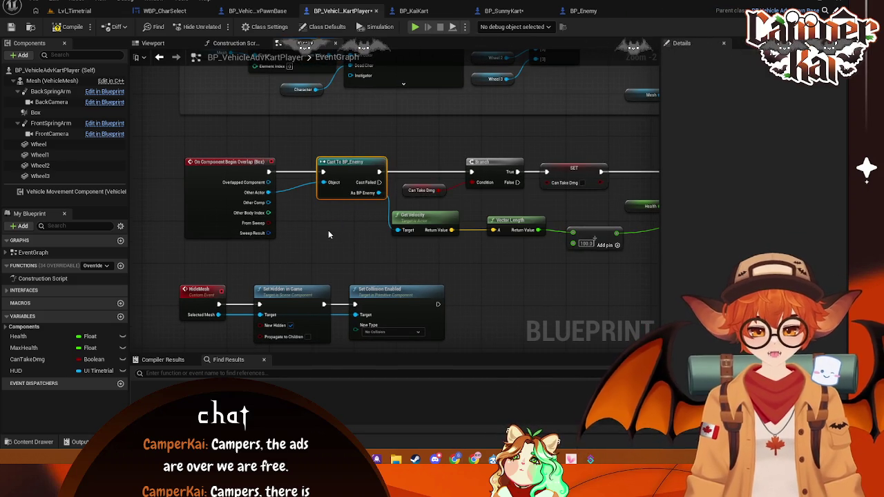
pyautogui.click(330, 225)
pyautogui.moveTo(353, 176)
pyautogui.mouseDown()
pyautogui.moveTo(325, 177)
pyautogui.moveTo(392, 137)
pyautogui.moveTo(471, 171)
pyautogui.mouseUp()
pyautogui.press('Escape')
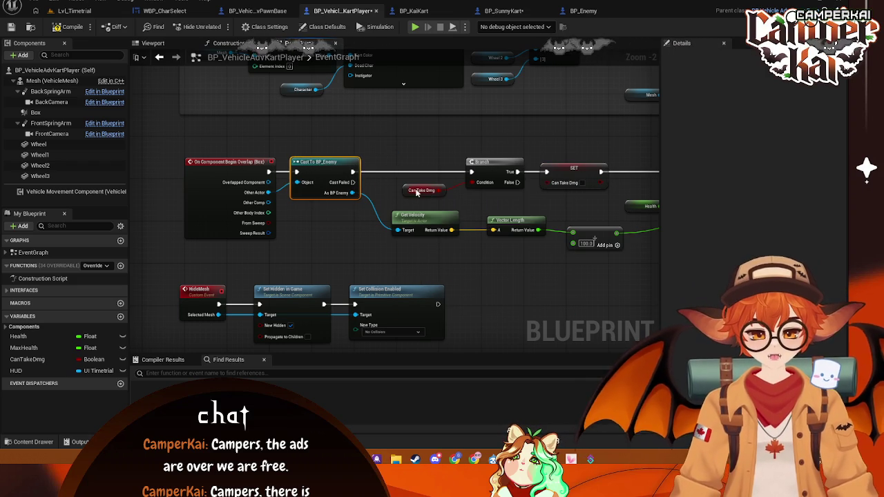
pyautogui.click(411, 192)
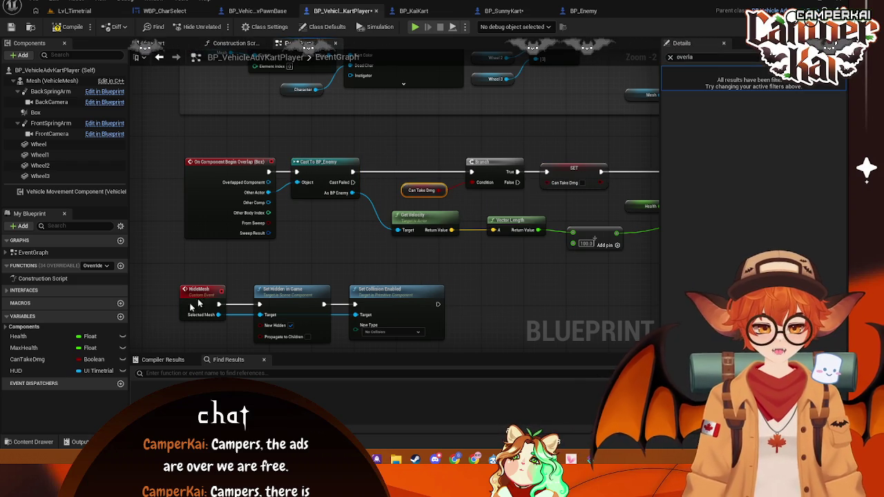
# Verify CanTakeDmg defaults to true and save the player kart blueprint
pyautogui.click(28, 359)
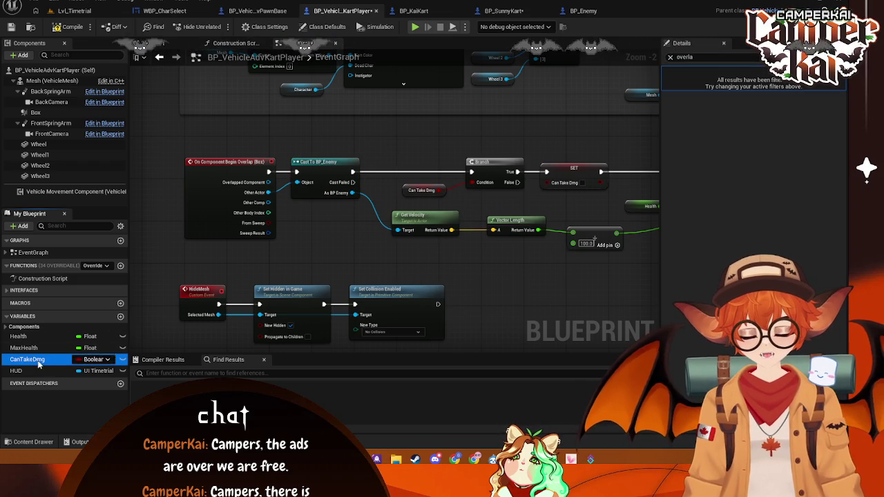
pyautogui.click(670, 57)
pyautogui.click(666, 227)
pyautogui.hotkey('ctrl', 's')
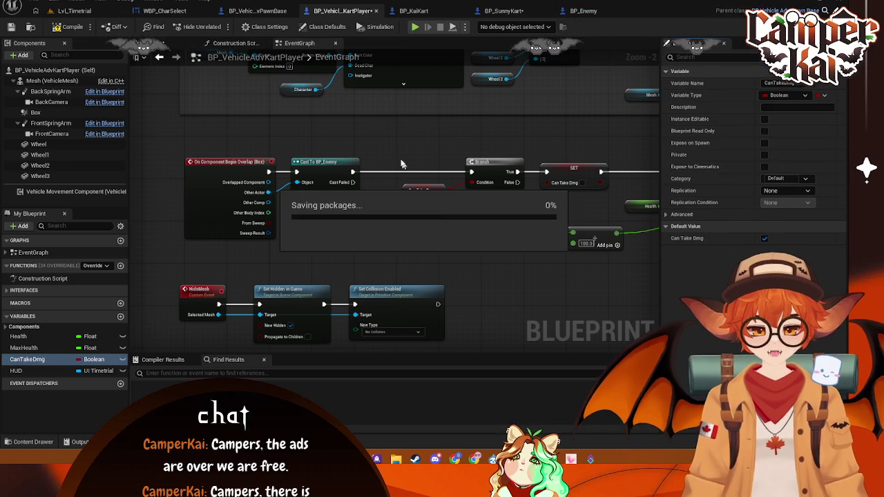
pyautogui.click(525, 12)
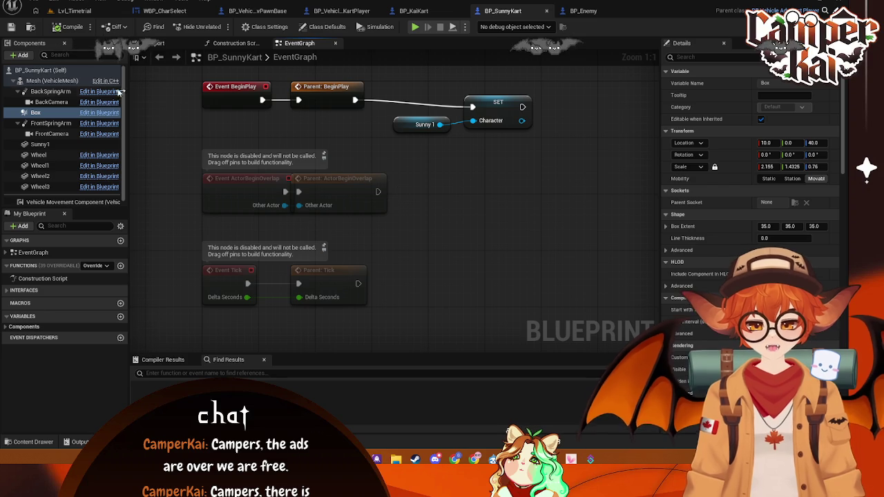
# Confirm Can Take Dmg is ticked in BP_SunnyKart's class defaults
pyautogui.click(21, 70)
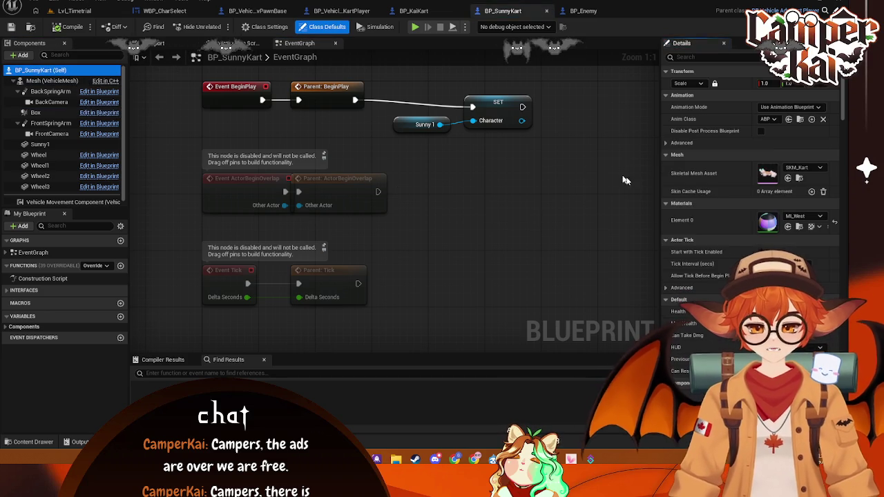
pyautogui.click(731, 58)
pyautogui.write('ca')
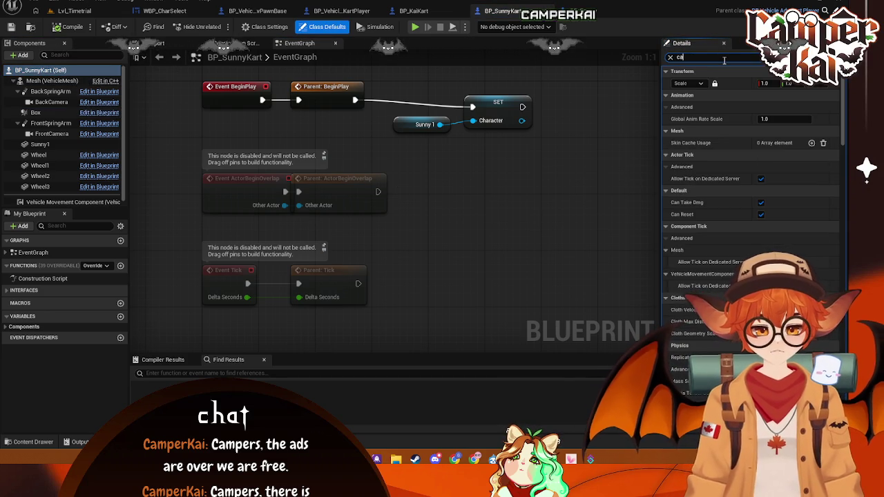
pyautogui.write('nt')
pyautogui.hotkey('ctrl', 's')
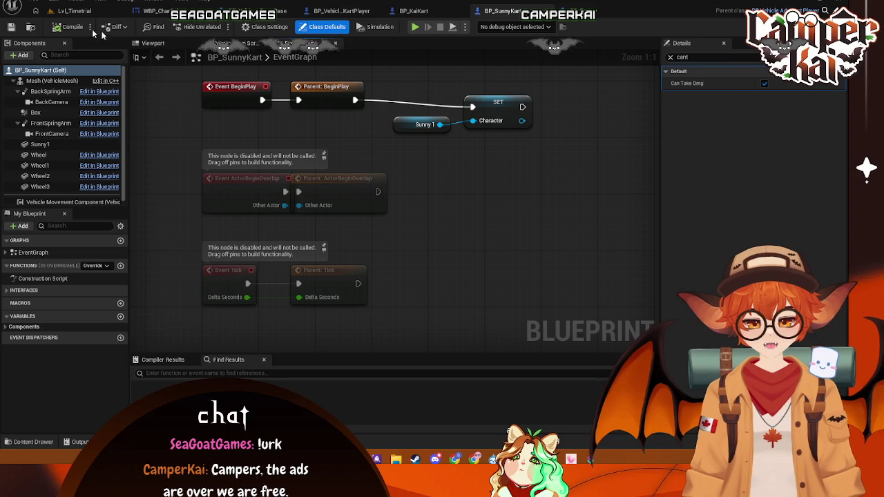
# In Lvl_Timetrial, open the Kai folder and review the Default Pawn Class unchanged
pyautogui.click(74, 11)
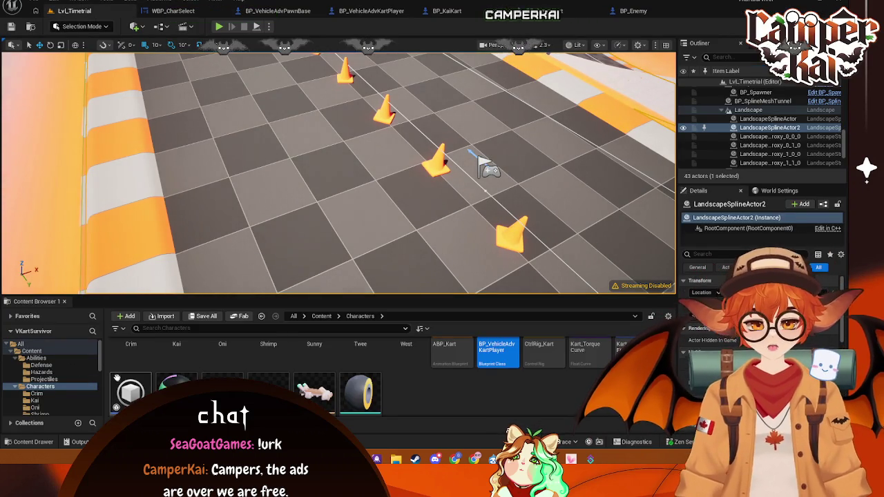
pyautogui.click(35, 351)
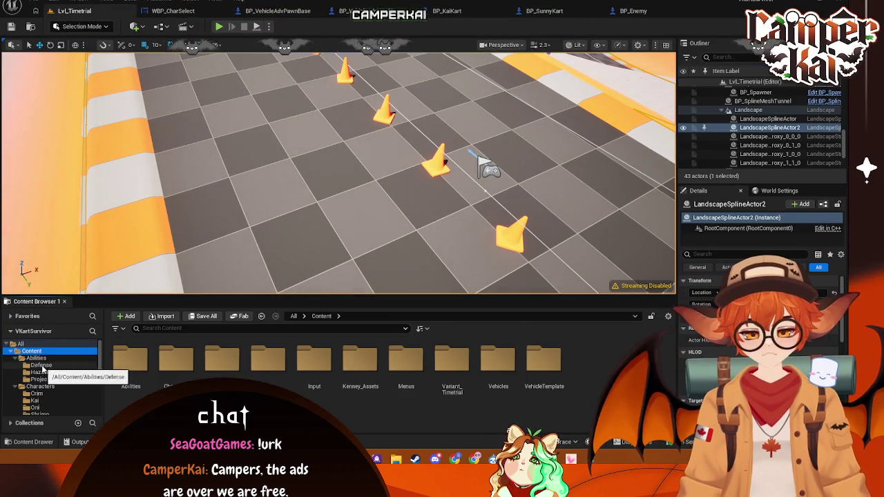
pyautogui.click(61, 401)
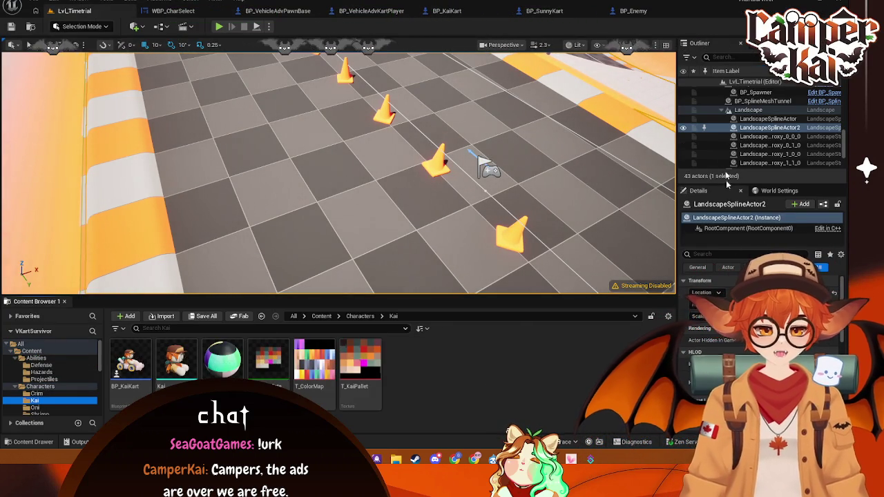
pyautogui.click(776, 191)
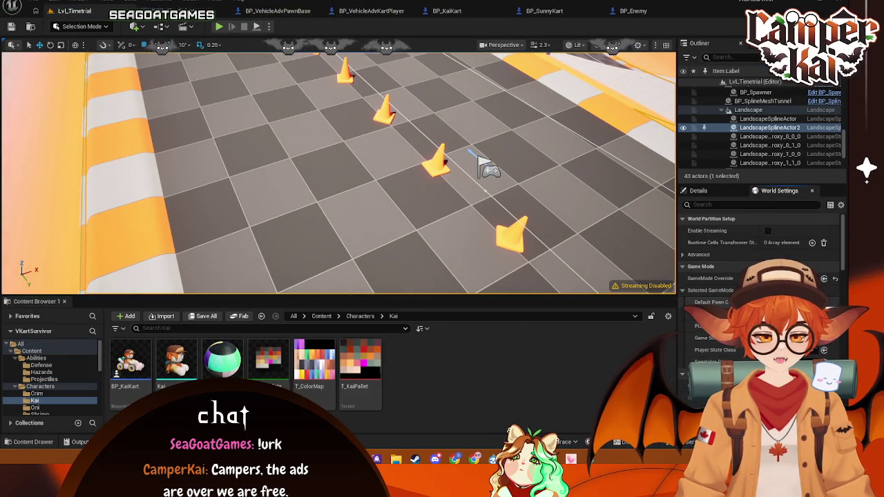
pyautogui.click(788, 302)
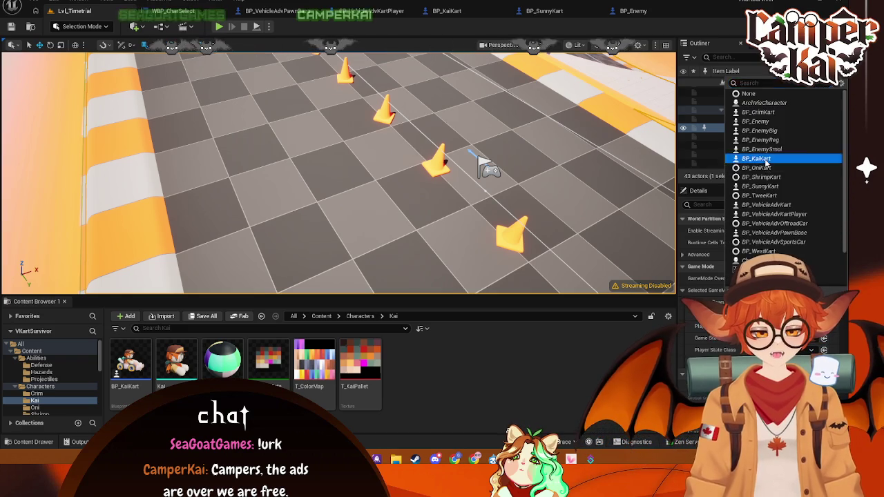
pyautogui.click(757, 159)
# Confirm Can Take Dmg is ticked in BP_KaiKart's class defaults, then return to the player kart
pyautogui.click(760, 254)
pyautogui.click(760, 253)
pyautogui.click(721, 57)
pyautogui.write('cantake')
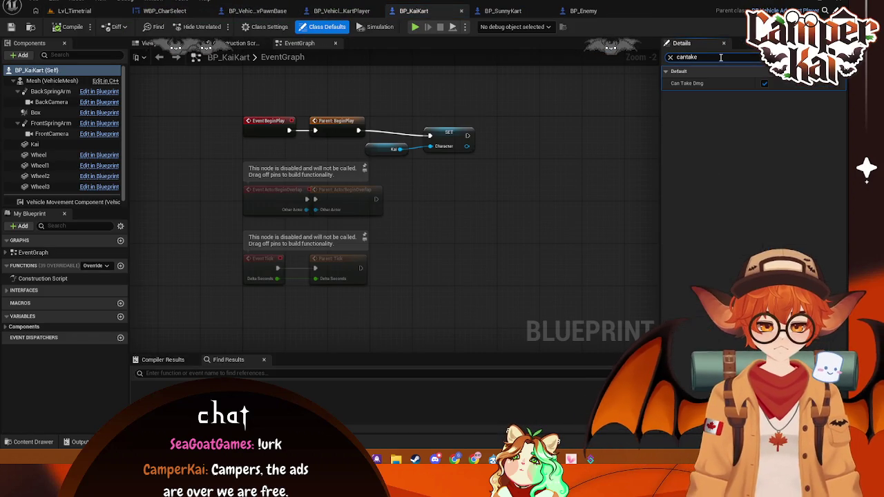
pyautogui.hotkey('ctrl', 's')
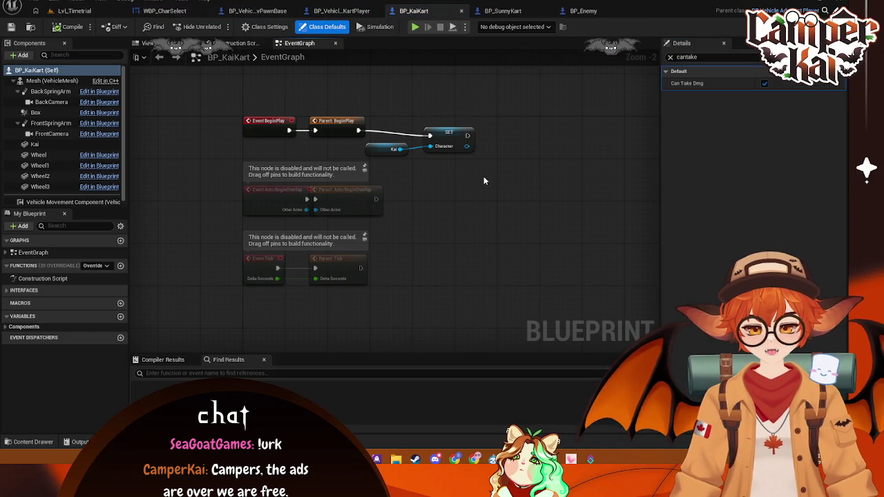
pyautogui.click(81, 12)
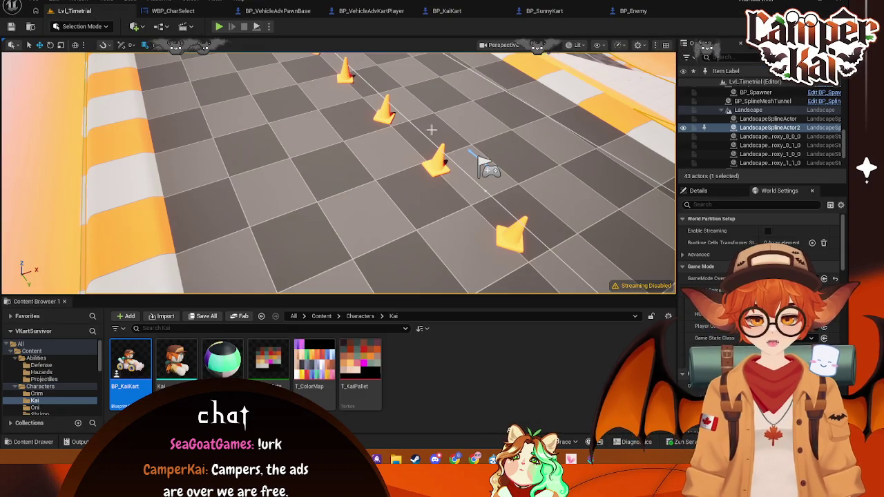
pyautogui.click(446, 11)
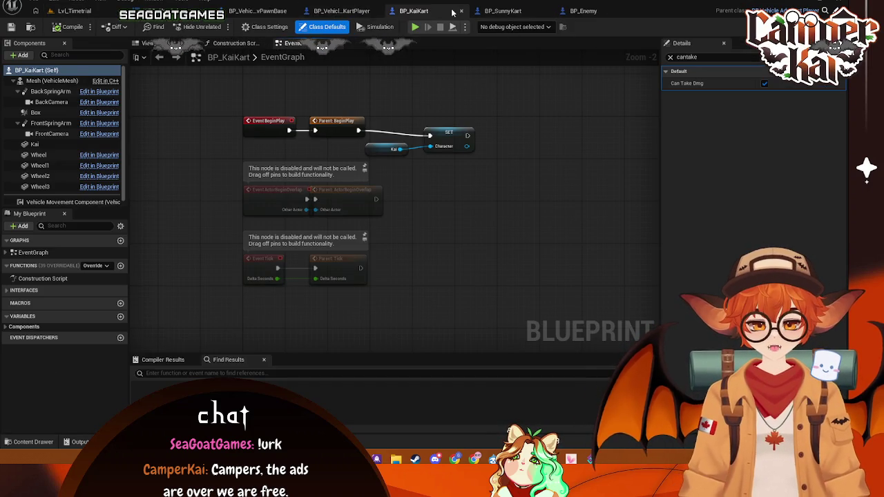
pyautogui.click(341, 10)
# Add a Print String printing 'HitByEnemy' after the Cast To BP_Enemy node
pyautogui.moveTo(353, 172); pyautogui.dragTo(387, 152)
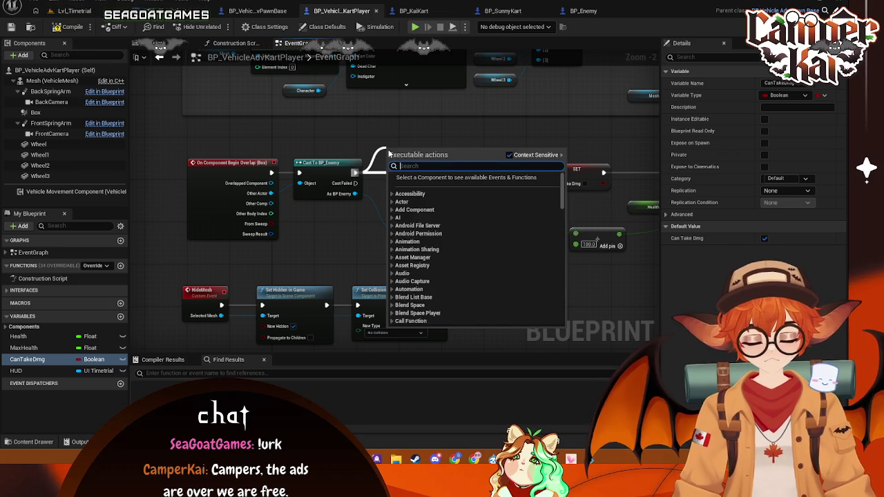
pyautogui.write('prin')
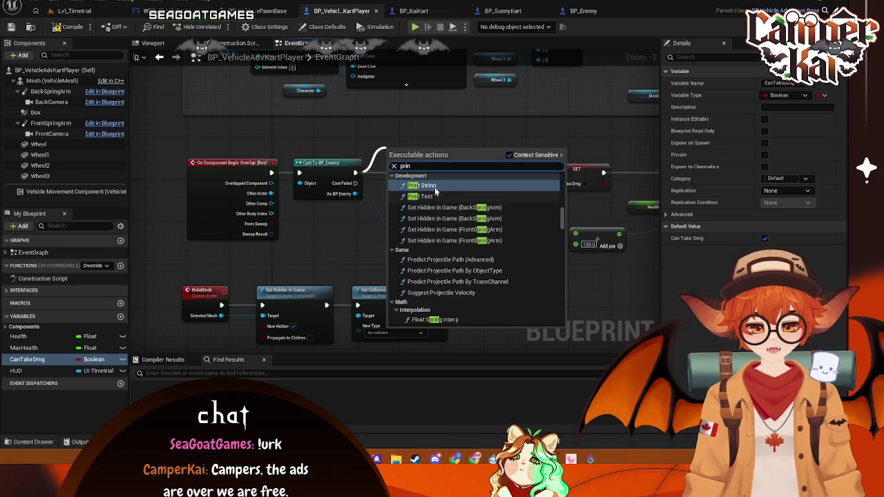
pyautogui.click(440, 185)
pyautogui.write('Hit By Enemy')
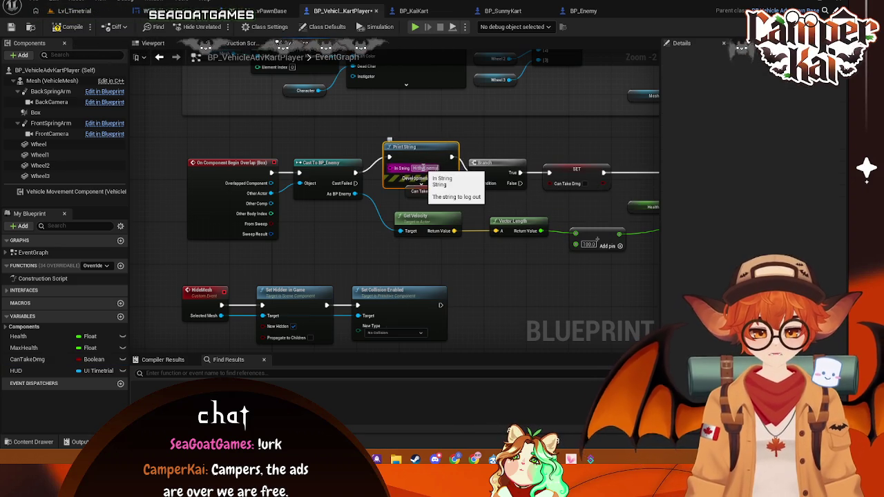
pyautogui.moveTo(423, 147); pyautogui.dragTo(417, 136)
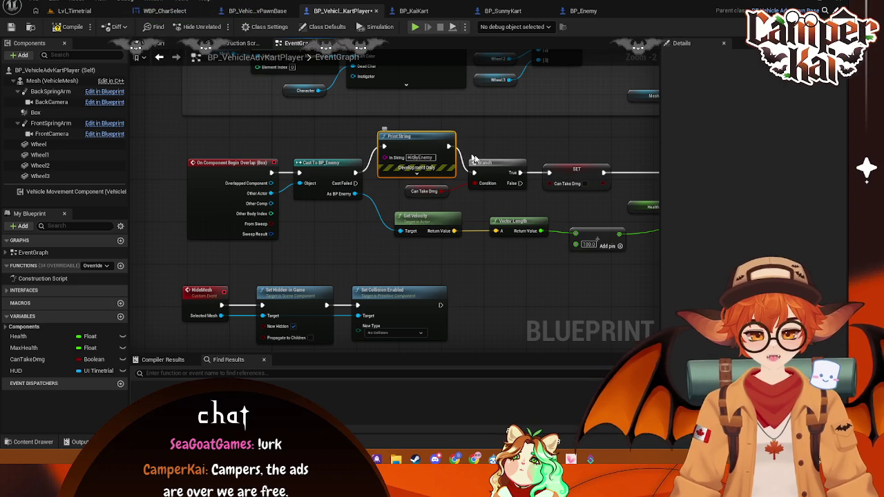
# Test-play Lvl_Timetrial to see the hit message, then return to the player kart blueprint
pyautogui.click(87, 11)
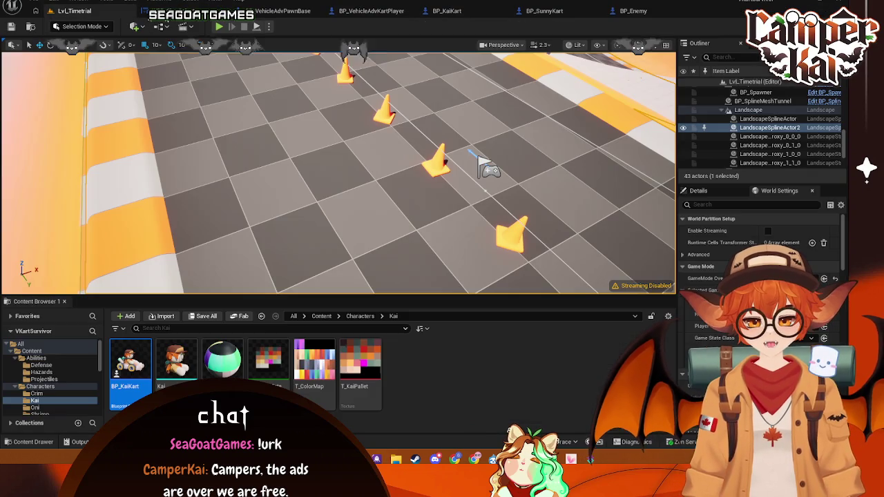
pyautogui.hotkey('alt', 'p')
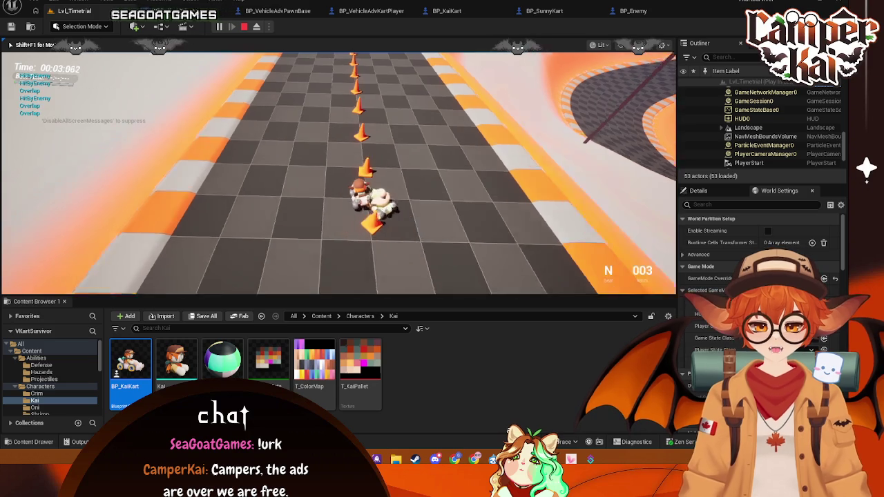
pyautogui.press('Escape')
pyautogui.moveTo(564, 180); pyautogui.dragTo(610, 39)
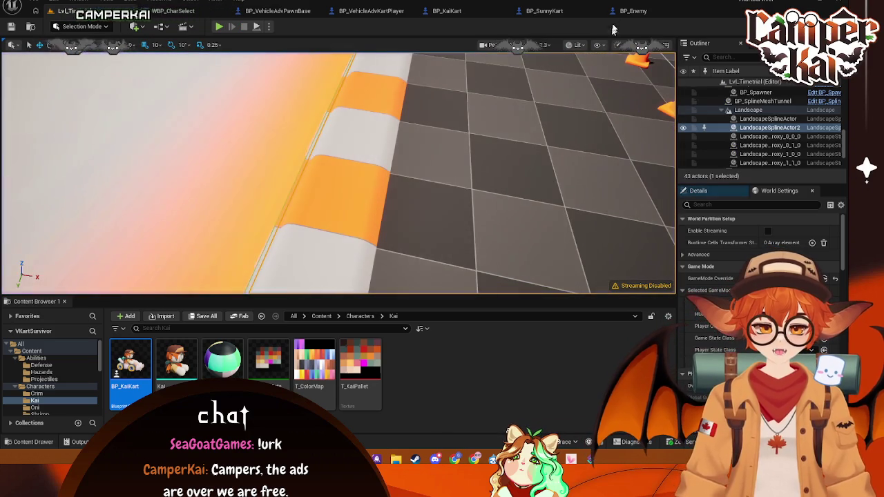
pyautogui.click(556, 10)
pyautogui.click(371, 12)
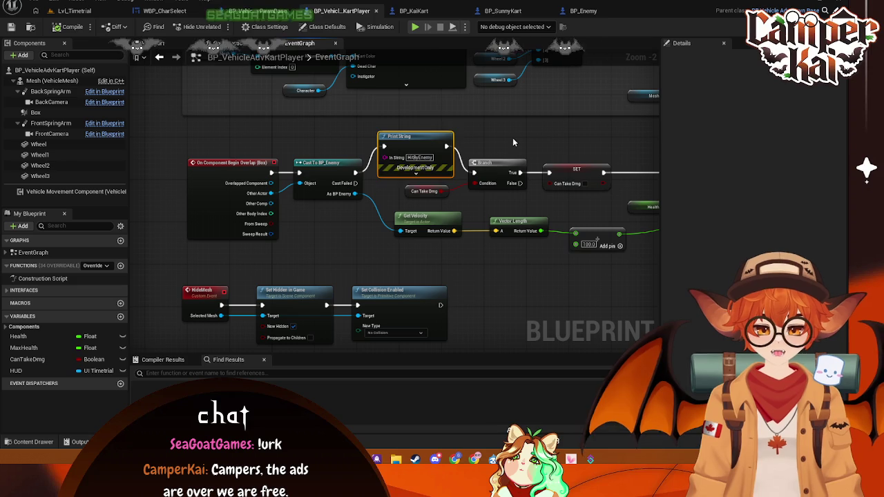
# Undo the overlap debug print and tidy the Health nodes near the TakeDamage event
pyautogui.hotkey('ctrl', 'z')
pyautogui.hotkey('ctrl', 'z')
pyautogui.hotkey('ctrl', 'z')
pyautogui.moveTo(519, 149)
pyautogui.mouseDown()
pyautogui.moveTo(436, 141)
pyautogui.moveTo(517, 172)
pyautogui.mouseUp()
pyautogui.moveTo(336, 236); pyautogui.dragTo(476, 237)
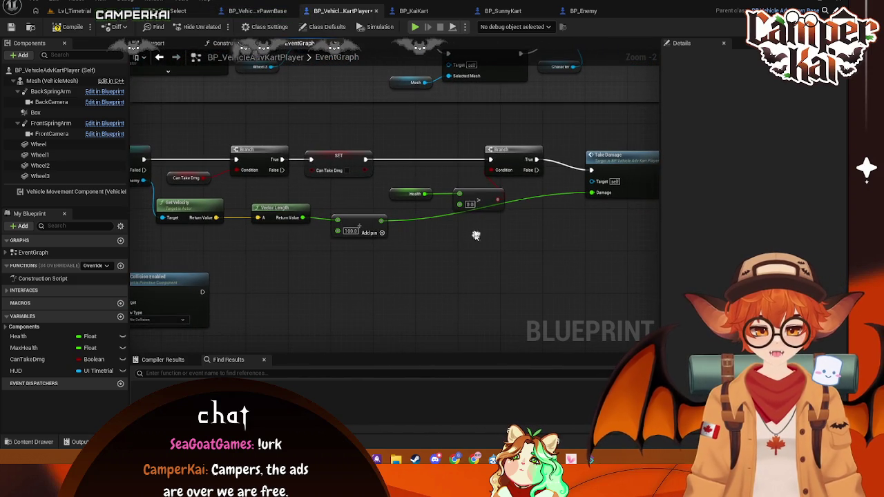
pyautogui.moveTo(394, 197); pyautogui.dragTo(363, 186)
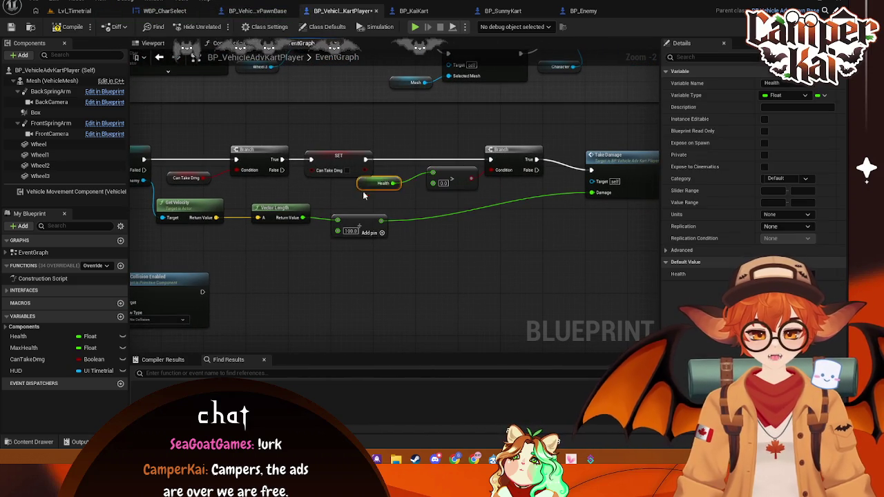
pyautogui.moveTo(469, 194)
pyautogui.mouseDown()
pyautogui.moveTo(401, 199)
pyautogui.moveTo(505, 210)
pyautogui.moveTo(377, 216)
pyautogui.mouseUp()
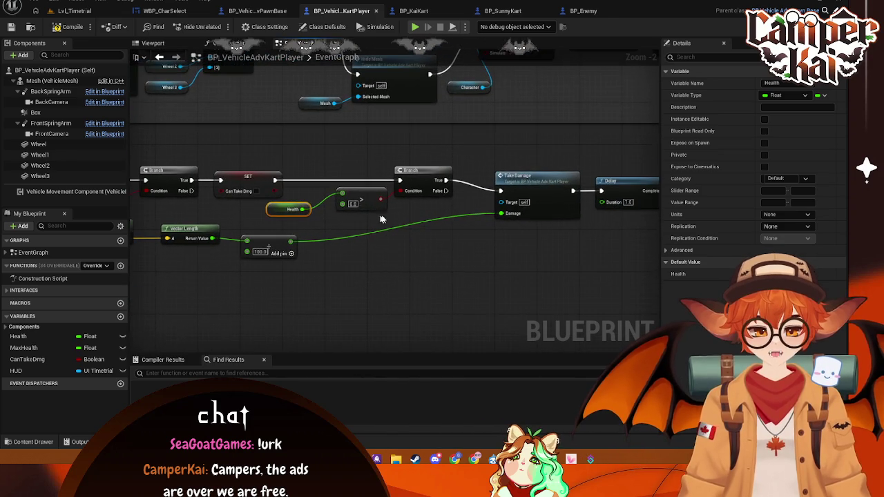
pyautogui.moveTo(530, 233)
pyautogui.mouseDown()
pyautogui.moveTo(477, 244)
pyautogui.moveTo(466, 211)
pyautogui.moveTo(553, 200)
pyautogui.moveTo(441, 312)
pyautogui.moveTo(437, 286)
pyautogui.moveTo(308, 221)
pyautogui.mouseUp()
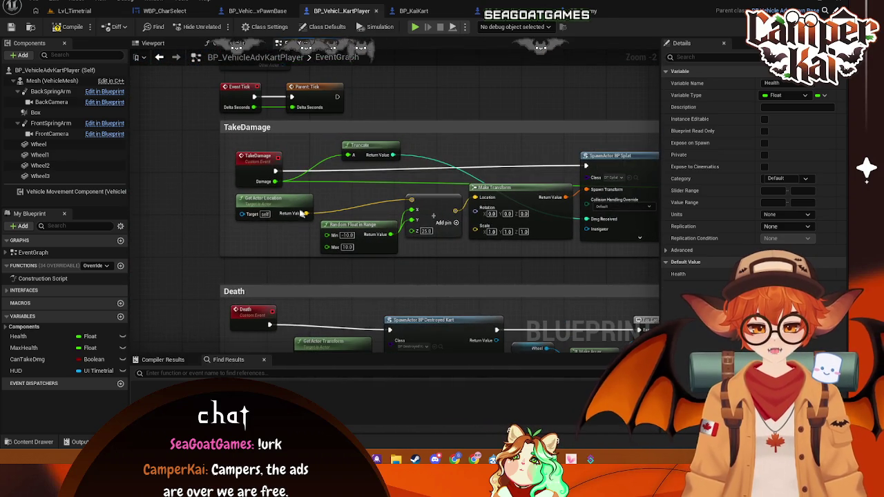
# Add a Print String reading 'Take Dmg' after the TakeDamage event, then return to Lvl_Timetrial
pyautogui.moveTo(275, 170); pyautogui.dragTo(322, 178)
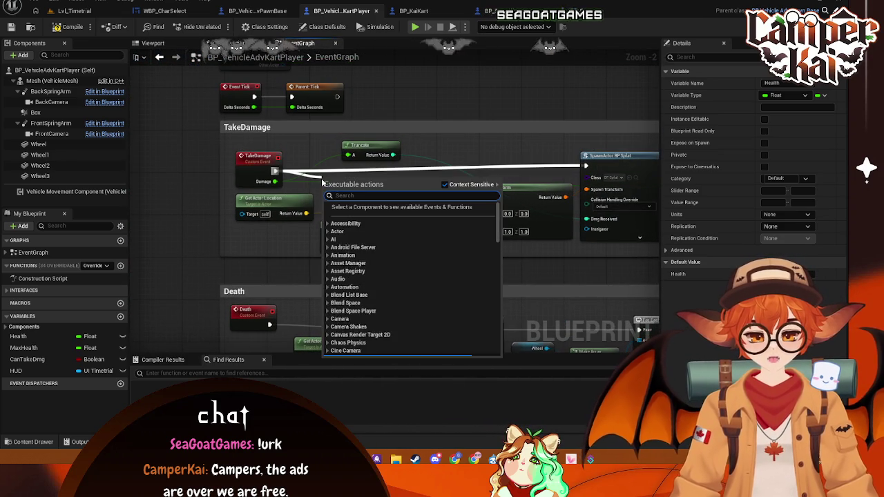
pyautogui.write('print')
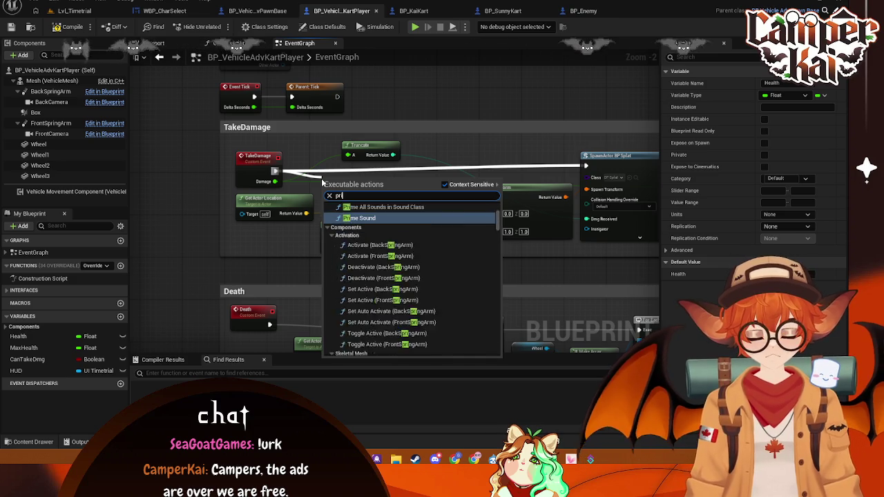
pyautogui.click(385, 214)
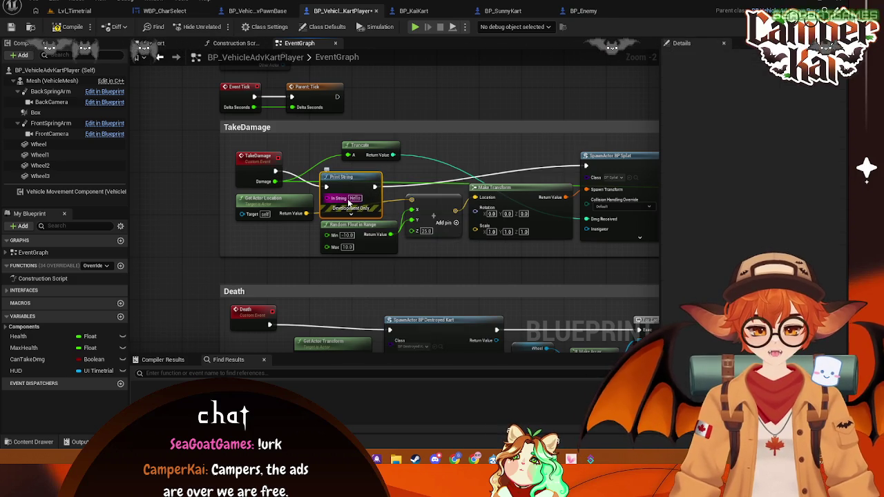
pyautogui.write('Take Dmg')
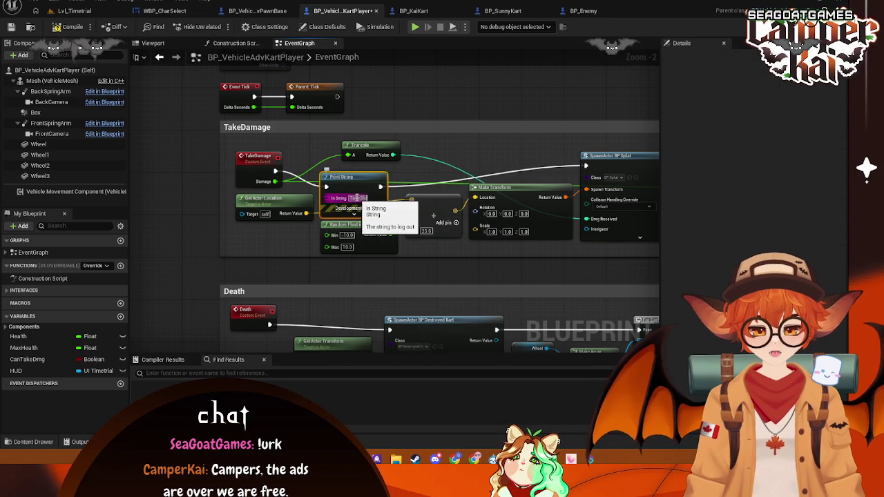
pyautogui.moveTo(391, 199); pyautogui.dragTo(392, 183)
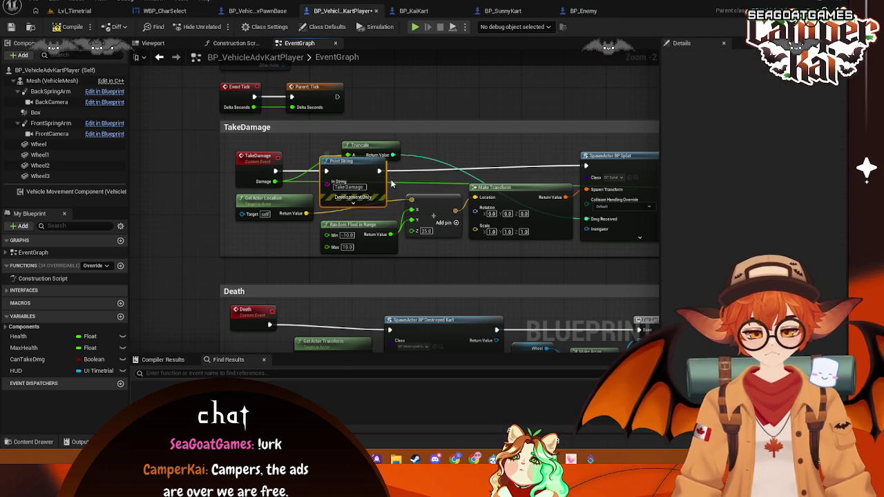
pyautogui.click(81, 12)
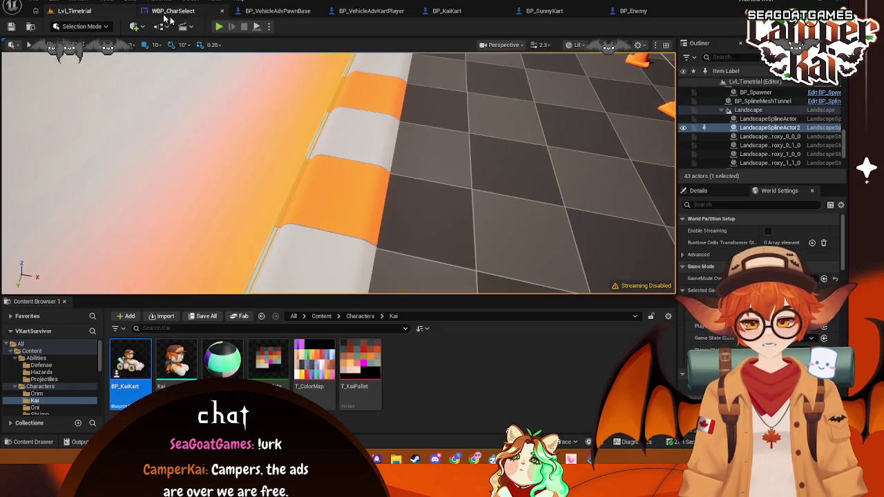
# Briefly test-play Lvl_Timetrial, then save all changed assets from BP_Enemy
pyautogui.hotkey('alt', 'p')
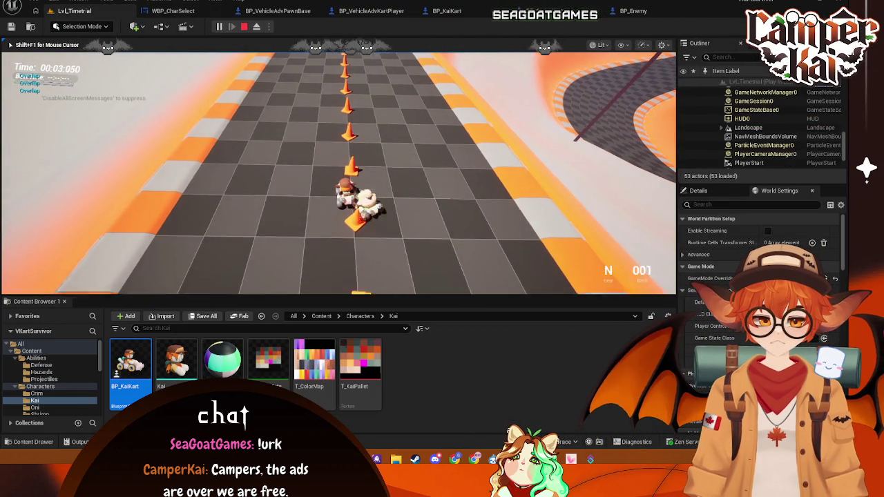
pyautogui.press('Escape')
pyautogui.click(618, 12)
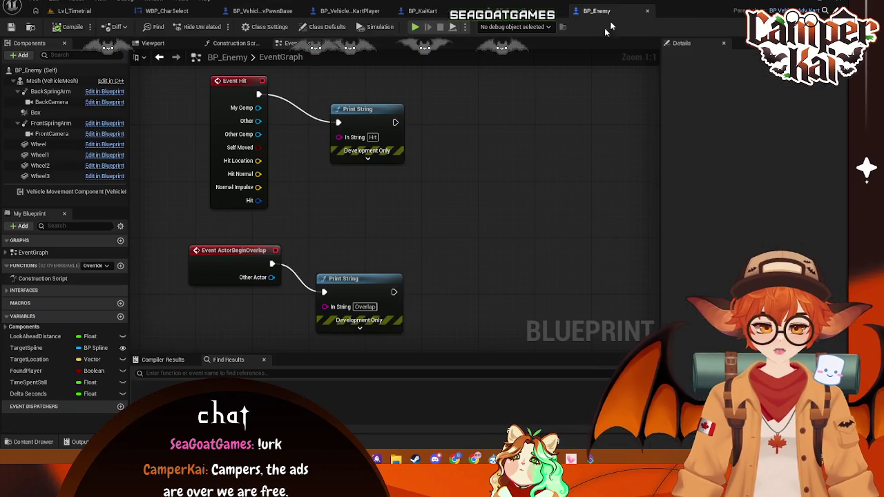
pyautogui.hotkey('ctrl', 's')
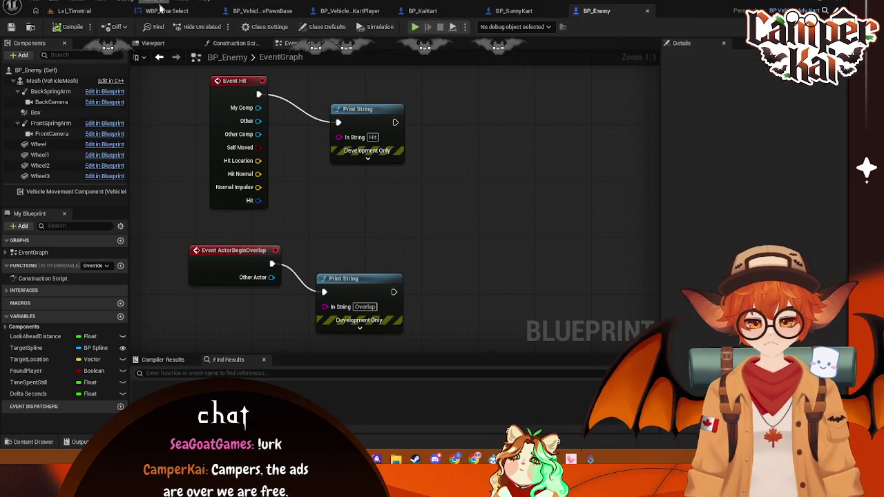
# Close the BP_KaiKart and BP_SunnyKart blueprints and return to BP_VehicleAdvKartPlayer
pyautogui.click(421, 11)
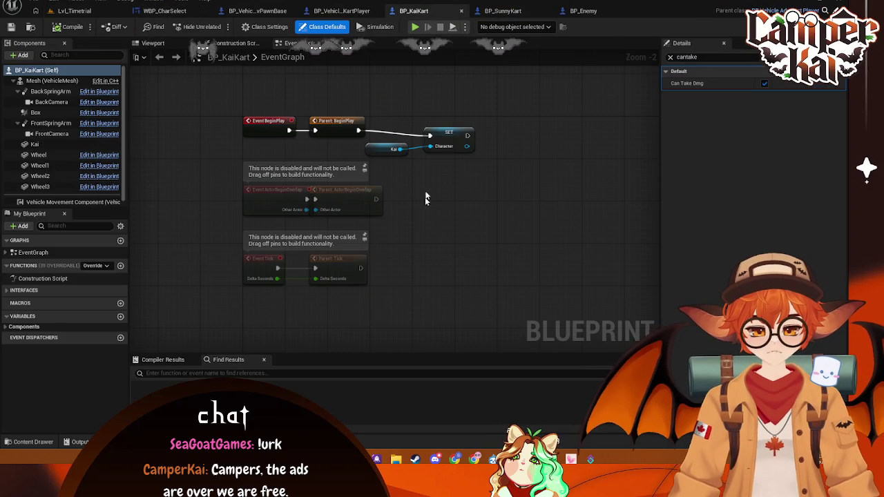
pyautogui.click(462, 11)
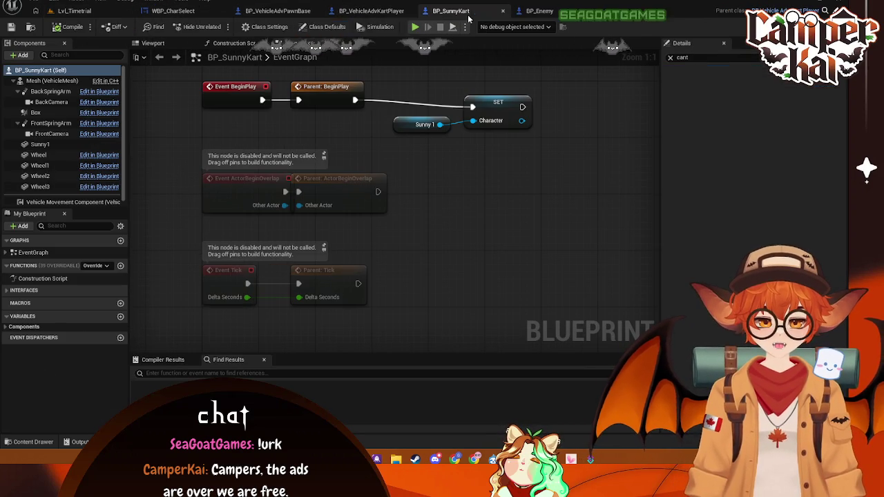
pyautogui.click(504, 11)
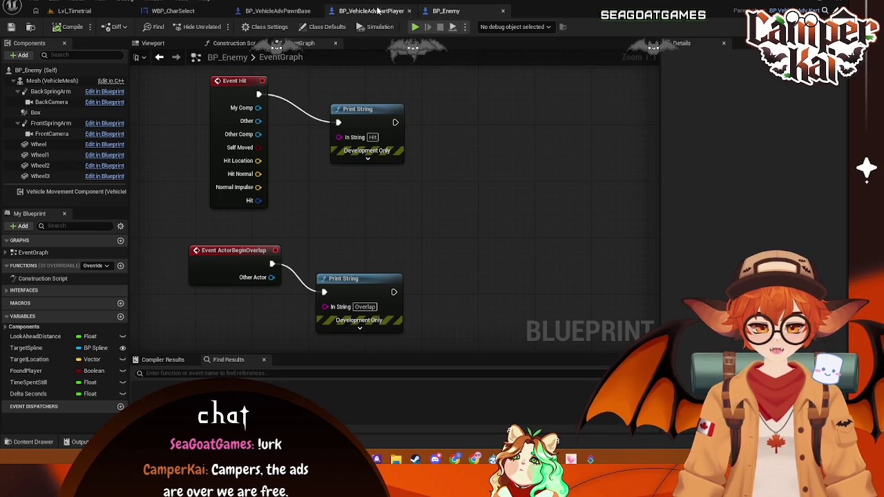
pyautogui.click(376, 11)
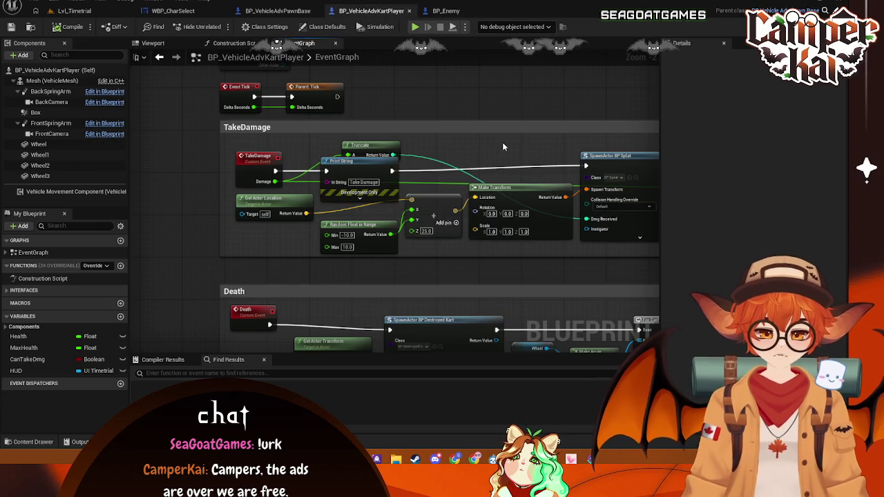
# Add a Print String node off the first Branch's True output
pyautogui.moveTo(483, 241)
pyautogui.mouseDown()
pyautogui.moveTo(396, 103)
pyautogui.moveTo(442, 172)
pyautogui.moveTo(452, 103)
pyautogui.moveTo(401, 158)
pyautogui.moveTo(475, 184)
pyautogui.moveTo(455, 146)
pyautogui.moveTo(455, 205)
pyautogui.mouseUp()
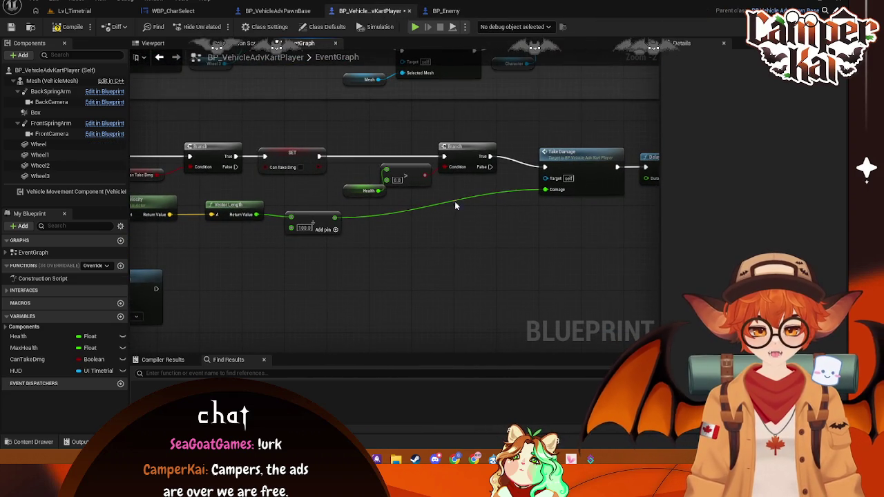
pyautogui.click(304, 155)
pyautogui.moveTo(304, 156)
pyautogui.mouseDown()
pyautogui.moveTo(353, 173)
pyautogui.moveTo(339, 182)
pyautogui.mouseUp()
pyautogui.moveTo(271, 185); pyautogui.dragTo(336, 143)
pyautogui.write('por')
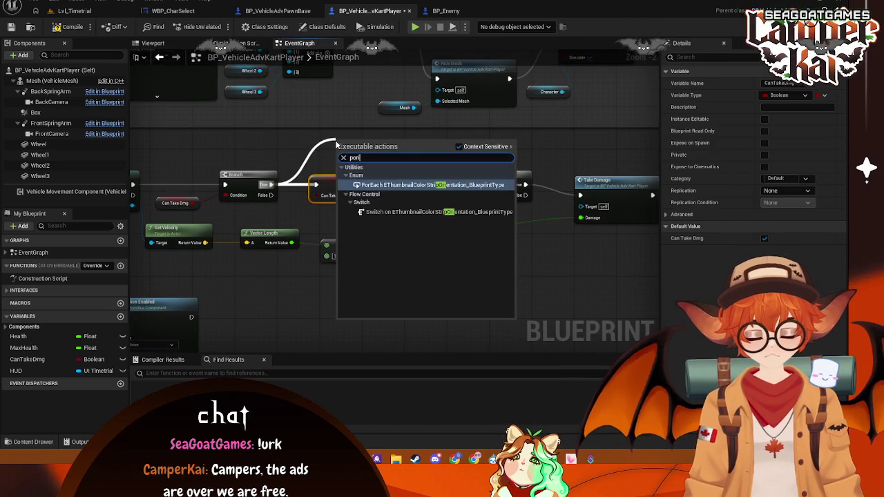
pyautogui.press('BackSpace')
pyautogui.write('rin')
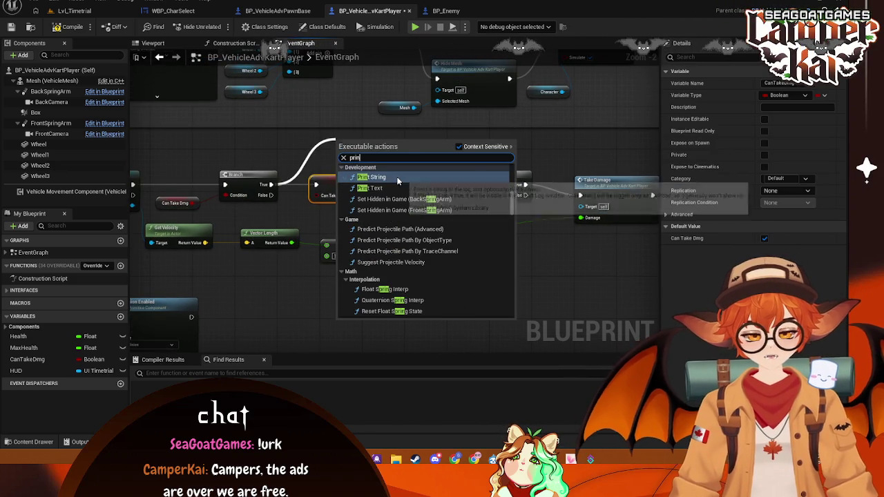
pyautogui.click(397, 178)
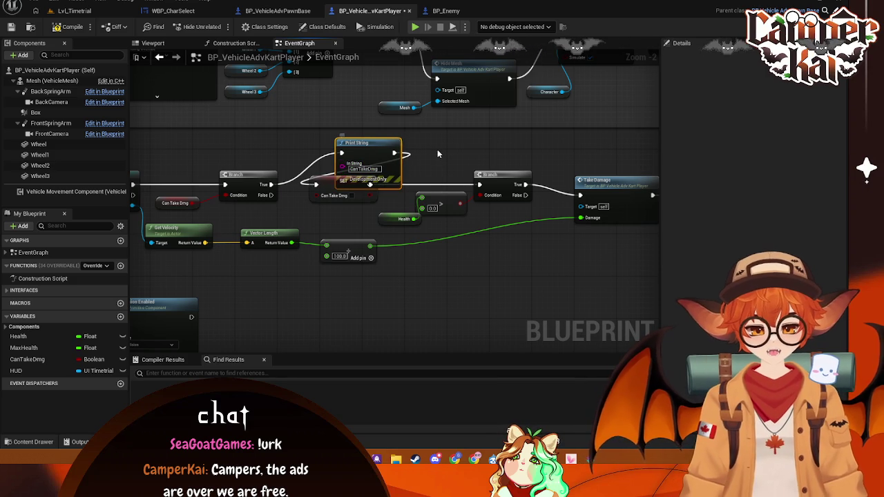
# Move the Health getter left and review the Delay, comparison and Branch nodes
pyautogui.click(494, 148)
pyautogui.moveTo(494, 148); pyautogui.dragTo(427, 156)
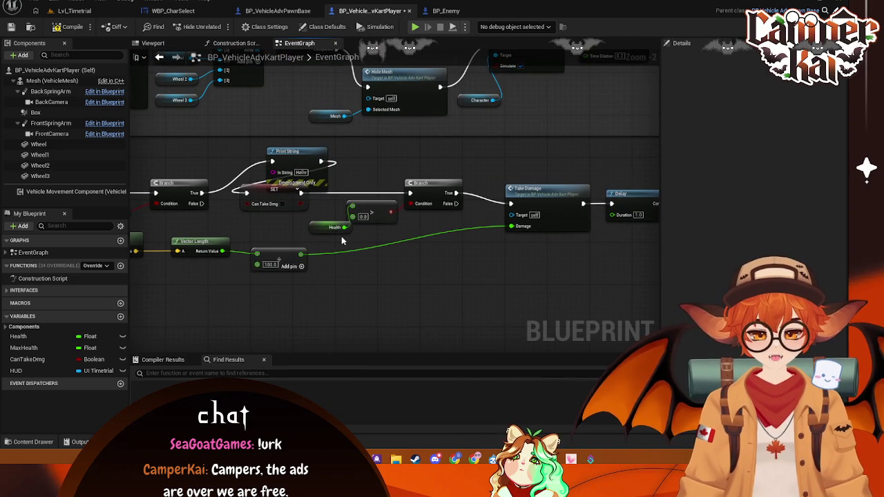
pyautogui.moveTo(349, 232); pyautogui.dragTo(325, 233)
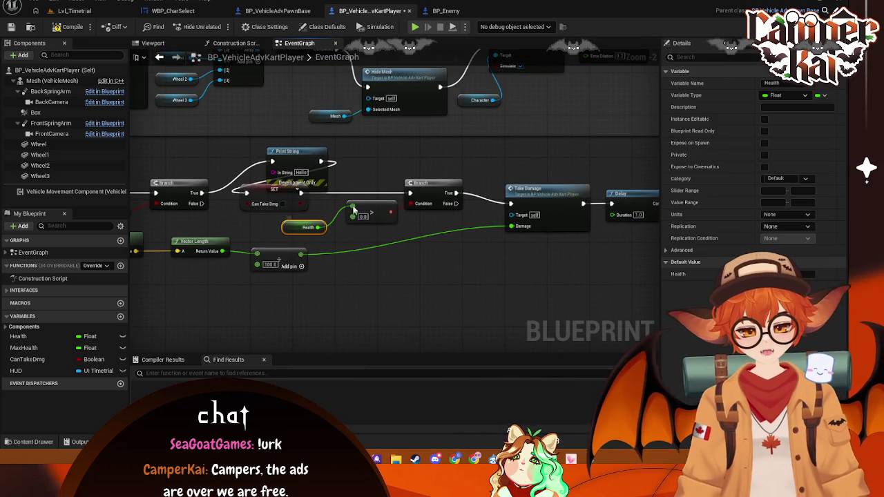
pyautogui.click(380, 212)
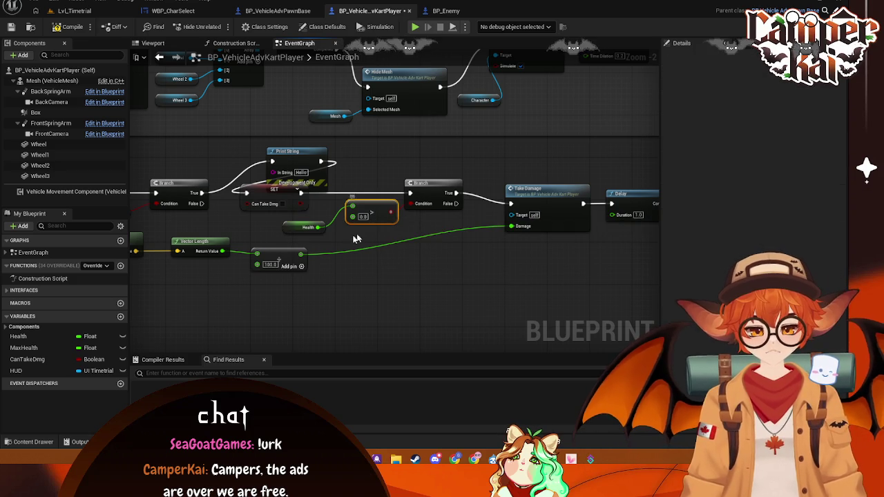
pyautogui.moveTo(397, 240)
pyautogui.mouseDown()
pyautogui.moveTo(352, 248)
pyautogui.moveTo(248, 226)
pyautogui.mouseUp()
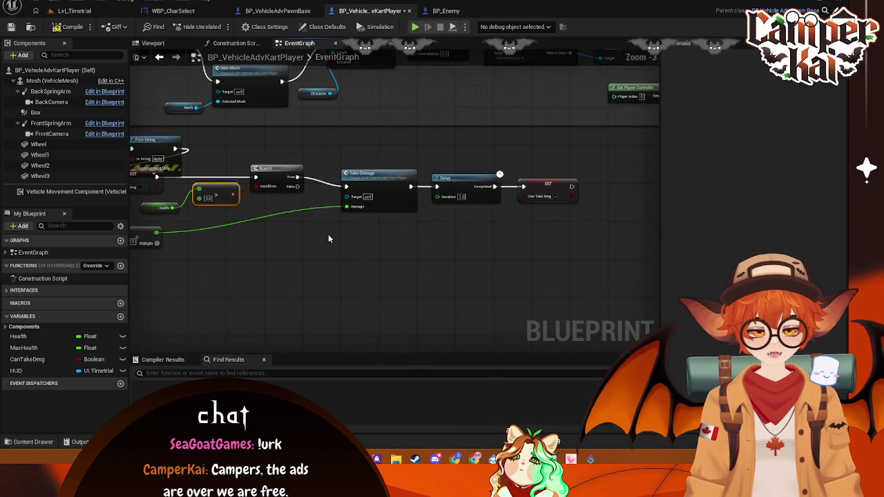
pyautogui.moveTo(328, 242)
pyautogui.mouseDown()
pyautogui.moveTo(450, 241)
pyautogui.moveTo(448, 249)
pyautogui.mouseUp()
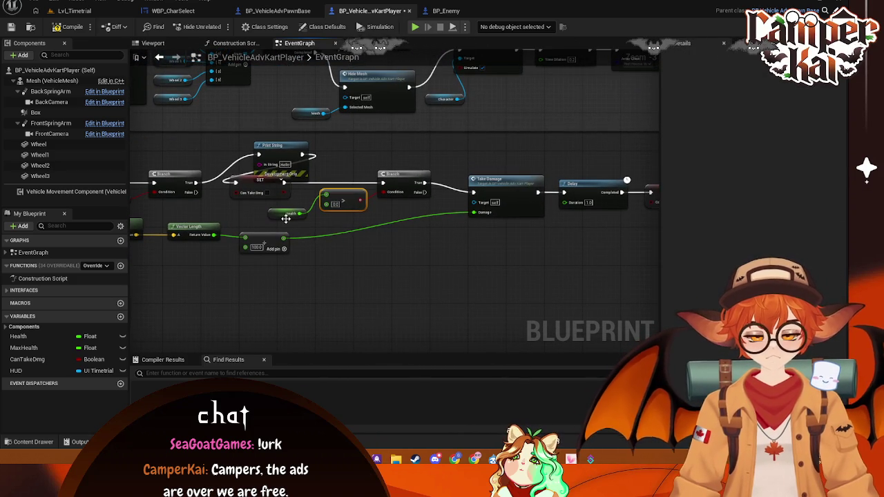
pyautogui.moveTo(396, 241); pyautogui.dragTo(415, 248)
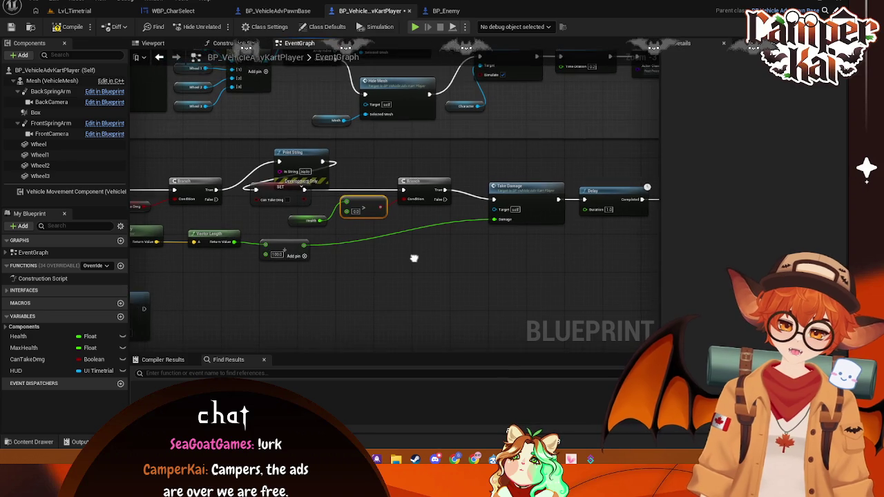
pyautogui.click(411, 180)
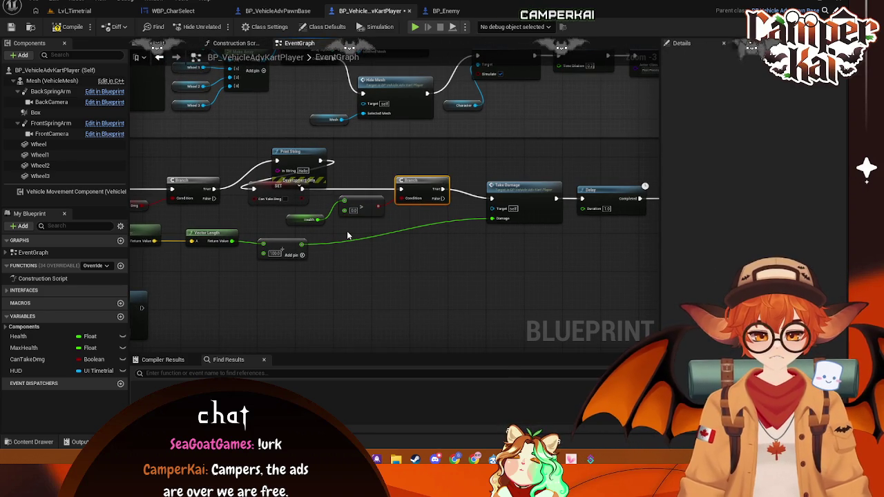
# Reposition nodes so the chain runs Branch → Print String → SET Can Take Dmg
pyautogui.moveTo(290, 293)
pyautogui.mouseDown()
pyautogui.moveTo(635, 217)
pyautogui.moveTo(665, 225)
pyautogui.mouseUp()
pyautogui.moveTo(648, 185)
pyautogui.mouseDown()
pyautogui.moveTo(552, 228)
pyautogui.moveTo(468, 315)
pyautogui.moveTo(302, 293)
pyautogui.moveTo(448, 230)
pyautogui.moveTo(376, 230)
pyautogui.mouseUp()
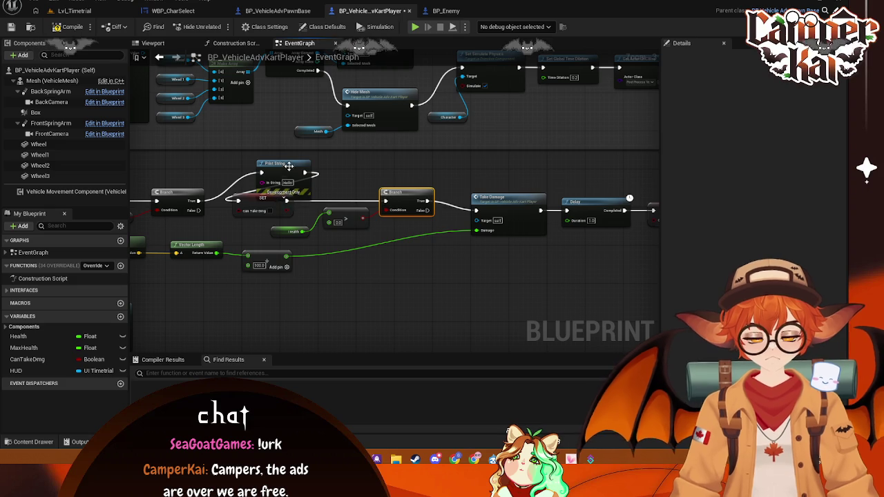
pyautogui.moveTo(262, 198); pyautogui.dragTo(339, 185)
pyautogui.moveTo(280, 175); pyautogui.dragTo(242, 179)
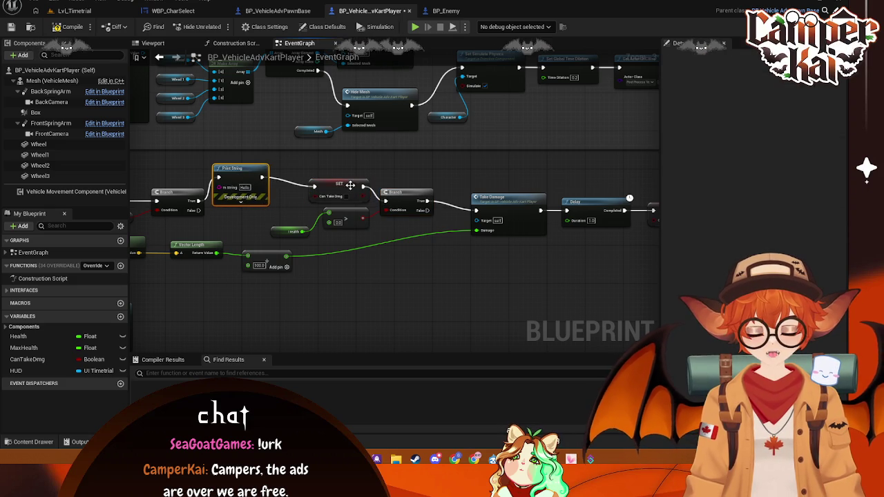
pyautogui.moveTo(350, 185); pyautogui.dragTo(320, 188)
pyautogui.moveTo(229, 197); pyautogui.dragTo(311, 193)
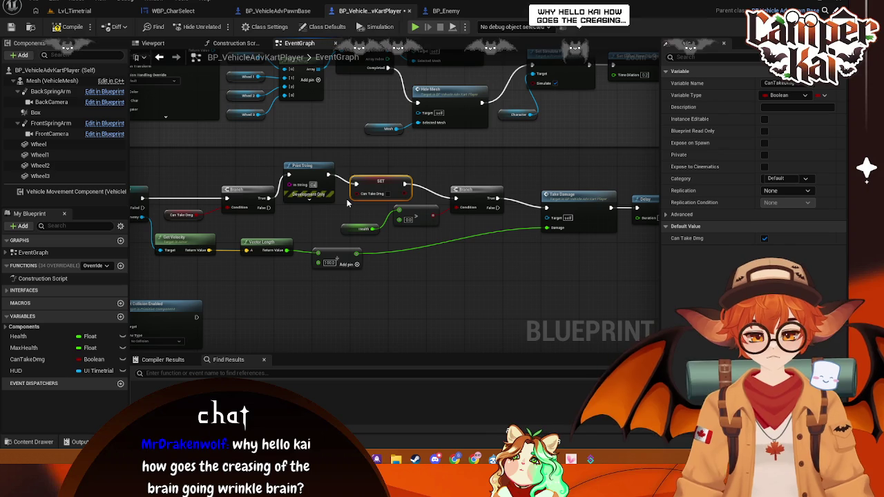
# Set the first Print String text to 'CanTakeDmg' and line up the SET node
pyautogui.write('CanTakeDmg')
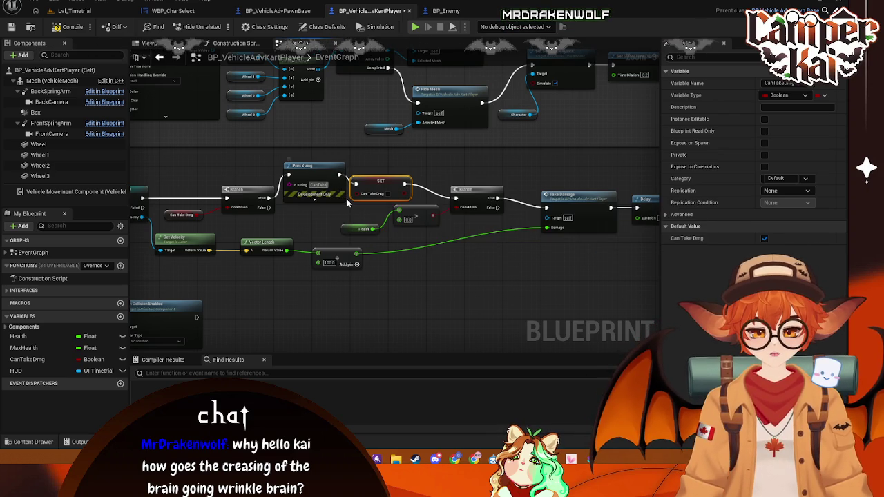
pyautogui.moveTo(406, 183)
pyautogui.mouseDown()
pyautogui.moveTo(420, 178)
pyautogui.moveTo(354, 161)
pyautogui.mouseUp()
pyautogui.click(448, 179)
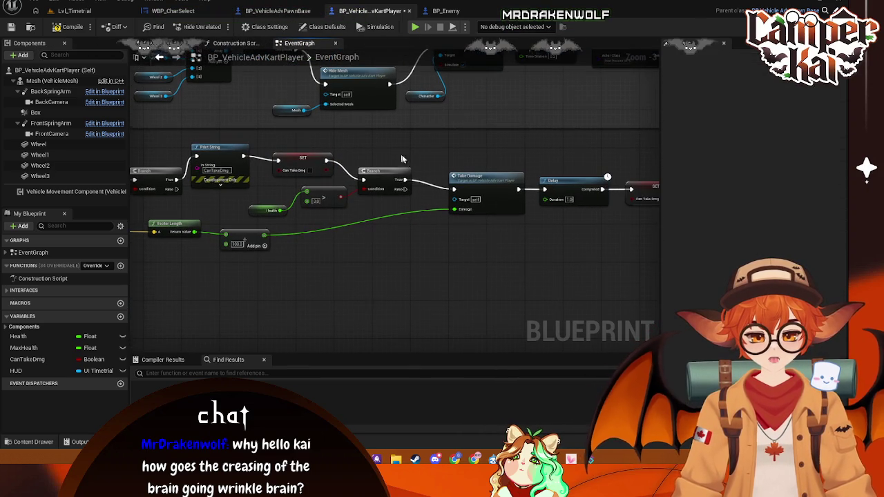
# Add a 'Health=0' Print String after the second Branch, save, and return to Lvl_Timetrial
pyautogui.moveTo(401, 180); pyautogui.dragTo(436, 152)
pyautogui.write('Health')
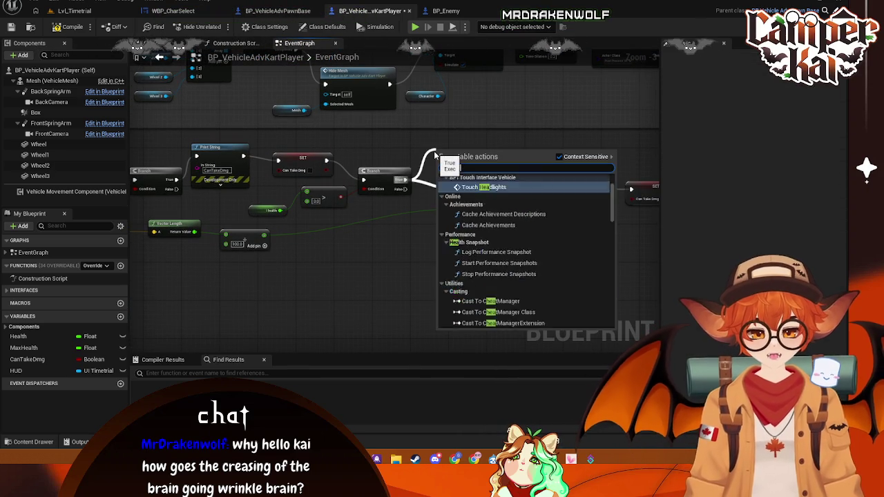
pyautogui.press('Escape')
pyautogui.moveTo(405, 180)
pyautogui.mouseDown()
pyautogui.moveTo(447, 169)
pyautogui.moveTo(442, 158)
pyautogui.mouseUp()
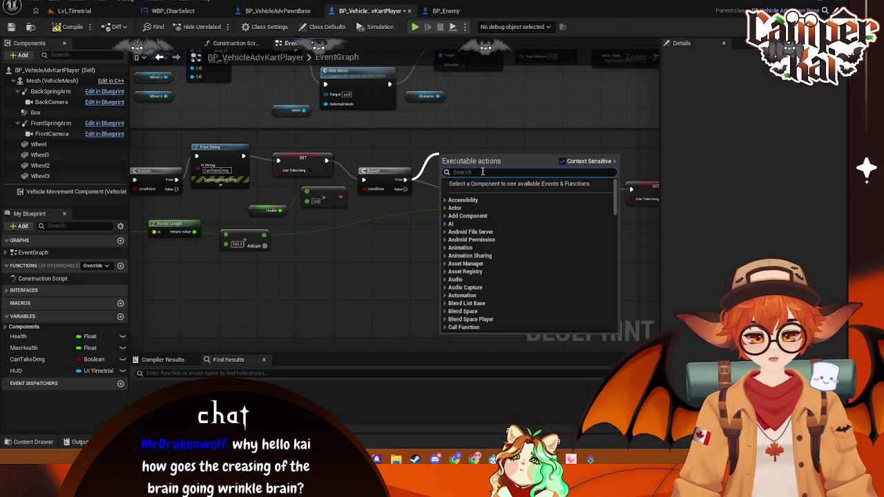
pyautogui.write('print string')
pyautogui.press('Return')
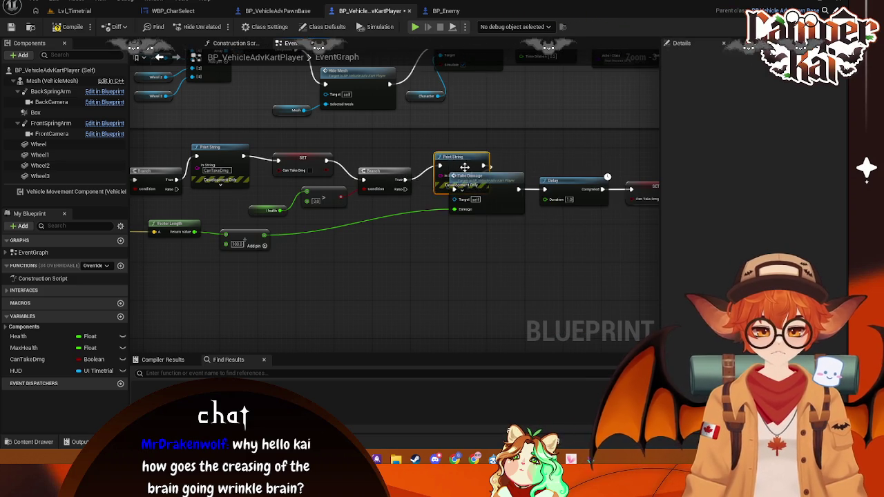
pyautogui.moveTo(465, 168); pyautogui.dragTo(446, 139)
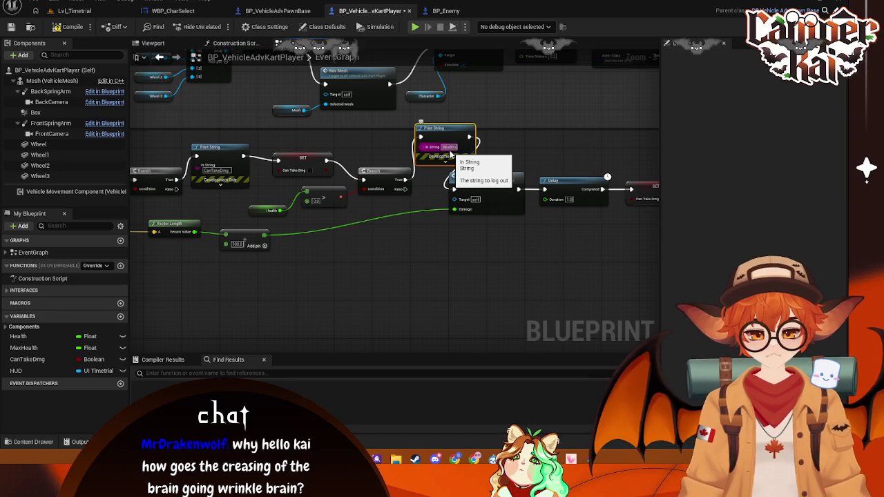
pyautogui.write('=0')
pyautogui.hotkey('ctrl', 's')
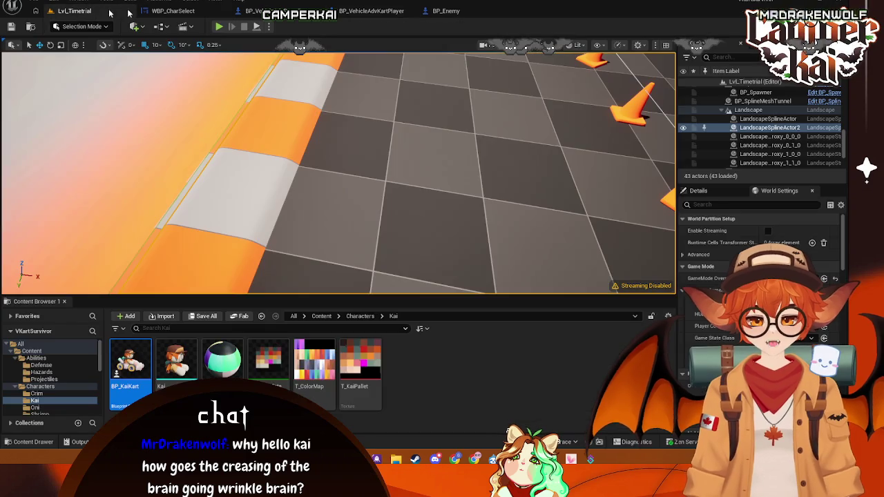
pyautogui.click(73, 11)
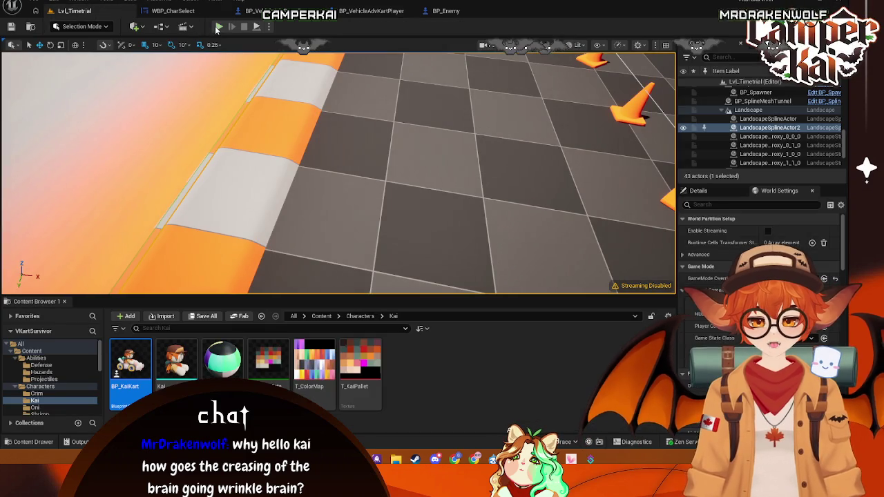
# Play Lvl_Timetrial, drive forward with W to trigger debug messages, then return to the kart blueprint
pyautogui.click(218, 26)
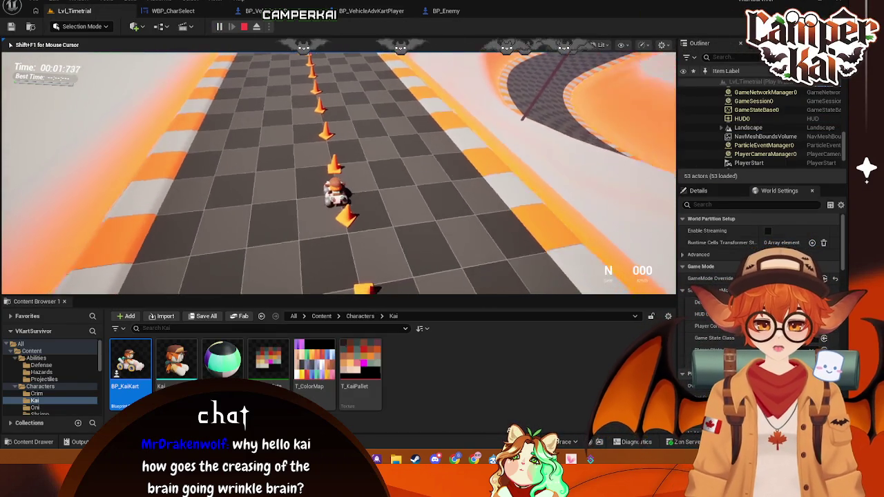
pyautogui.press('w')
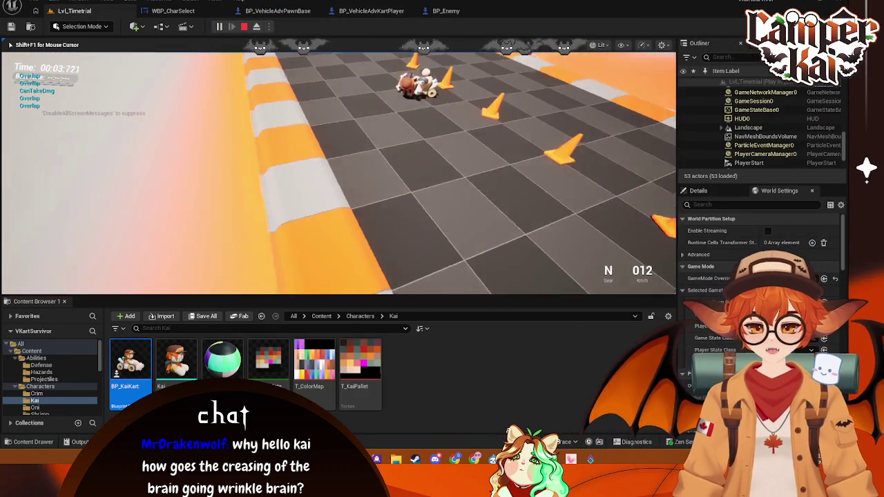
pyautogui.press('Escape')
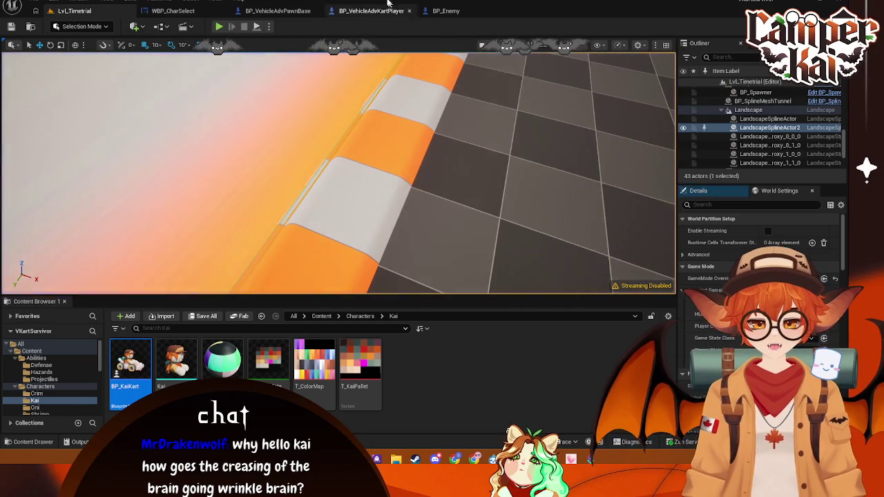
pyautogui.click(370, 11)
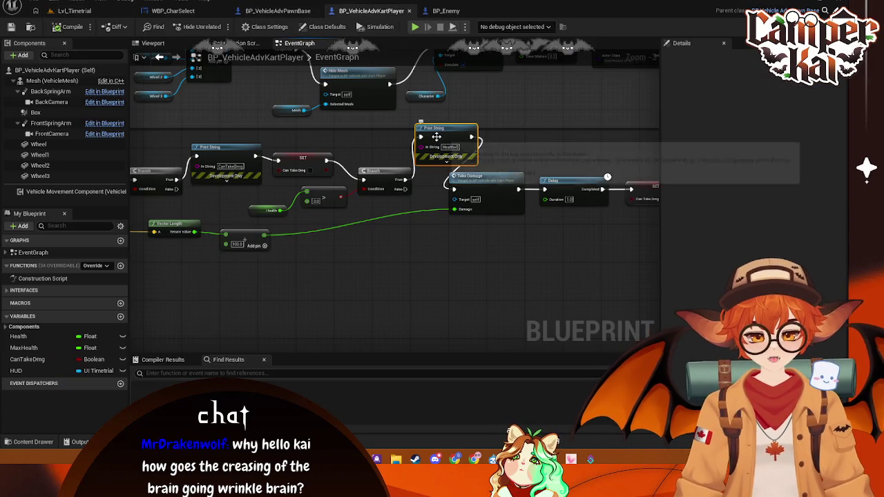
# Undo the added Print String nodes and reposition the Health getter
pyautogui.hotkey('ctrl', 'z')
pyautogui.hotkey('ctrl', 'z')
pyautogui.hotkey('ctrl', 'z')
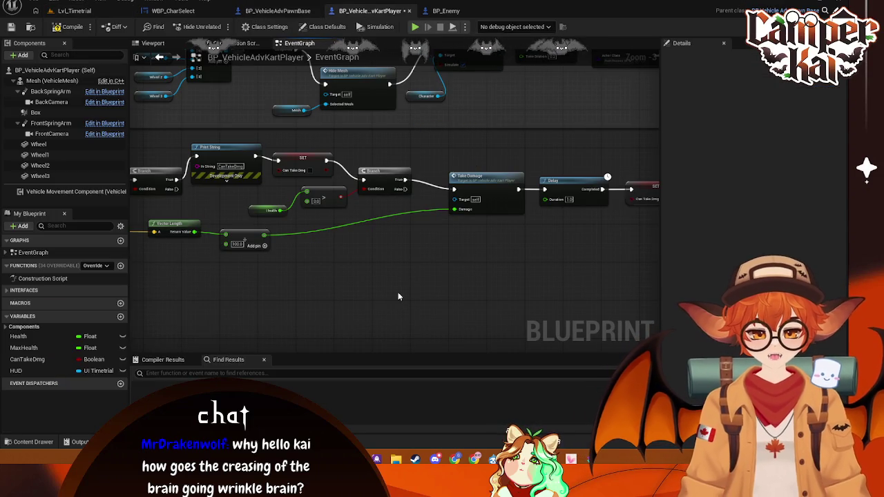
pyautogui.hotkey('ctrl', 'z')
pyautogui.hotkey('ctrl', 'z')
pyautogui.hotkey('ctrl', 'z')
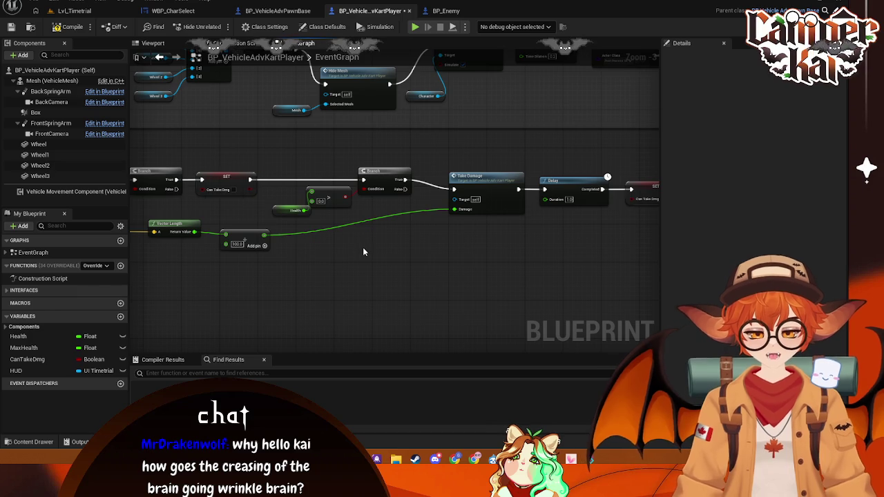
pyautogui.scroll(1, 362, 245)
pyautogui.moveTo(322, 227); pyautogui.dragTo(294, 216)
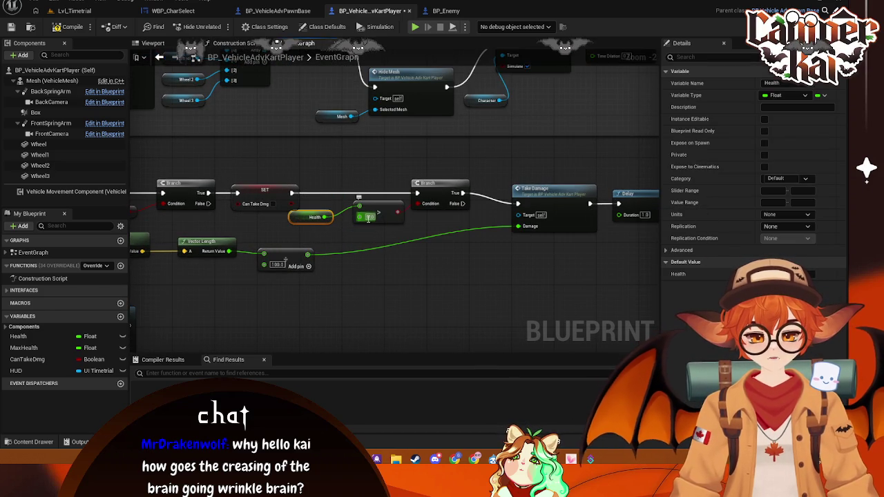
pyautogui.moveTo(299, 220); pyautogui.dragTo(304, 232)
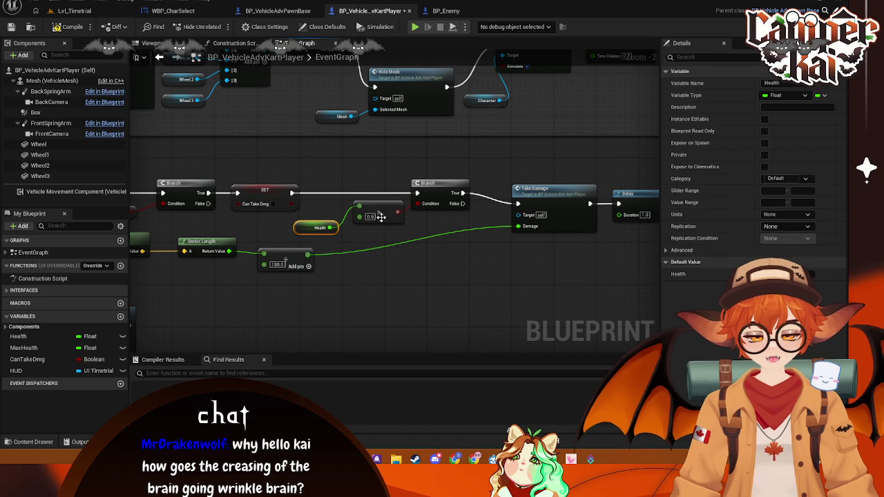
pyautogui.click(349, 233)
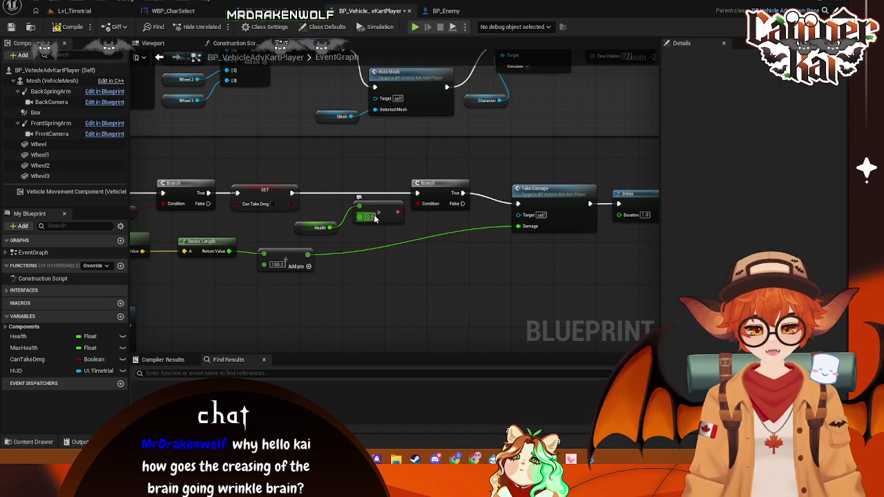
# Delete the Health > 0.0 Branch, wire SET Can Take Dmg to Take Damage, and compile
pyautogui.click(375, 219)
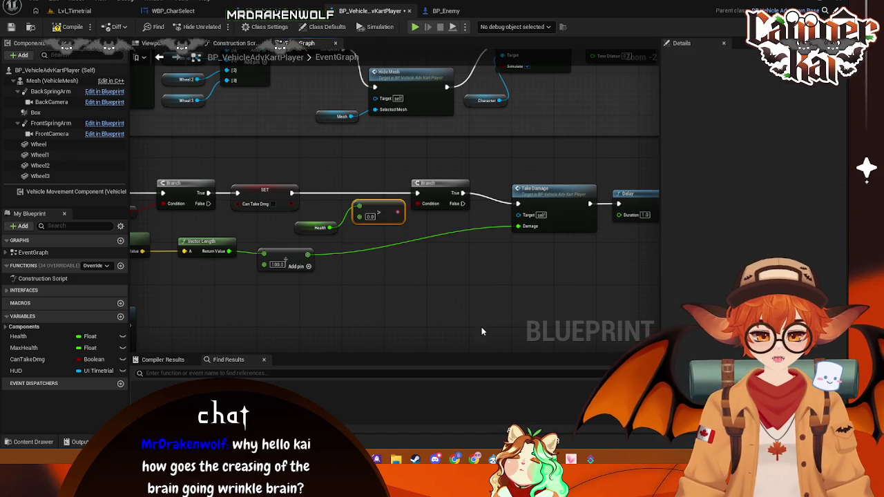
pyautogui.moveTo(385, 207); pyautogui.dragTo(322, 233)
pyautogui.press('Delete')
pyautogui.moveTo(293, 193); pyautogui.dragTo(517, 201)
pyautogui.scroll(-2, 530, 257)
pyautogui.moveTo(306, 150); pyautogui.dragTo(518, 203)
pyautogui.moveTo(469, 187); pyautogui.dragTo(367, 182)
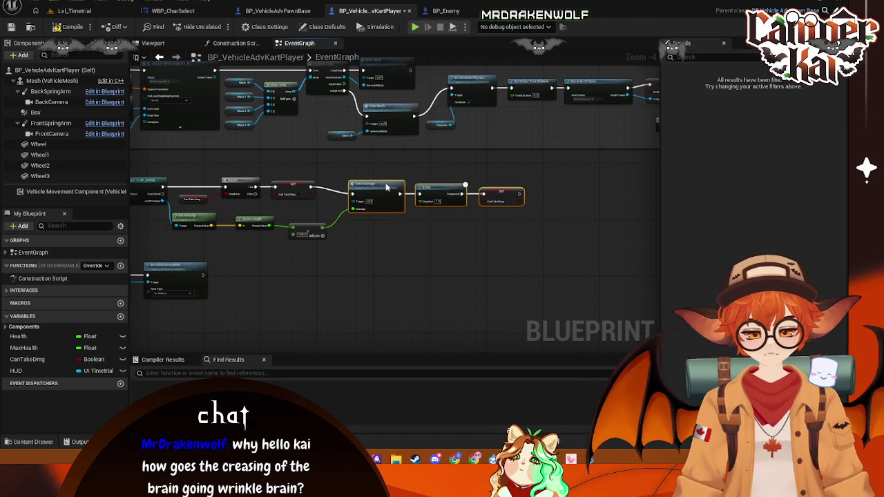
pyautogui.click(67, 29)
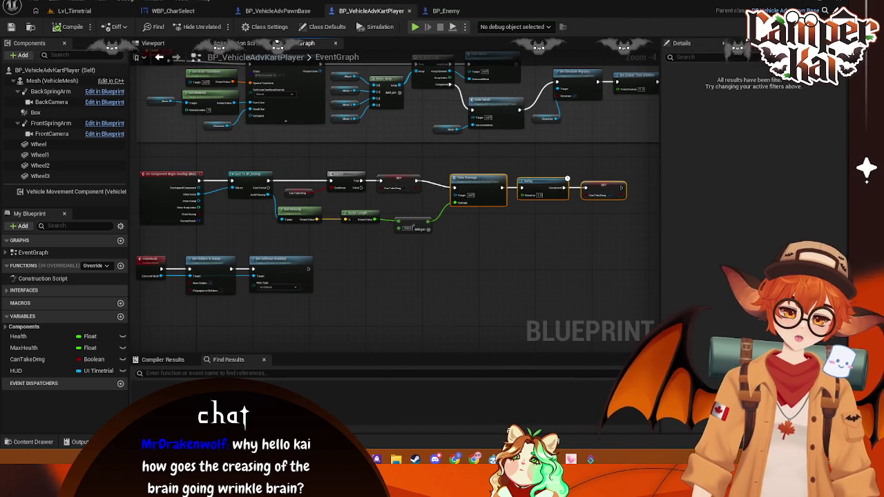
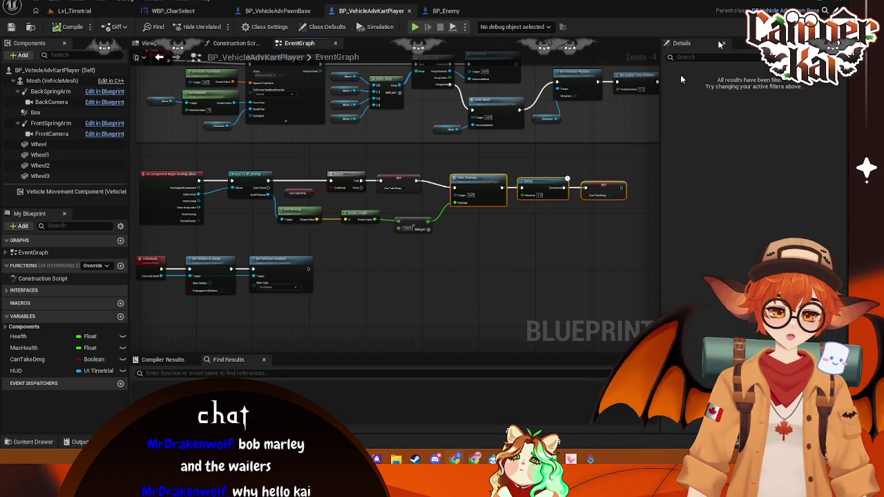
# Save all modified assets with Ctrl+S
pyautogui.click(478, 241)
pyautogui.hotkey('ctrl', 's')
pyautogui.click(110, 12)
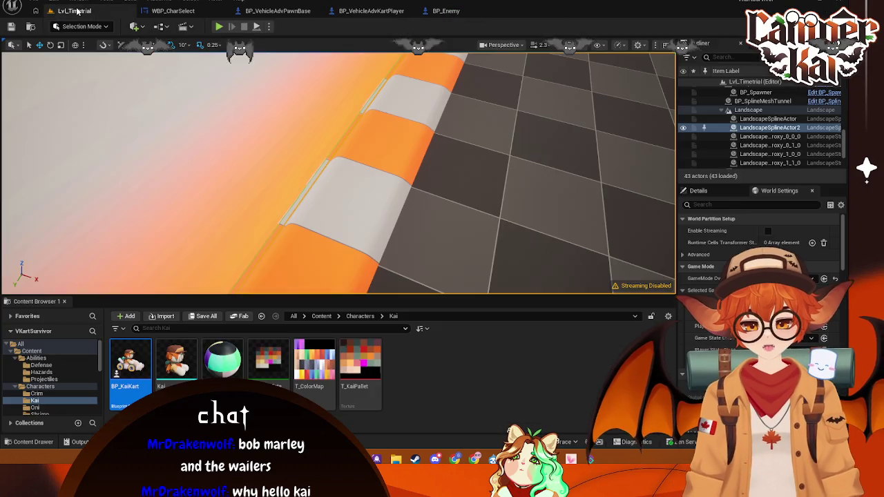
# Playtest the Lvl_Timetrial level until wasted, then stop the session
pyautogui.click(173, 11)
pyautogui.click(114, 12)
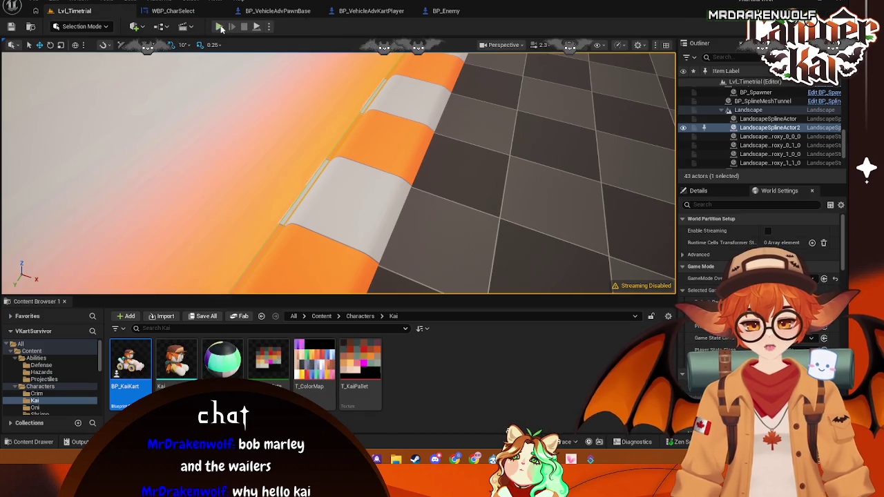
pyautogui.hotkey('alt', 'p')
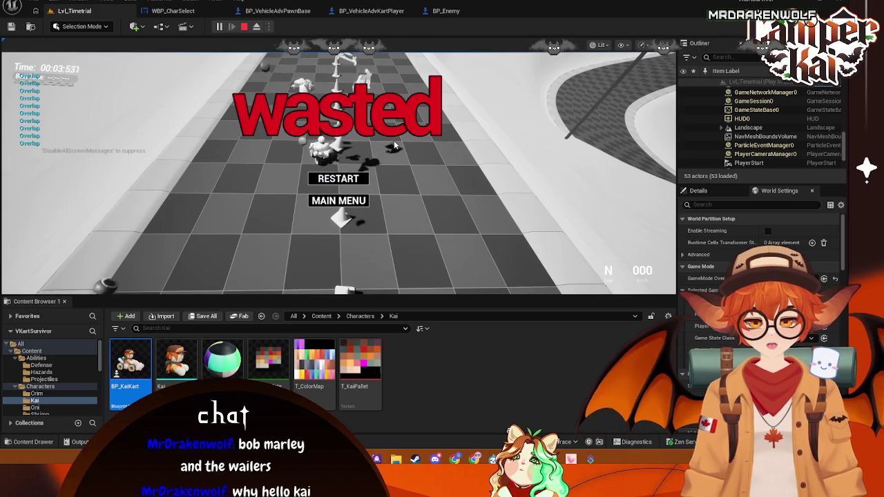
pyautogui.press('Escape')
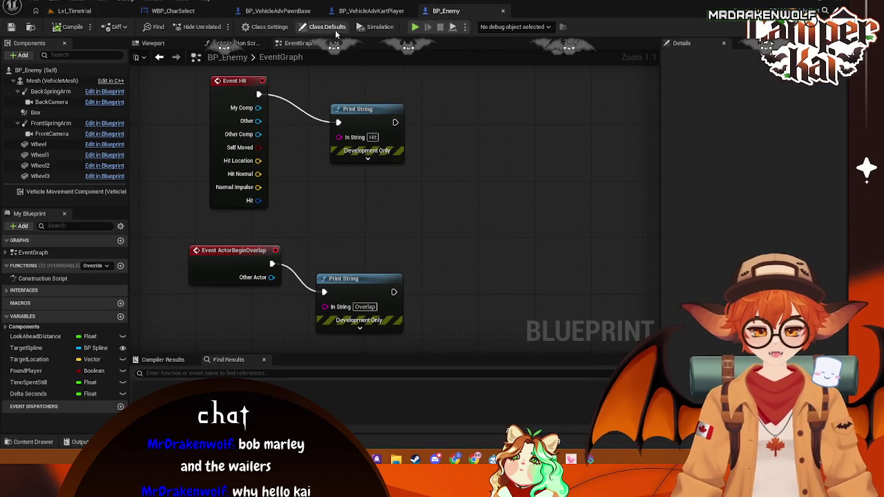
# Look over the BP_VehicleAdvPawnBase graph, revealing the nodes above
pyautogui.click(371, 10)
pyautogui.click(277, 10)
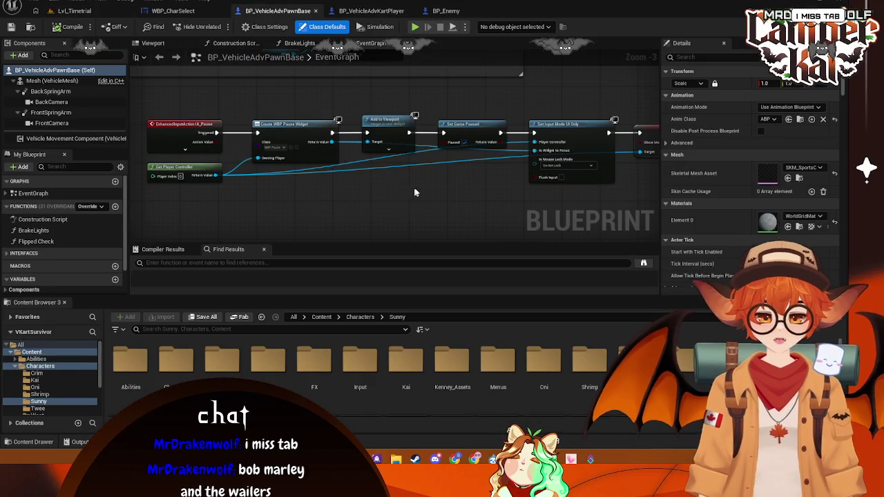
pyautogui.moveTo(411, 194)
pyautogui.mouseDown()
pyautogui.moveTo(444, 191)
pyautogui.moveTo(425, 206)
pyautogui.moveTo(446, 257)
pyautogui.moveTo(425, 258)
pyautogui.mouseUp()
pyautogui.click(173, 10)
pyautogui.click(273, 10)
pyautogui.scroll(2, 387, 152)
# Inspect the kart player's velocity-based Take Damage chain, then go back to Lvl_Timetrial
pyautogui.click(368, 12)
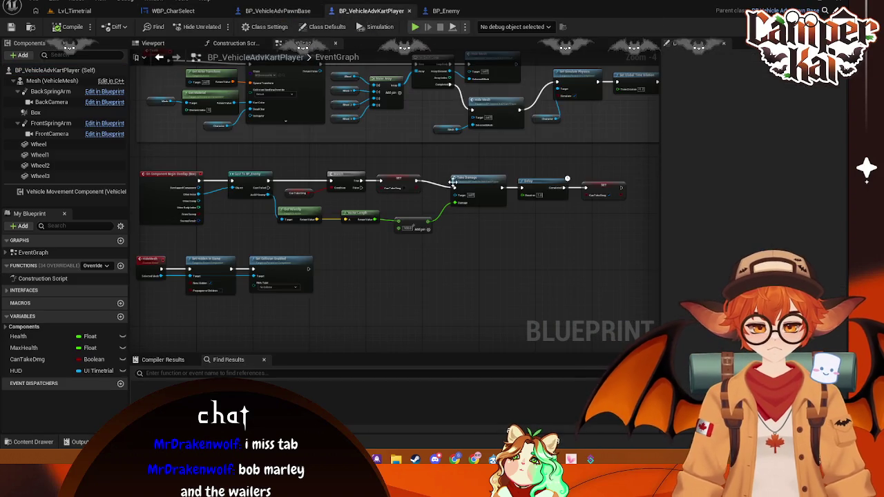
pyautogui.scroll(2, 384, 176)
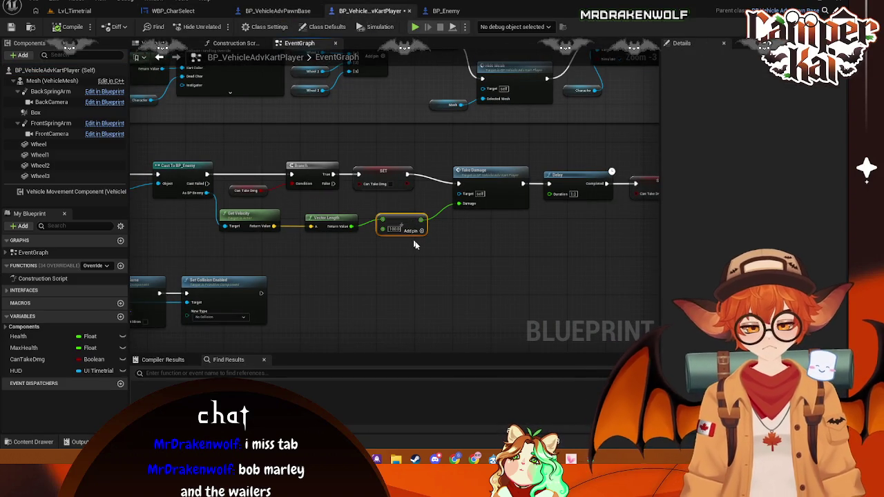
pyautogui.scroll(-2, 325, 256)
pyautogui.scroll(2, 335, 255)
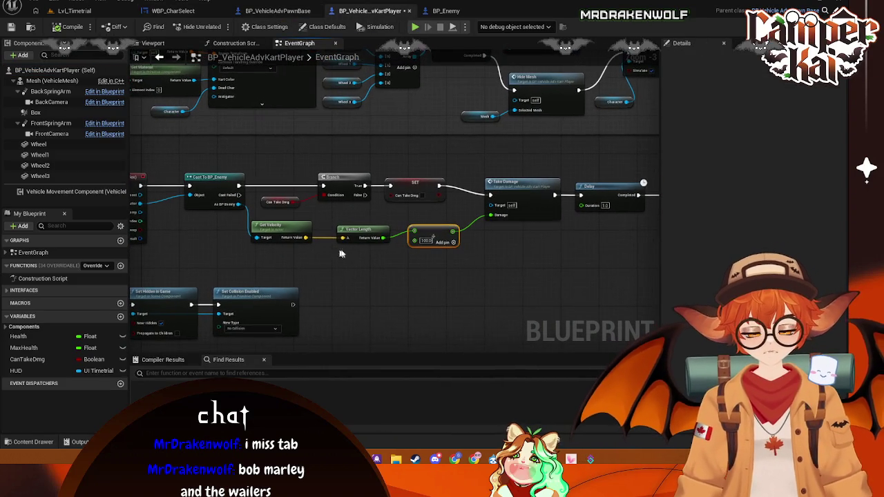
pyautogui.moveTo(505, 246); pyautogui.dragTo(487, 241)
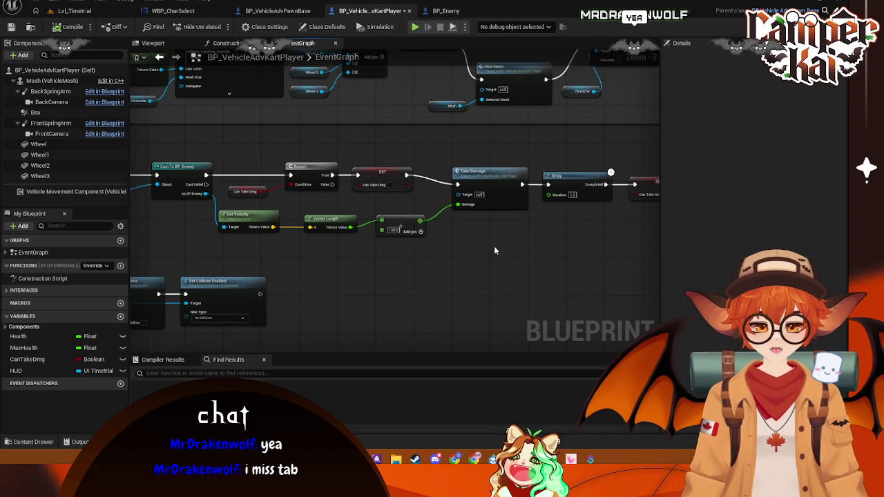
pyautogui.moveTo(493, 241); pyautogui.dragTo(468, 244)
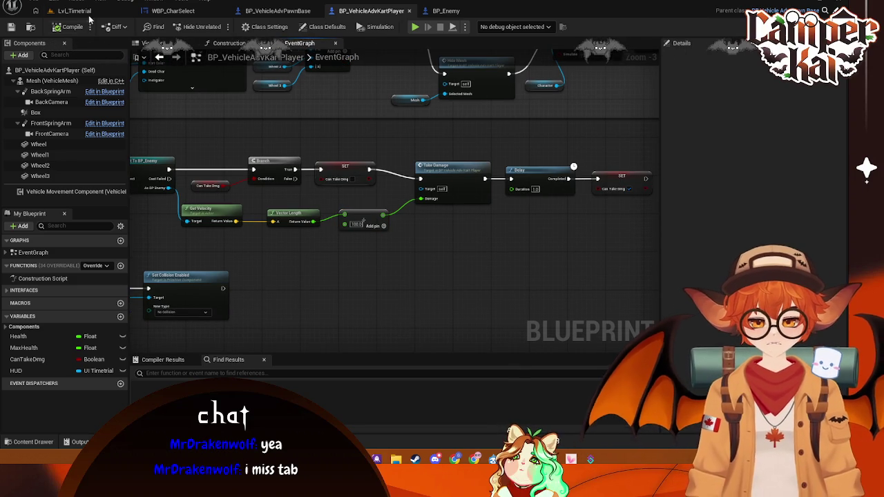
pyautogui.click(89, 14)
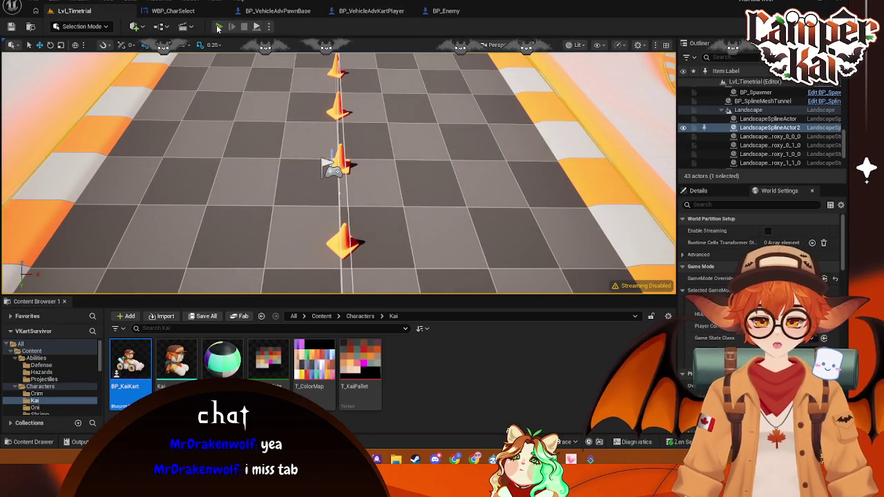
# Delete BP_Enemy's four Hit and Overlap debug print nodes, then stop the simulation
pyautogui.click(218, 27)
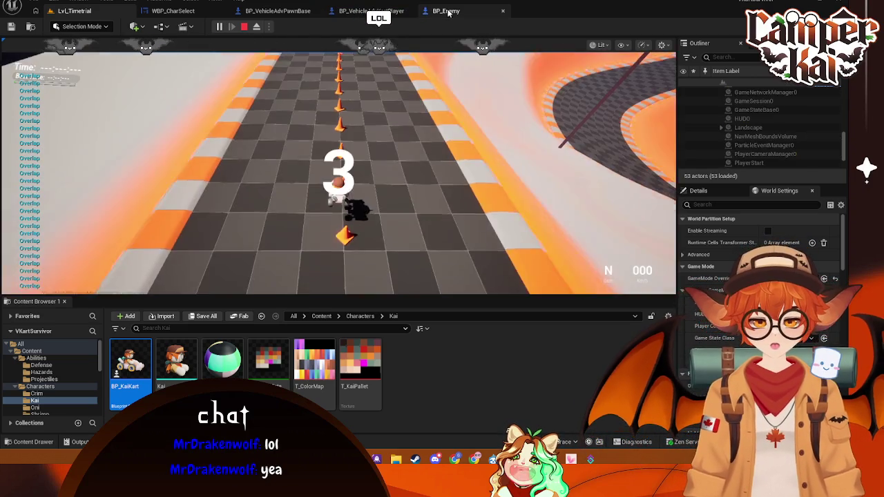
pyautogui.click(446, 10)
pyautogui.moveTo(470, 82)
pyautogui.mouseDown()
pyautogui.moveTo(476, 87)
pyautogui.moveTo(181, 314)
pyautogui.mouseUp()
pyautogui.press('Delete')
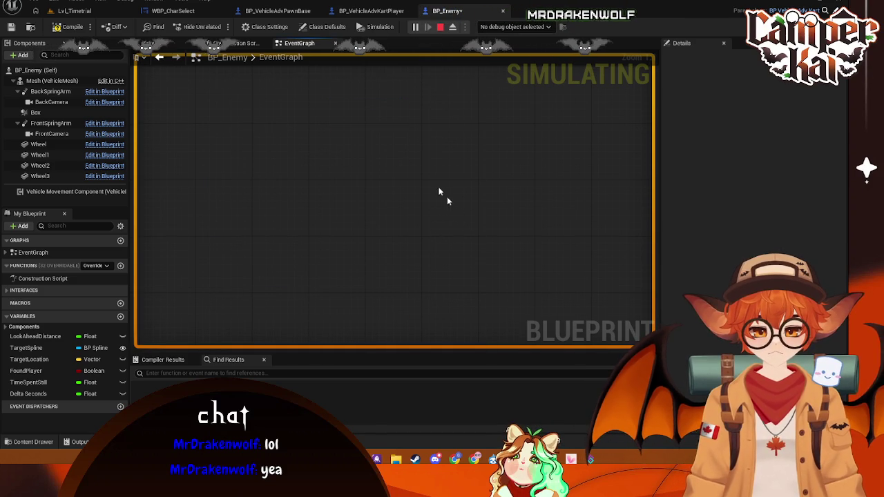
pyautogui.click(440, 26)
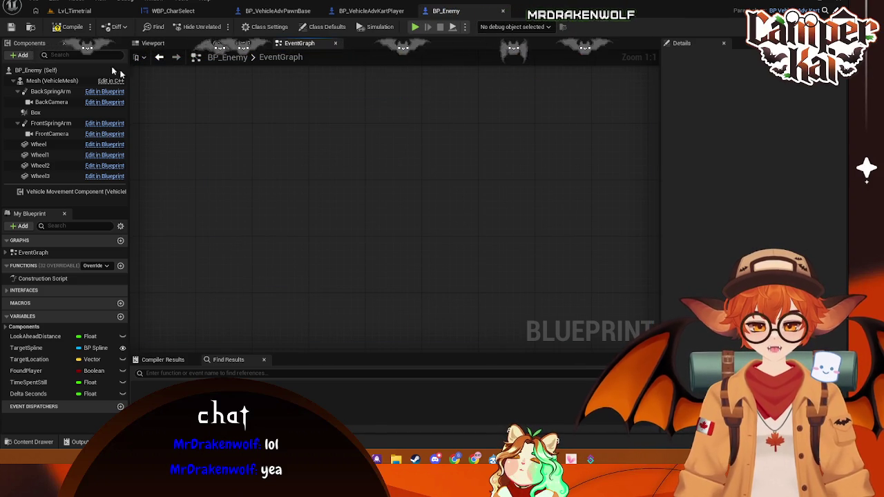
# Playtest Lvl_Timetrial again until wasted, then stop
pyautogui.click(69, 10)
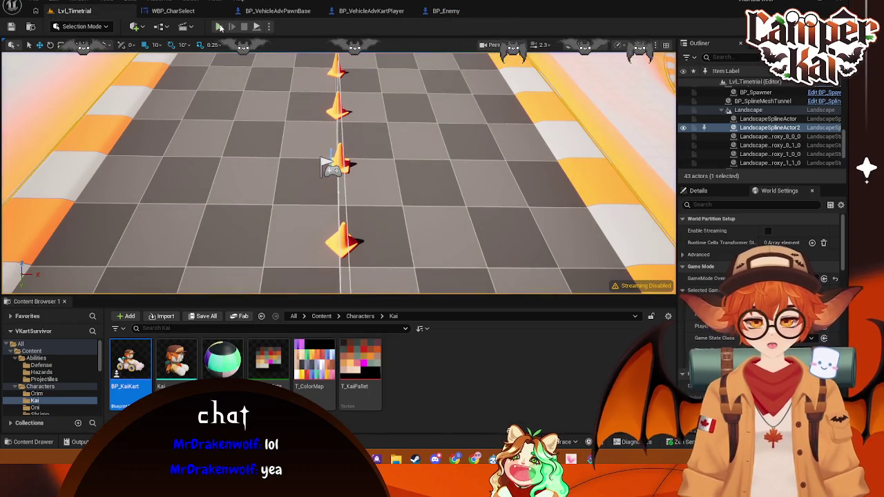
pyautogui.hotkey('alt', 'p')
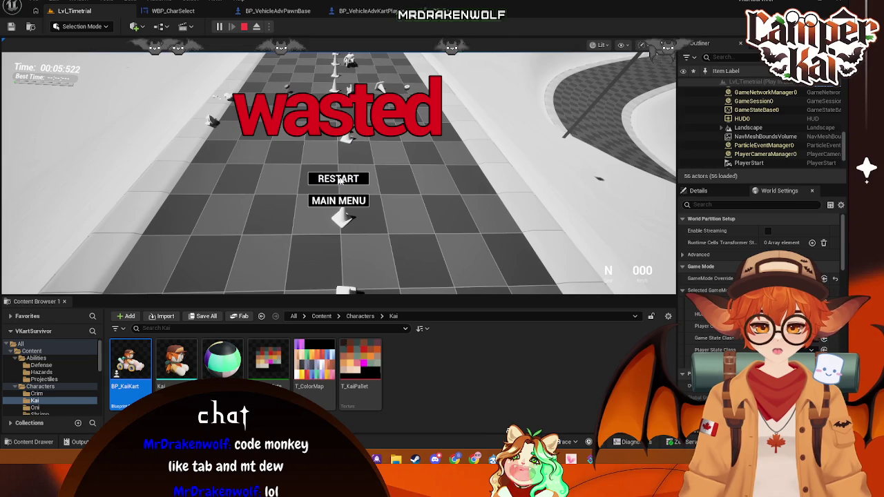
pyautogui.press('Escape')
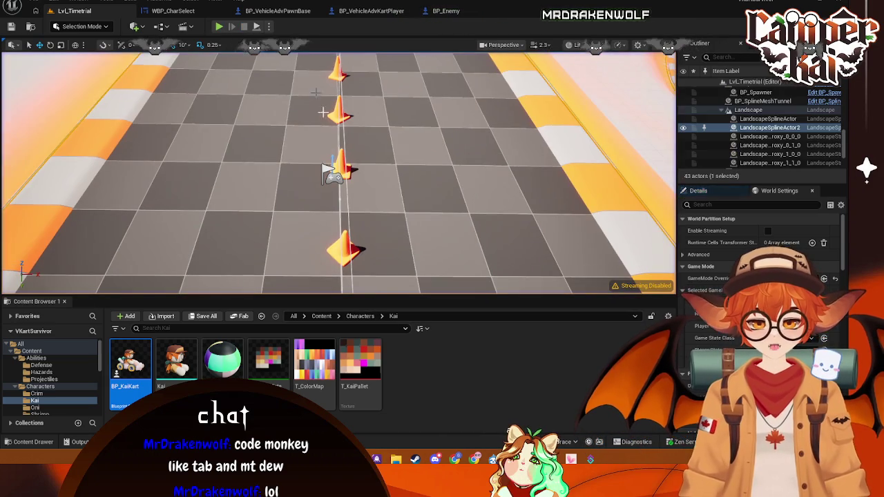
pyautogui.scroll(-5, 64, 391)
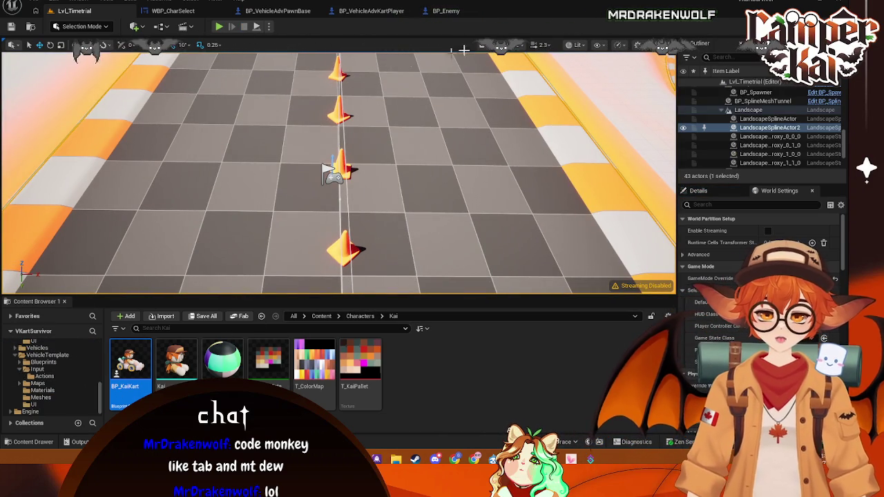
# Place a Get MaxHealth node beside the Health setter in BP_VehicleAdvKartPlayer's event graph
pyautogui.click(371, 11)
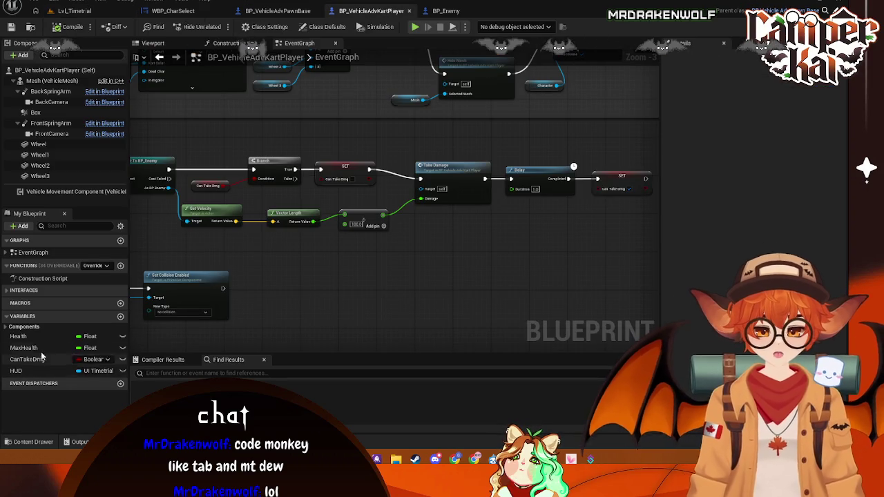
pyautogui.click(24, 337)
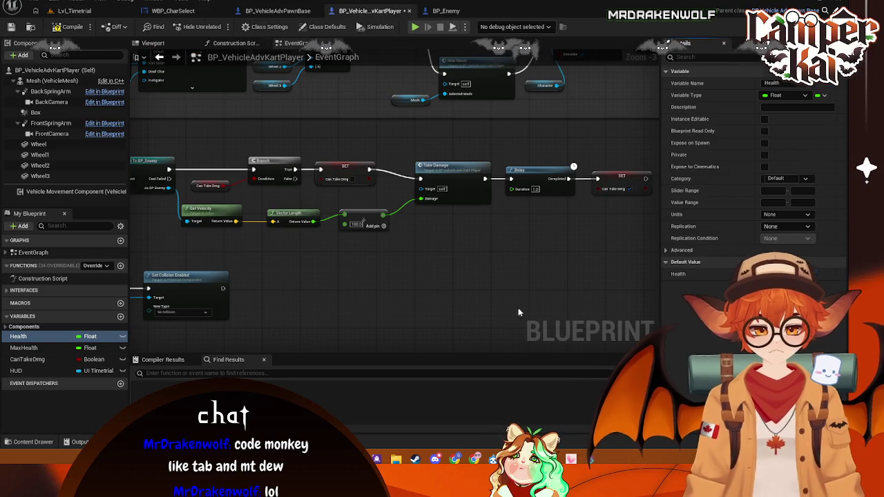
pyautogui.scroll(-3, 523, 311)
pyautogui.scroll(4, 494, 258)
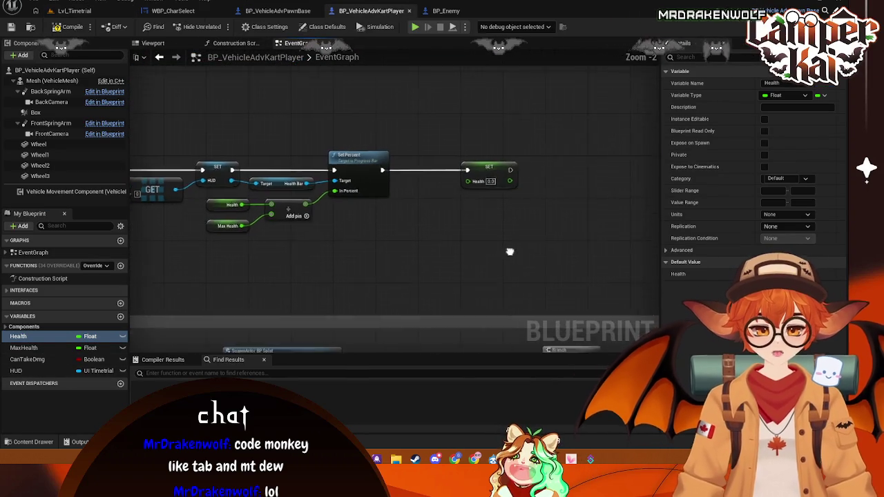
pyautogui.moveTo(495, 258); pyautogui.dragTo(520, 259)
pyautogui.moveTo(440, 224); pyautogui.dragTo(440, 226)
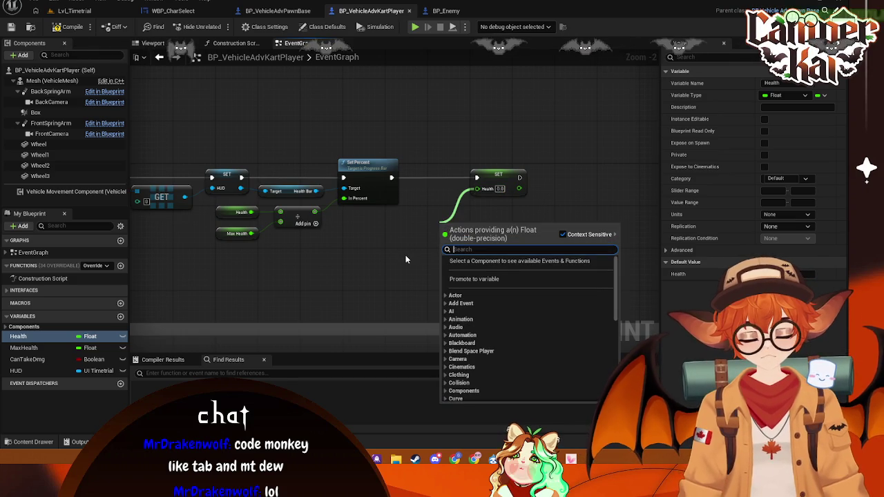
pyautogui.click(406, 259)
pyautogui.click(27, 349)
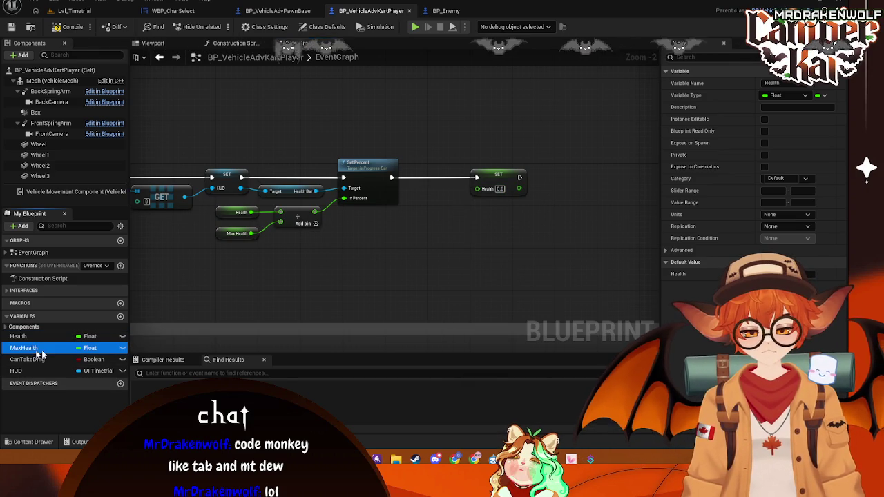
pyautogui.moveTo(391, 252); pyautogui.dragTo(391, 253)
pyautogui.click(425, 261)
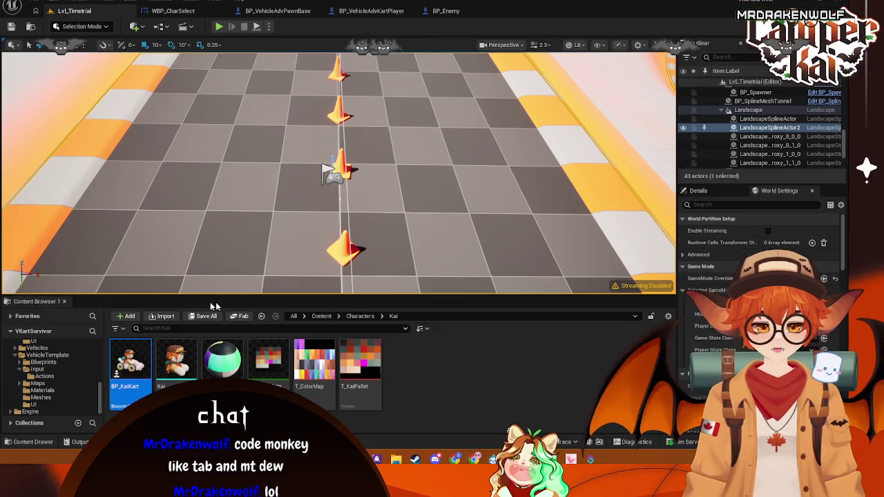
# Browse Content to the Menus folder, open WBP_GameOver and select its RESTART button
pyautogui.scroll(-3, 49, 358)
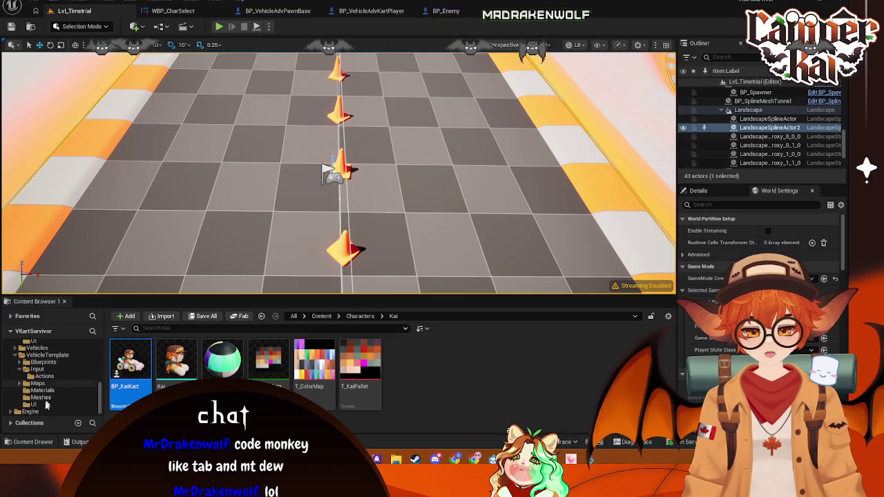
pyautogui.scroll(5, 51, 374)
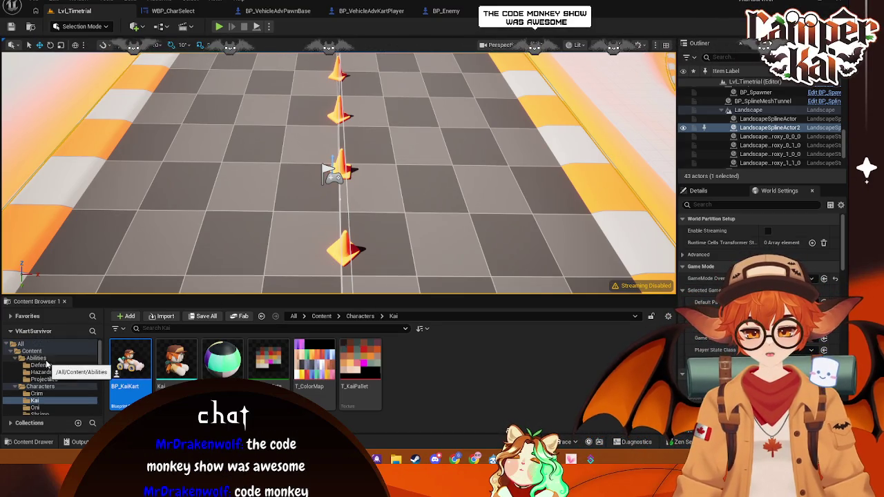
pyautogui.click(36, 353)
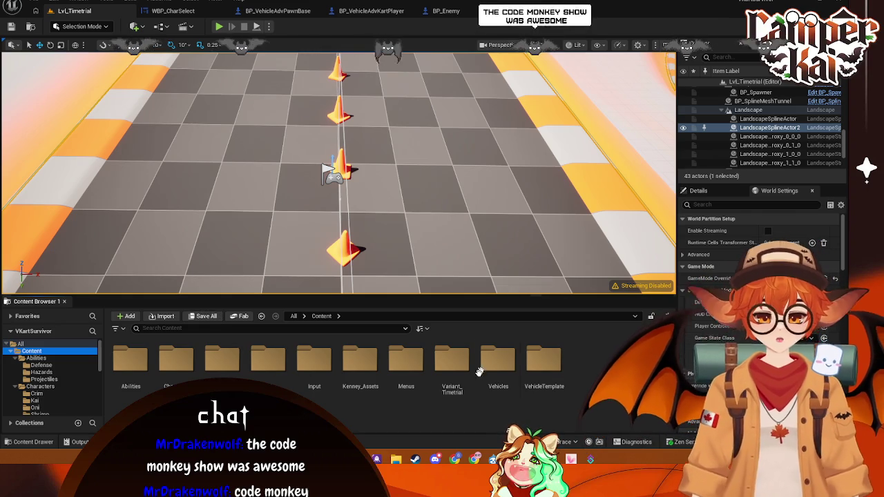
pyautogui.click(544, 363)
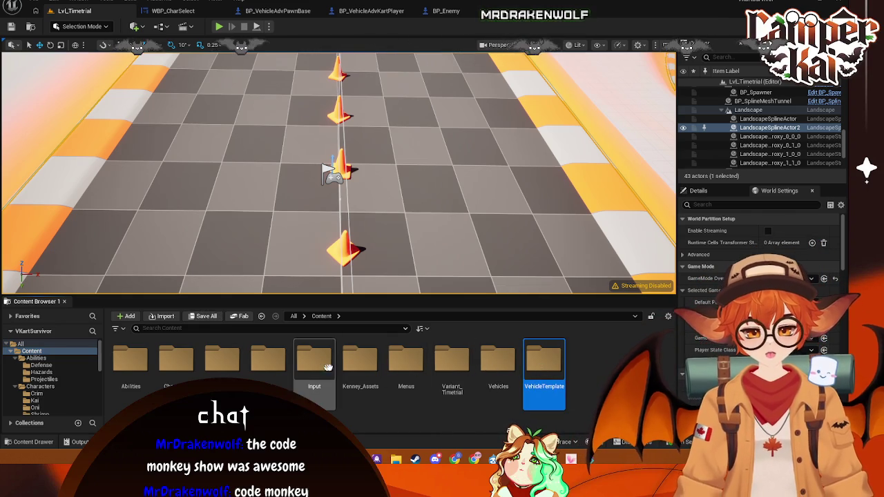
pyautogui.doubleClick(407, 360)
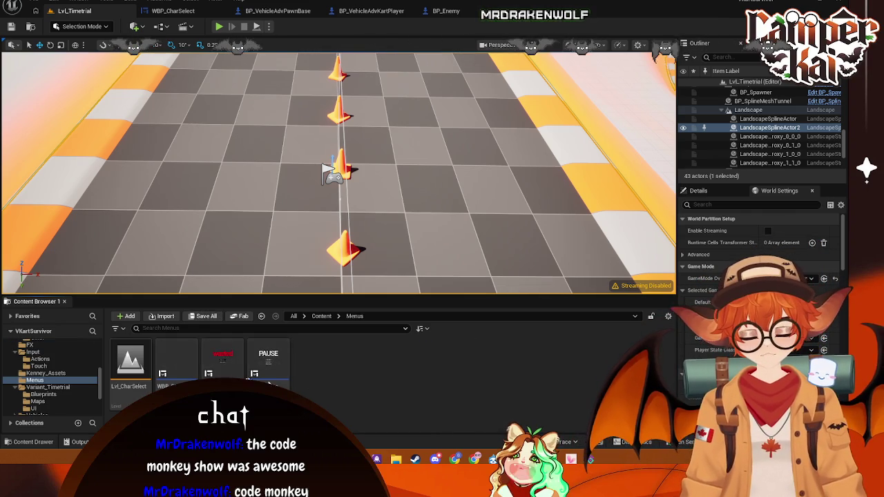
pyautogui.doubleClick(223, 359)
pyautogui.click(386, 187)
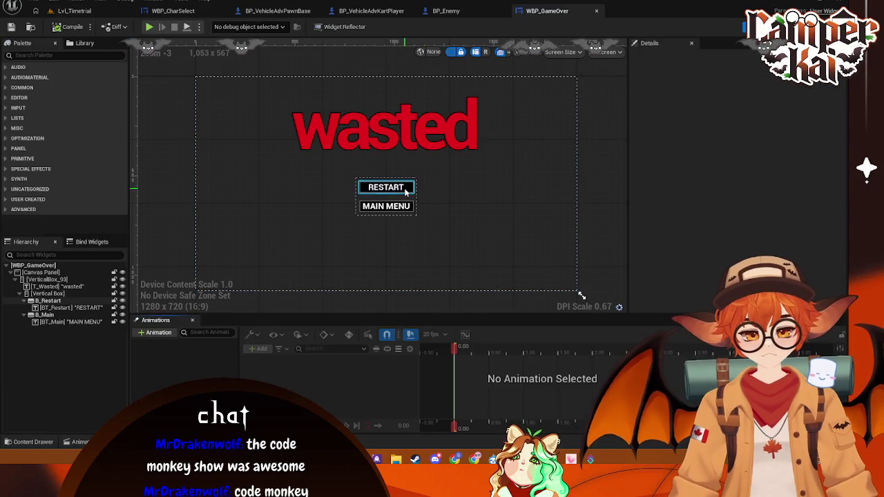
# Give the RESTART and MAIN MENU buttons dark grey background colours
pyautogui.scroll(-3, 718, 228)
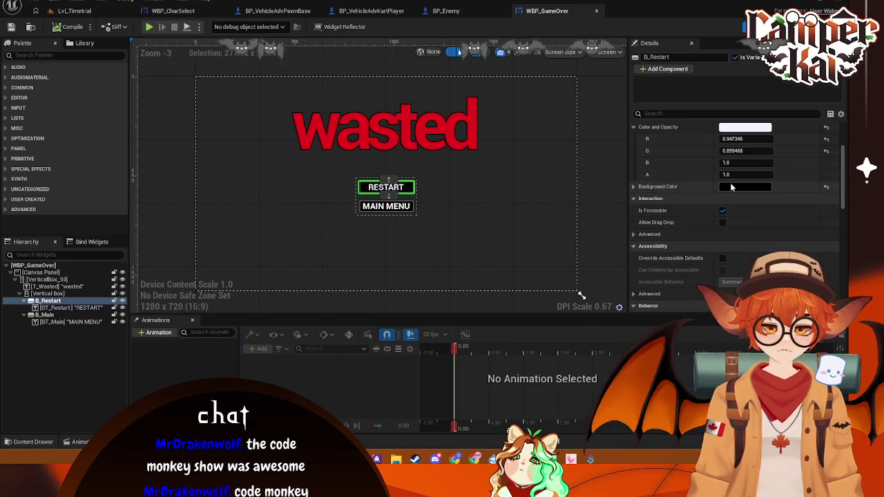
pyautogui.click(742, 186)
pyautogui.moveTo(660, 284)
pyautogui.mouseDown()
pyautogui.moveTo(660, 266)
pyautogui.moveTo(667, 286)
pyautogui.mouseUp()
pyautogui.click(429, 237)
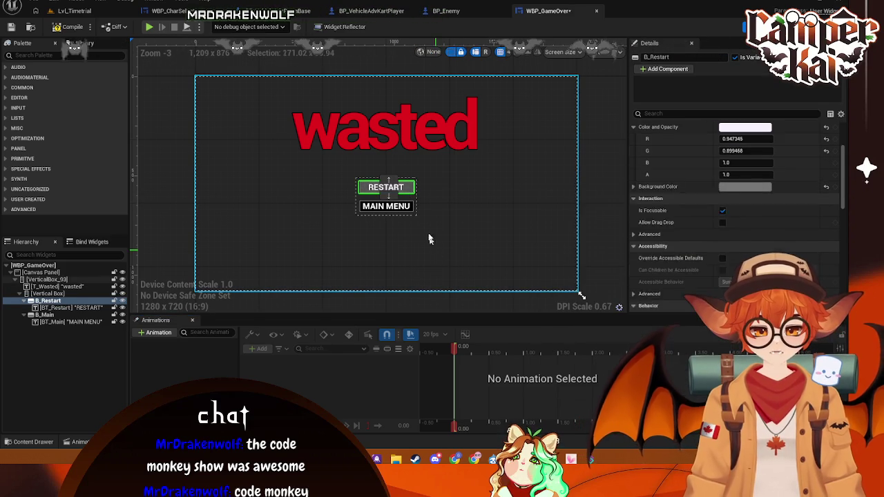
pyautogui.click(456, 215)
pyautogui.click(387, 206)
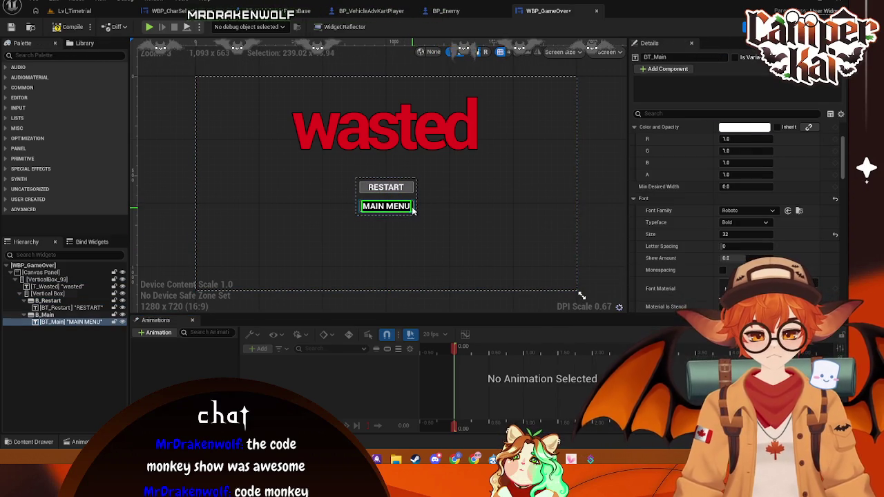
pyautogui.click(737, 186)
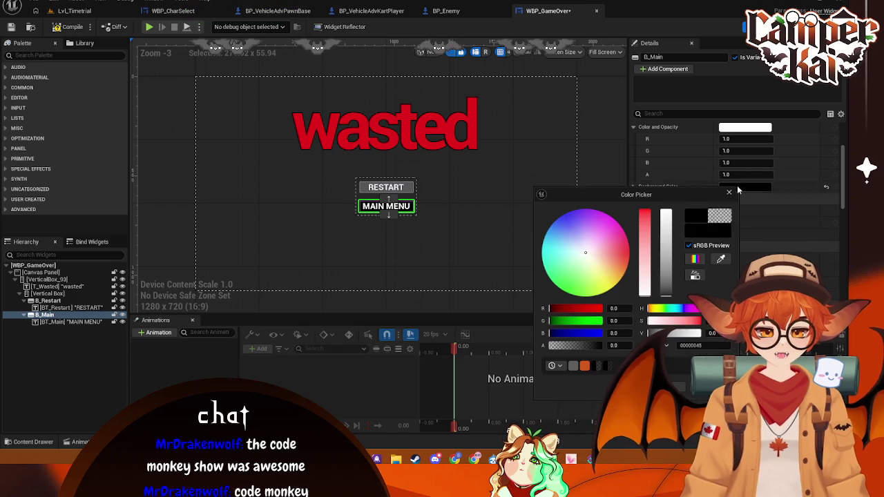
pyautogui.moveTo(668, 282); pyautogui.dragTo(668, 268)
pyautogui.click(448, 187)
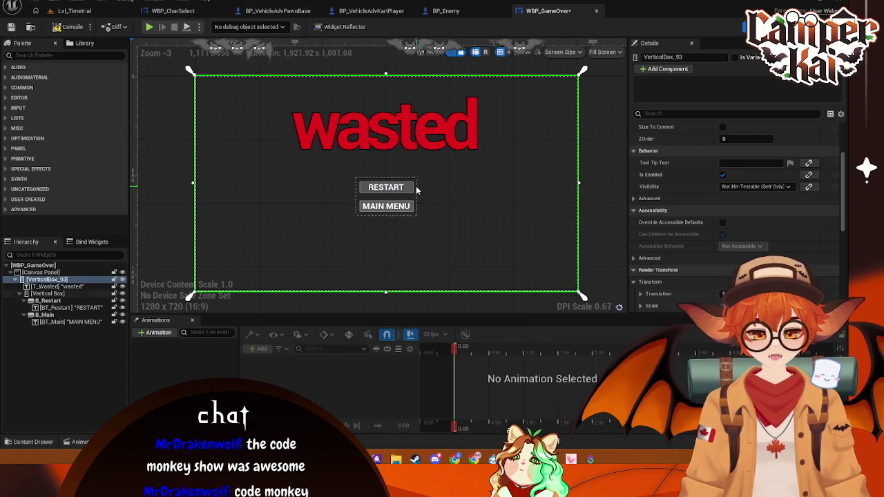
# Lighten both buttons' backgrounds to a matching grey, then return to Lvl_Timetrial
pyautogui.click(385, 187)
pyautogui.click(744, 187)
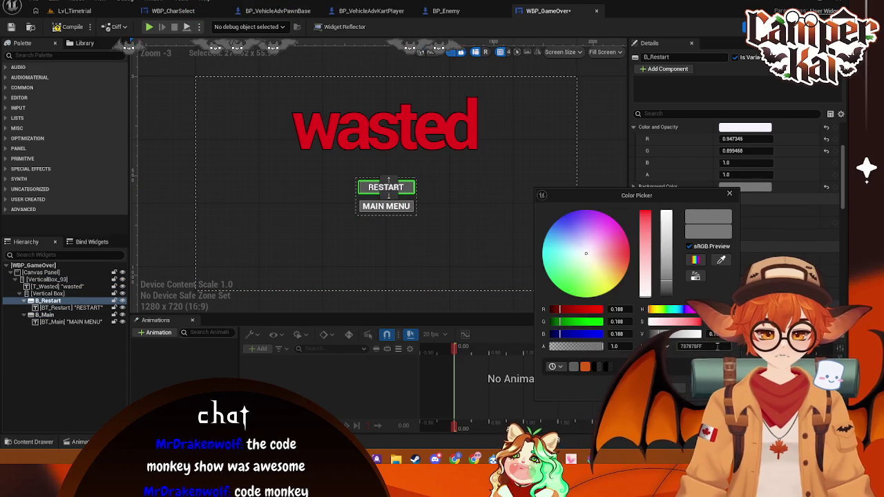
pyautogui.click(410, 223)
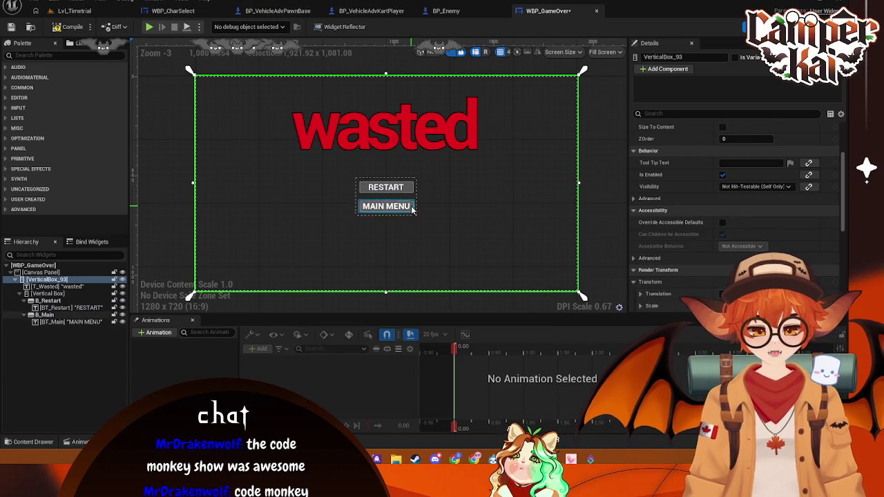
pyautogui.click(386, 206)
pyautogui.click(745, 187)
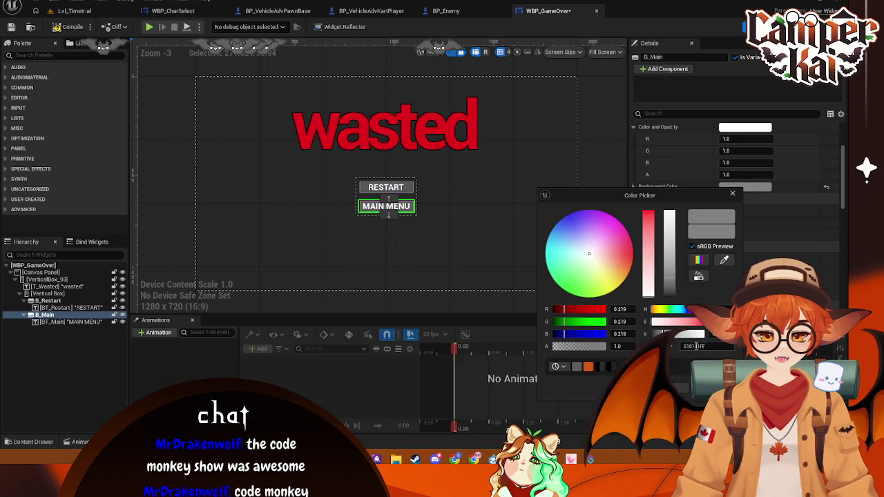
pyautogui.click(530, 207)
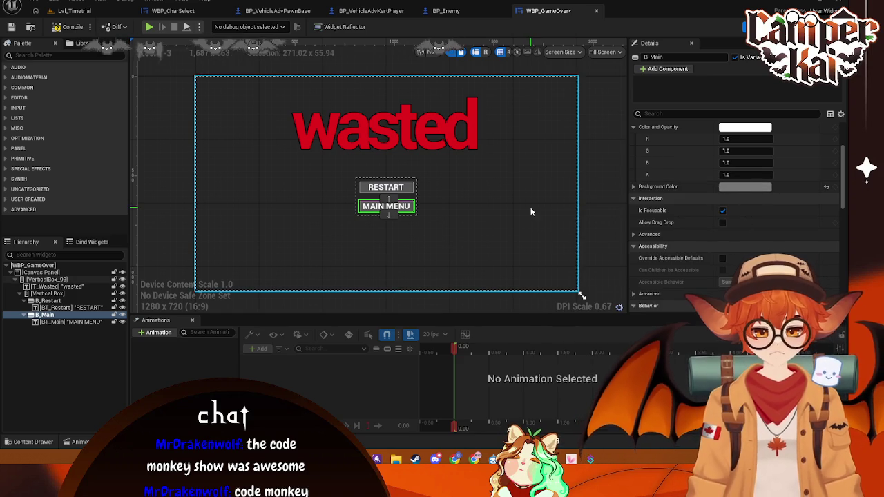
pyautogui.click(530, 208)
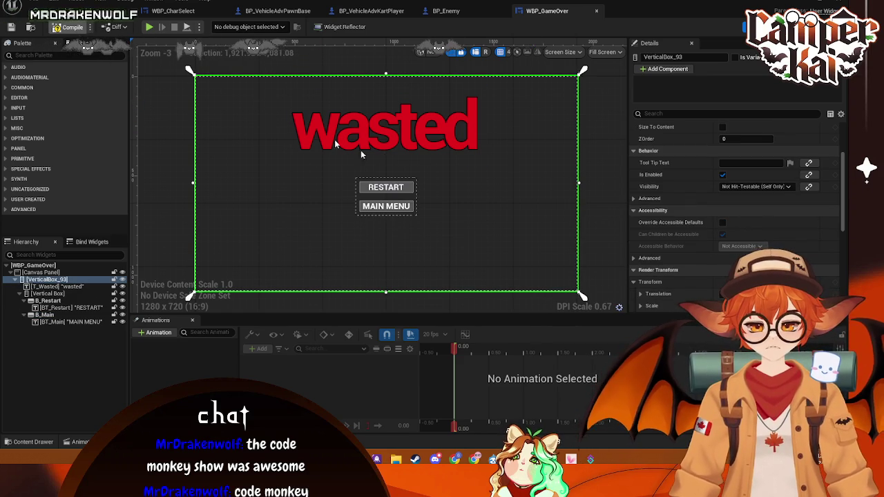
pyautogui.scroll(-3, 729, 233)
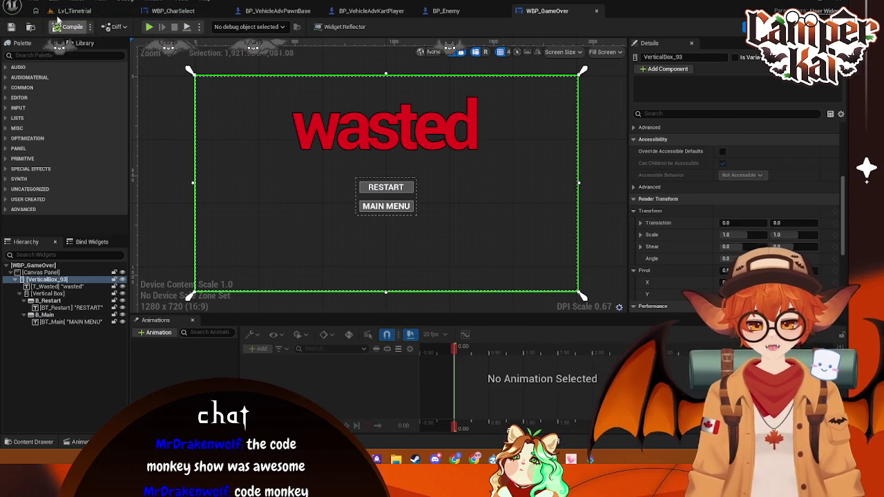
pyautogui.click(74, 11)
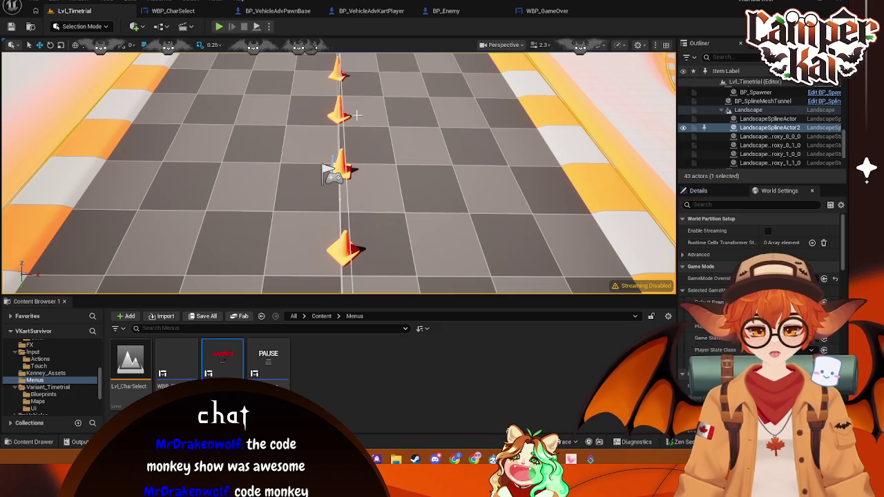
# Check the MaxHealth variable in BP_VehicleAdvKartPlayer
pyautogui.click(371, 10)
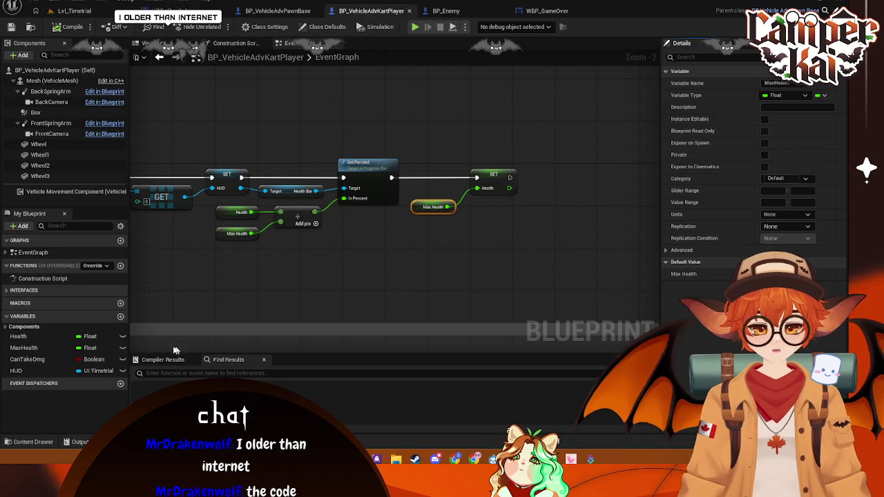
pyautogui.click(35, 347)
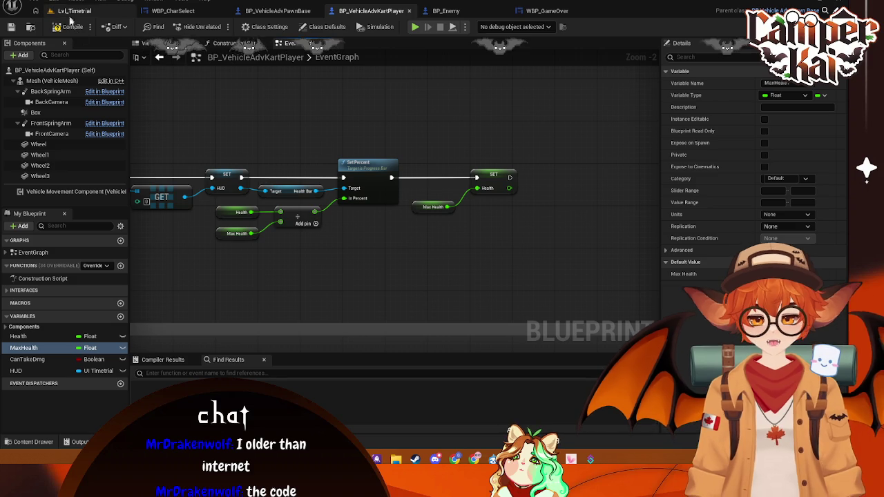
pyautogui.click(83, 12)
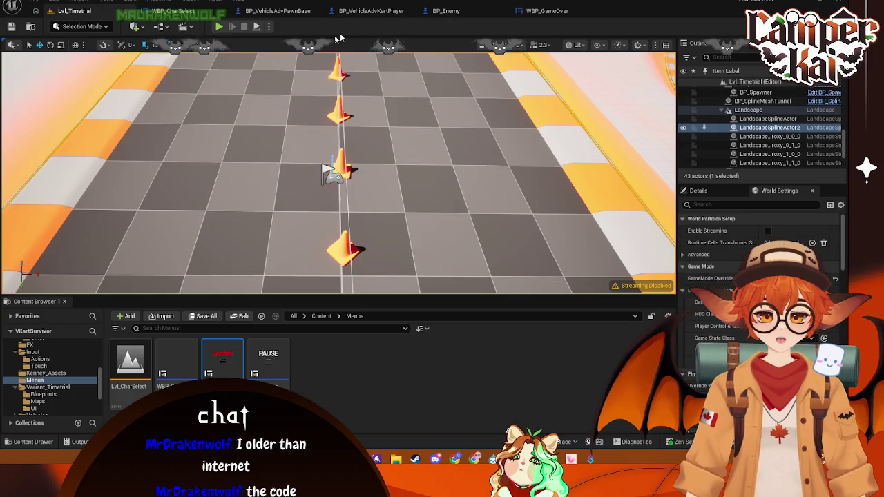
# Playtest Lvl_Timetrial to the wasted screen, stop, and bring back WBP_GameOver
pyautogui.hotkey('alt', 'p')
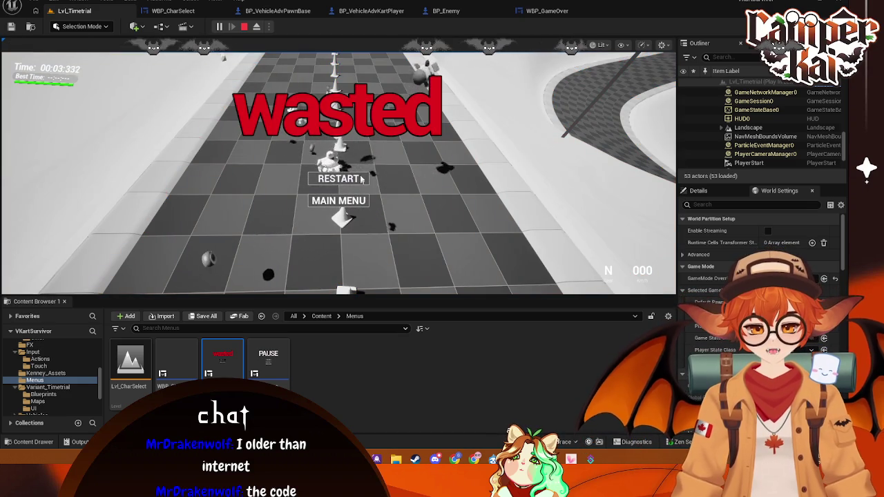
pyautogui.press('Escape')
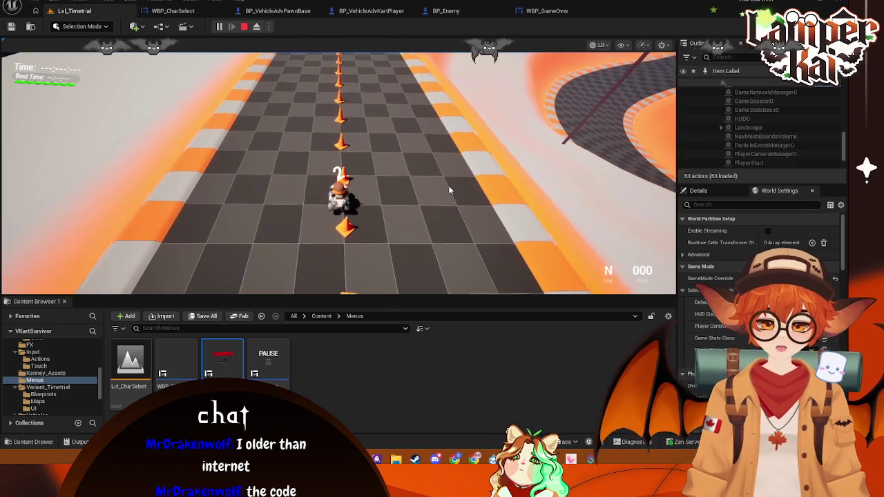
pyautogui.click(547, 10)
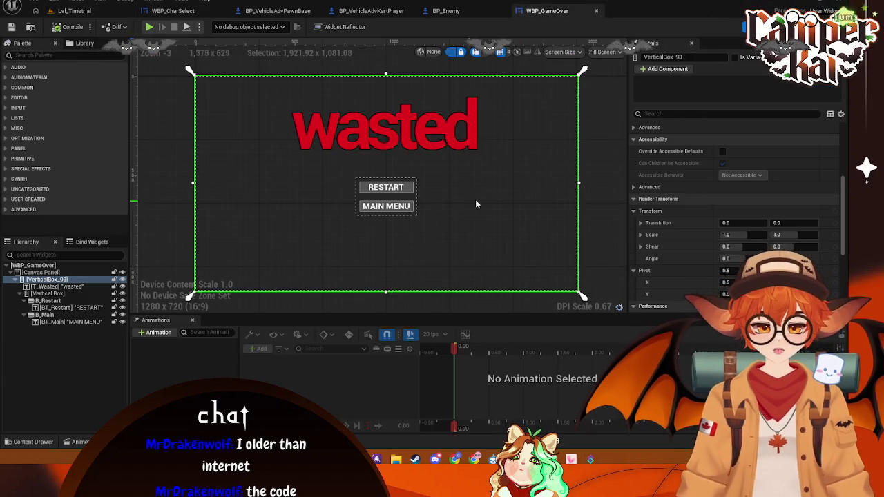
# Cycle through the character-select, enemy and kart player tabs, then open the Lvl_CharSelect level
pyautogui.click(191, 12)
pyautogui.click(441, 11)
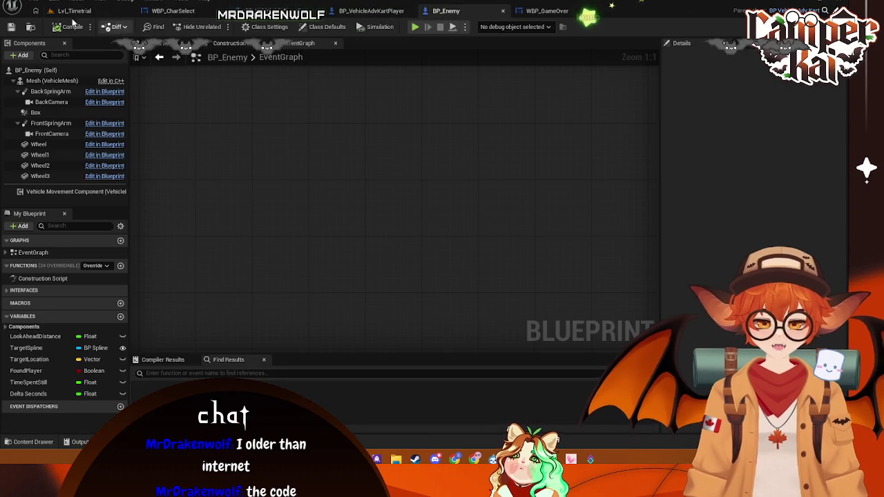
pyautogui.click(73, 11)
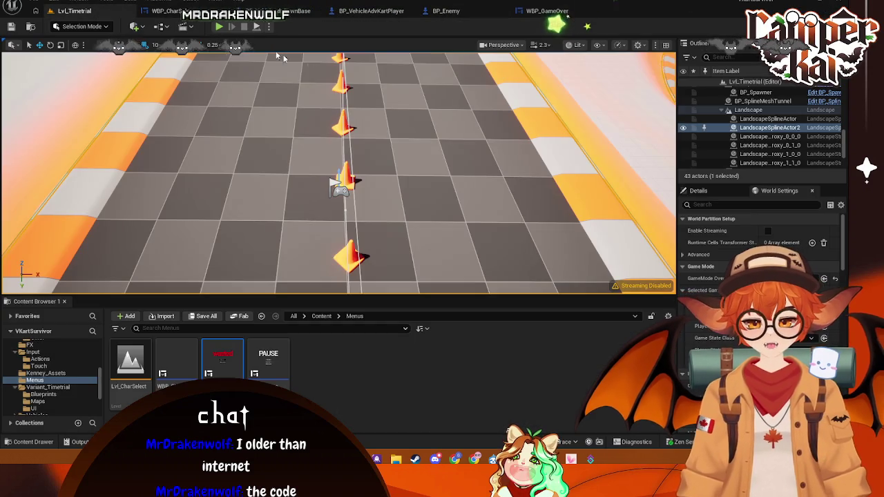
pyautogui.click(395, 12)
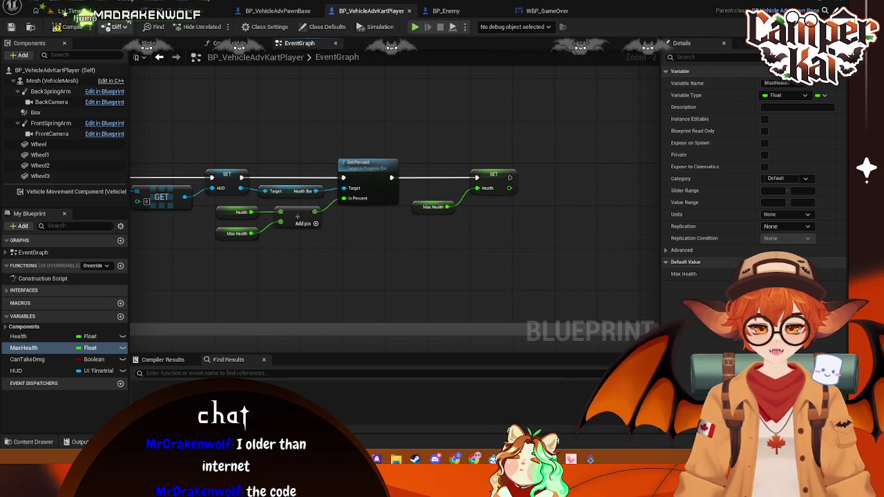
pyautogui.click(131, 13)
pyautogui.click(281, 11)
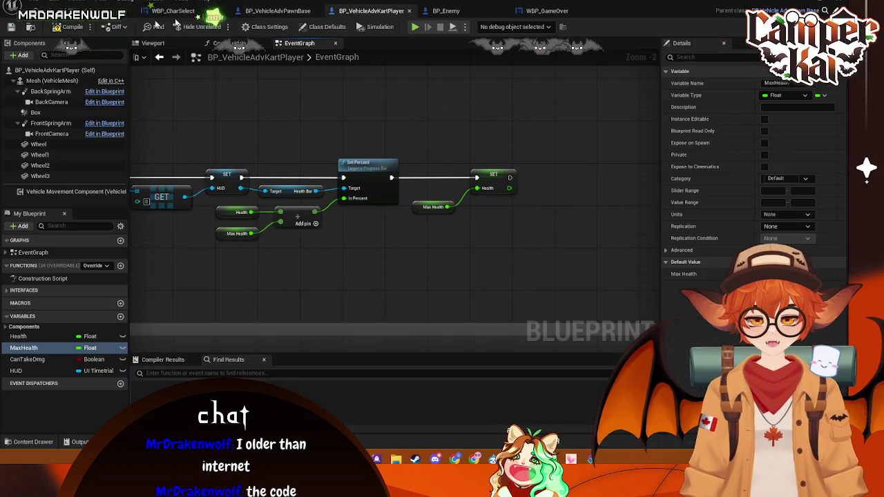
pyautogui.click(76, 11)
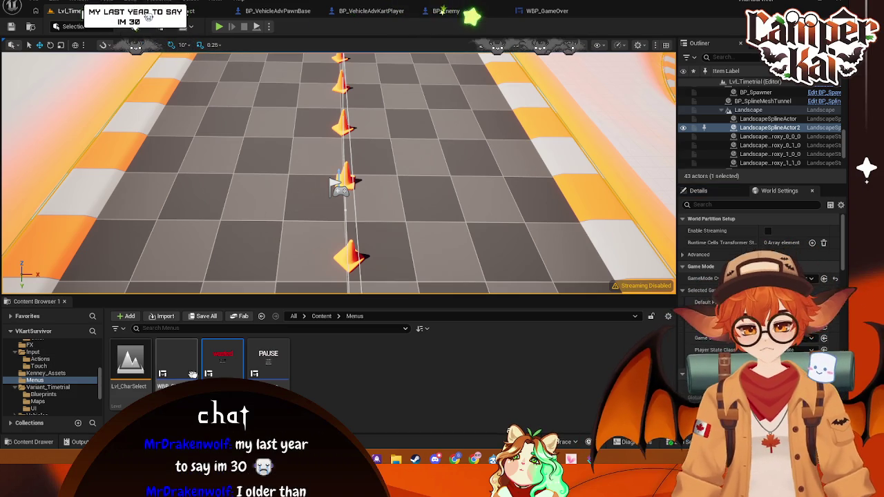
pyautogui.doubleClick(130, 361)
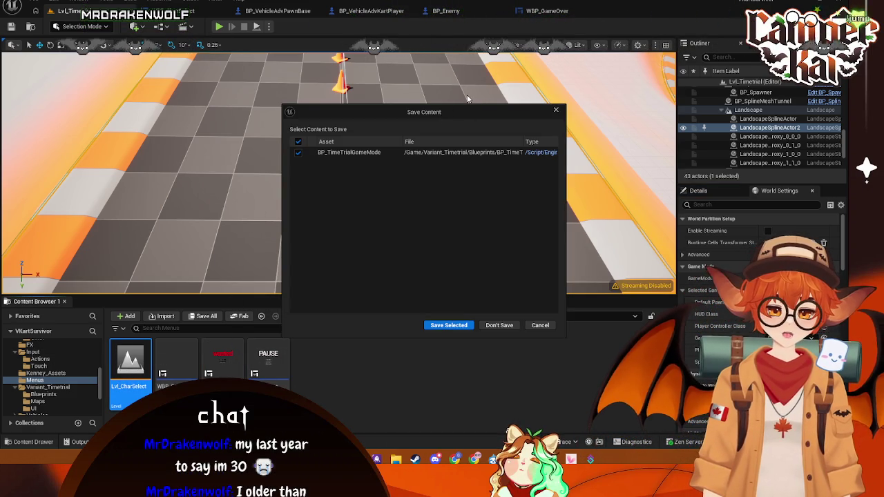
# Save pending changes, view the track low, and select WBP_CharSelect's title text
pyautogui.click(449, 325)
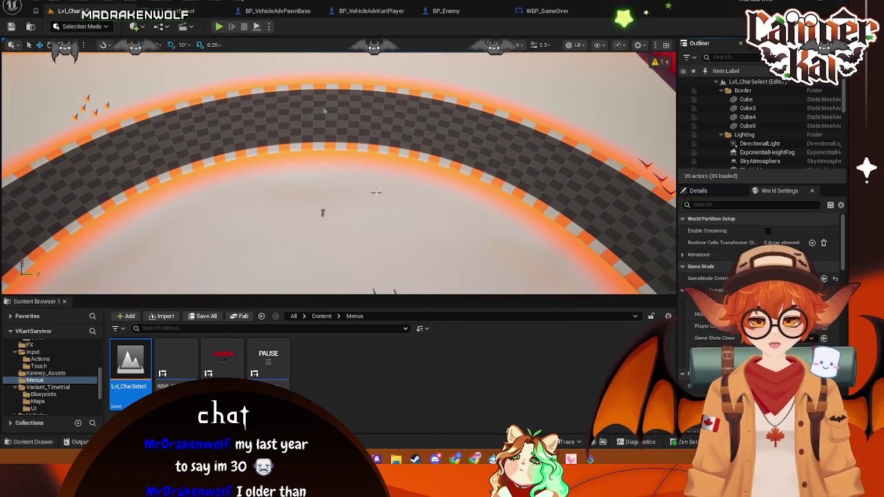
pyautogui.moveTo(376, 192)
pyautogui.mouseDown()
pyautogui.moveTo(376, 173)
pyautogui.moveTo(357, 145)
pyautogui.moveTo(373, 140)
pyautogui.mouseUp()
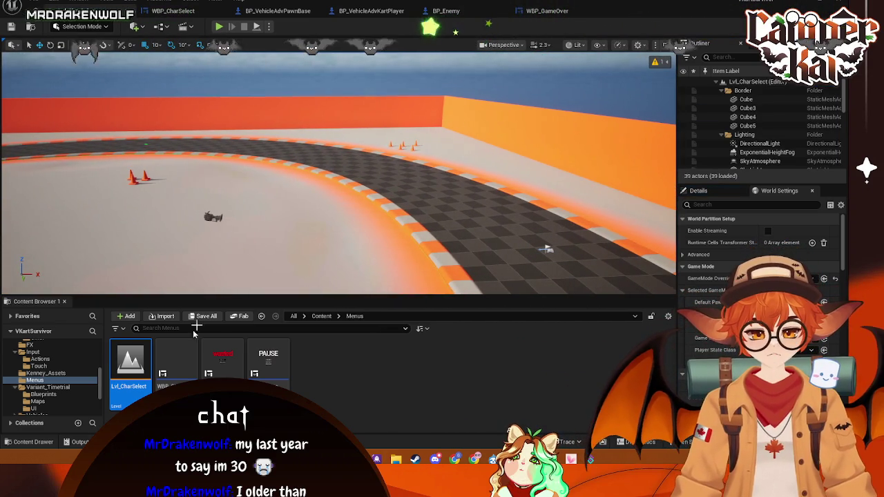
pyautogui.doubleClick(185, 368)
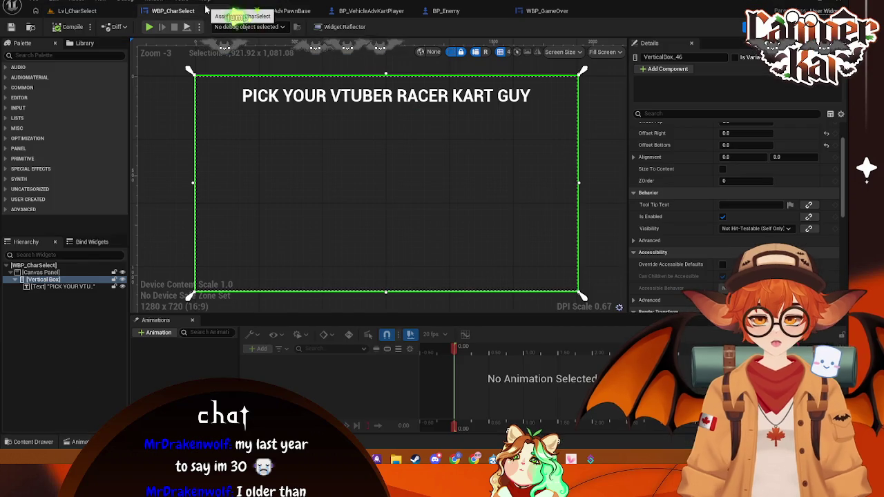
pyautogui.click(464, 102)
pyautogui.scroll(-5, 756, 222)
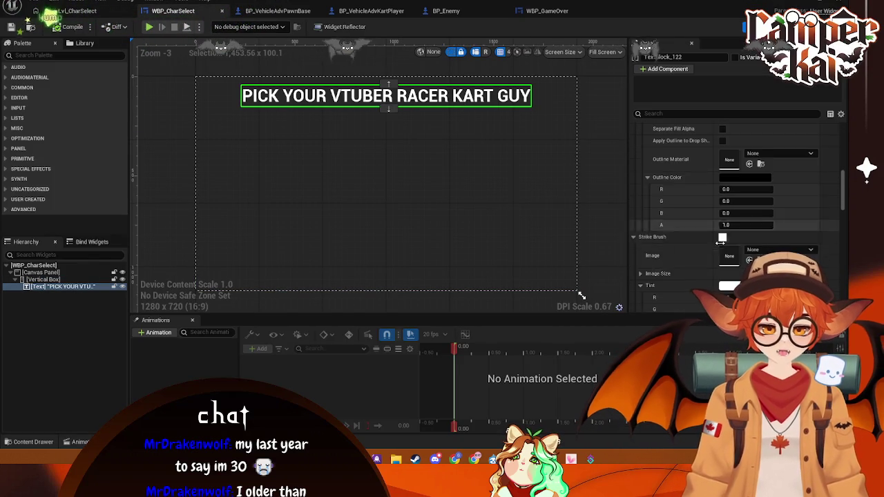
pyautogui.scroll(2, 722, 228)
# Set the title text's outline size to 5 and return to Lvl_CharSelect
pyautogui.click(743, 162)
pyautogui.write('5')
pyautogui.scroll(4, 442, 97)
pyautogui.scroll(-9, 445, 97)
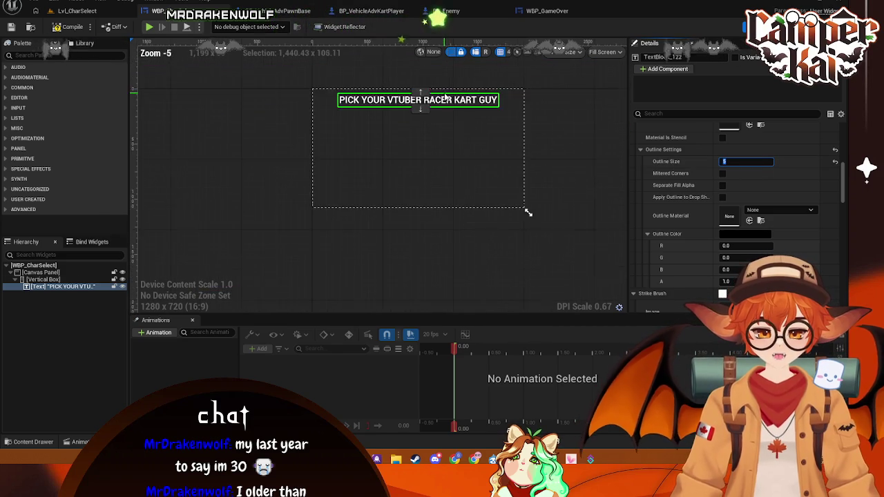
pyautogui.scroll(4, 446, 98)
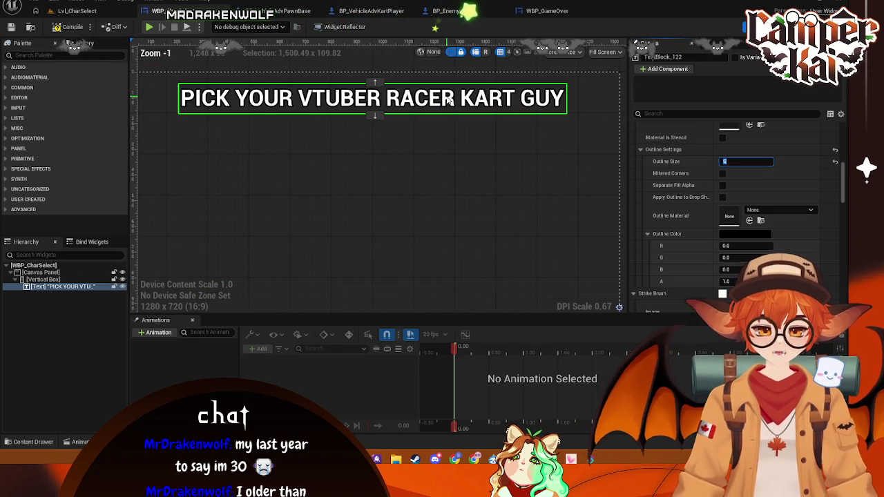
pyautogui.click(76, 11)
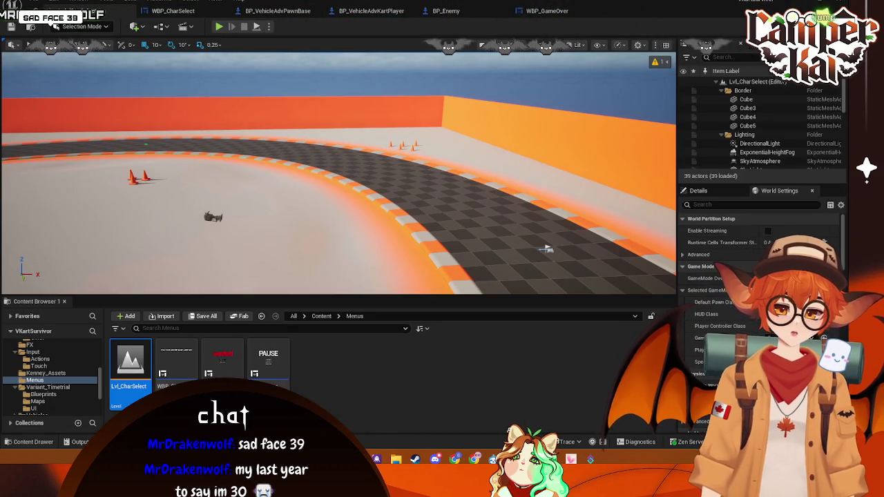
# Close the WBP_GameOver, BP_Enemy and BP_VehicleAdvKartPlayer editors
pyautogui.click(588, 11)
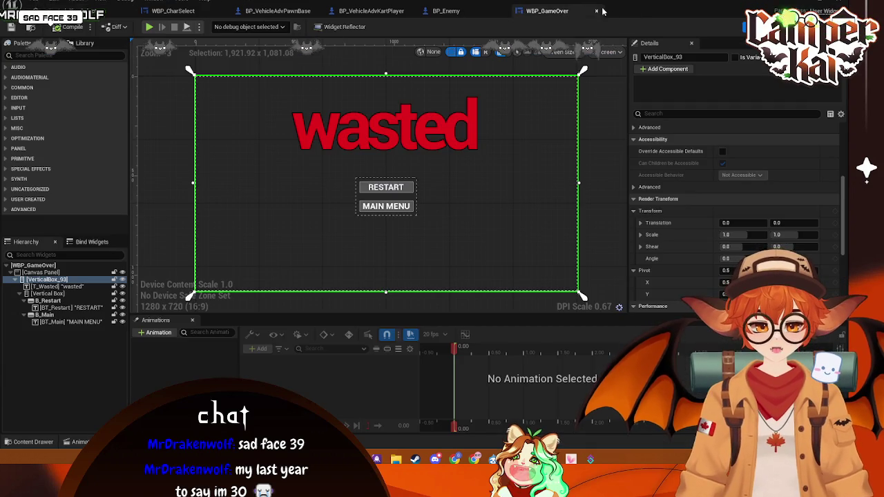
pyautogui.click(596, 10)
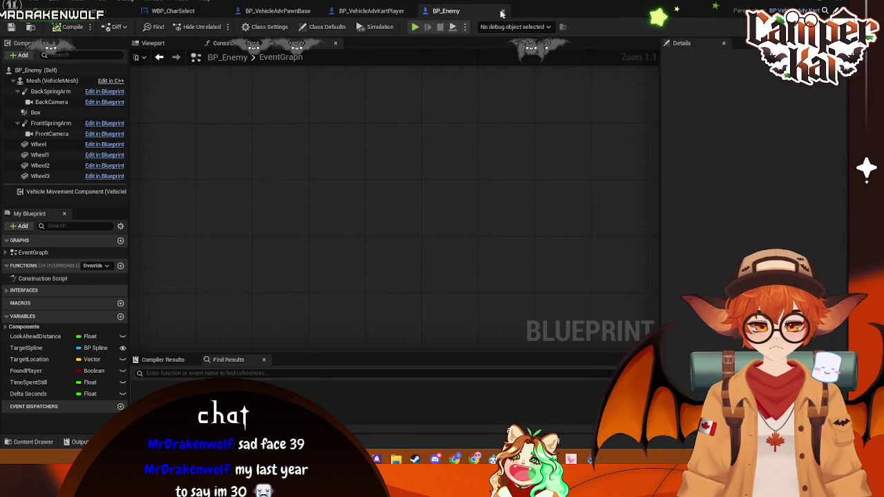
pyautogui.click(502, 11)
pyautogui.click(411, 11)
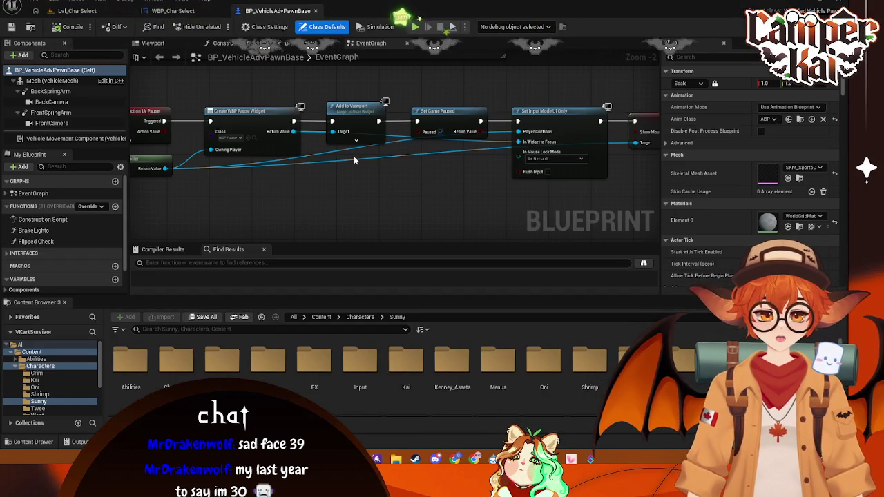
# Save and close BP_VehicleAdvPawnBase, leaving Lvl_CharSelect showing
pyautogui.moveTo(259, 67); pyautogui.dragTo(331, 81)
pyautogui.hotkey('ctrl', 's')
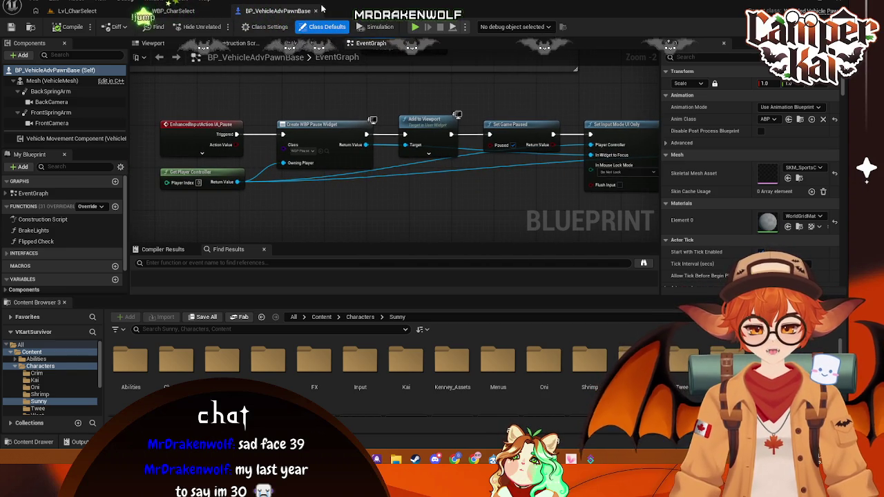
pyautogui.click(315, 11)
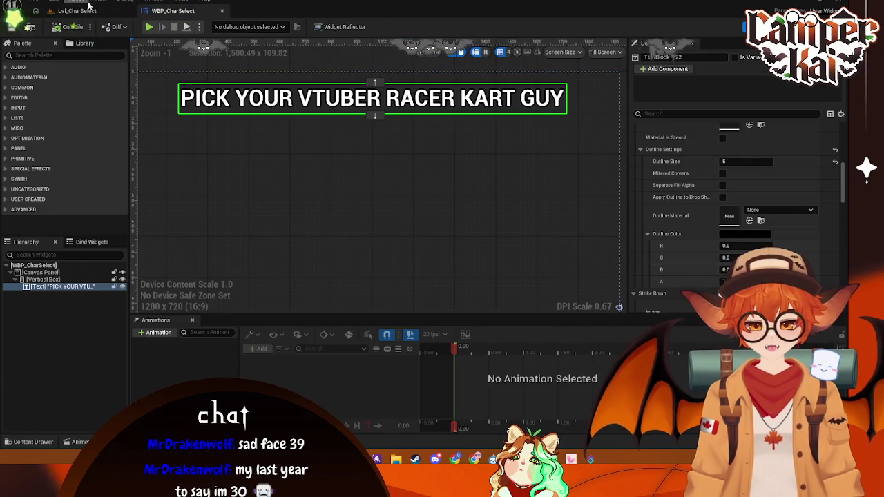
pyautogui.click(76, 11)
pyautogui.click(182, 26)
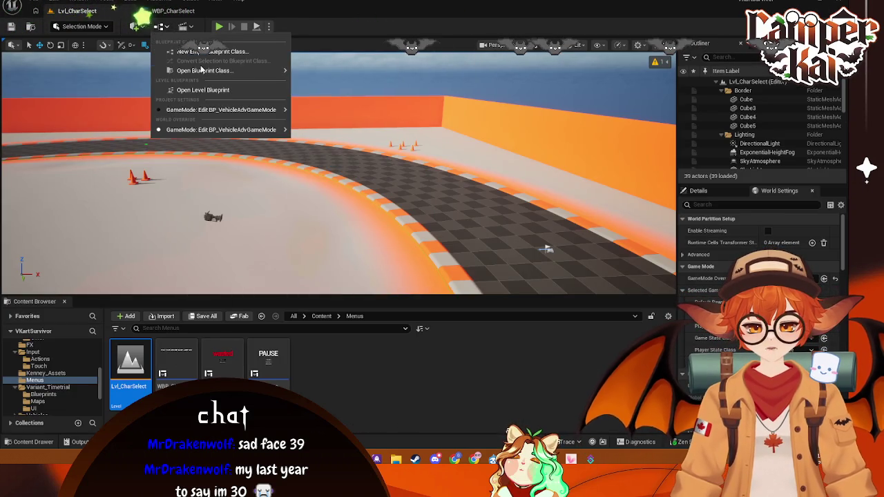
# Inspect the Create WBP Char Select Widget node in the level blueprint, leaving it unchanged
pyautogui.click(182, 26)
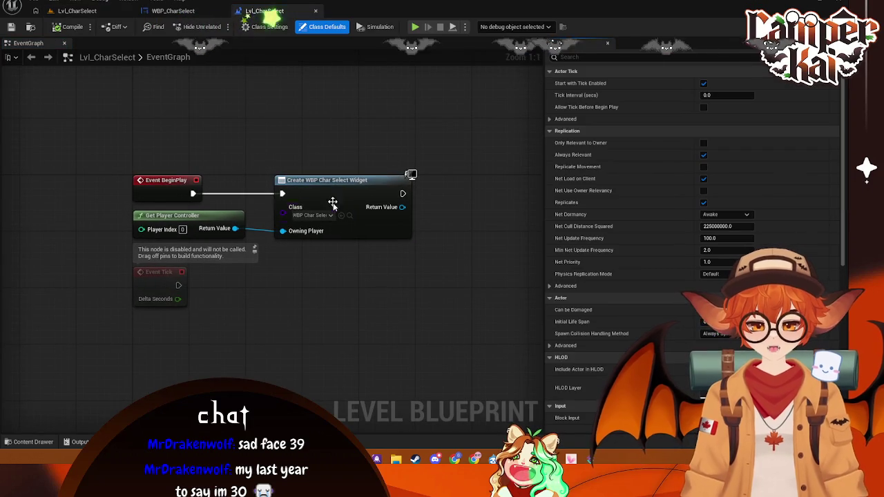
pyautogui.click(371, 194)
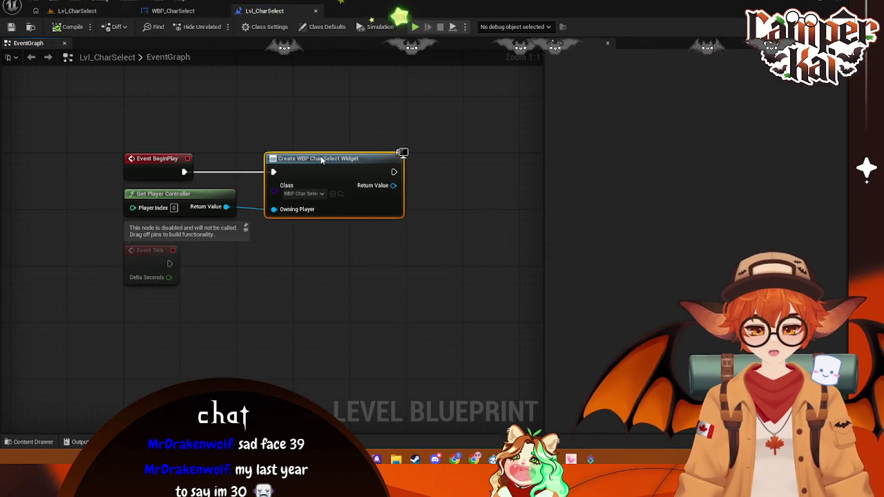
pyautogui.moveTo(369, 235)
pyautogui.mouseDown()
pyautogui.moveTo(282, 167)
pyautogui.moveTo(340, 151)
pyautogui.mouseUp()
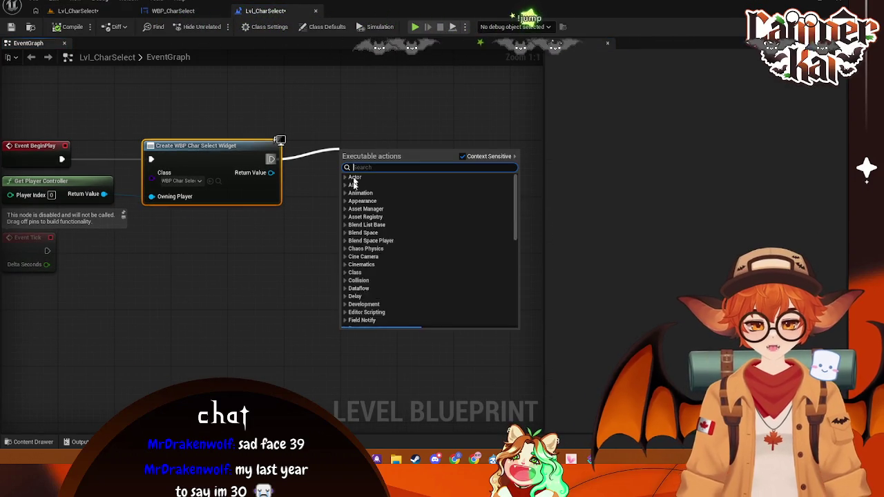
pyautogui.click(254, 245)
pyautogui.click(81, 9)
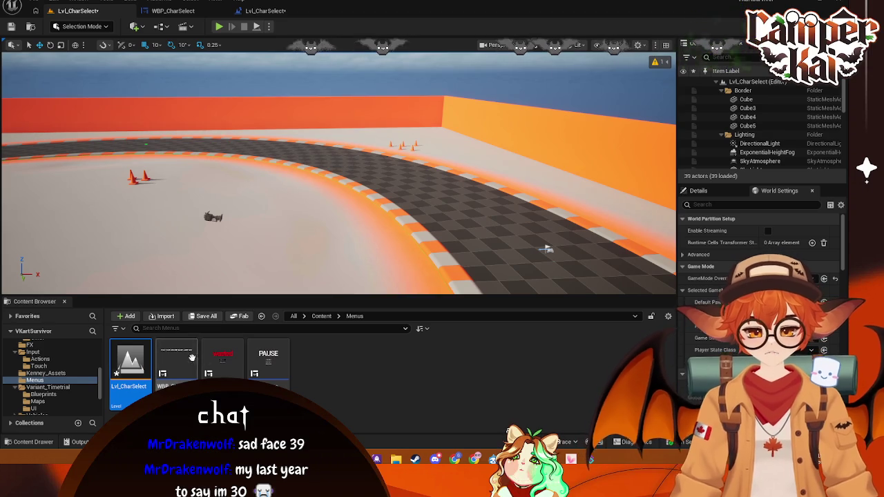
# Select the pause widget node chain in BP_VehicleAdvPawnBase for copying, then close that blueprint
pyautogui.scroll(-2, 50, 380)
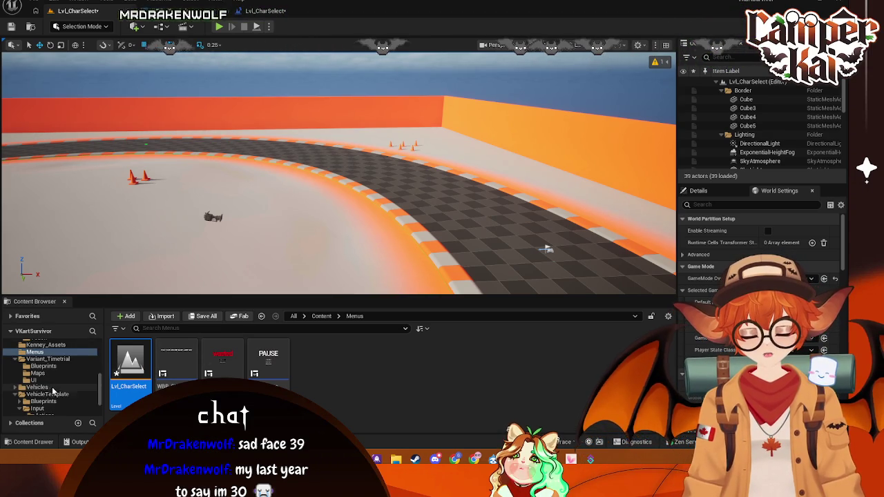
pyautogui.scroll(-2, 52, 392)
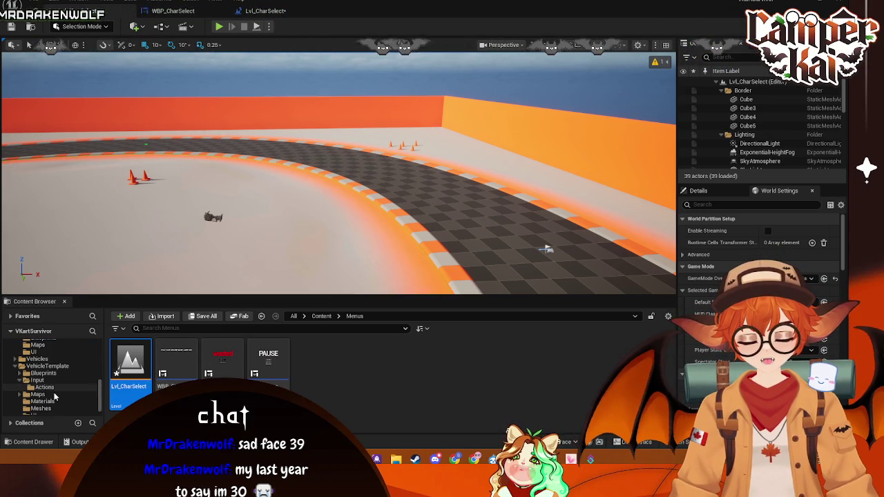
pyautogui.click(52, 373)
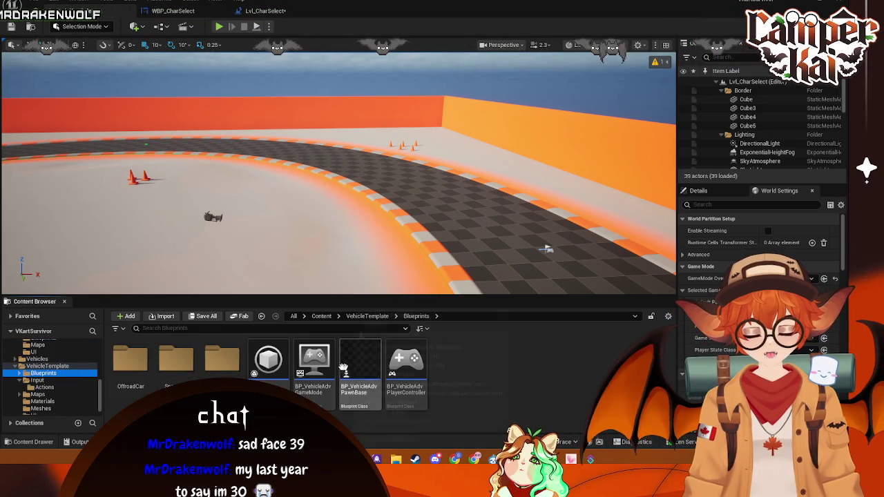
pyautogui.doubleClick(360, 362)
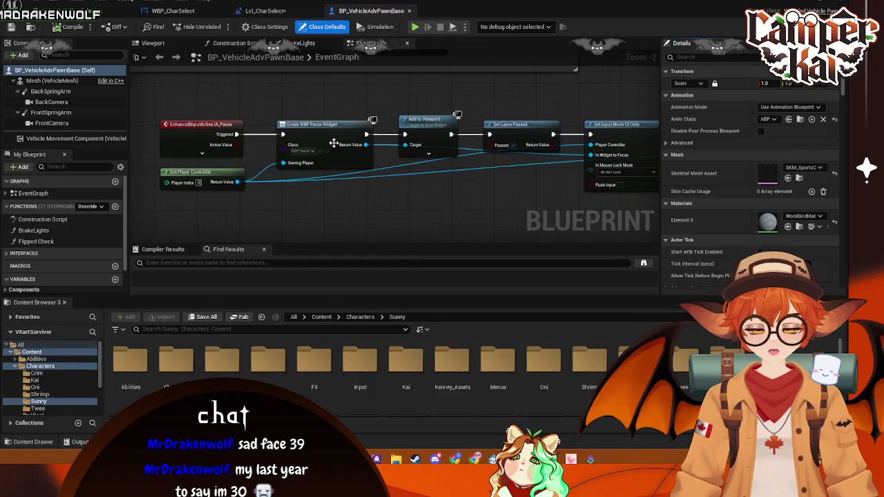
pyautogui.scroll(-1, 270, 222)
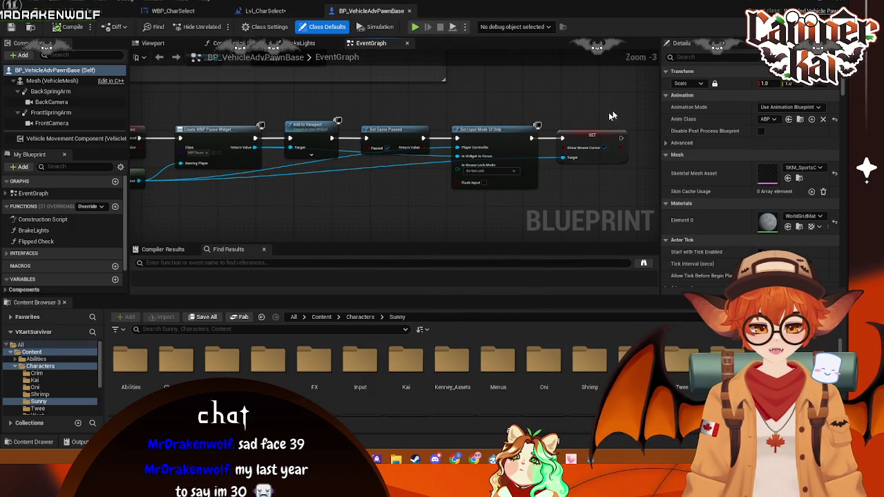
pyautogui.moveTo(564, 182); pyautogui.dragTo(243, 146)
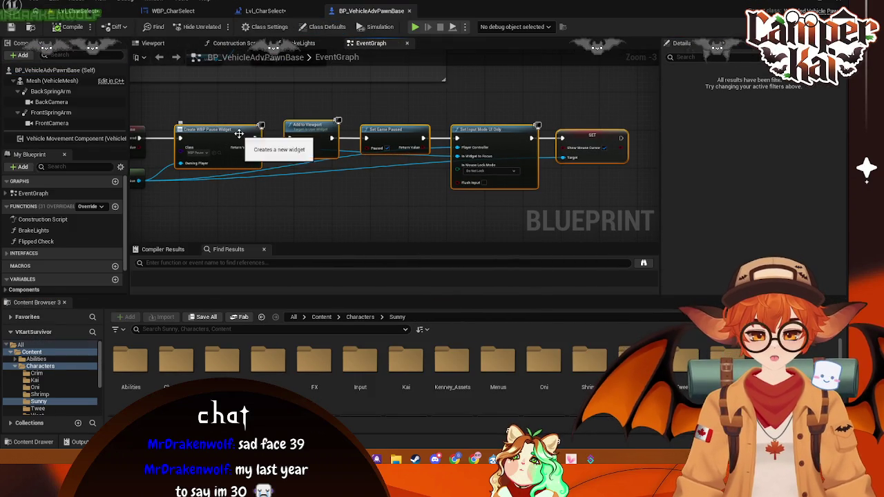
pyautogui.click(173, 12)
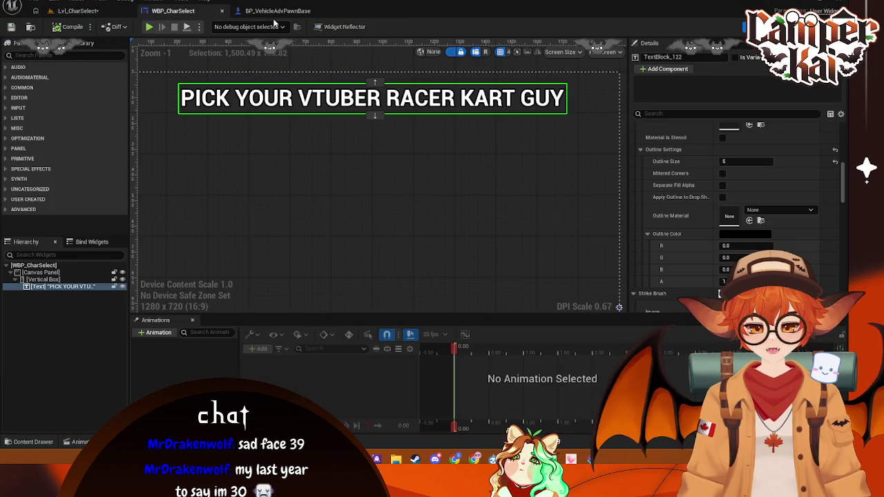
pyautogui.click(283, 11)
pyautogui.click(315, 11)
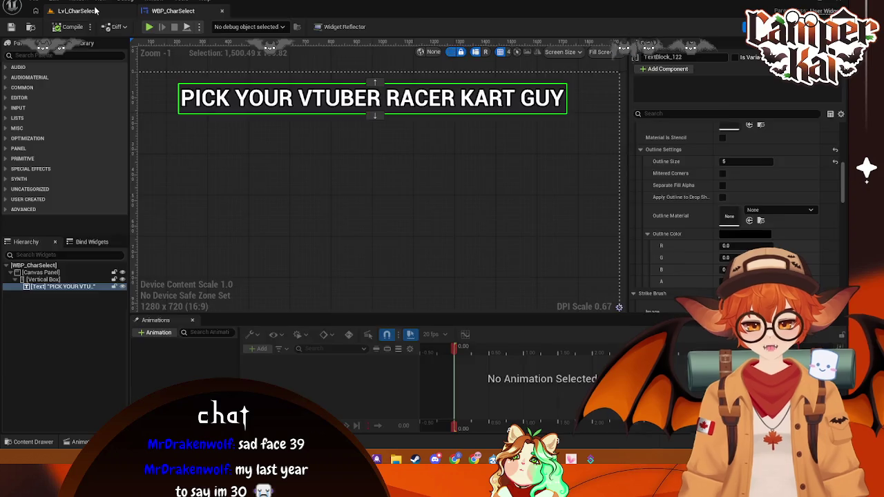
# Paste the pause nodes into the Lvl_CharSelect level blueprint beside the BeginPlay chain
pyautogui.click(78, 11)
pyautogui.click(159, 26)
pyautogui.moveTo(190, 71)
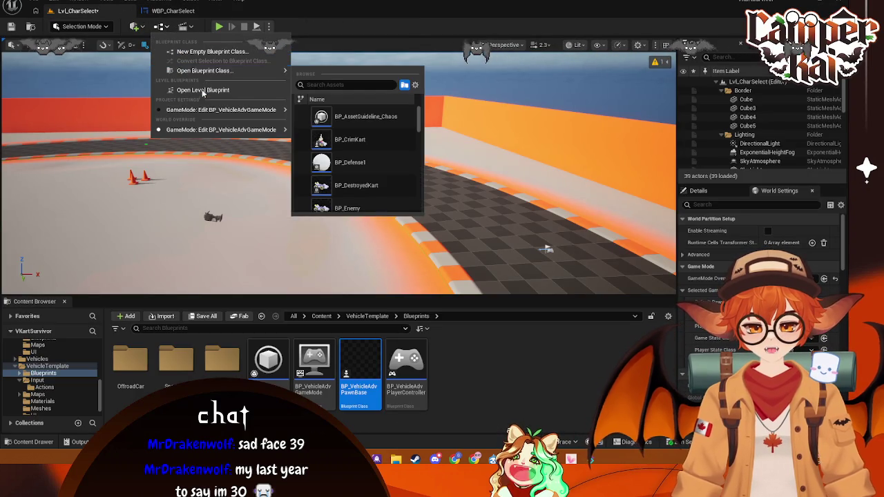
pyautogui.click(203, 91)
pyautogui.hotkey('ctrl', 'v')
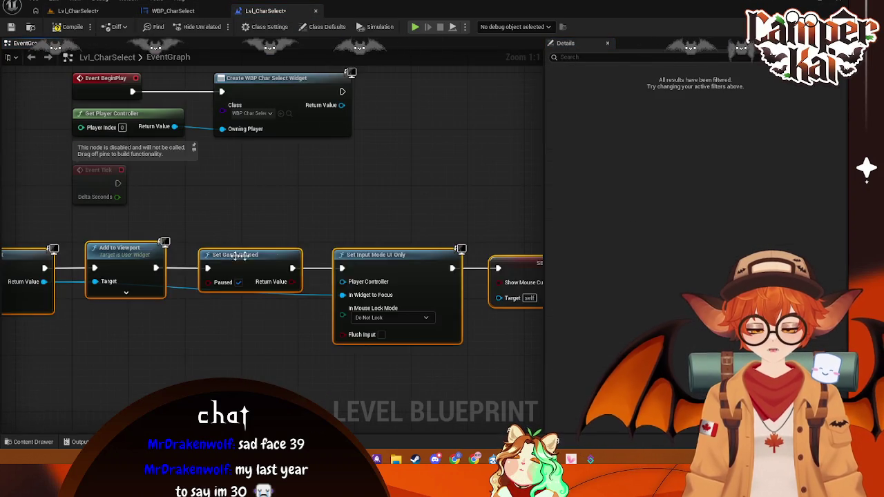
pyautogui.scroll(-2, 238, 256)
pyautogui.moveTo(180, 217)
pyautogui.mouseDown()
pyautogui.moveTo(310, 201)
pyautogui.moveTo(411, 172)
pyautogui.mouseUp()
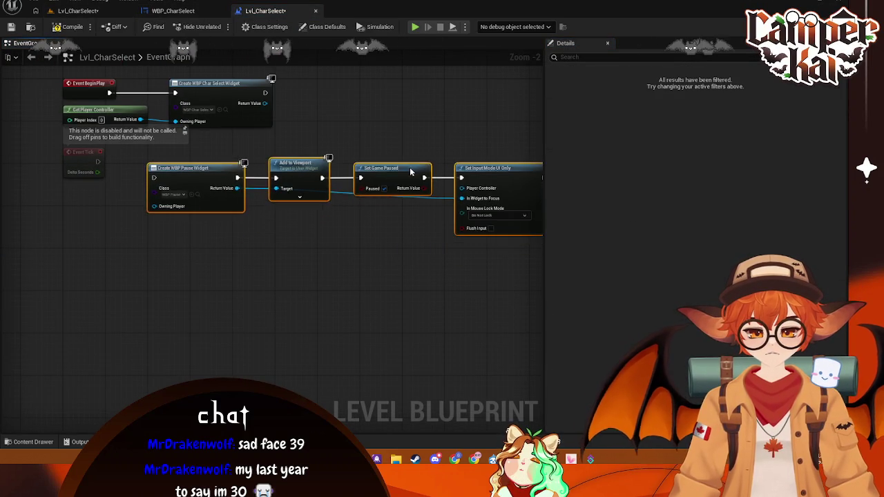
pyautogui.moveTo(145, 197); pyautogui.dragTo(307, 128)
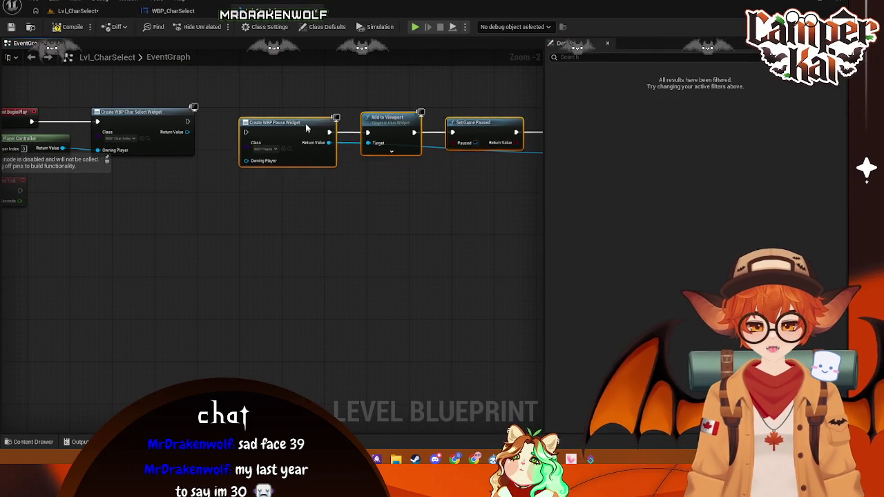
pyautogui.moveTo(251, 191)
pyautogui.mouseDown()
pyautogui.moveTo(265, 209)
pyautogui.moveTo(354, 184)
pyautogui.moveTo(239, 147)
pyautogui.mouseUp()
# Delete Set Game Paused and wire Add to Viewport into Set Input Mode UI Only
pyautogui.press('Delete')
pyautogui.moveTo(502, 121)
pyautogui.mouseDown()
pyautogui.moveTo(158, 272)
pyautogui.moveTo(369, 256)
pyautogui.mouseUp()
pyautogui.moveTo(362, 147); pyautogui.dragTo(229, 157)
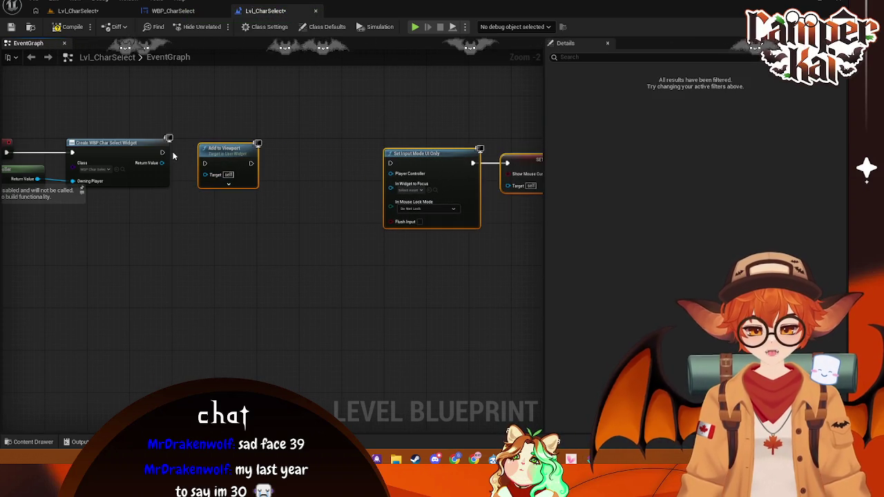
pyautogui.click(357, 201)
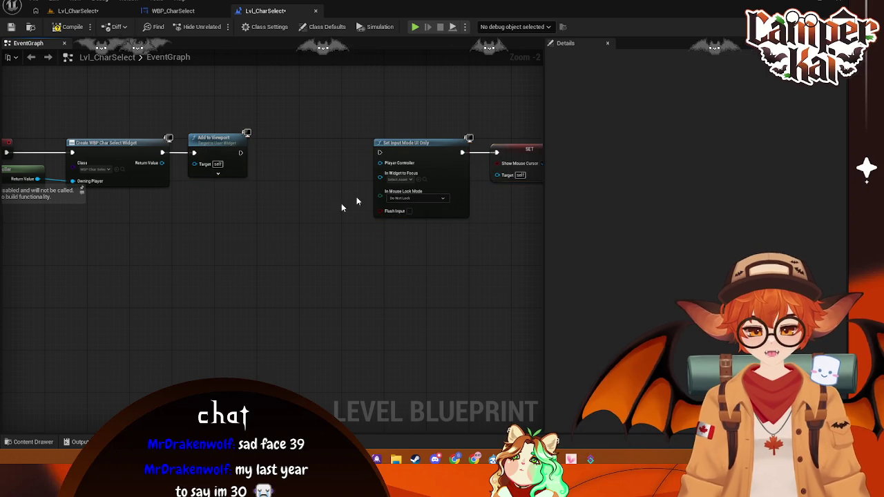
pyautogui.moveTo(415, 121); pyautogui.dragTo(498, 166)
pyautogui.moveTo(371, 152); pyautogui.dragTo(269, 152)
pyautogui.moveTo(192, 153); pyautogui.dragTo(239, 152)
pyautogui.click(196, 182)
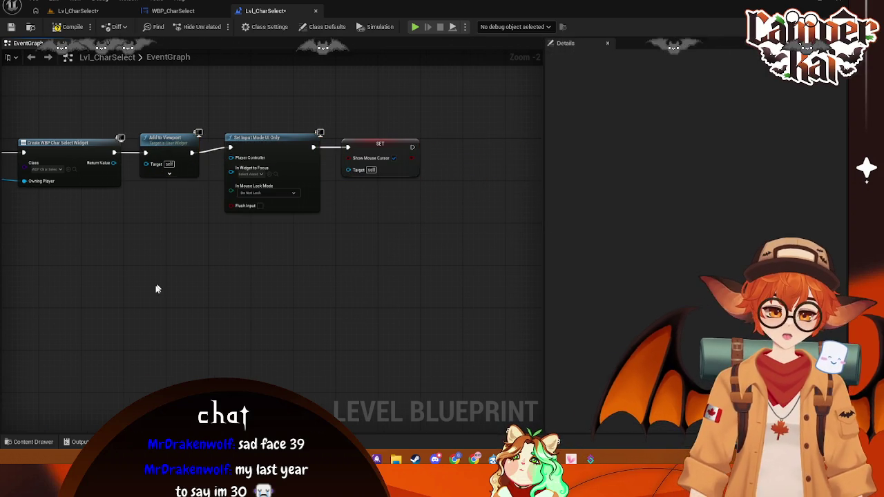
# Line up the Set Input Mode UI Only and SET nodes with the BeginPlay chain
pyautogui.moveTo(157, 289); pyautogui.dragTo(280, 277)
pyautogui.moveTo(380, 108); pyautogui.dragTo(512, 202)
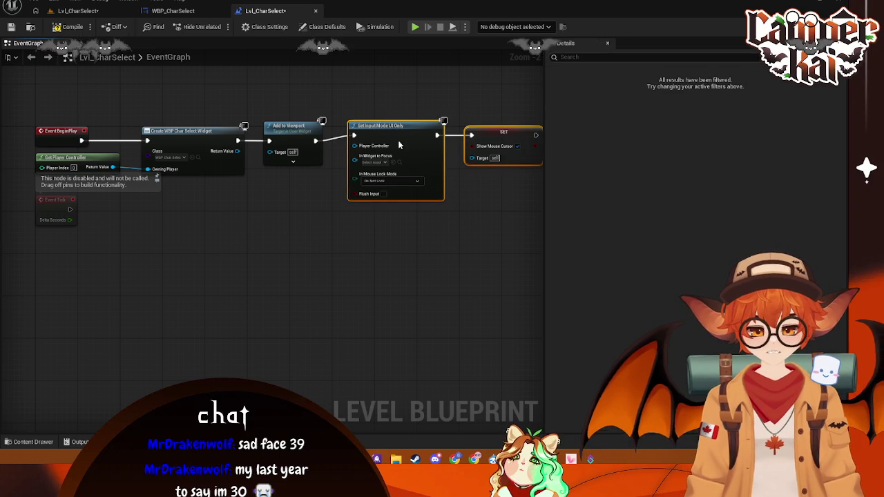
pyautogui.moveTo(398, 140); pyautogui.dragTo(402, 145)
pyautogui.moveTo(341, 248); pyautogui.dragTo(247, 227)
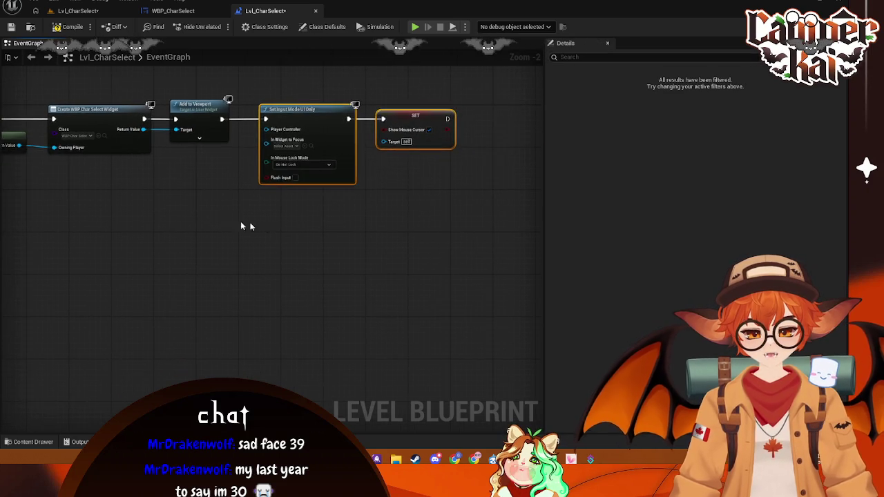
pyautogui.scroll(1, 278, 217)
pyautogui.moveTo(350, 150); pyautogui.dragTo(338, 137)
pyautogui.moveTo(449, 143); pyautogui.dragTo(443, 146)
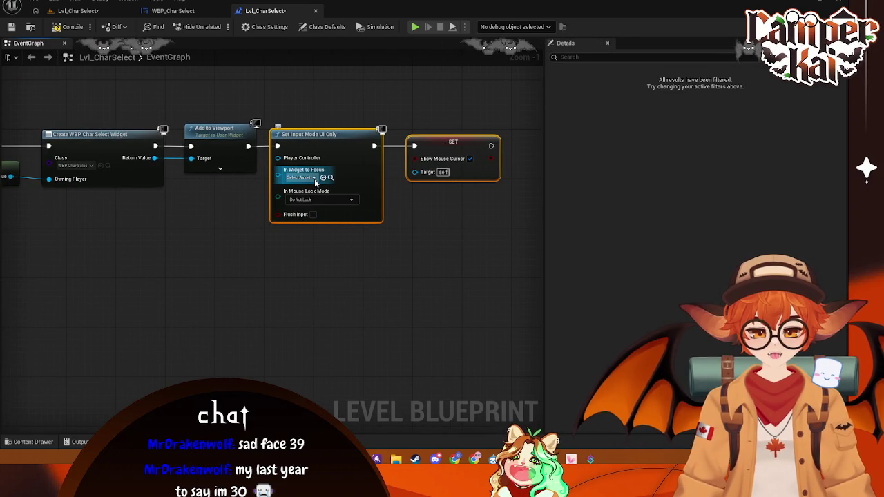
# Connect the widget to In Widget to Focus and the player controller to SET Target and Owning Player; save
pyautogui.moveTo(155, 158)
pyautogui.mouseDown()
pyautogui.moveTo(207, 173)
pyautogui.moveTo(278, 170)
pyautogui.mouseUp()
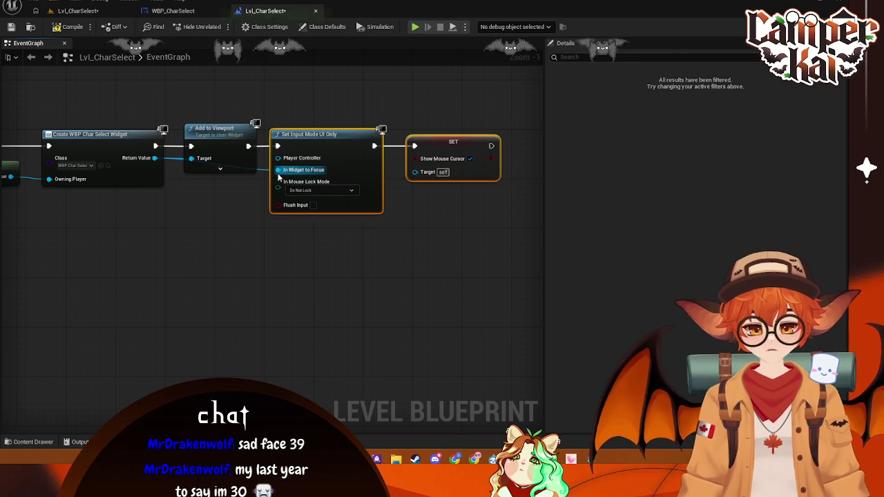
pyautogui.moveTo(10, 177)
pyautogui.mouseDown()
pyautogui.moveTo(367, 206)
pyautogui.moveTo(423, 174)
pyautogui.moveTo(279, 158)
pyautogui.mouseUp()
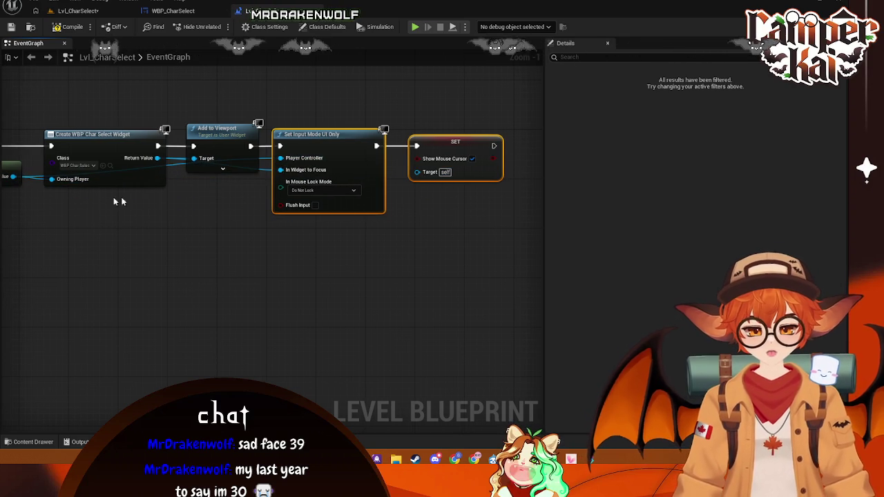
pyautogui.moveTo(137, 197)
pyautogui.mouseDown()
pyautogui.moveTo(51, 179)
pyautogui.moveTo(416, 172)
pyautogui.mouseUp()
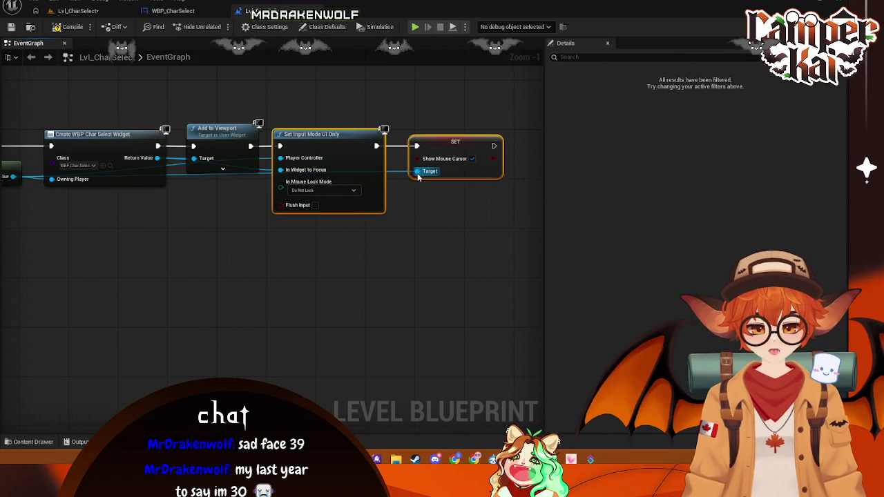
pyautogui.hotkey('ctrl', 's')
pyautogui.click(243, 285)
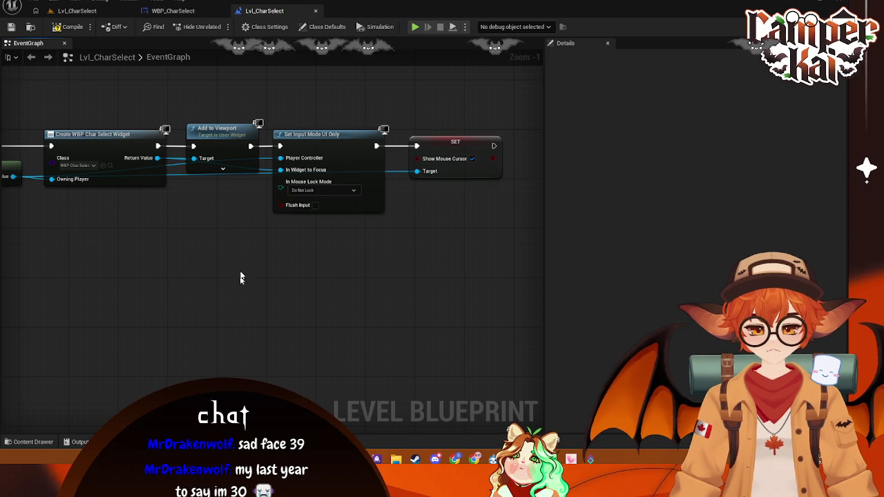
# Play-test Lvl_CharSelect to check the title over the kart, then stop it
pyautogui.click(76, 11)
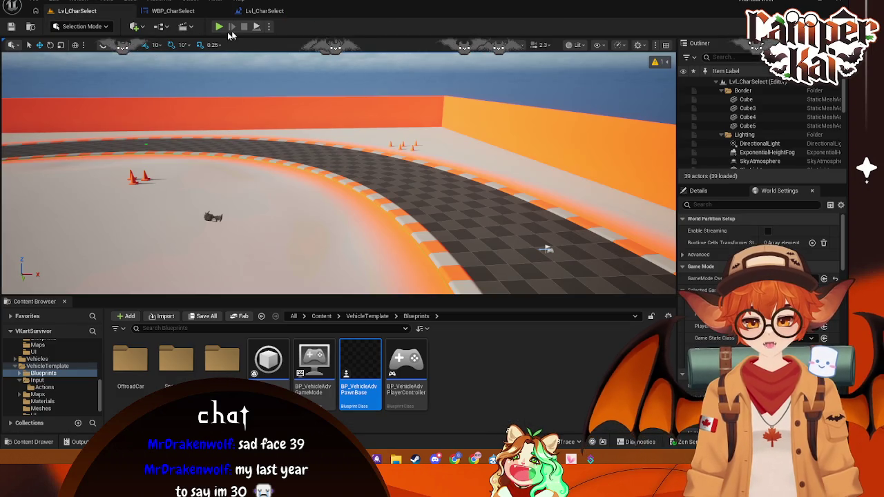
pyautogui.click(219, 28)
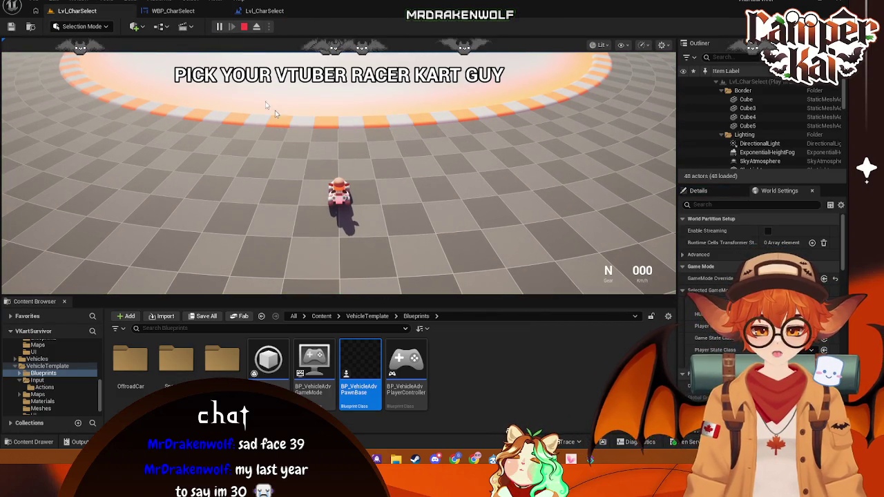
pyautogui.click(244, 26)
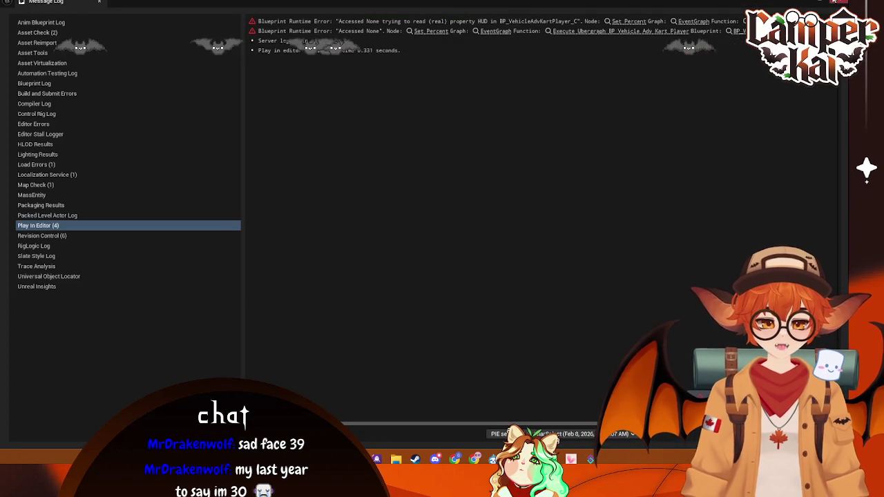
# Close the Message Log and move between the WBP_CharSelect designer and level blueprint tabs
pyautogui.click(99, 1)
pyautogui.click(173, 10)
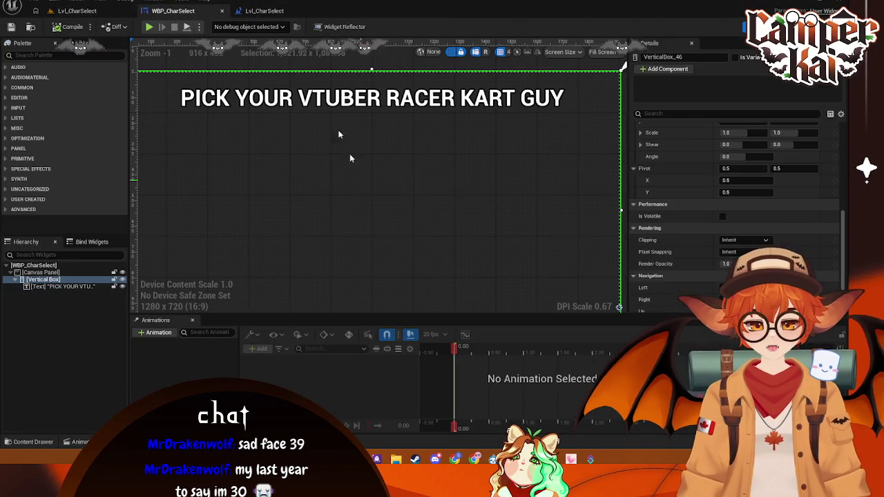
pyautogui.click(263, 11)
pyautogui.click(200, 11)
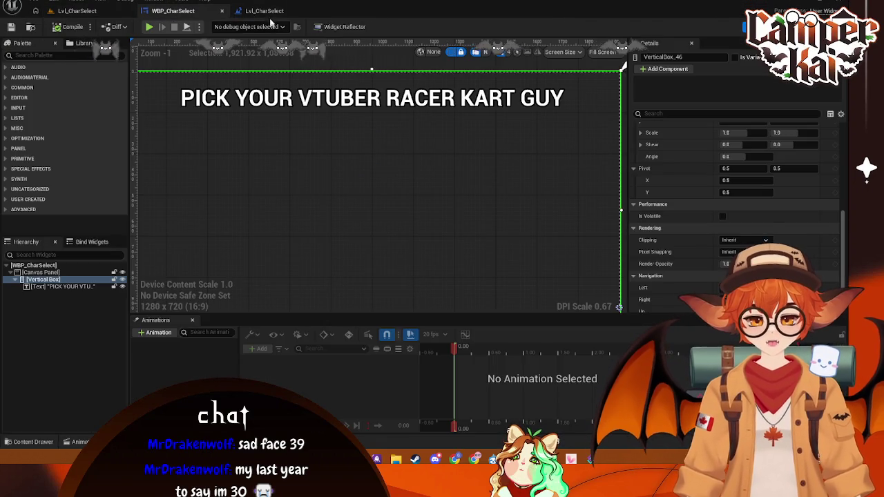
pyautogui.click(265, 11)
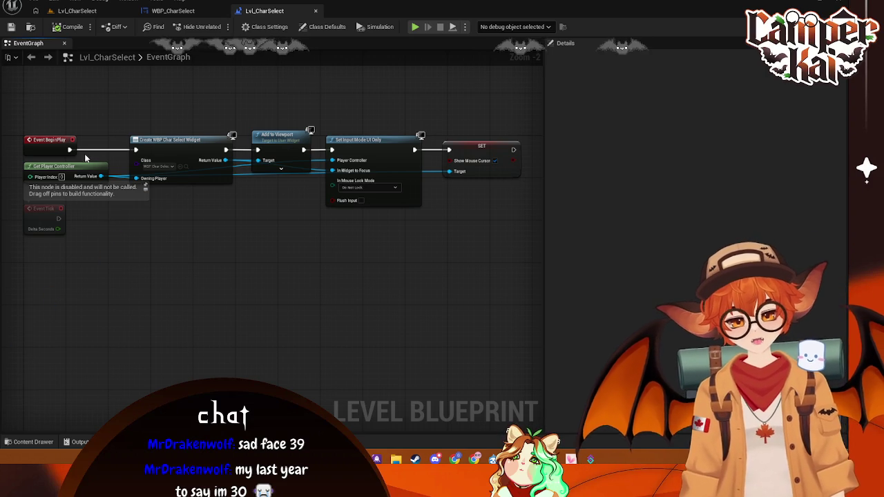
# Search the actions after the SET node for 'set camera' and 'player camera'
pyautogui.moveTo(380, 138)
pyautogui.mouseDown()
pyautogui.moveTo(415, 166)
pyautogui.moveTo(418, 138)
pyautogui.mouseUp()
pyautogui.write('set ca')
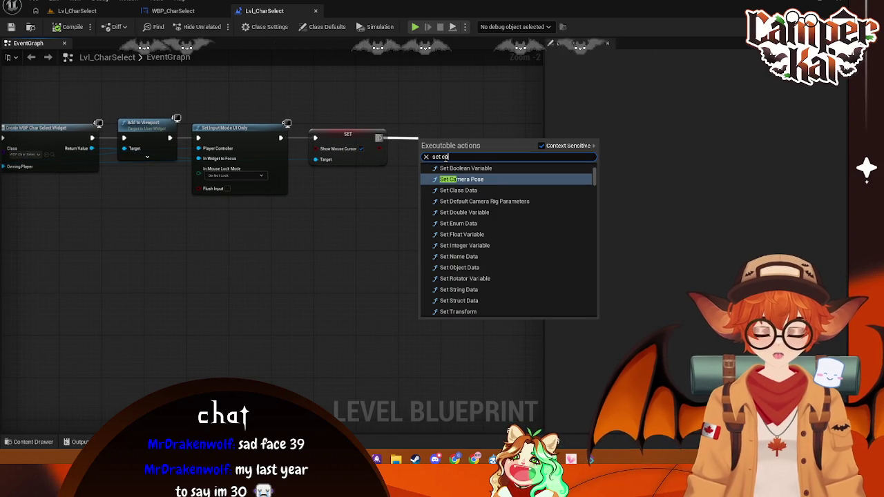
pyautogui.write('mera')
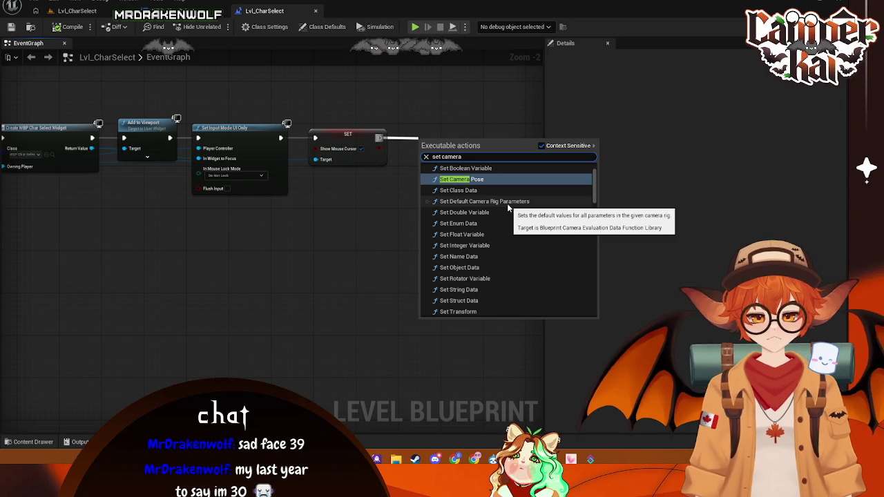
pyautogui.moveTo(107, 276)
pyautogui.mouseDown()
pyautogui.moveTo(154, 269)
pyautogui.moveTo(89, 256)
pyautogui.moveTo(294, 250)
pyautogui.moveTo(6, 245)
pyautogui.mouseUp()
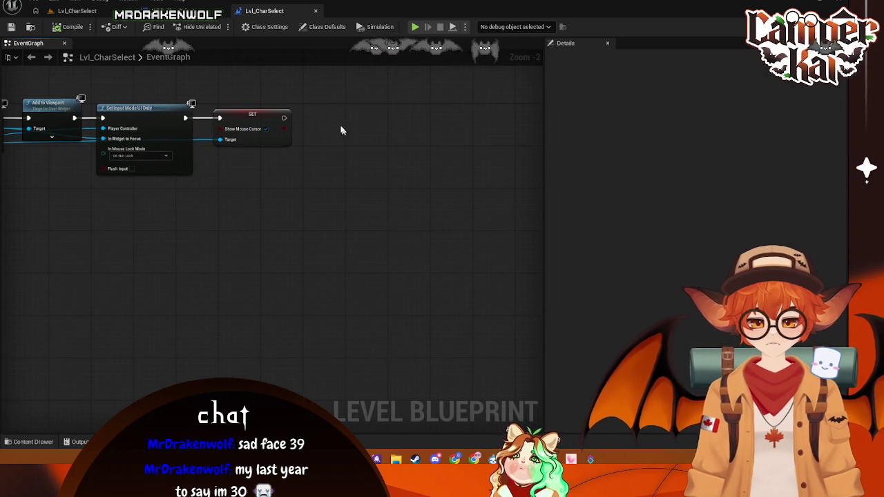
pyautogui.moveTo(284, 118); pyautogui.dragTo(355, 123)
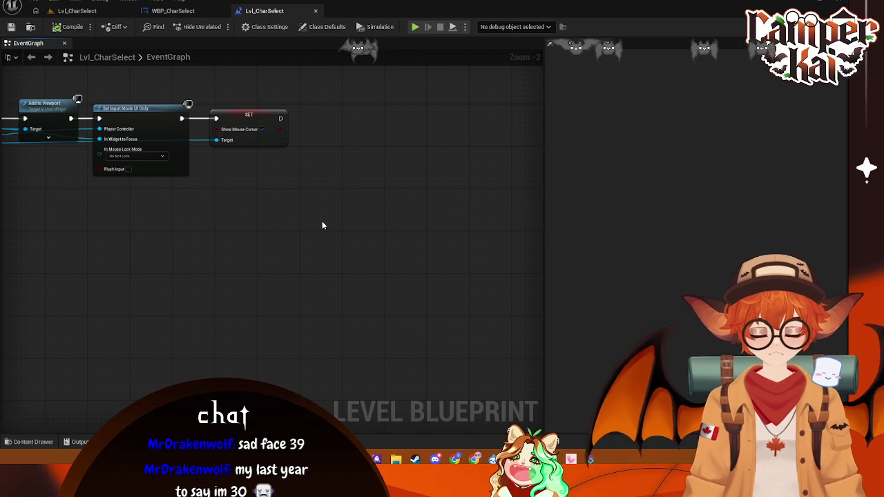
pyautogui.rightClick(322, 225)
pyautogui.write('player camne')
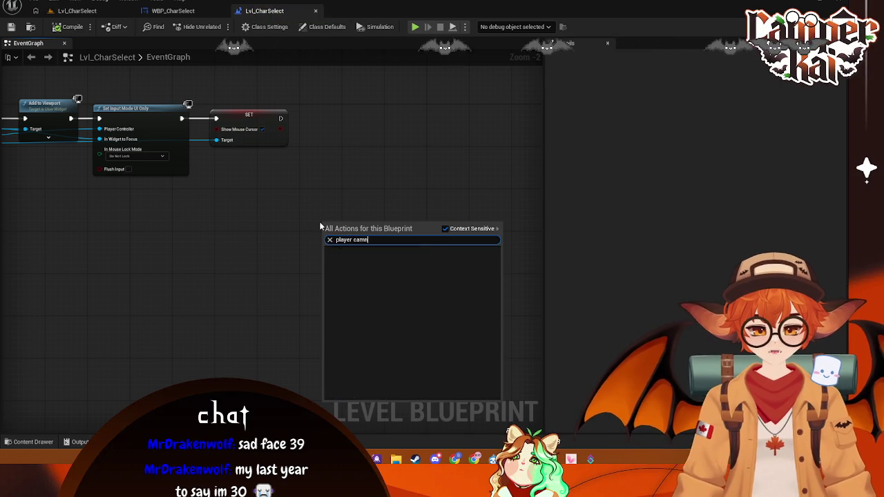
pyautogui.press('BackSpace')
pyautogui.press('BackSpace')
pyautogui.write('er')
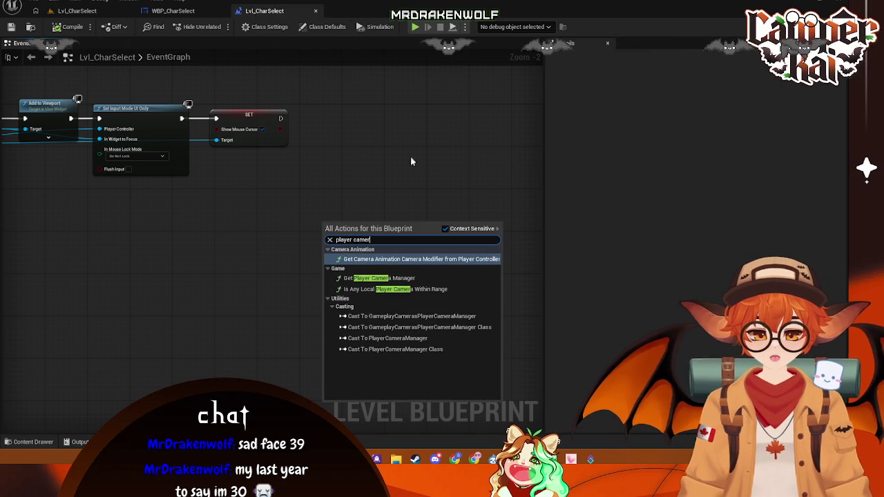
pyautogui.click(357, 173)
# Retry a 'set camera' action search, recentre the event chain, and screenshot the graph
pyautogui.rightClick(357, 173)
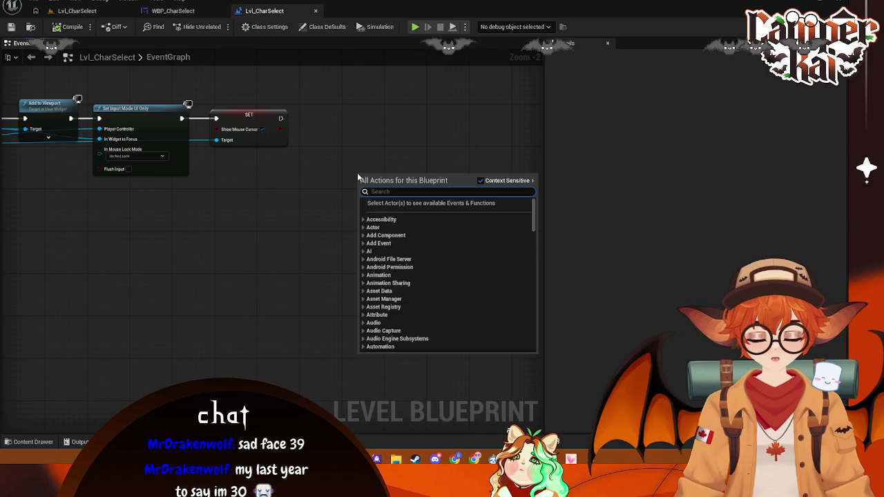
pyautogui.write('set camera')
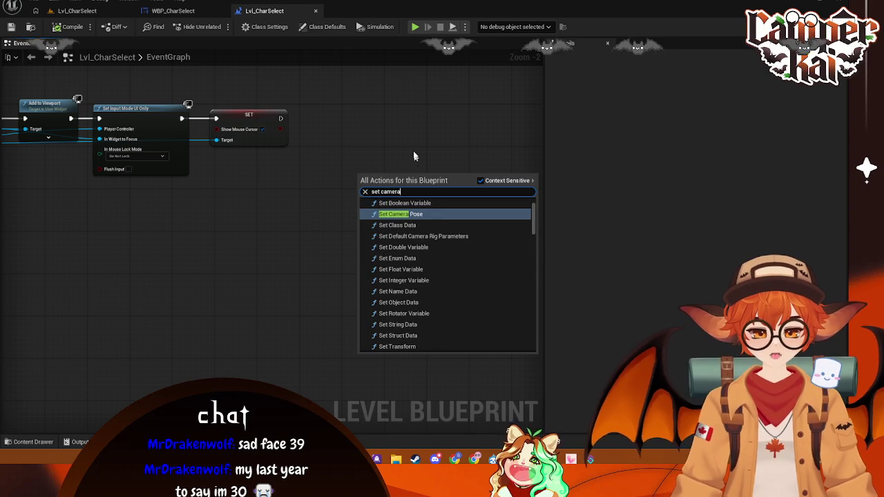
pyautogui.moveTo(533, 216); pyautogui.dragTo(535, 235)
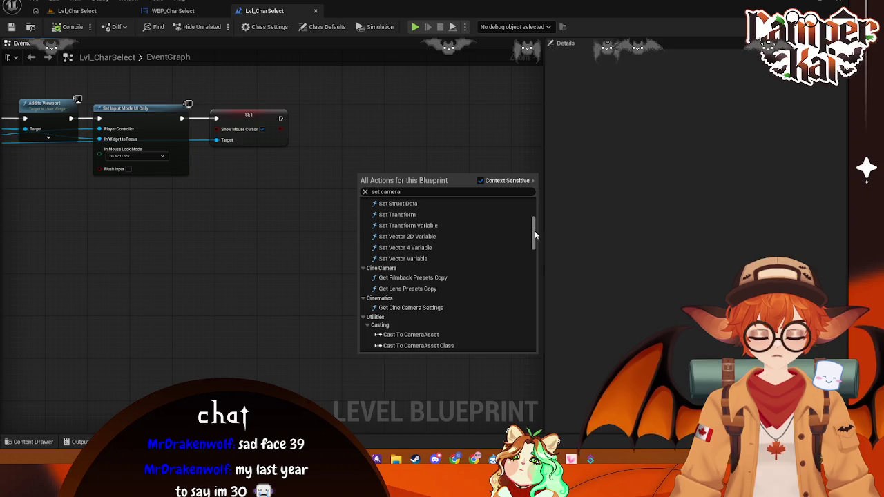
pyautogui.scroll(-2, 534, 235)
pyautogui.scroll(5, 535, 235)
pyautogui.moveTo(218, 251); pyautogui.dragTo(415, 272)
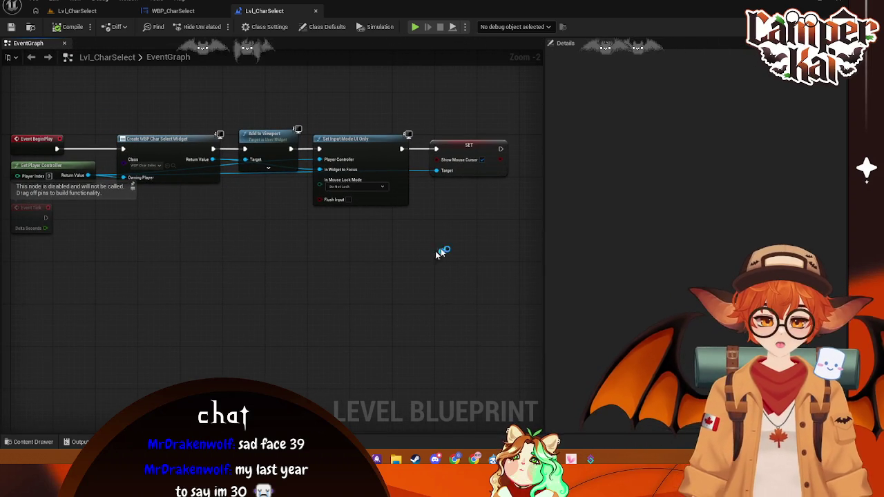
pyautogui.moveTo(520, 88)
pyautogui.mouseDown()
pyautogui.moveTo(124, 276)
pyautogui.moveTo(2, 246)
pyautogui.mouseUp()
pyautogui.click(156, 260)
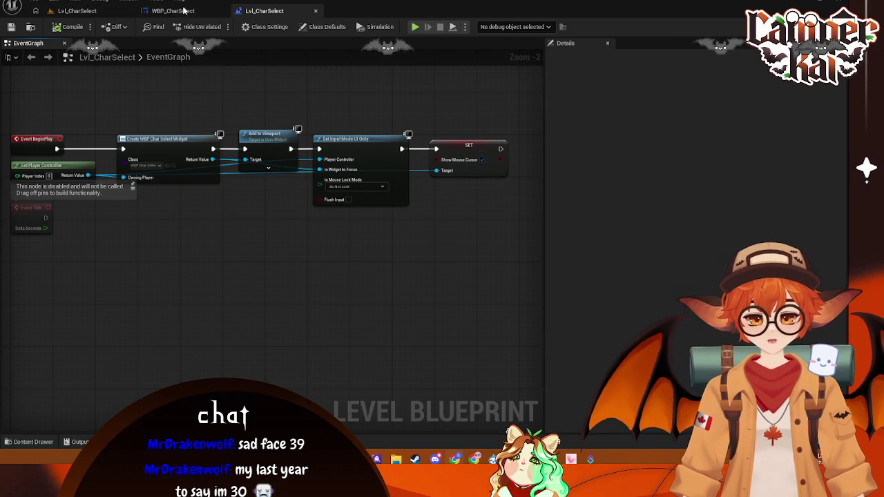
pyautogui.click(78, 11)
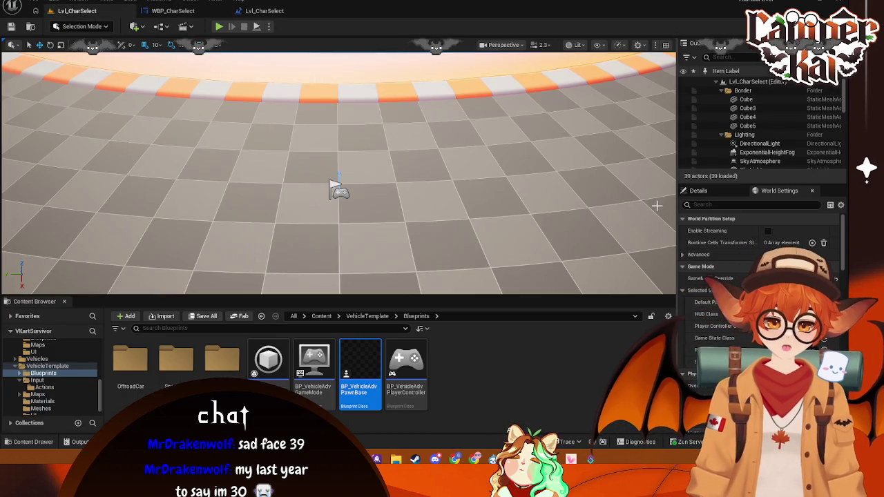
# Select CineCameraActor in the level and close the duplicate Lvl_CharSelect tab
pyautogui.scroll(-2, 336, 158)
pyautogui.scroll(-5, 336, 158)
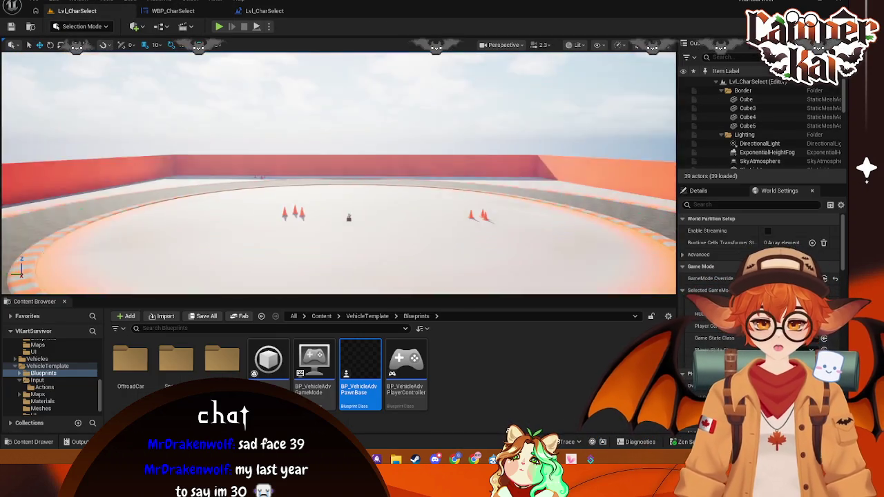
pyautogui.click(370, 151)
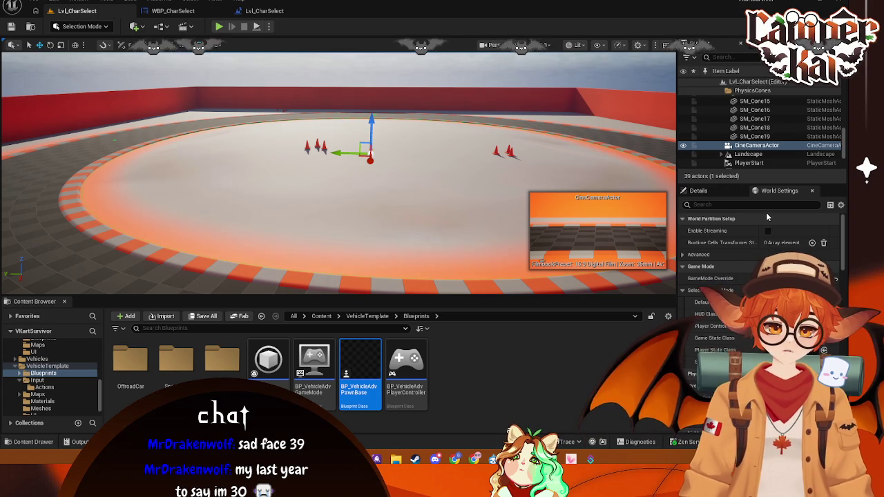
pyautogui.rightClick(760, 146)
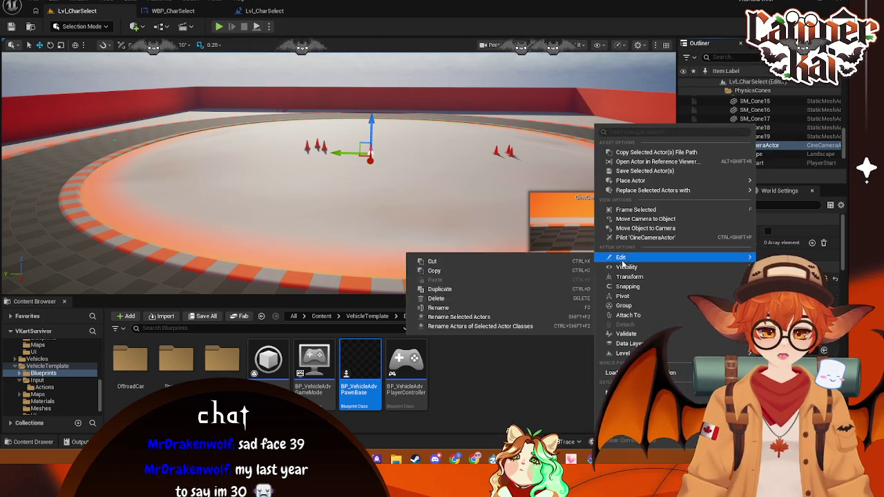
pyautogui.click(777, 150)
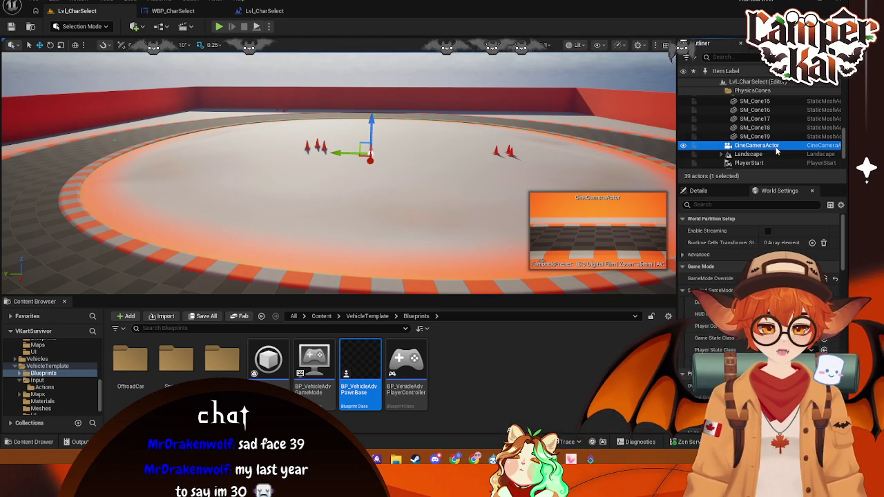
pyautogui.click(316, 10)
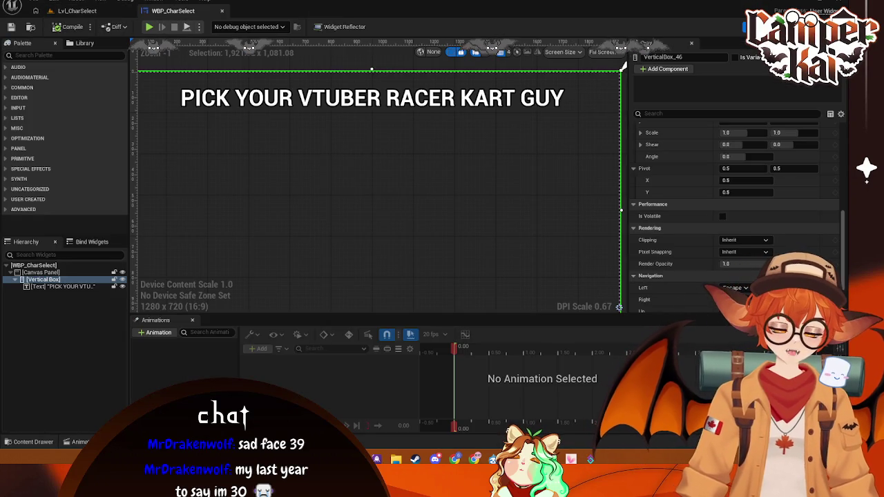
pyautogui.click(77, 11)
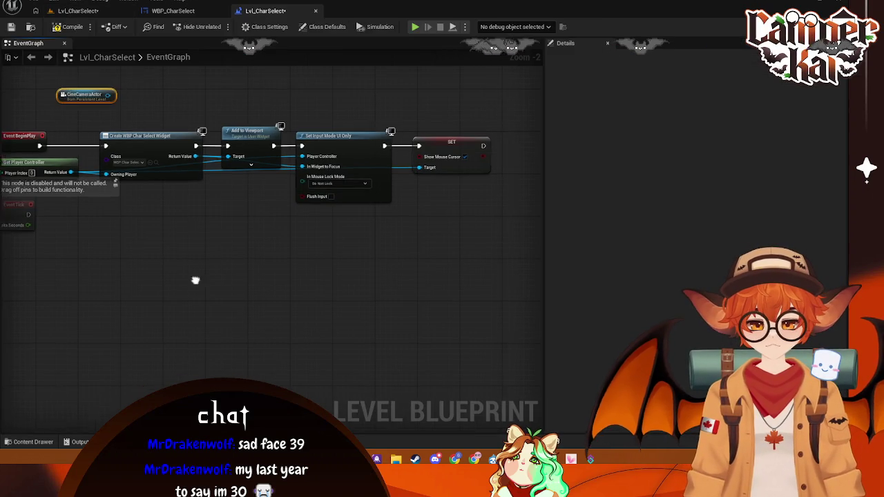
# Add a Set View Target with Blend node off the SET node's execution output
pyautogui.moveTo(70, 98)
pyautogui.mouseDown()
pyautogui.moveTo(278, 214)
pyautogui.moveTo(408, 254)
pyautogui.moveTo(492, 215)
pyautogui.mouseUp()
pyautogui.write('set')
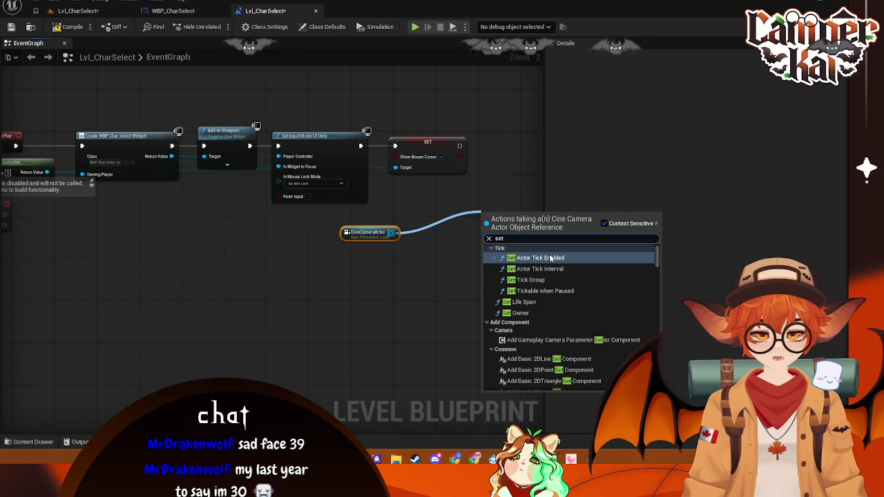
pyautogui.write(' act')
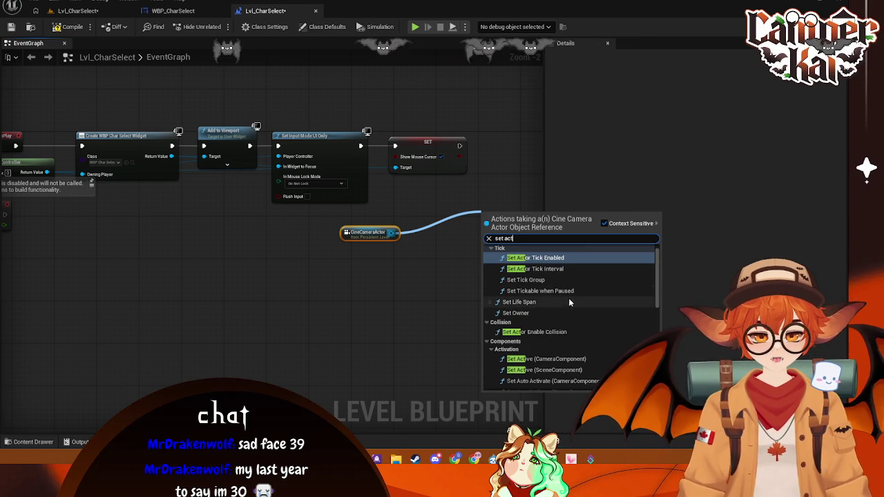
pyautogui.press('BackSpace')
pyautogui.press('BackSpace')
pyautogui.press('BackSpace')
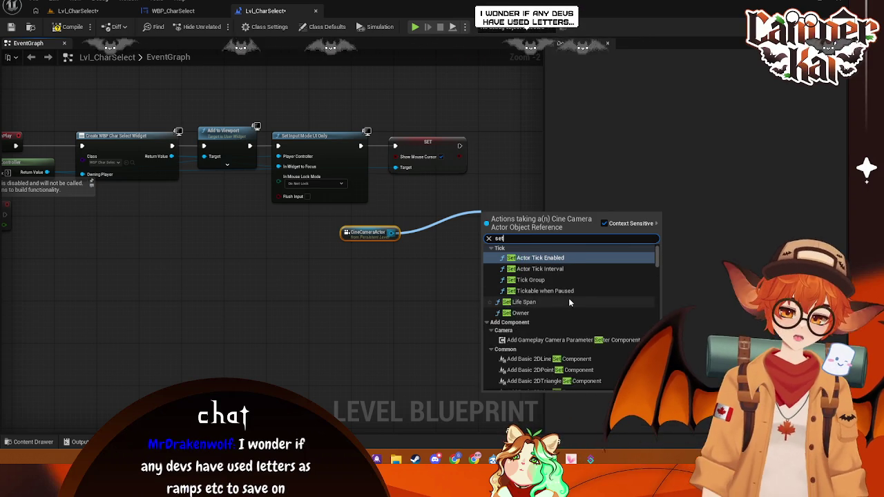
pyautogui.press('BackSpace')
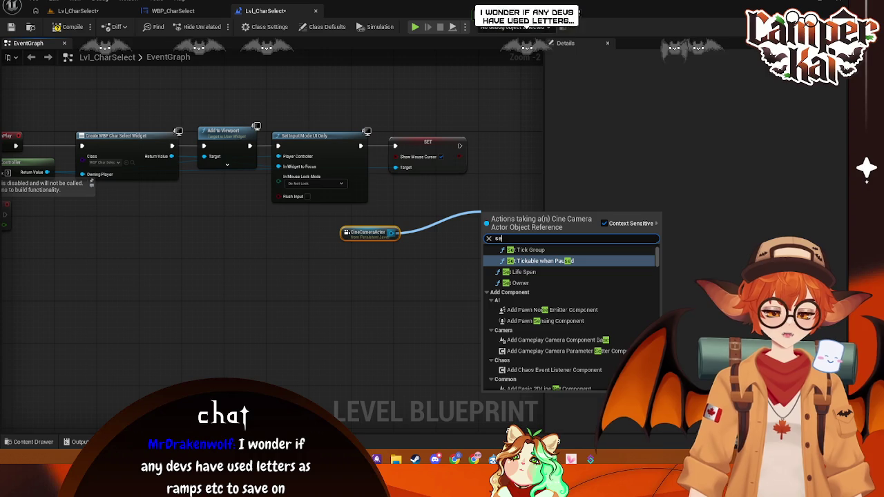
pyautogui.press('Escape')
pyautogui.moveTo(461, 146); pyautogui.dragTo(492, 168)
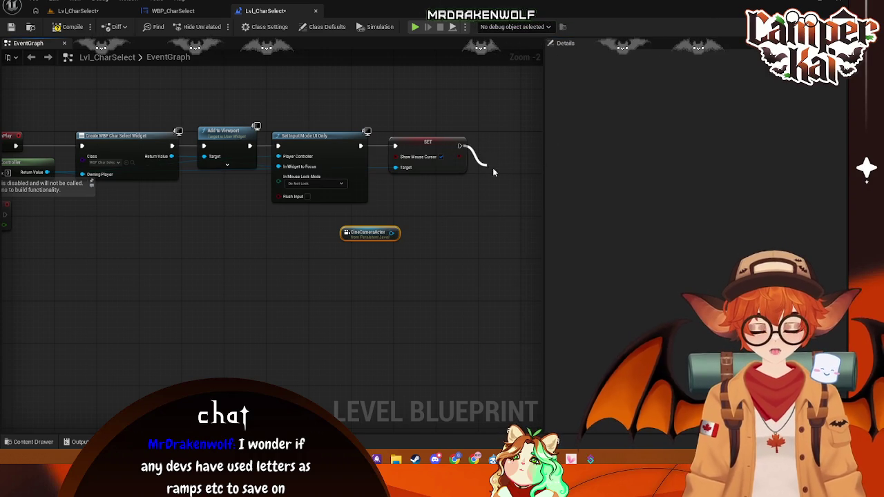
pyautogui.write('set view')
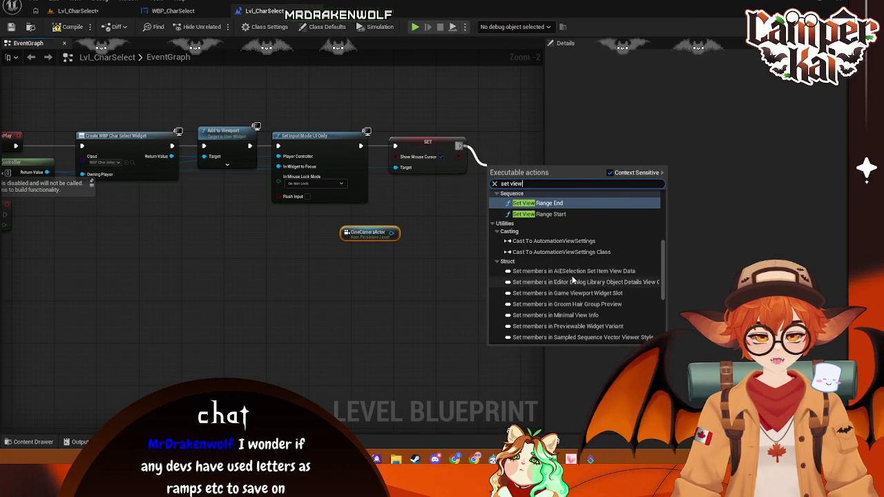
pyautogui.write(' tar')
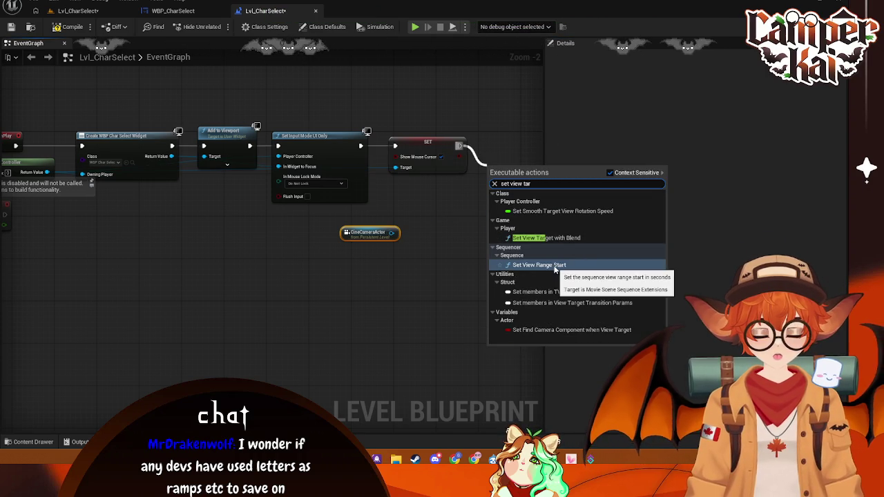
pyautogui.write('ge')
pyautogui.moveTo(497, 99); pyautogui.dragTo(393, 109)
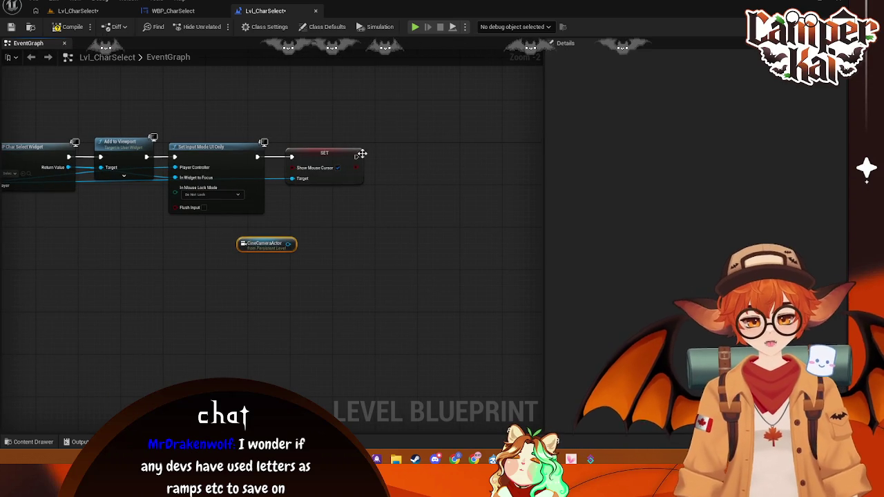
pyautogui.moveTo(356, 157); pyautogui.dragTo(418, 157)
pyautogui.write('set vie')
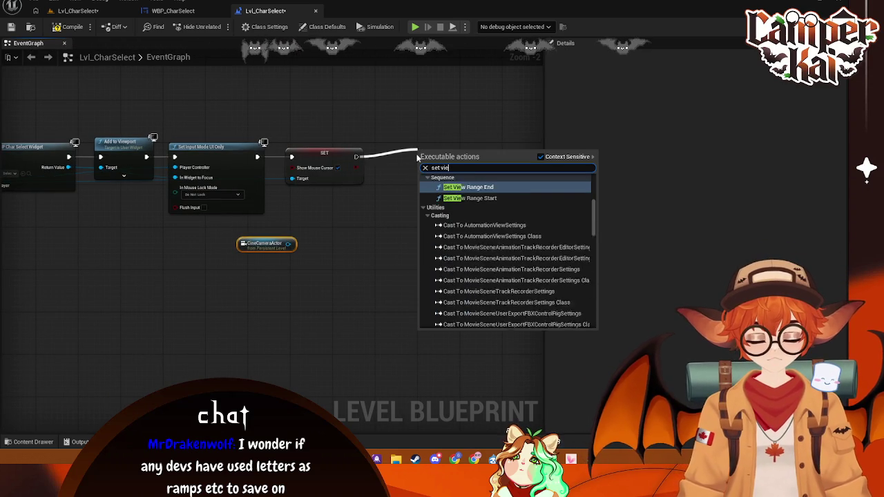
pyautogui.write('w target with')
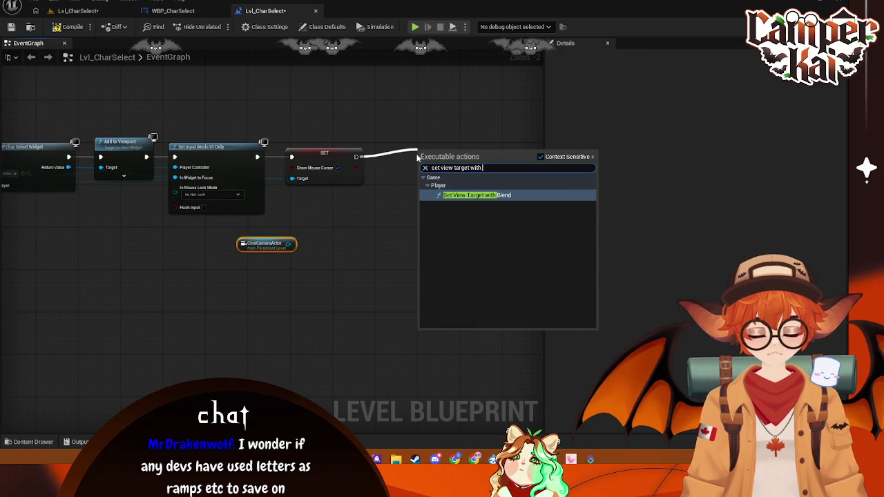
pyautogui.press('Return')
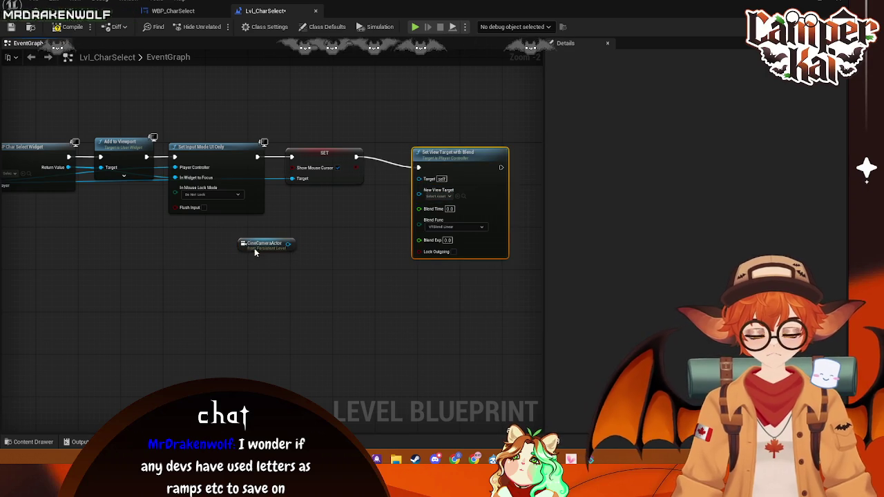
# Wire CineCameraActor to New View Target and Return Value to Target, tidying the nodes
pyautogui.moveTo(254, 251); pyautogui.dragTo(351, 219)
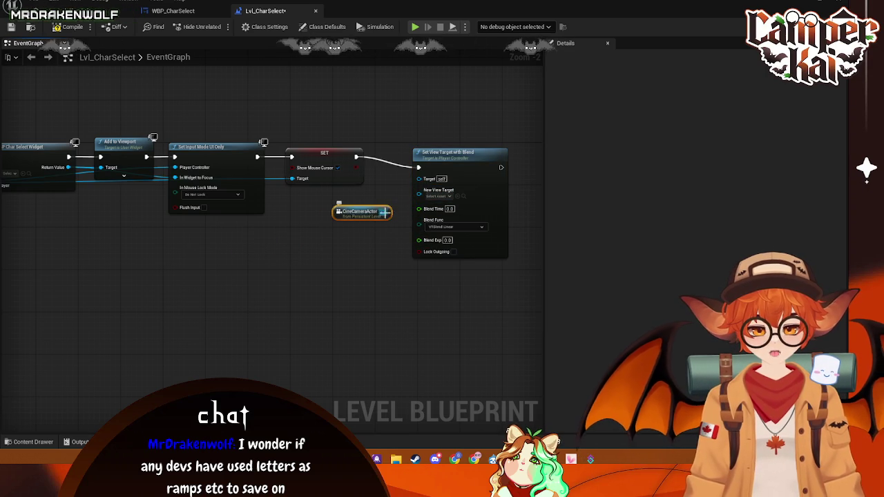
pyautogui.moveTo(429, 196); pyautogui.dragTo(429, 196)
pyautogui.moveTo(70, 170); pyautogui.dragTo(84, 172)
pyautogui.moveTo(14, 177)
pyautogui.mouseDown()
pyautogui.moveTo(503, 173)
pyautogui.moveTo(490, 171)
pyautogui.moveTo(487, 147)
pyautogui.moveTo(499, 146)
pyautogui.moveTo(477, 147)
pyautogui.mouseUp()
pyautogui.click(510, 147)
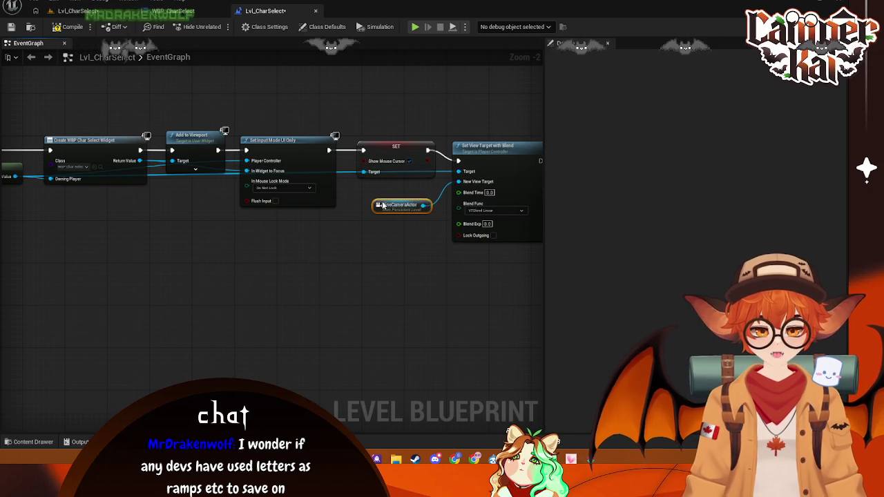
pyautogui.moveTo(417, 201); pyautogui.dragTo(394, 203)
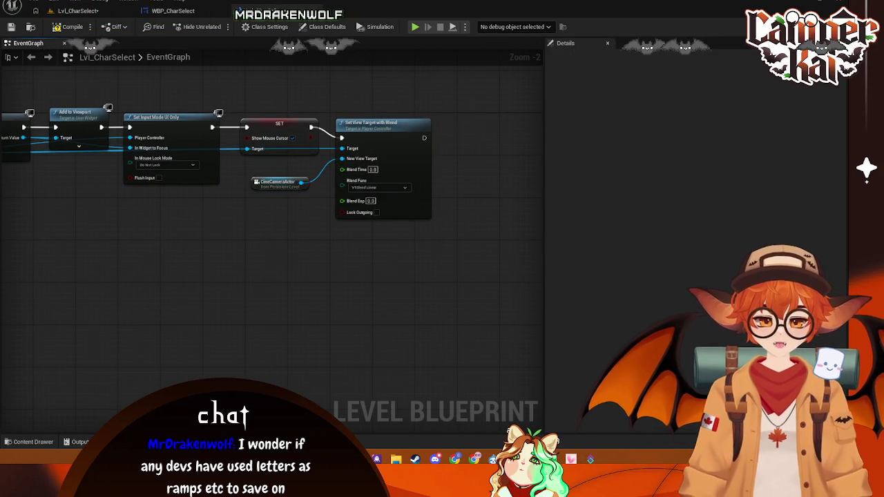
pyautogui.click(317, 254)
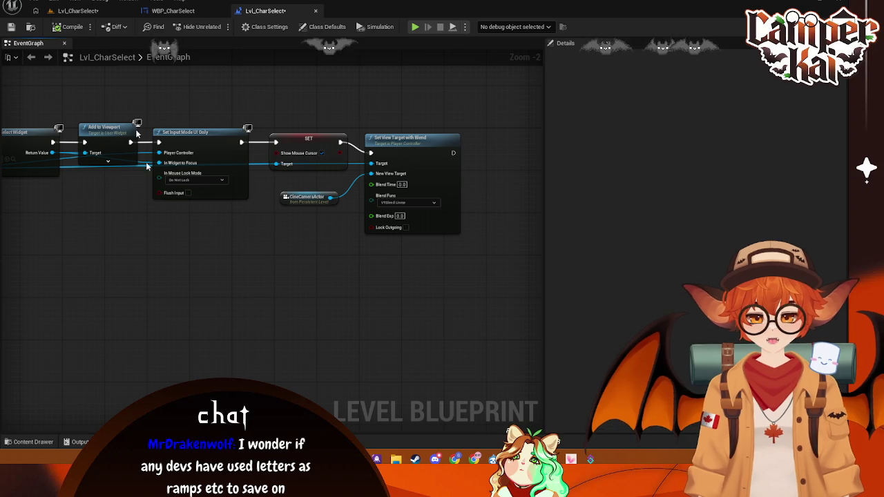
pyautogui.click(111, 14)
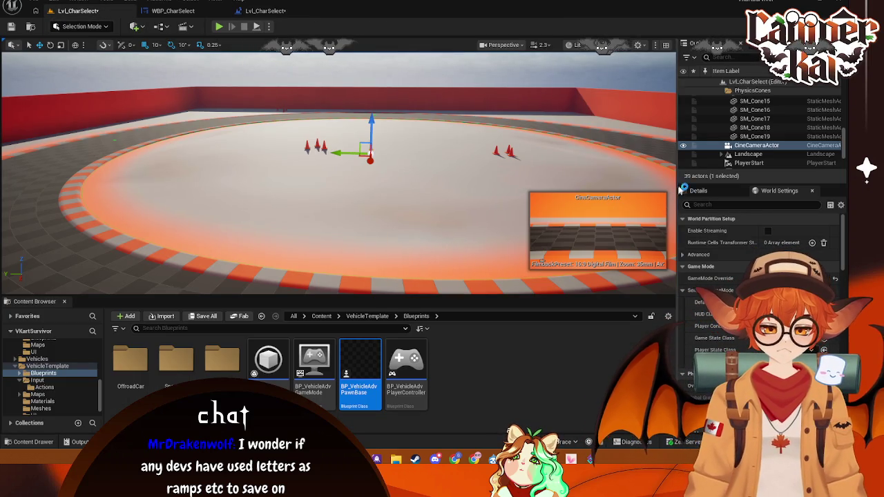
# Screenshot the Details panel, then compile the level blueprint and play Lvl_CharSelect
pyautogui.press('super+shift+s')
pyautogui.moveTo(679, 170)
pyautogui.mouseDown()
pyautogui.moveTo(784, 373)
pyautogui.moveTo(847, 376)
pyautogui.mouseUp()
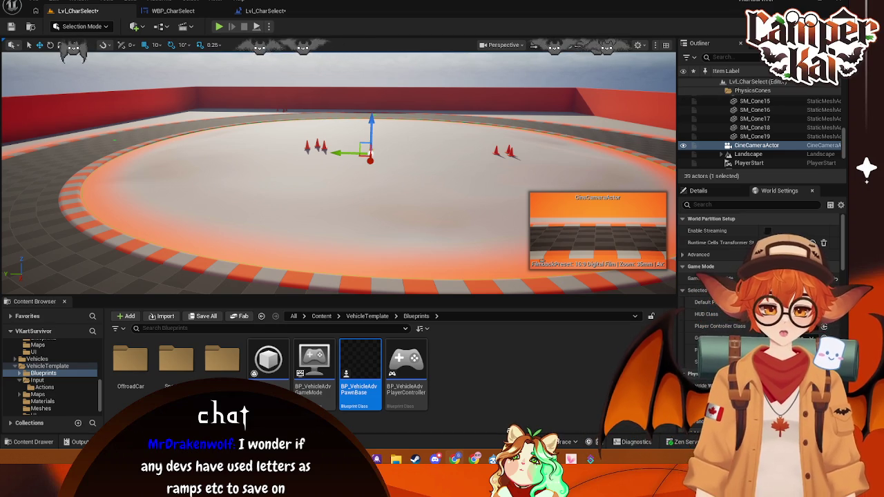
pyautogui.click(276, 12)
pyautogui.moveTo(252, 294); pyautogui.dragTo(270, 271)
pyautogui.click(69, 26)
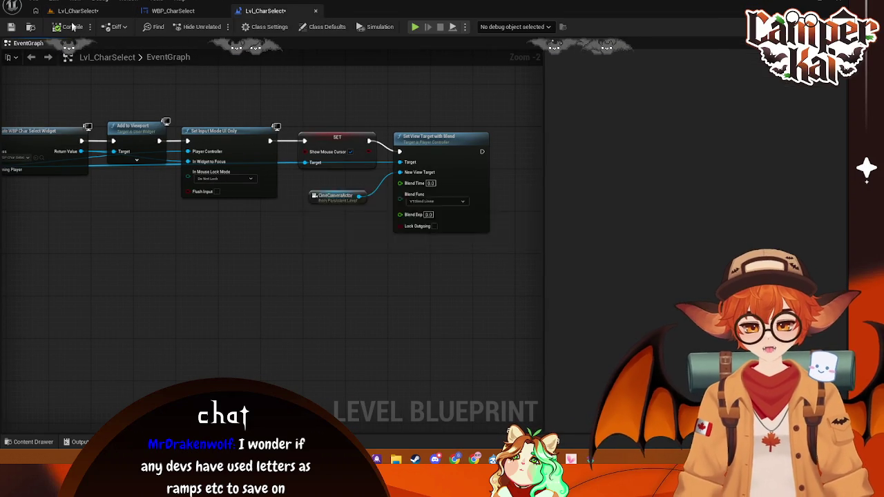
pyautogui.click(78, 11)
pyautogui.hotkey('alt', 'p')
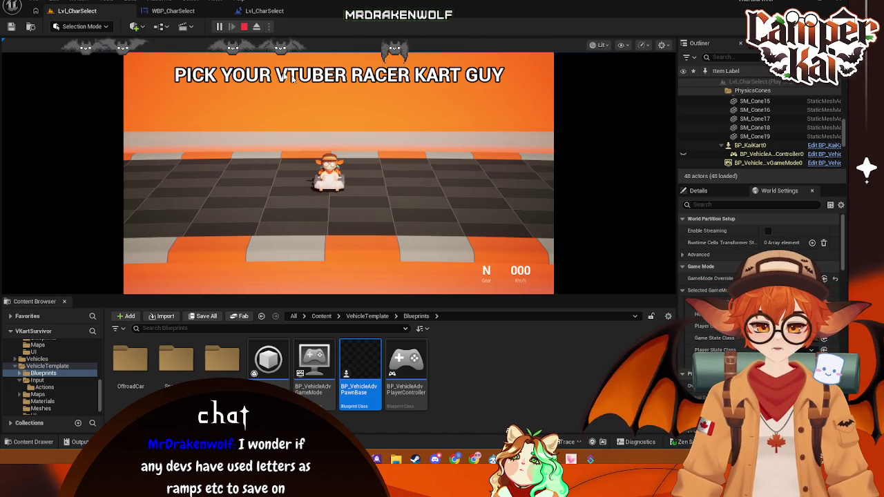
pyautogui.click(265, 11)
pyautogui.click(71, 12)
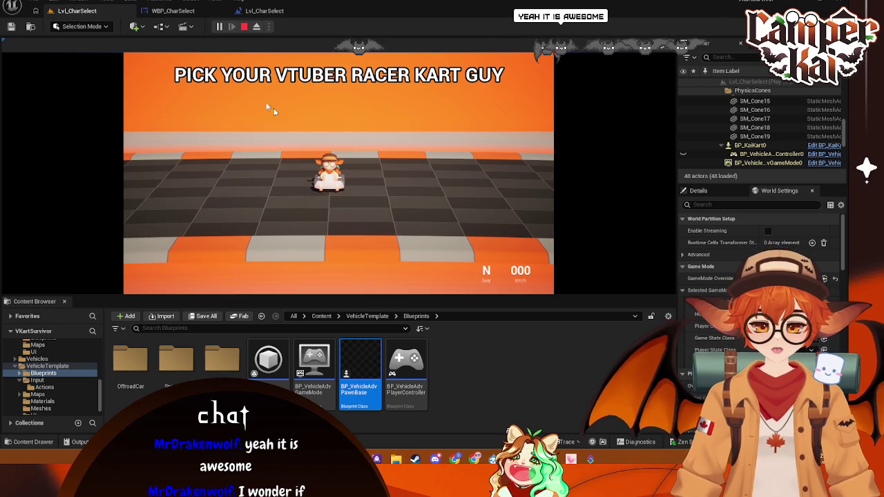
pyautogui.click(176, 12)
# Drop a Horizontal Box under the title in the Vertical Box and set its size to Fill
pyautogui.scroll(-2, 335, 173)
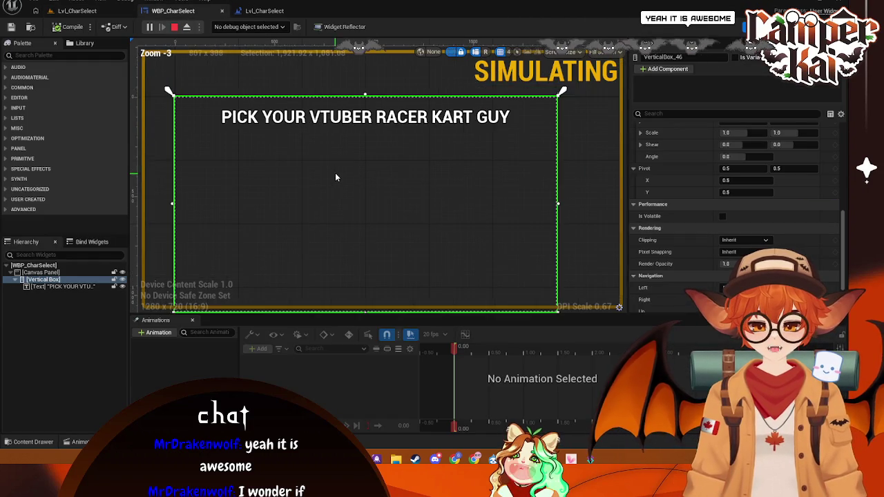
pyautogui.moveTo(379, 172); pyautogui.dragTo(384, 169)
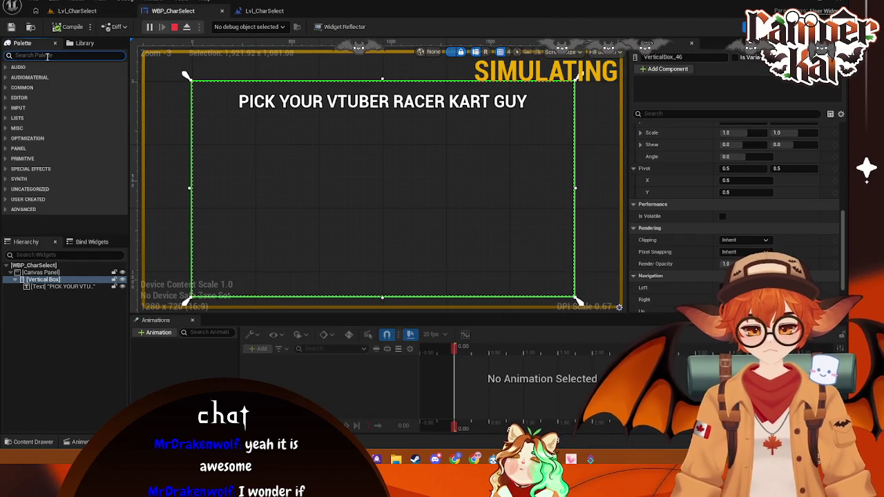
pyautogui.press('BackSpace')
pyautogui.write('hori')
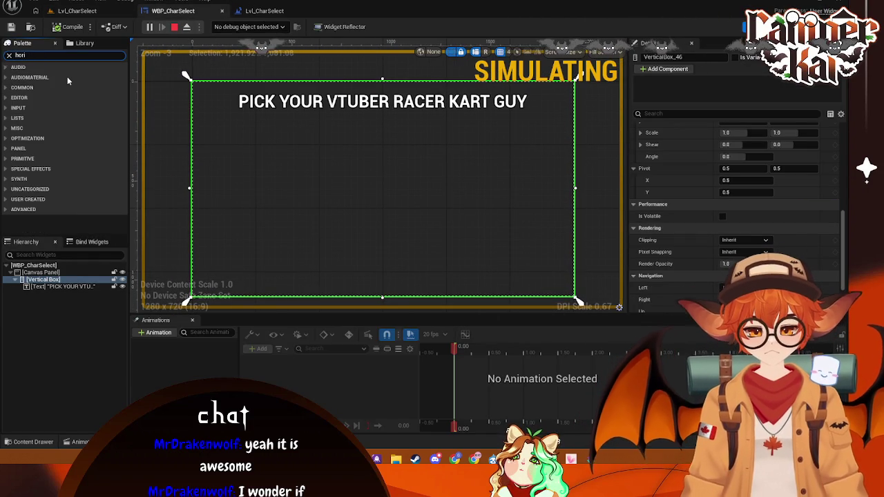
pyautogui.press('BackSpace')
pyautogui.press('BackSpace')
pyautogui.press('BackSpace')
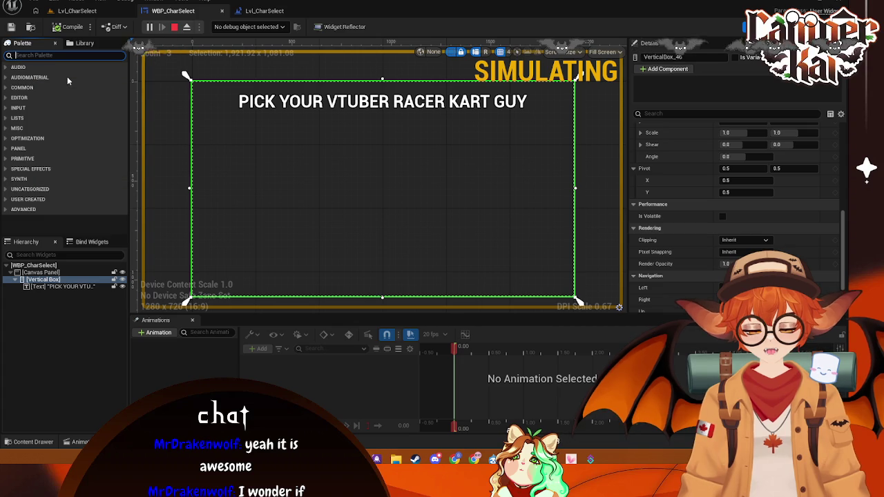
pyautogui.write('horizon')
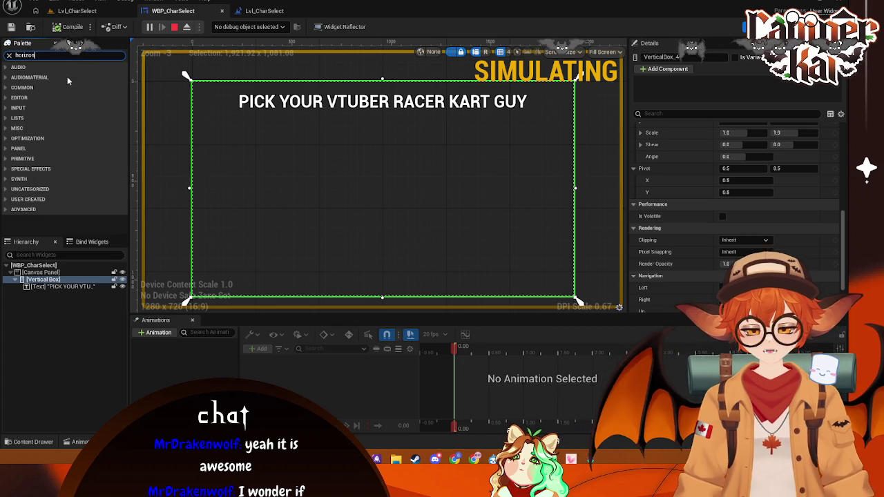
pyautogui.write('ta')
pyautogui.moveTo(56, 79)
pyautogui.mouseDown()
pyautogui.moveTo(67, 289)
pyautogui.moveTo(64, 280)
pyautogui.mouseUp()
pyautogui.click(47, 293)
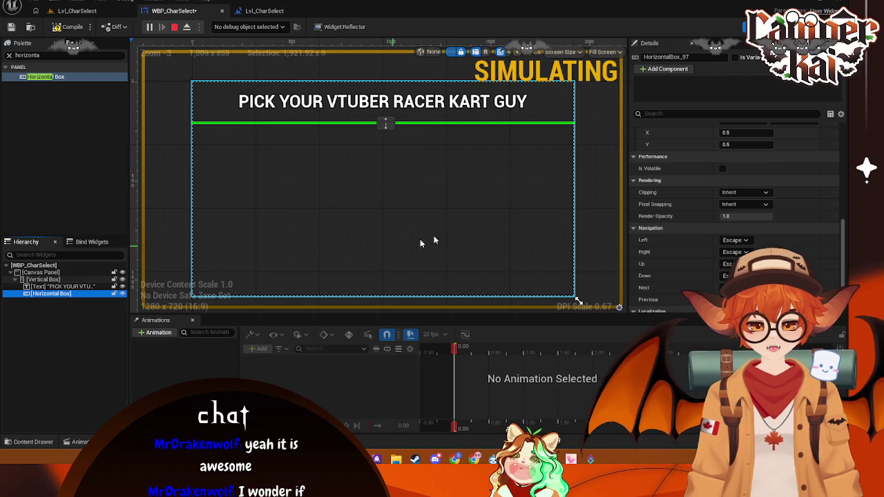
pyautogui.scroll(5, 735, 171)
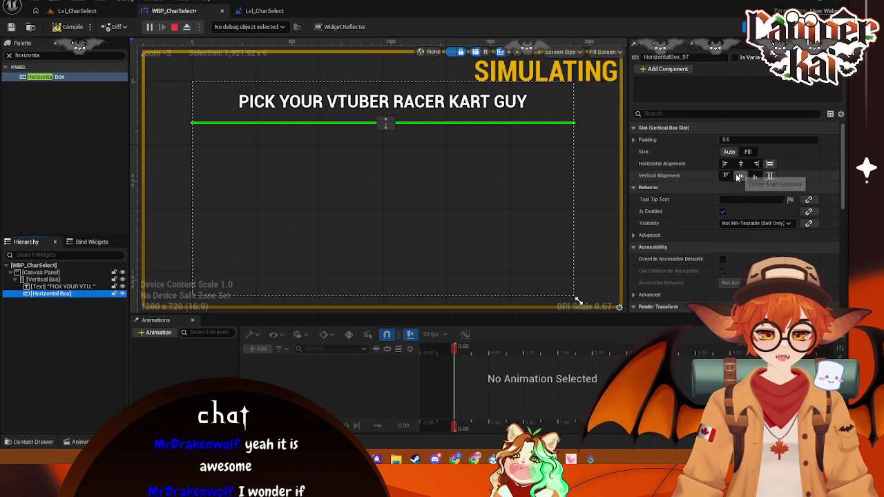
pyautogui.click(748, 151)
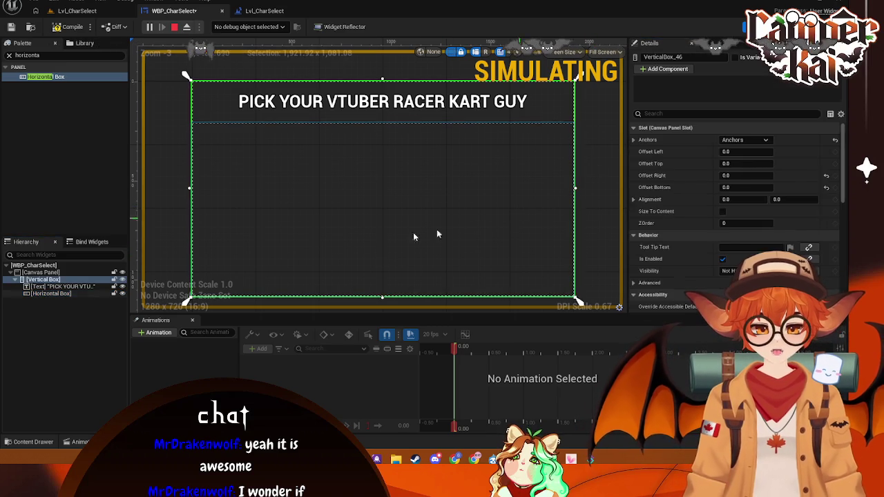
pyautogui.moveTo(40, 56); pyautogui.dragTo(4, 60)
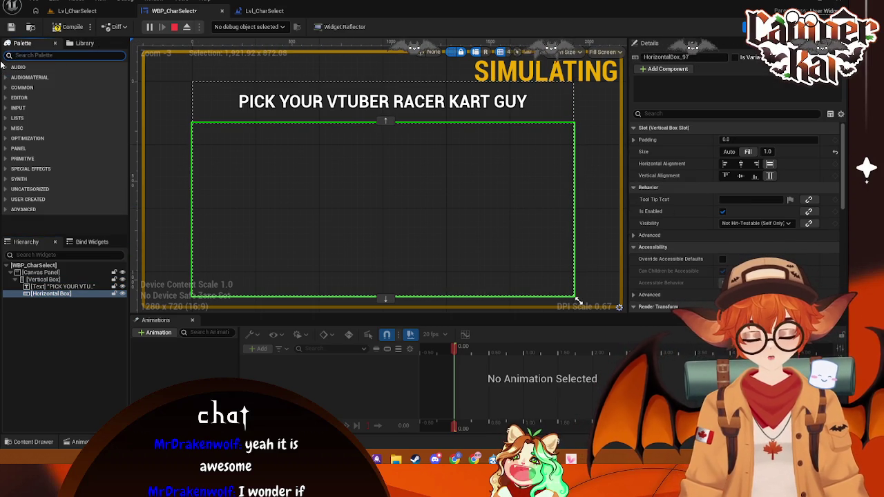
# Add Button_48 inside the Horizontal Box and set its vertical alignment to Fill
pyautogui.write('Button')
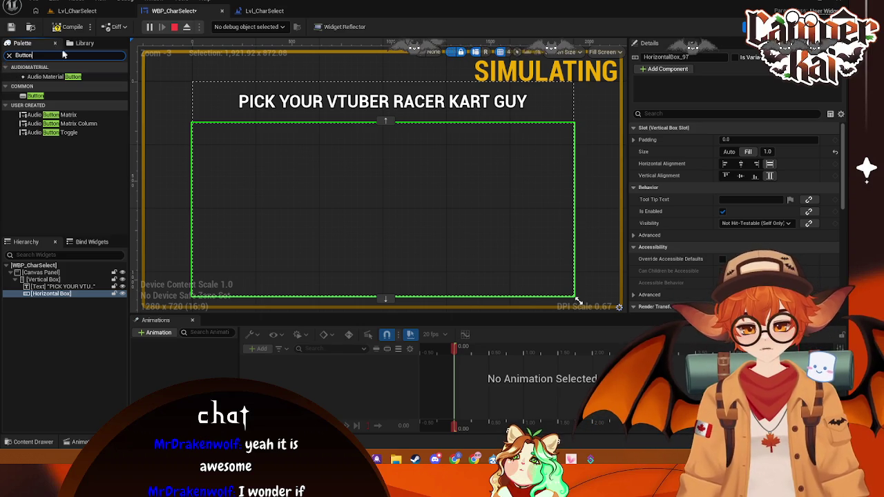
pyautogui.click(35, 96)
pyautogui.moveTo(42, 296)
pyautogui.mouseDown()
pyautogui.moveTo(64, 301)
pyautogui.moveTo(51, 309)
pyautogui.mouseUp()
pyautogui.click(55, 301)
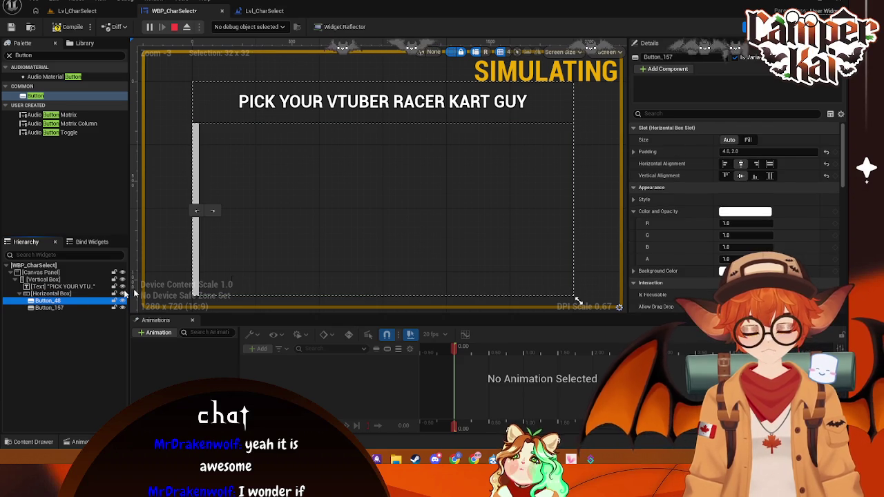
pyautogui.click(725, 176)
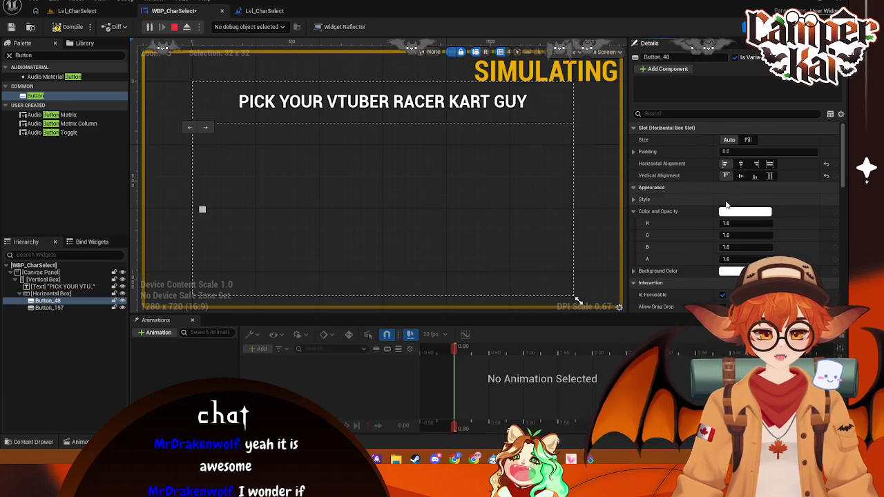
pyautogui.click(770, 176)
# Give Button_157 full-height alignment, 0 padding and Fill size, then stop the play session
pyautogui.click(45, 308)
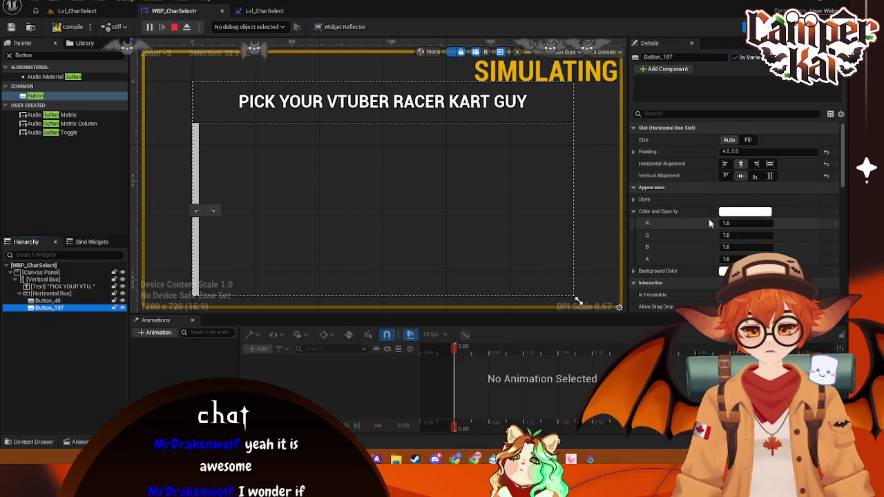
pyautogui.click(770, 176)
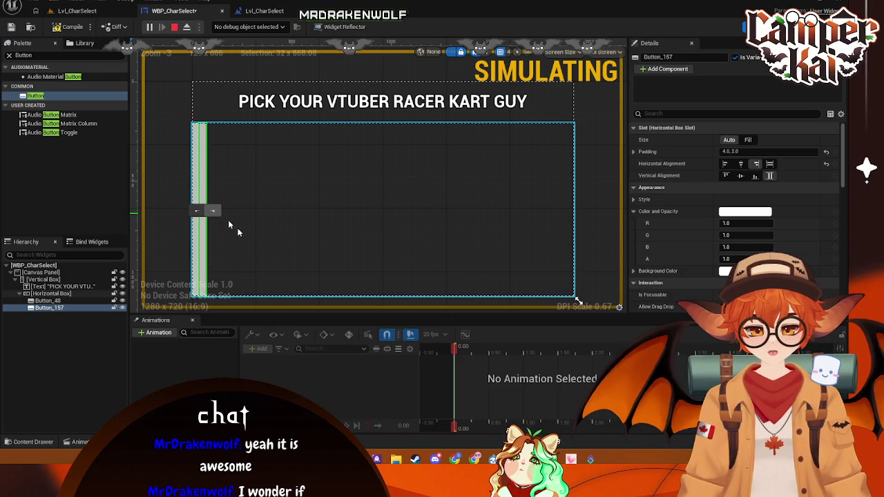
pyautogui.click(48, 308)
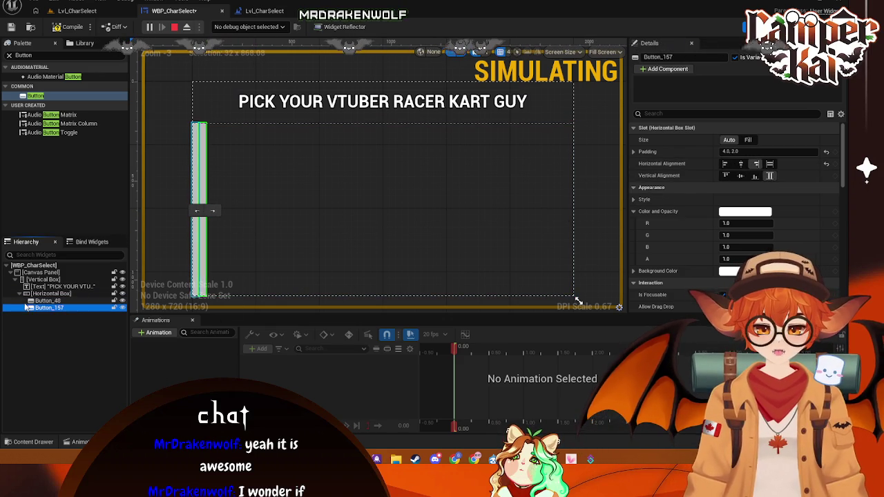
pyautogui.click(47, 301)
pyautogui.click(49, 309)
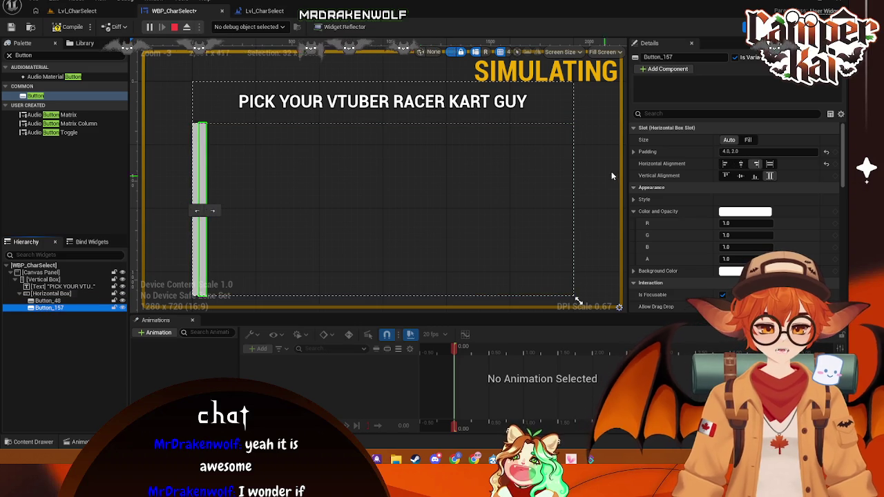
pyautogui.click(744, 151)
pyautogui.write('0')
pyautogui.press('Return')
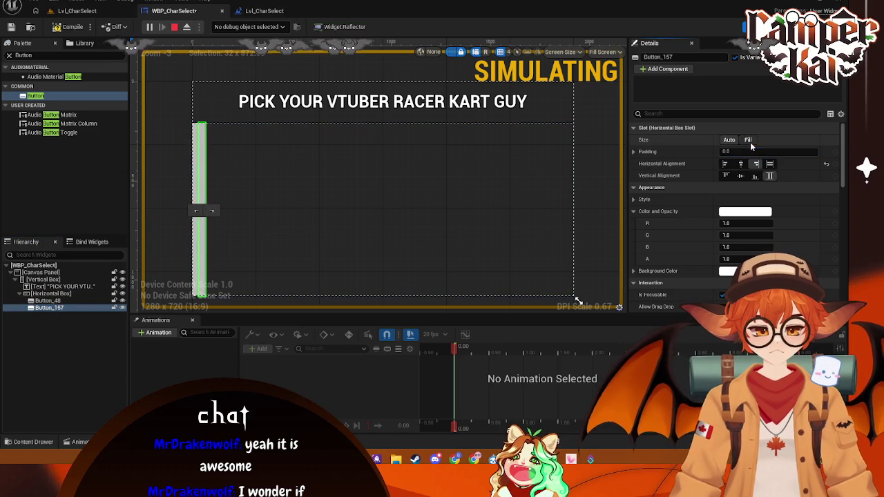
pyautogui.click(751, 142)
pyautogui.click(576, 142)
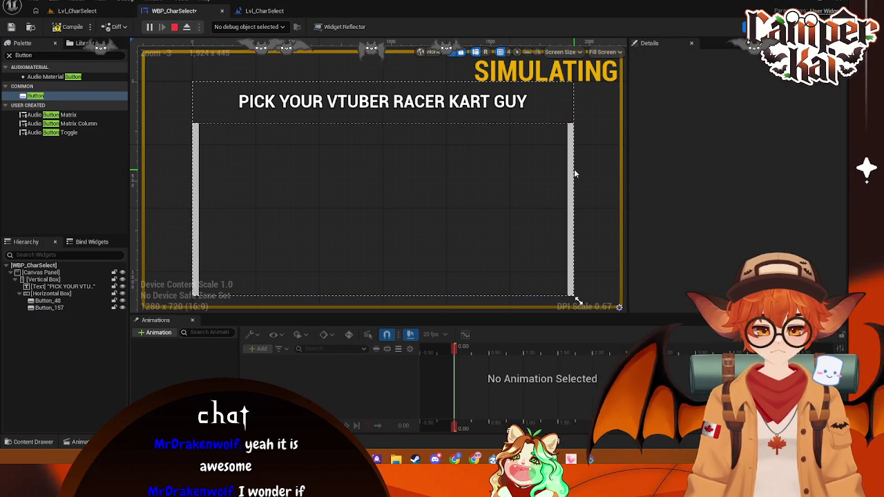
pyautogui.click(571, 200)
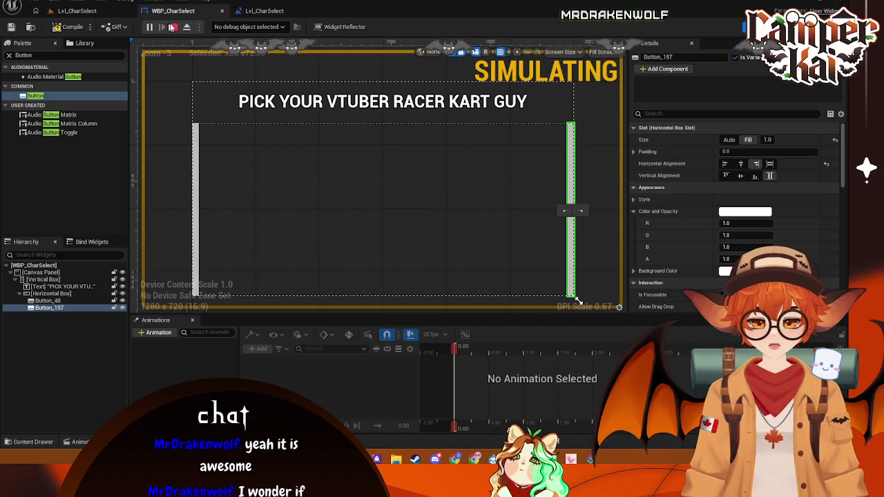
pyautogui.press('Escape')
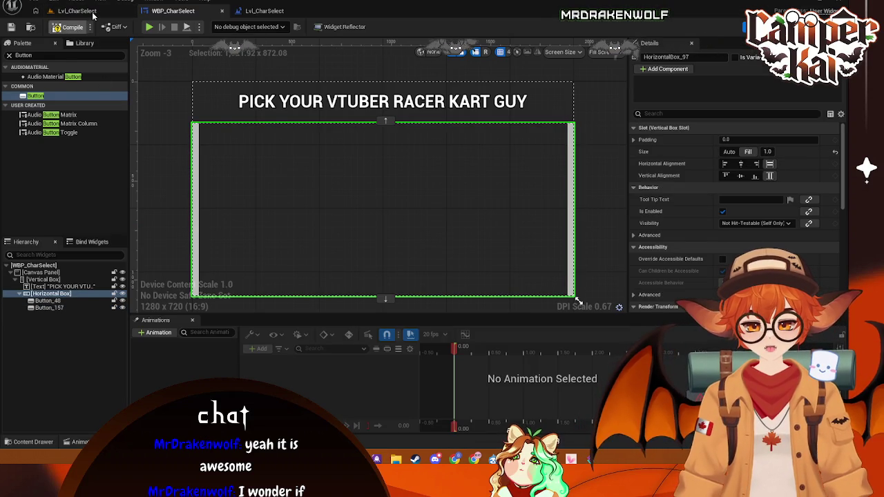
# Play Lvl_CharSelect with Alt+P and compare it against the WBP_CharSelect designer layout
pyautogui.click(74, 10)
pyautogui.hotkey('alt', 'p')
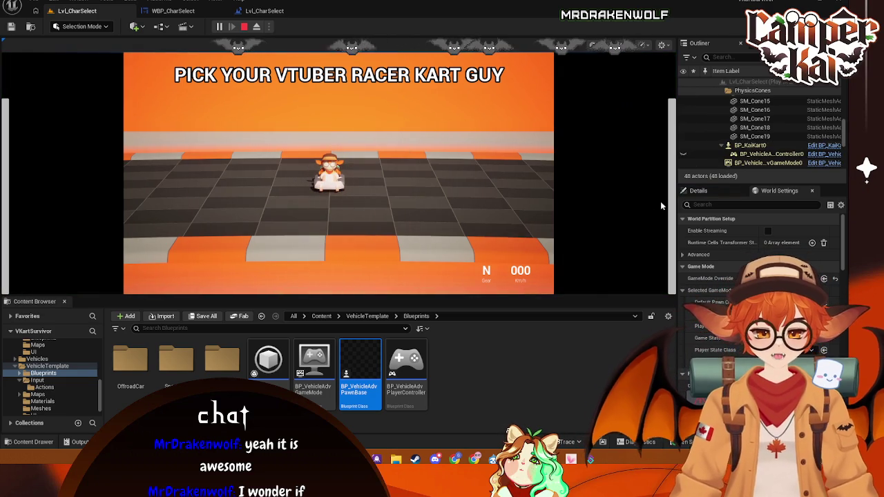
pyautogui.click(173, 10)
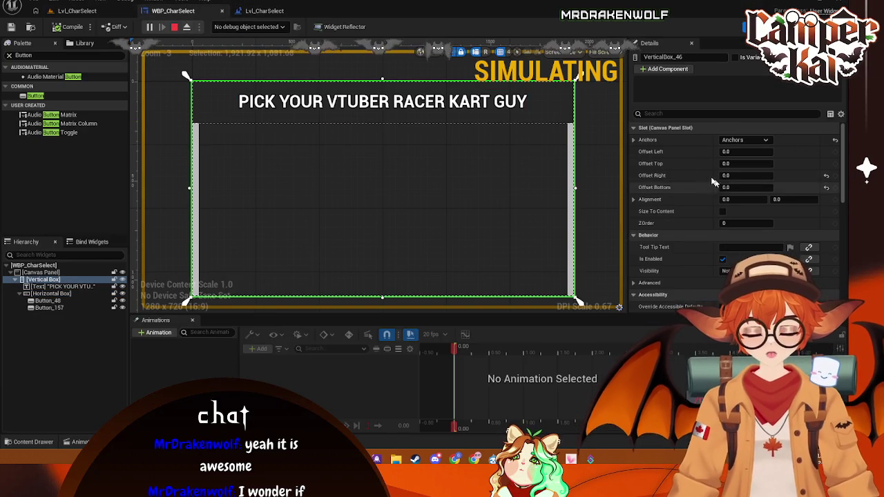
pyautogui.click(120, 266)
pyautogui.click(118, 272)
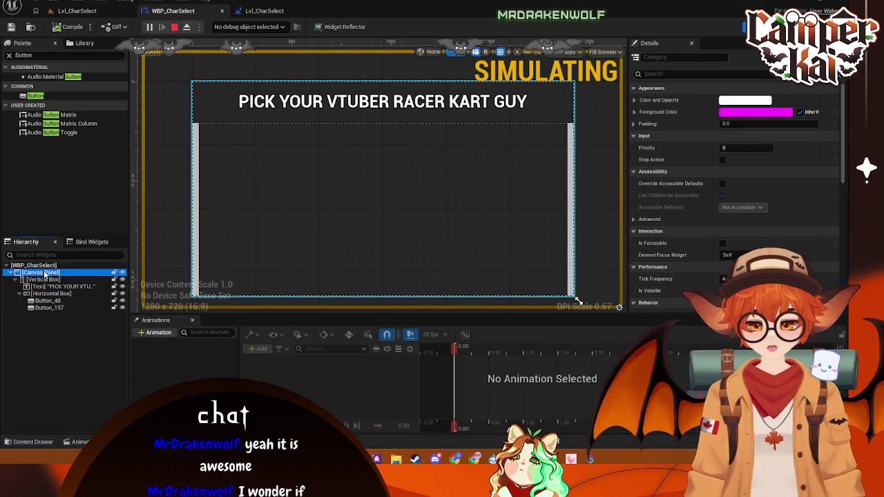
pyautogui.click(80, 14)
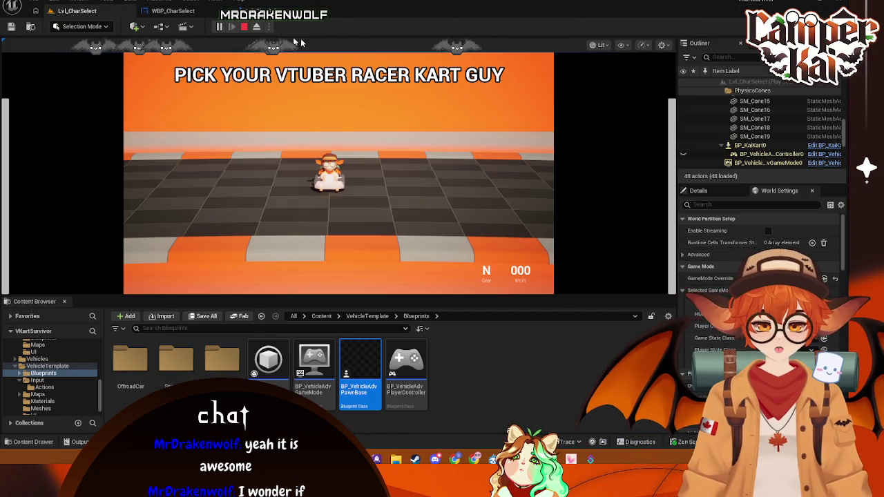
pyautogui.click(173, 11)
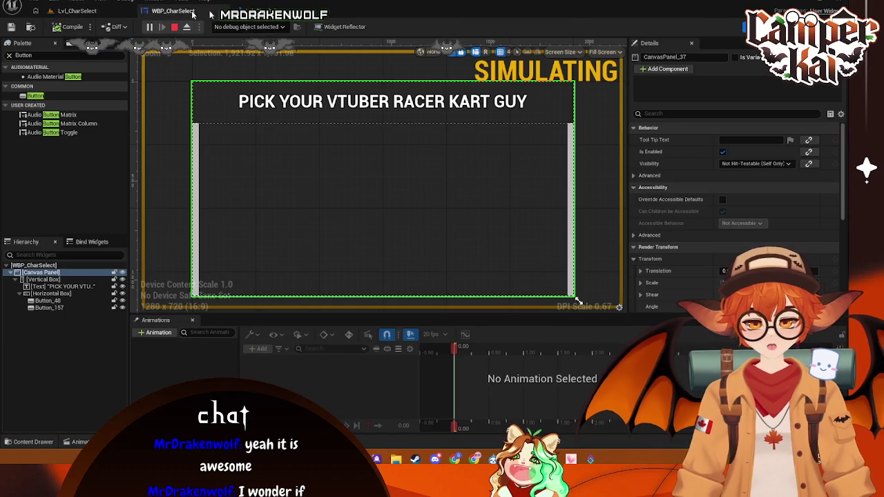
pyautogui.click(572, 155)
# Set the left arrow button to fill sizing with 50 padding
pyautogui.click(196, 201)
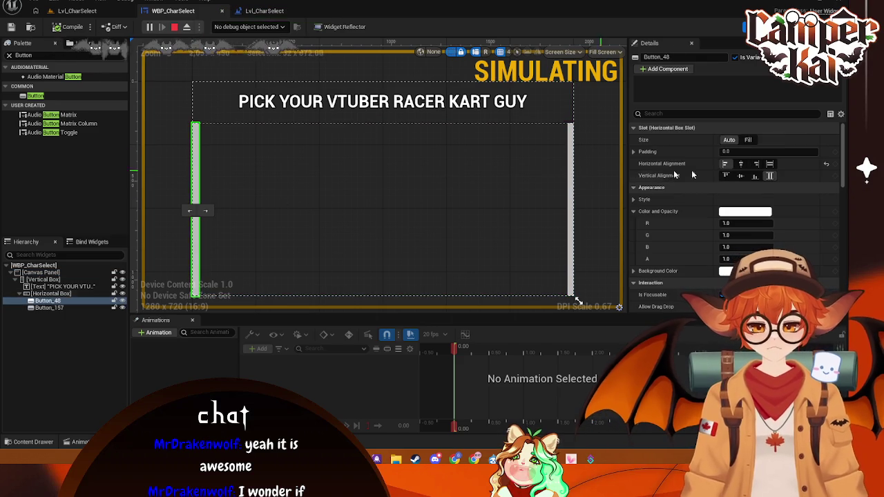
pyautogui.click(748, 140)
pyautogui.click(747, 151)
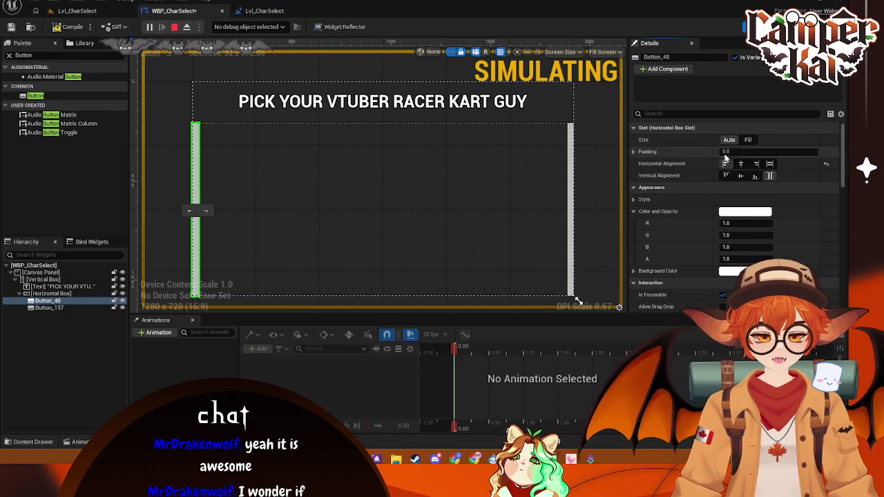
pyautogui.write('50')
pyautogui.press('Return')
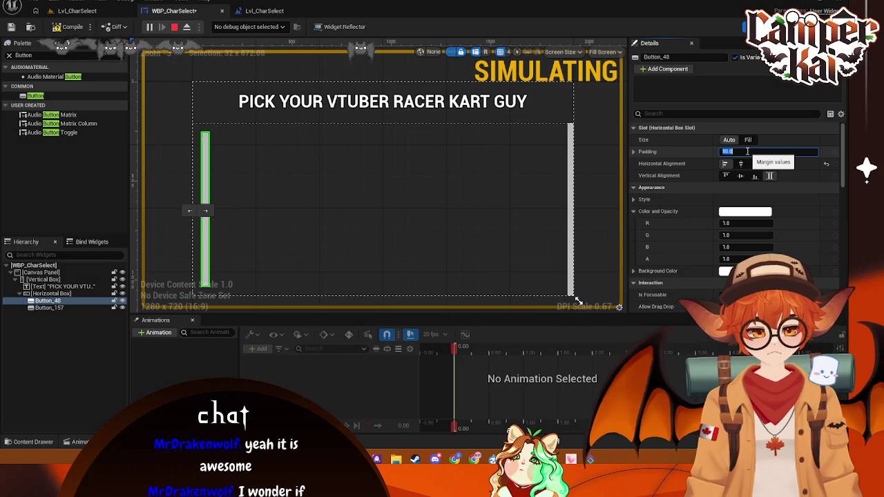
# Give the right arrow button fill sizing, 50 padding and 0.5 fill, then stop the play session
pyautogui.click(571, 207)
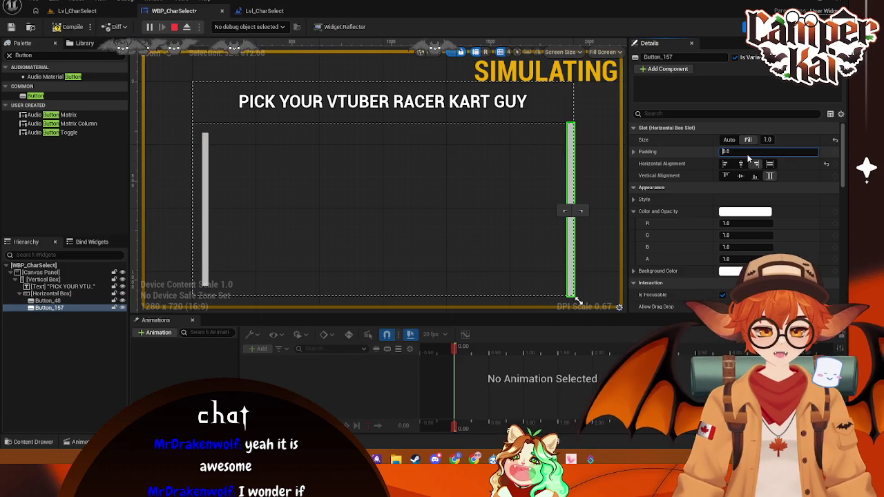
pyautogui.click(729, 140)
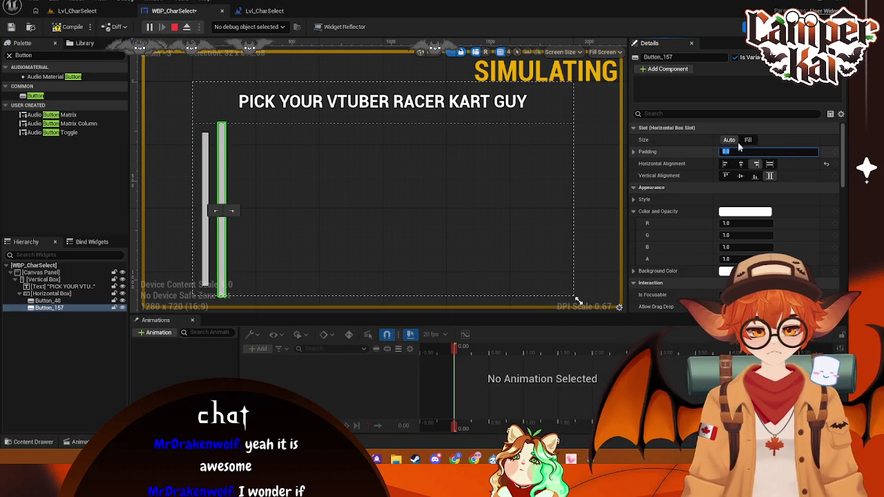
pyautogui.click(748, 139)
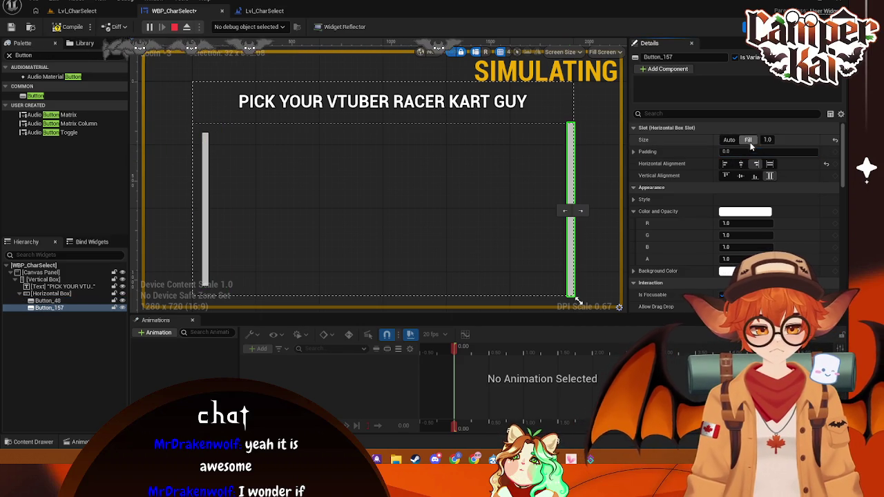
pyautogui.click(205, 166)
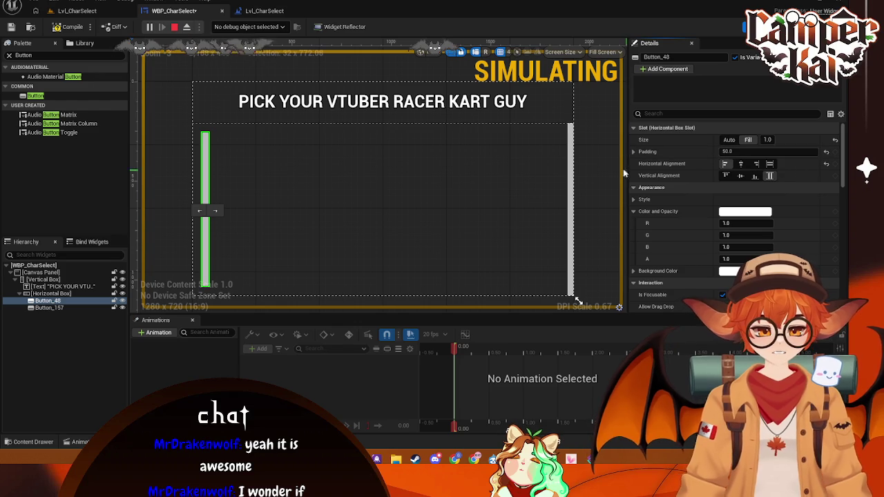
pyautogui.click(570, 207)
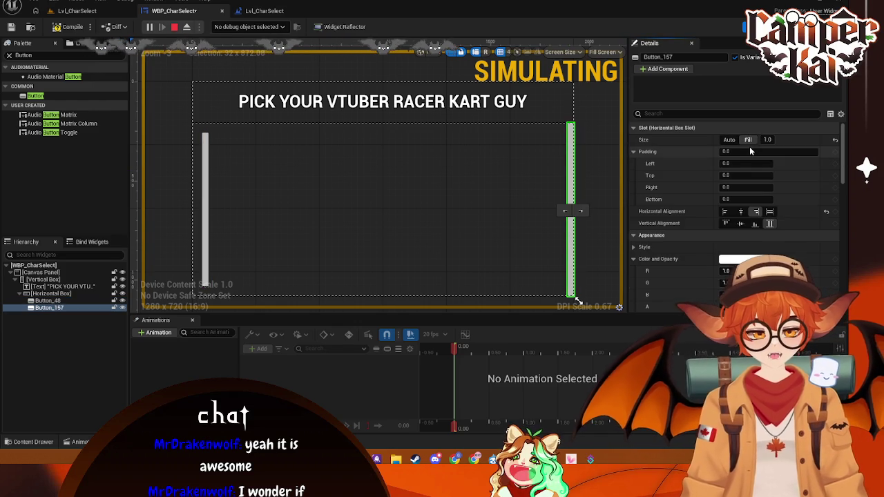
pyautogui.click(751, 151)
pyautogui.write('0')
pyautogui.press('Return')
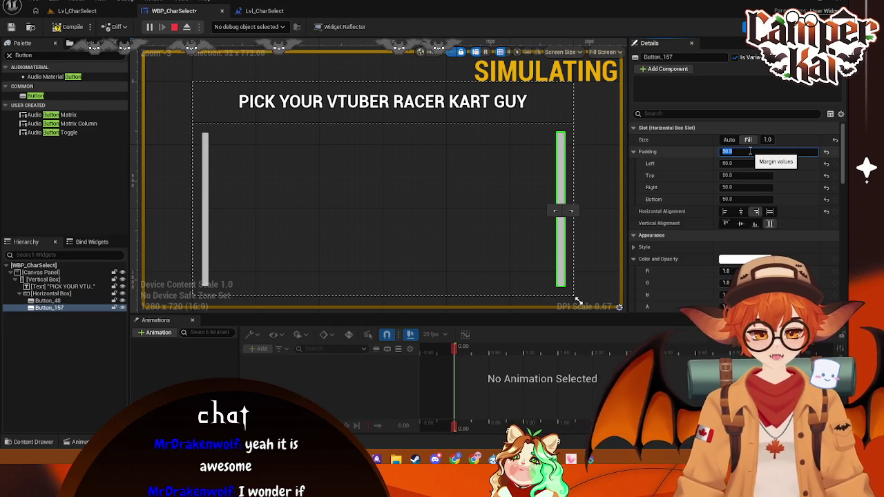
pyautogui.click(768, 140)
pyautogui.write('0.5')
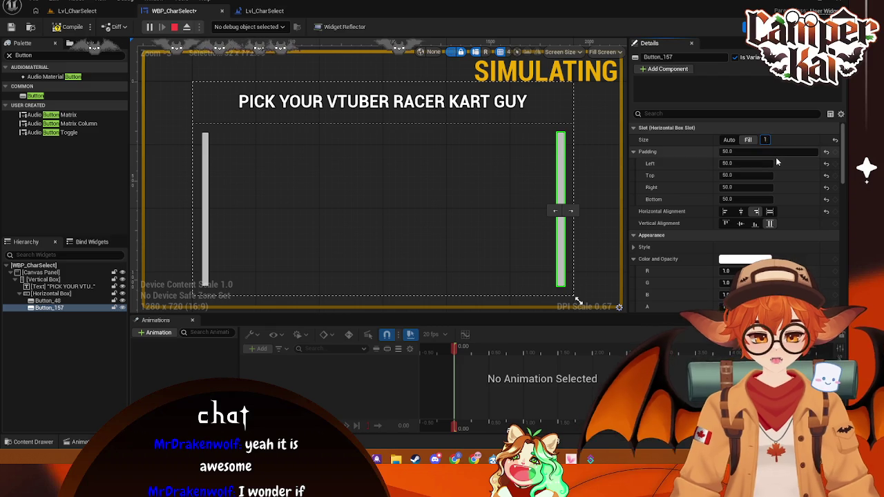
pyautogui.click(395, 144)
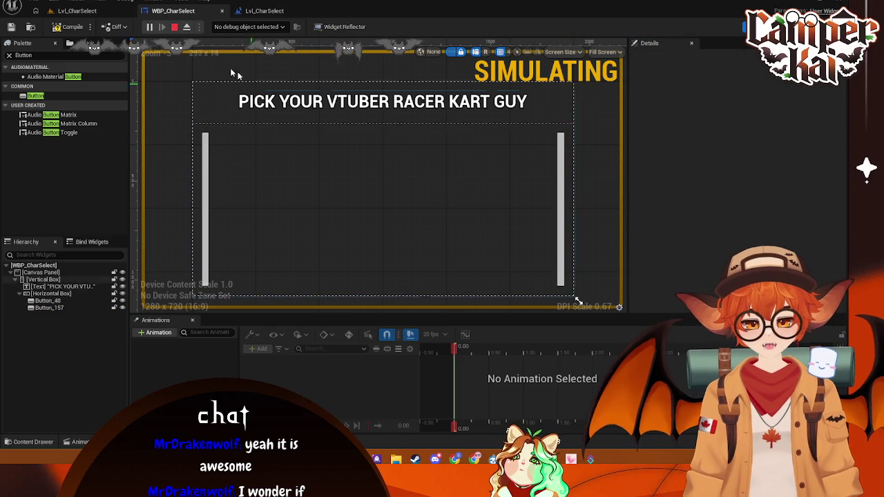
pyautogui.click(174, 26)
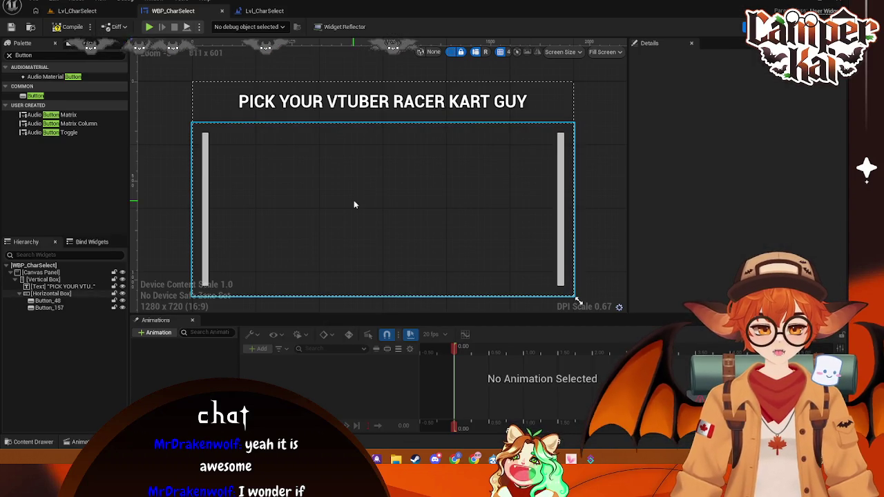
# Save the widget changes and run a quick test play of the character-select level
pyautogui.click(353, 200)
pyautogui.hotkey('ctrl', 's')
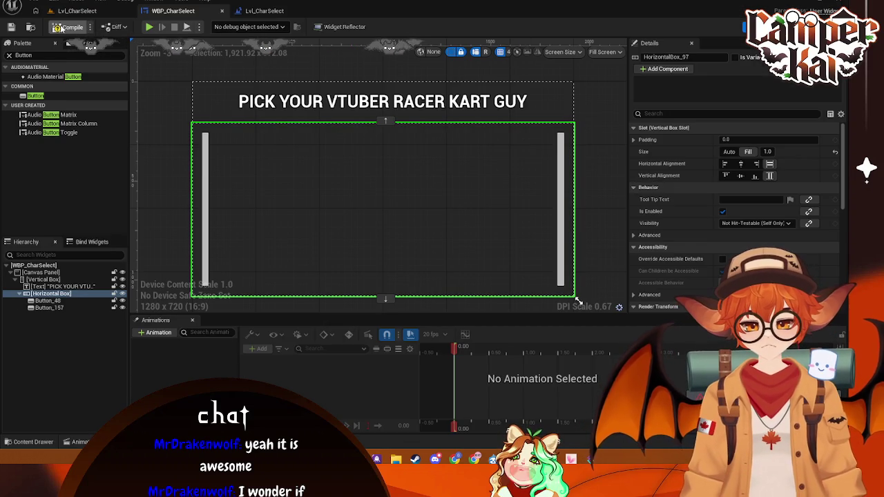
pyautogui.click(76, 11)
pyautogui.click(219, 26)
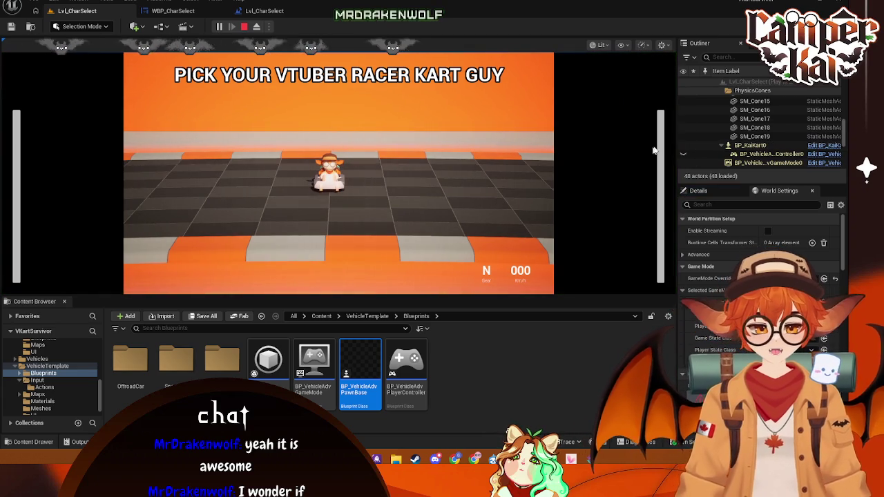
pyautogui.click(243, 26)
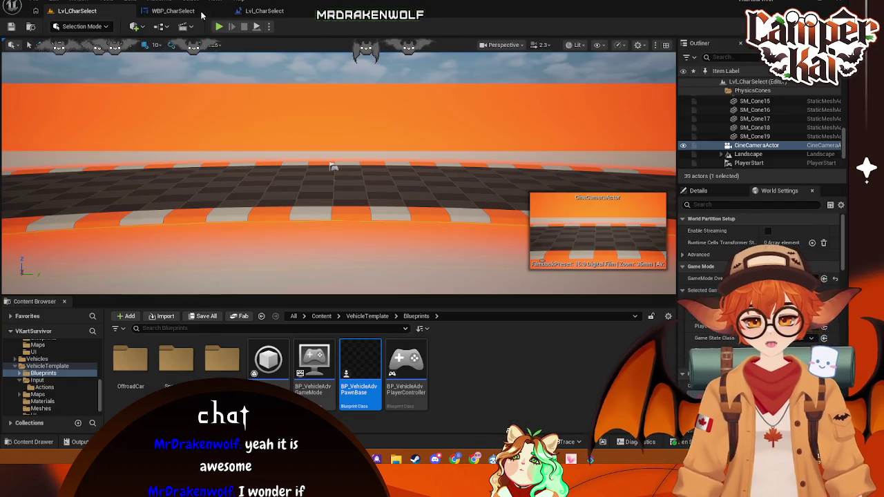
pyautogui.click(227, 9)
pyautogui.click(619, 132)
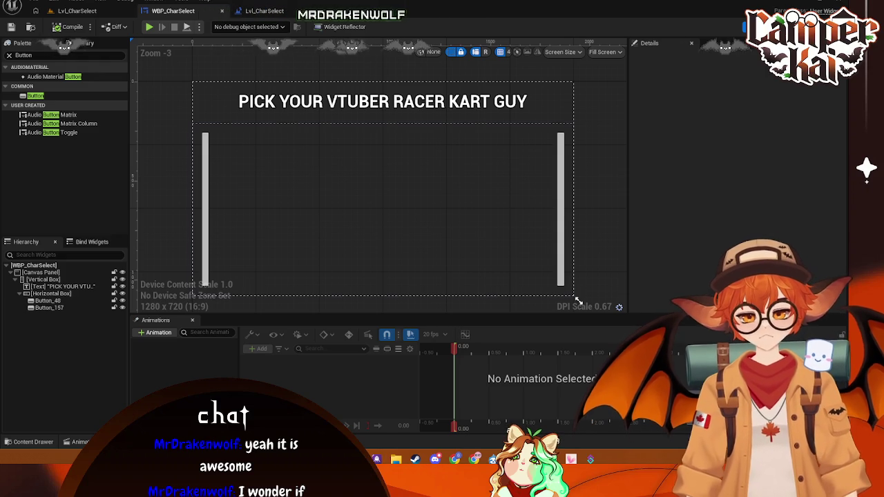
# Play the character-select level again to check the title appears, then stop
pyautogui.click(77, 11)
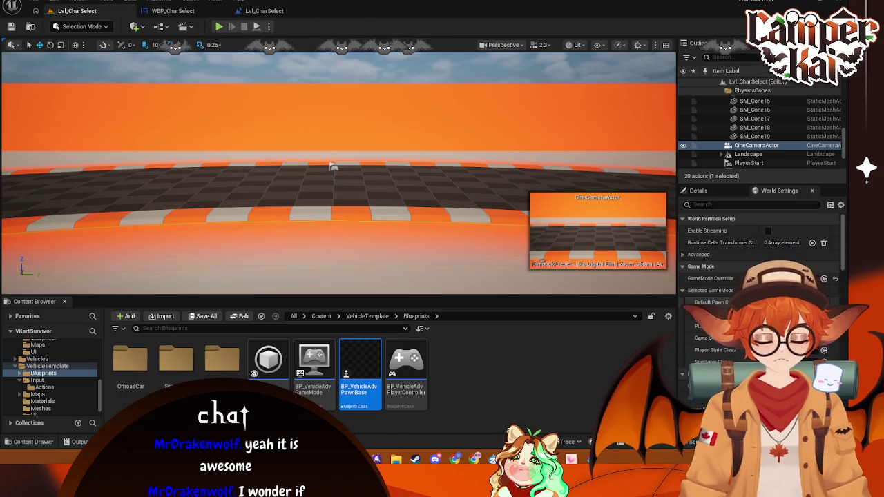
pyautogui.click(794, 278)
pyautogui.press('Escape')
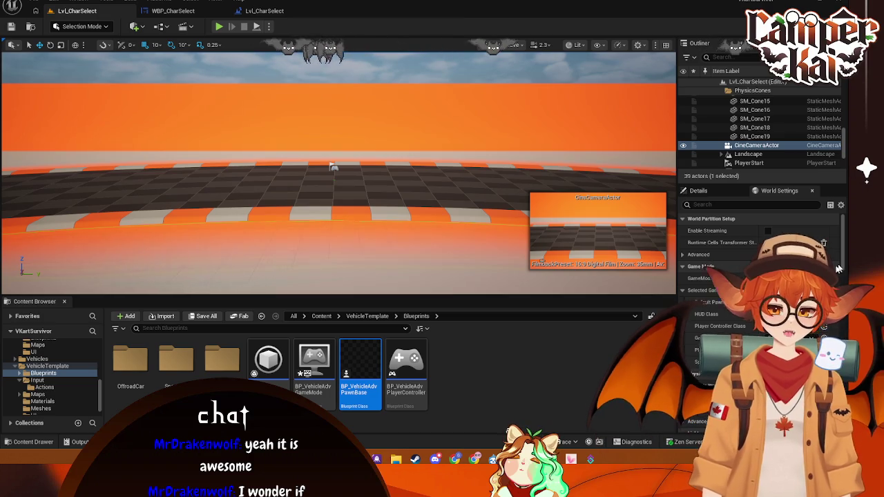
pyautogui.click(589, 385)
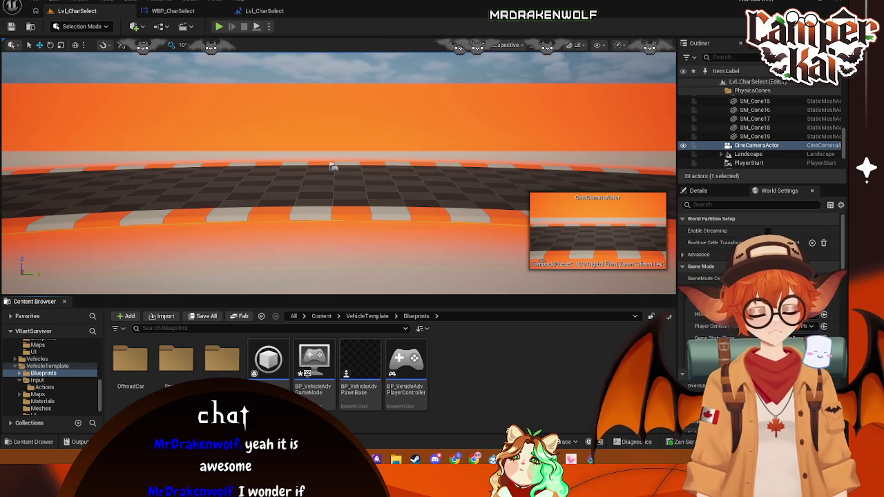
pyautogui.click(289, 102)
pyautogui.hotkey('alt', 'p')
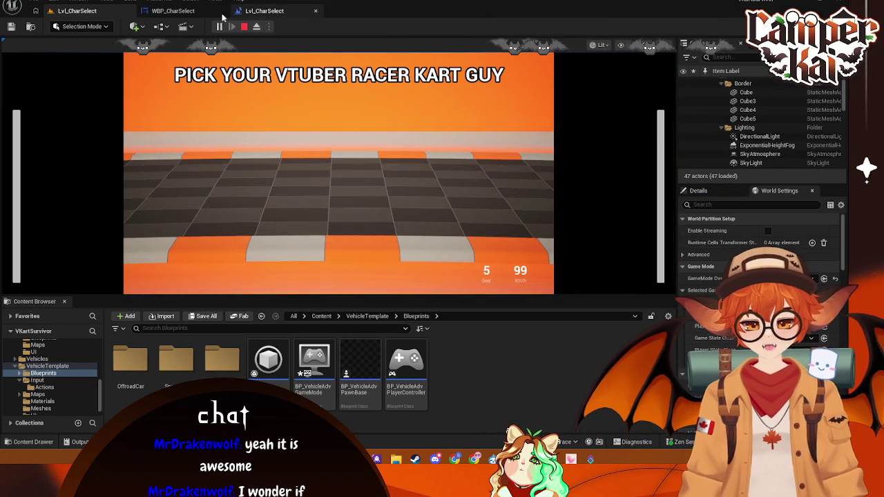
pyautogui.click(243, 27)
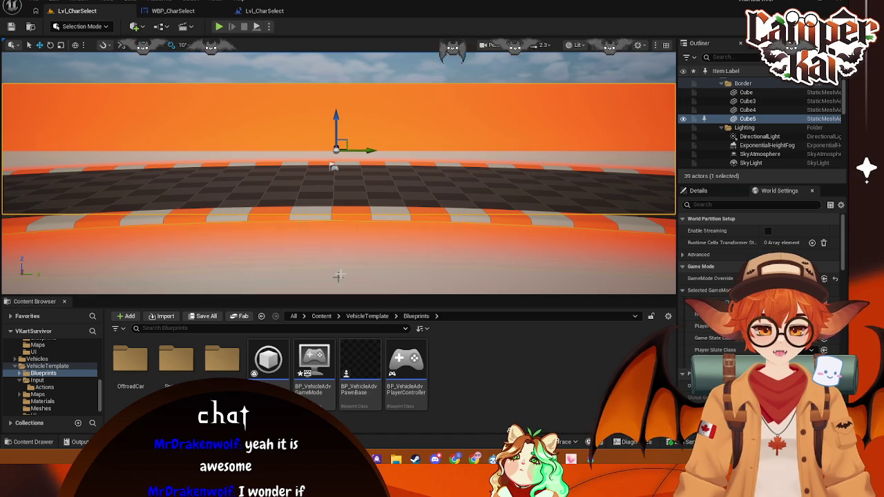
# Select and nudge the CineCameraActor, then bring up the Lvl_CharSelect level blueprint event graph
pyautogui.moveTo(320, 168); pyautogui.dragTo(319, 143)
pyautogui.click(244, 142)
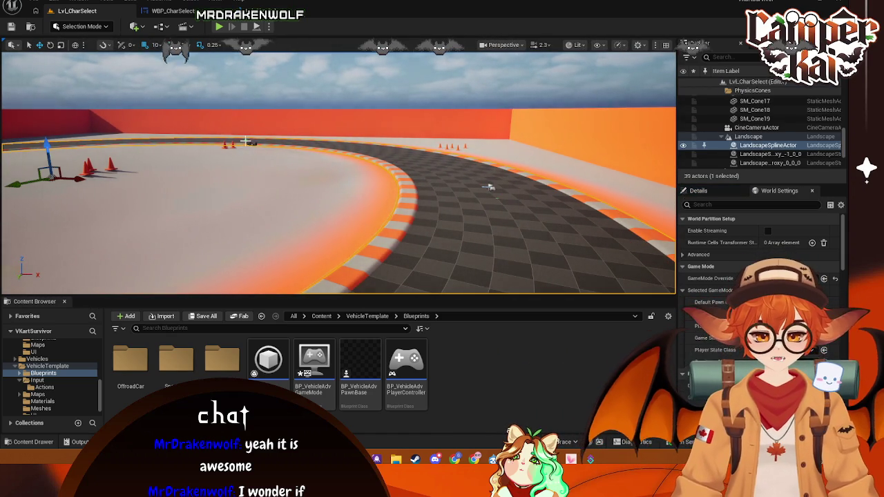
pyautogui.click(253, 143)
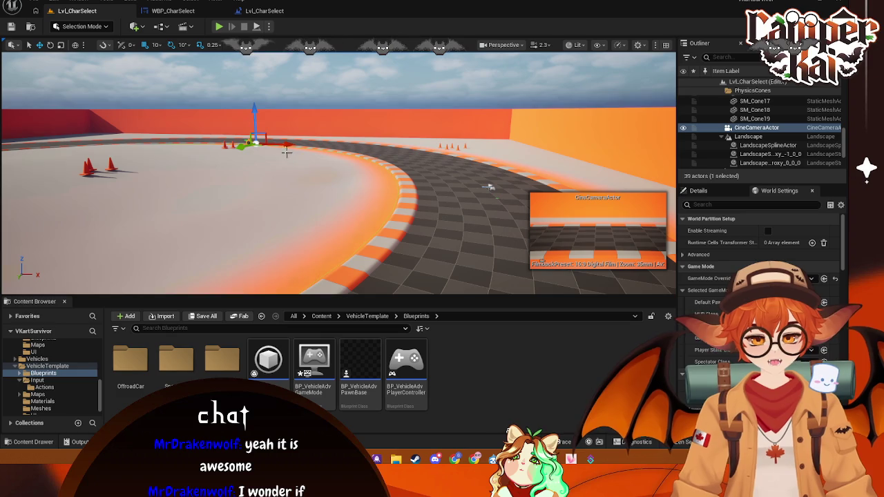
pyautogui.moveTo(290, 145); pyautogui.dragTo(285, 144)
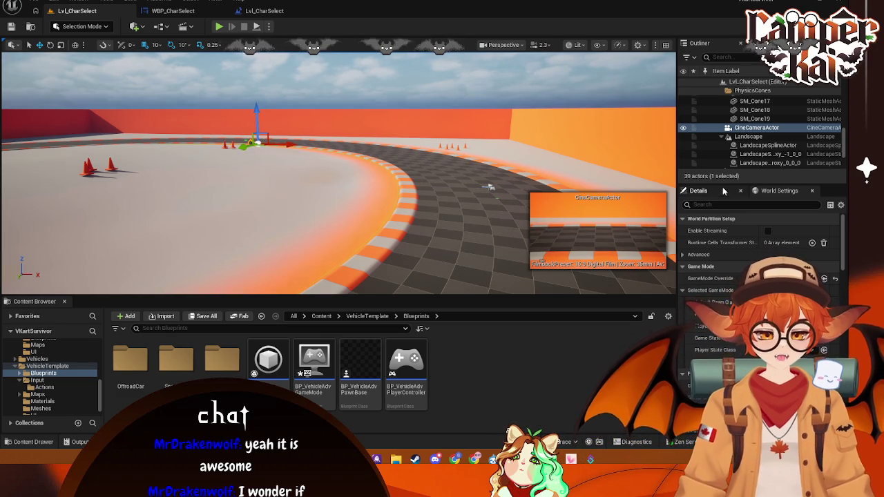
pyautogui.click(753, 129)
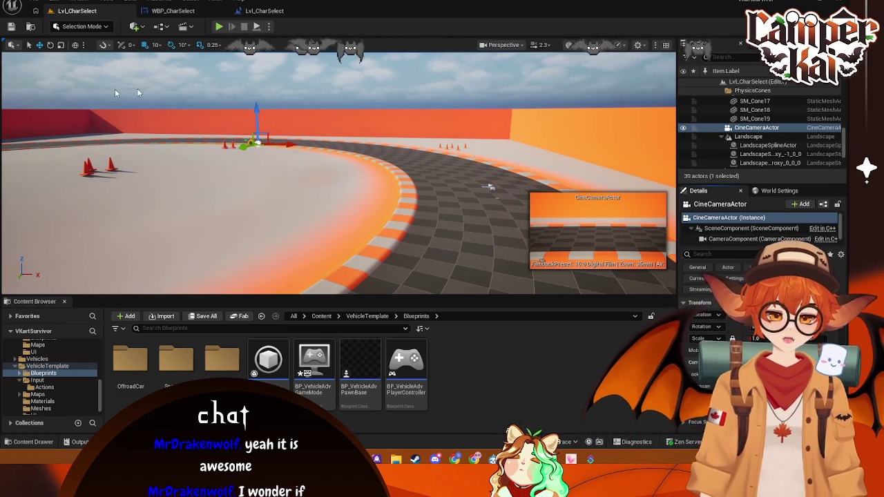
pyautogui.click(262, 11)
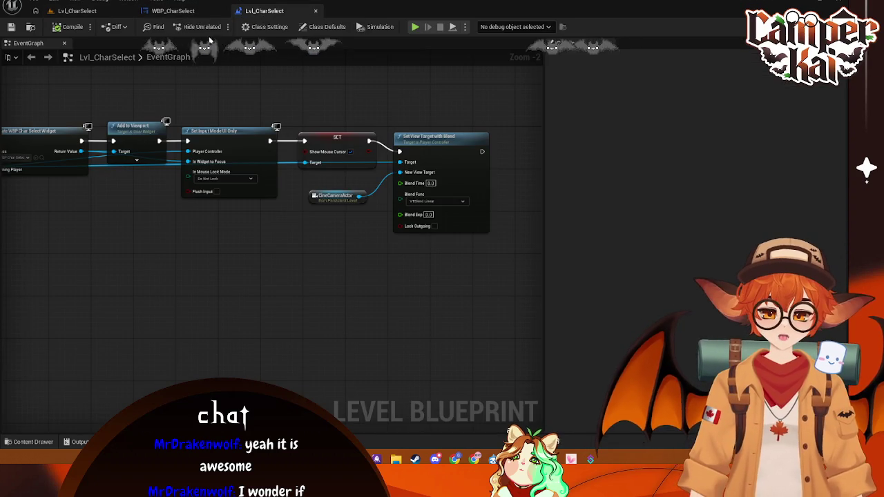
# Save all work and return to WBP_CharSelect with the left Button_48 selected
pyautogui.hotkey('ctrl', 's')
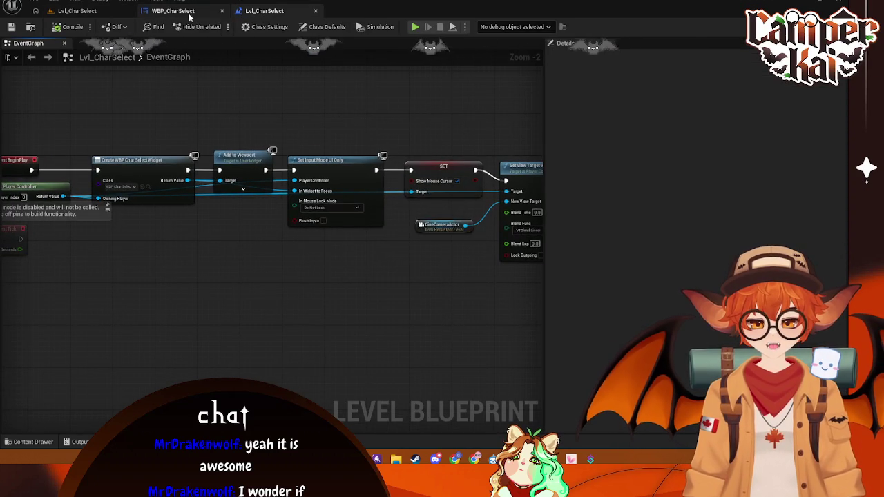
pyautogui.click(188, 12)
pyautogui.click(205, 206)
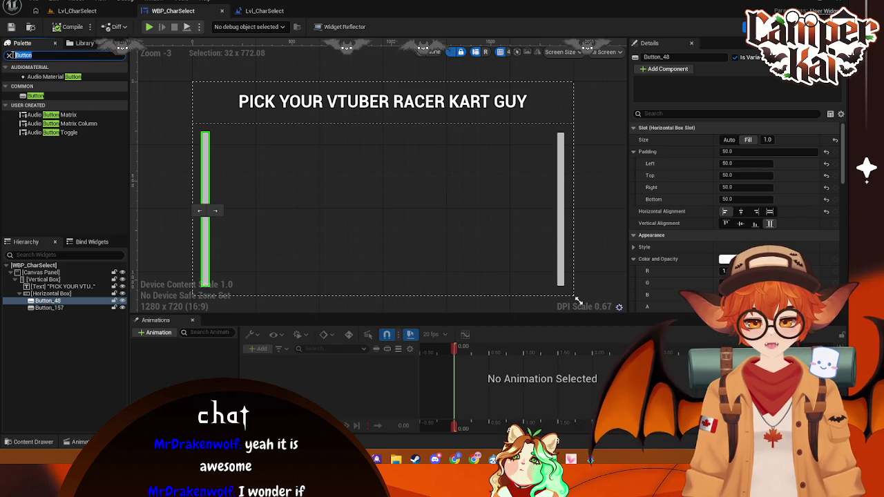
# Add Text widgets inside Button_48 and Button_157, labelling them < and >
pyautogui.write('text')
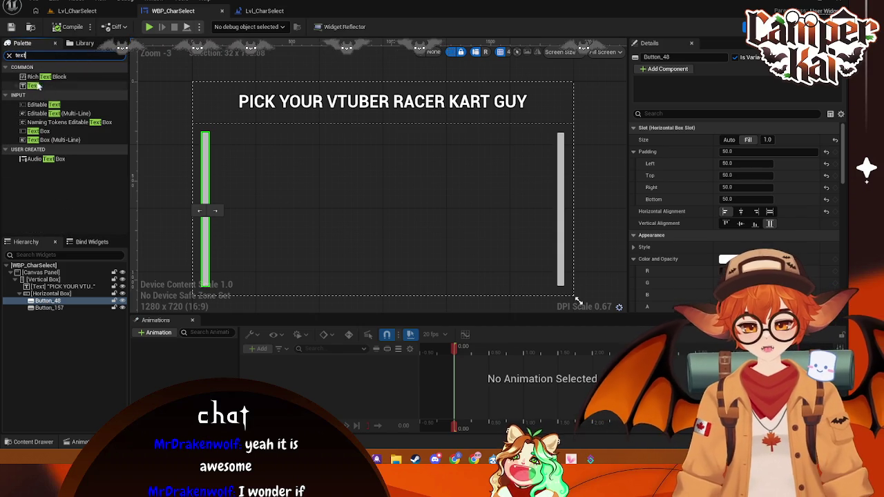
pyautogui.click(103, 87)
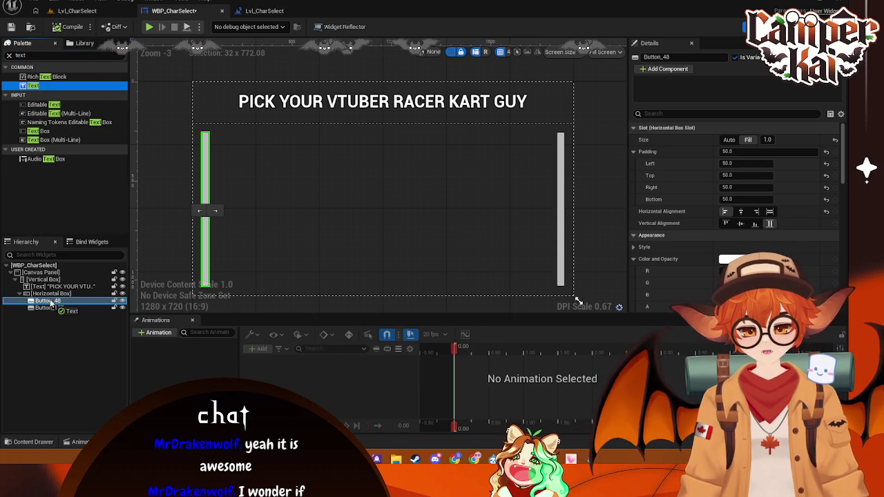
pyautogui.moveTo(50, 304); pyautogui.dragTo(50, 303)
pyautogui.moveTo(121, 141); pyautogui.dragTo(60, 316)
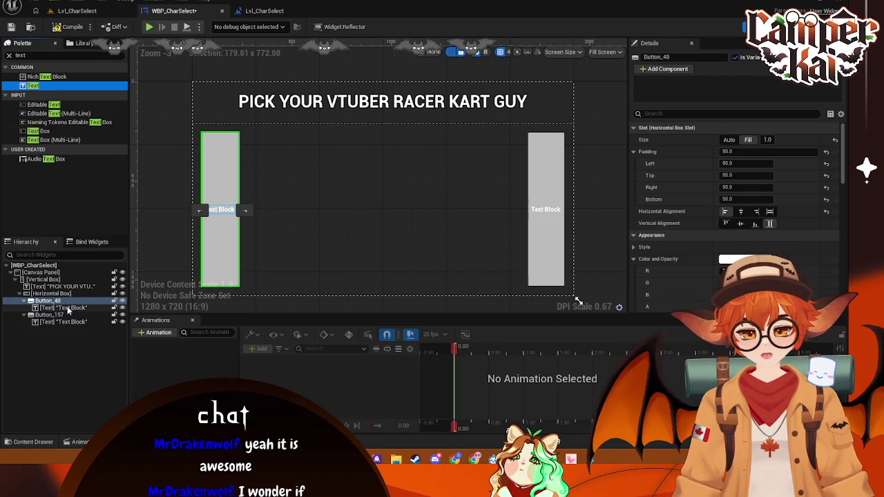
pyautogui.click(59, 305)
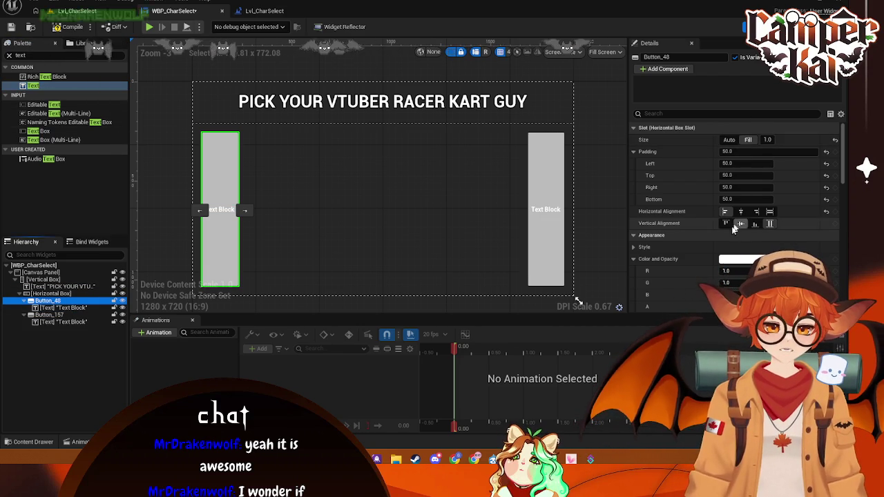
pyautogui.click(61, 307)
pyautogui.write('<')
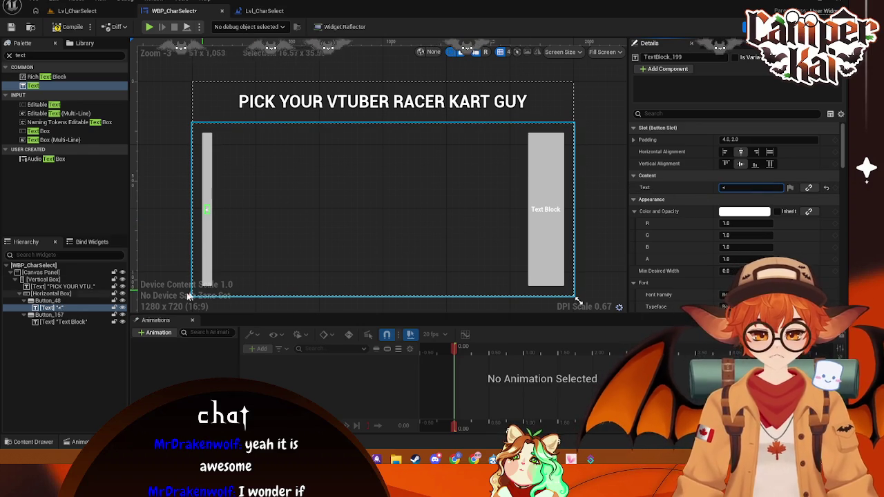
pyautogui.click(48, 323)
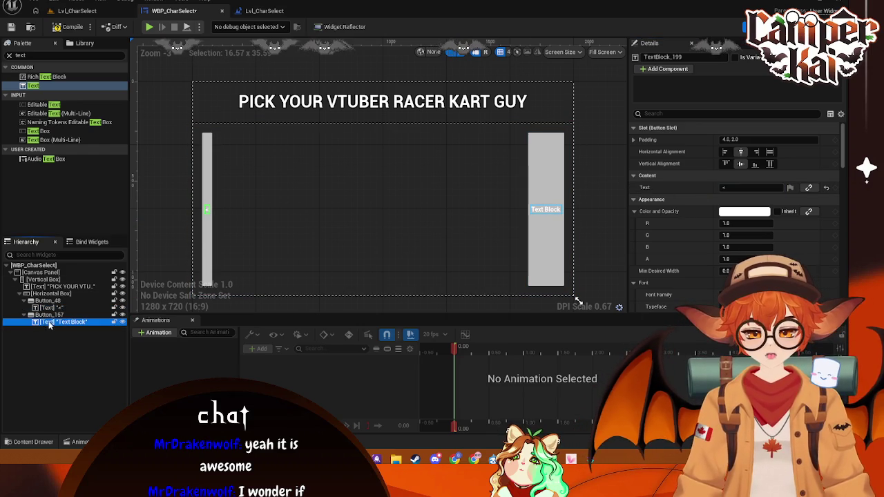
pyautogui.click(754, 189)
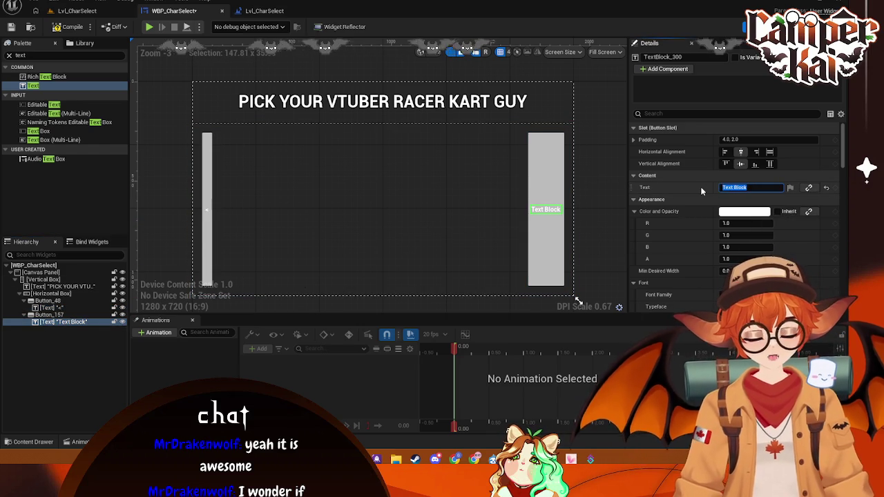
pyautogui.write('>')
pyautogui.click(460, 181)
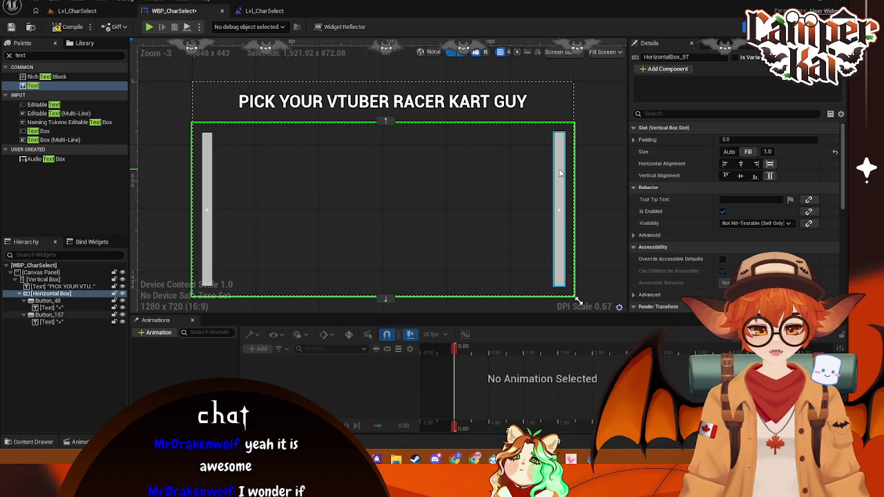
# Set the right arrow button's top and bottom padding to 100
pyautogui.click(561, 173)
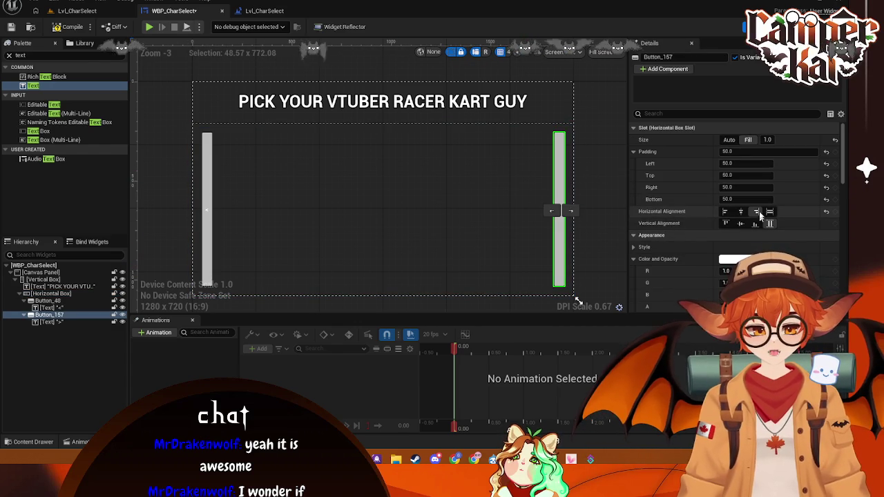
pyautogui.click(745, 174)
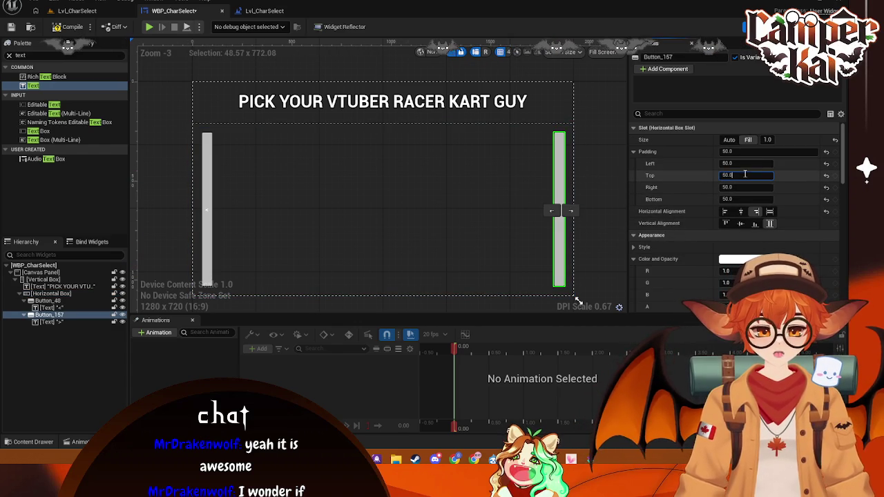
pyautogui.write('100')
pyautogui.press('Return')
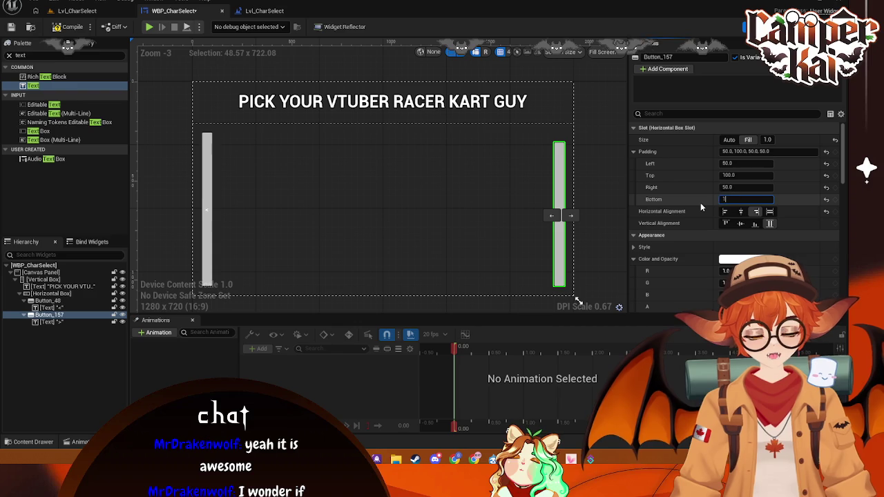
pyautogui.write('00')
pyautogui.press('Return')
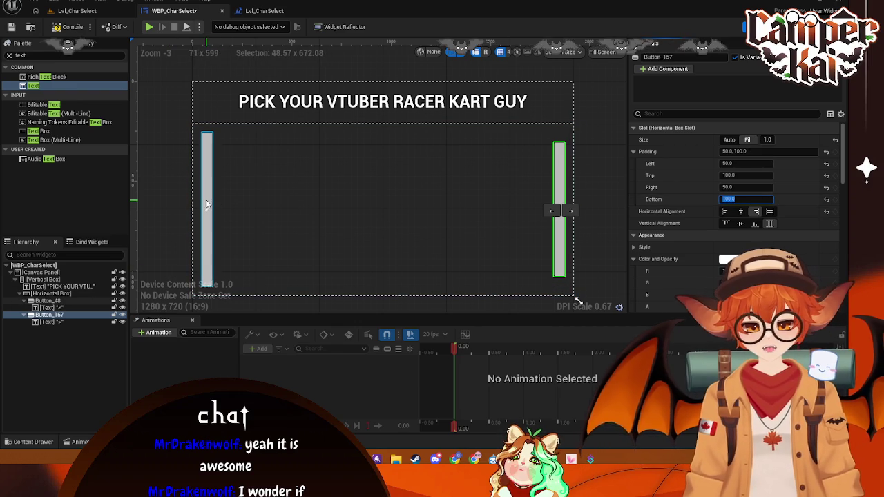
# Set the left arrow button's top and bottom padding to 100 as well
pyautogui.click(206, 204)
pyautogui.click(736, 175)
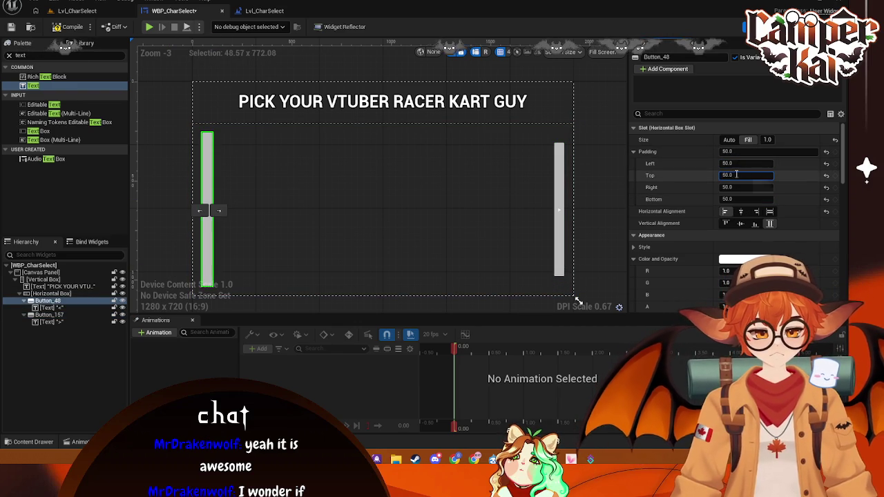
pyautogui.write('100')
pyautogui.press('Return')
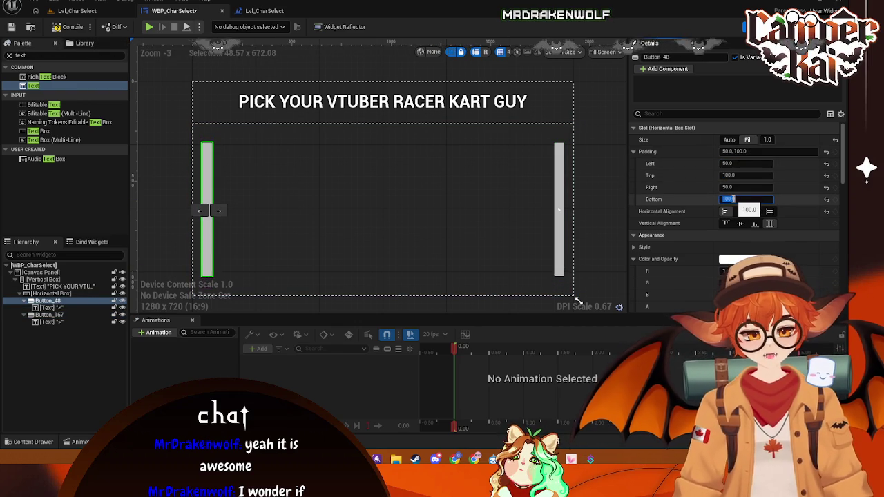
pyautogui.press('Return')
pyautogui.click(327, 243)
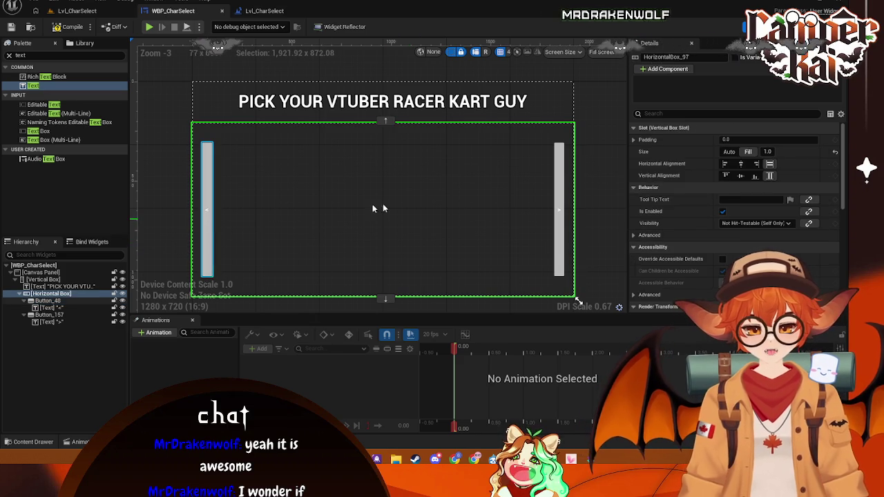
pyautogui.click(48, 307)
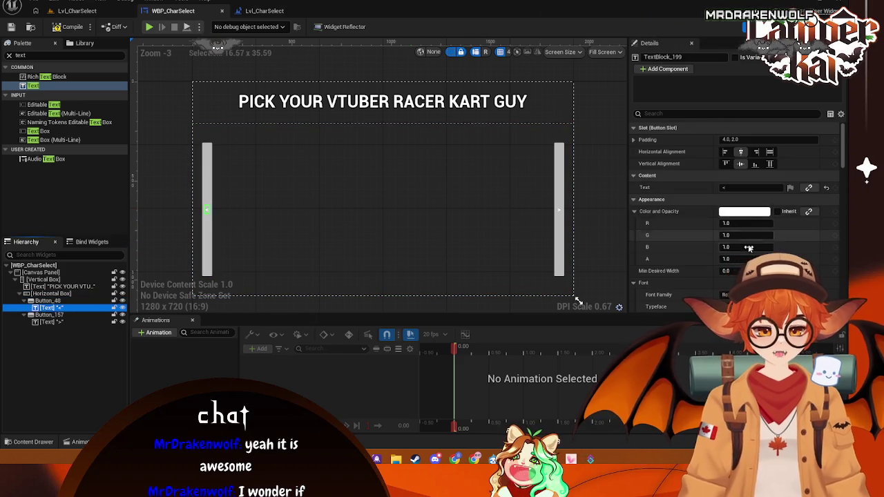
# Set the > arrow label's font size to 48
pyautogui.scroll(-3, 749, 248)
pyautogui.click(737, 233)
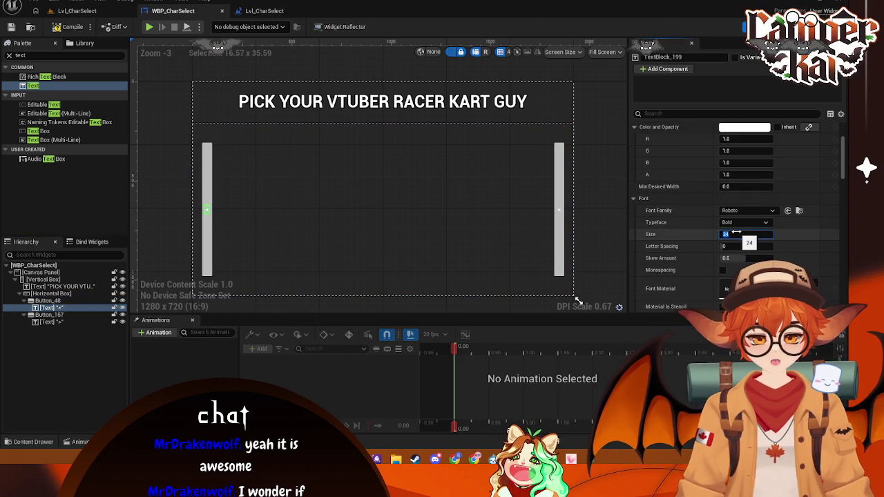
pyautogui.click(561, 215)
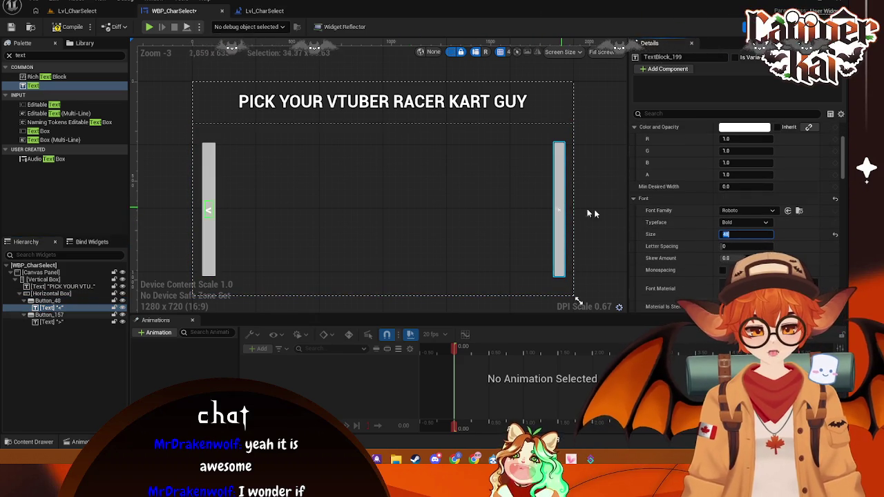
pyautogui.click(49, 322)
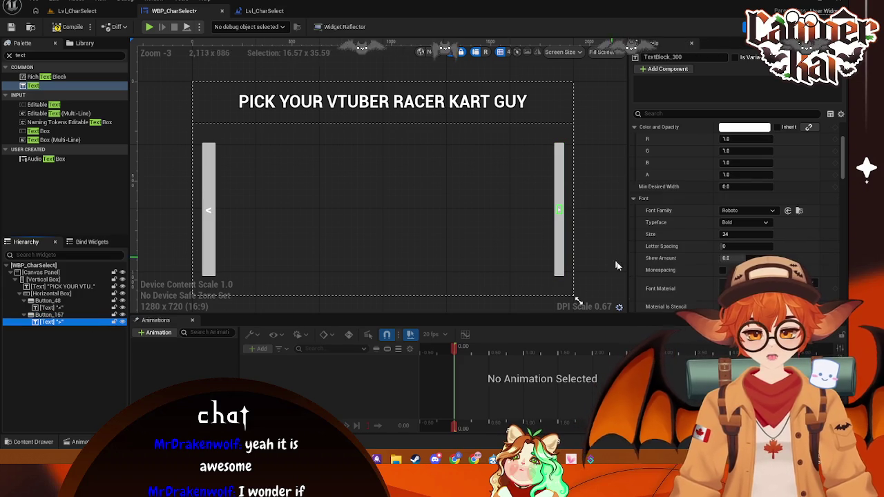
pyautogui.click(737, 234)
pyautogui.write('48')
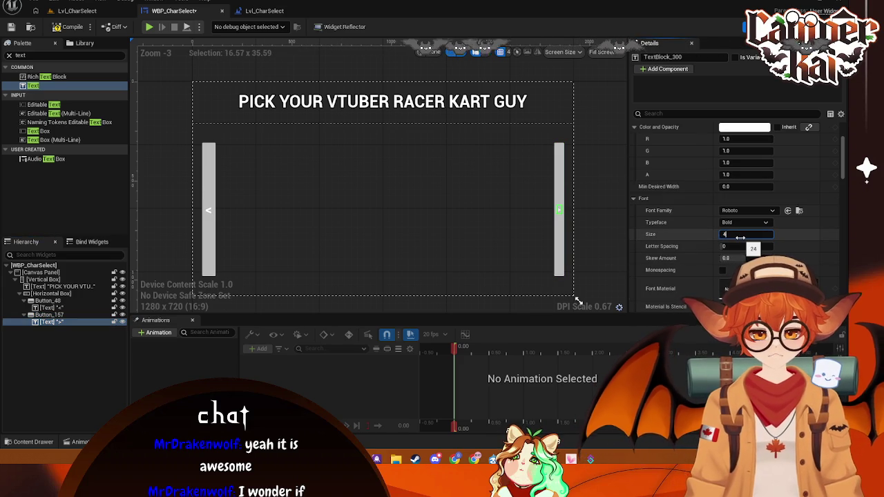
pyautogui.press('Return')
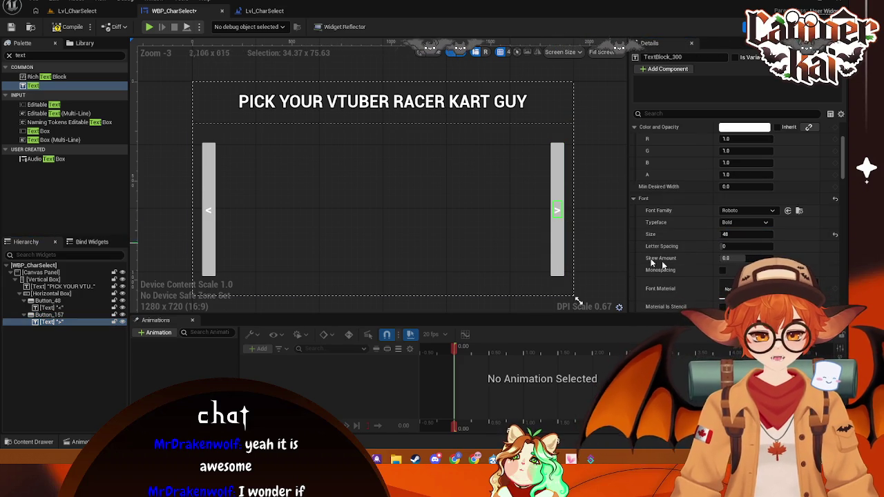
# Make both the > and < arrow labels black
pyautogui.scroll(-5, 743, 249)
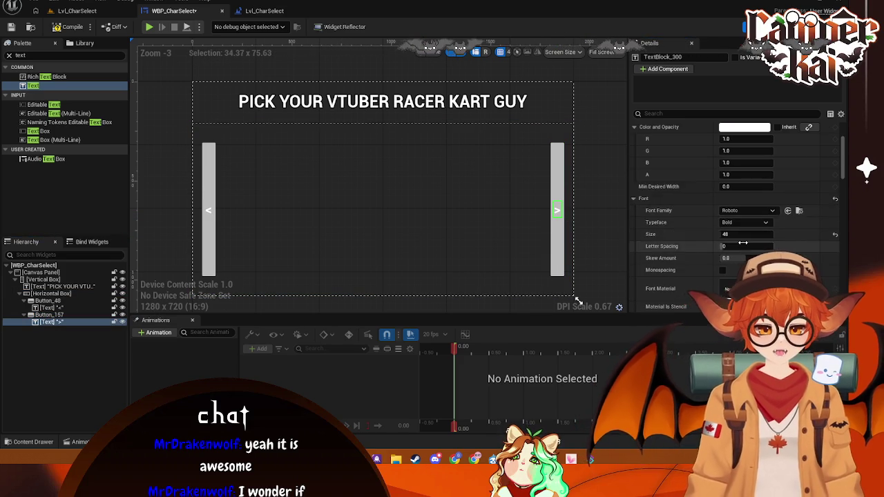
pyautogui.scroll(8, 741, 249)
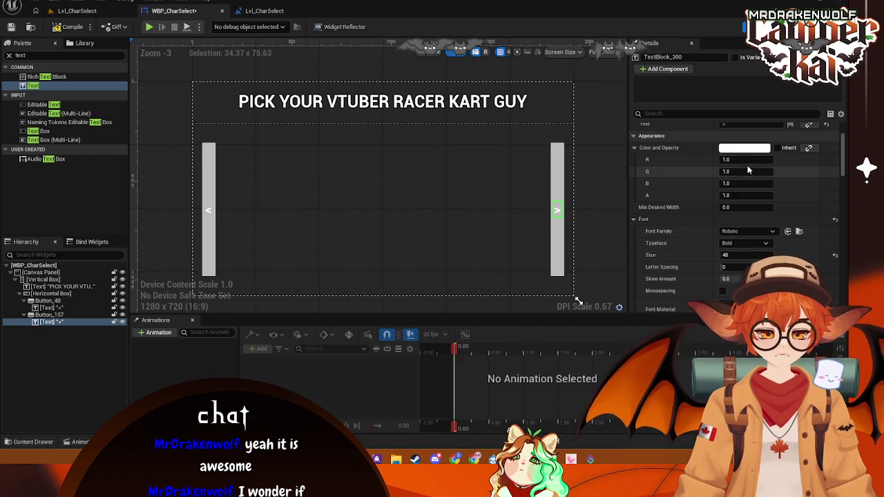
pyautogui.click(748, 149)
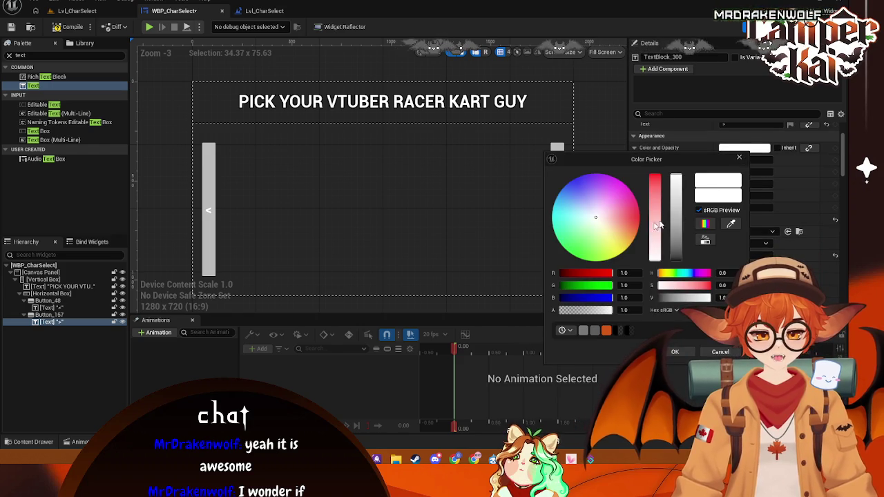
pyautogui.click(683, 352)
pyautogui.click(456, 262)
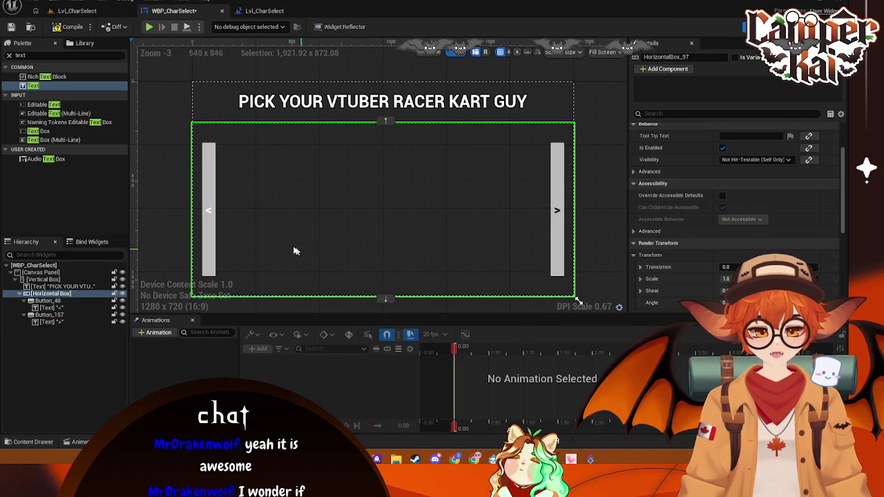
pyautogui.click(209, 210)
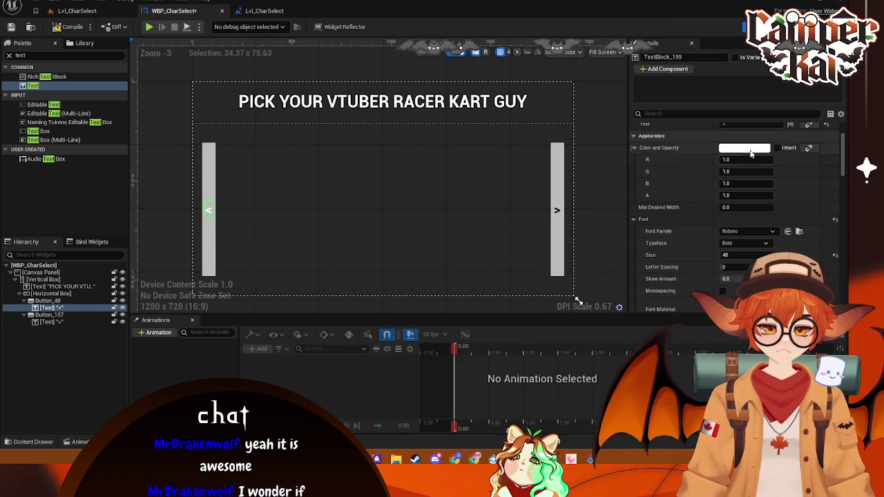
pyautogui.click(738, 149)
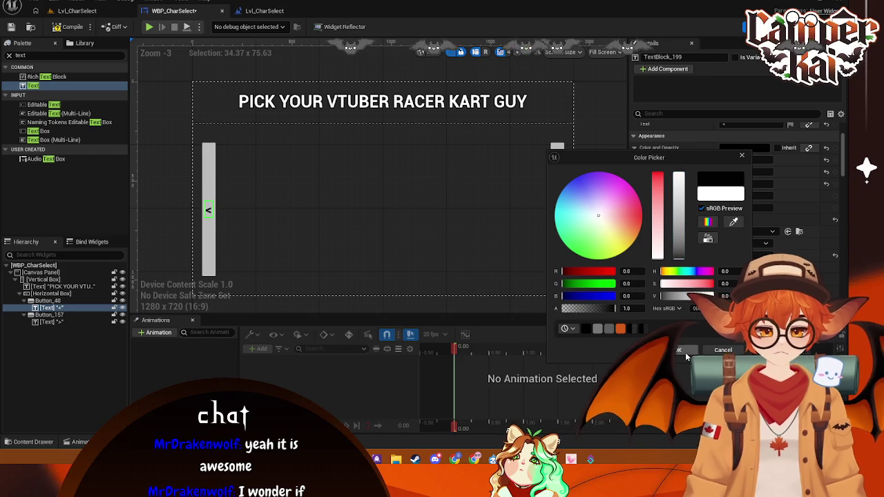
pyautogui.click(678, 350)
pyautogui.click(389, 198)
pyautogui.click(594, 126)
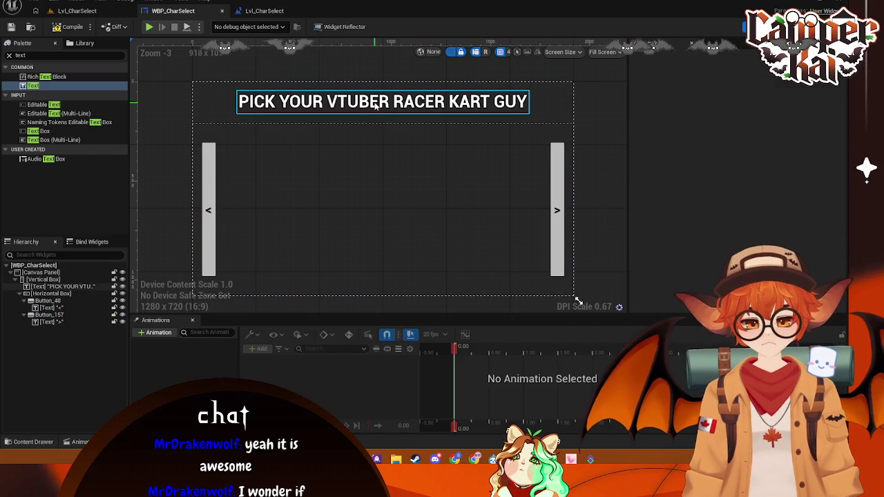
pyautogui.click(497, 103)
pyautogui.click(620, 125)
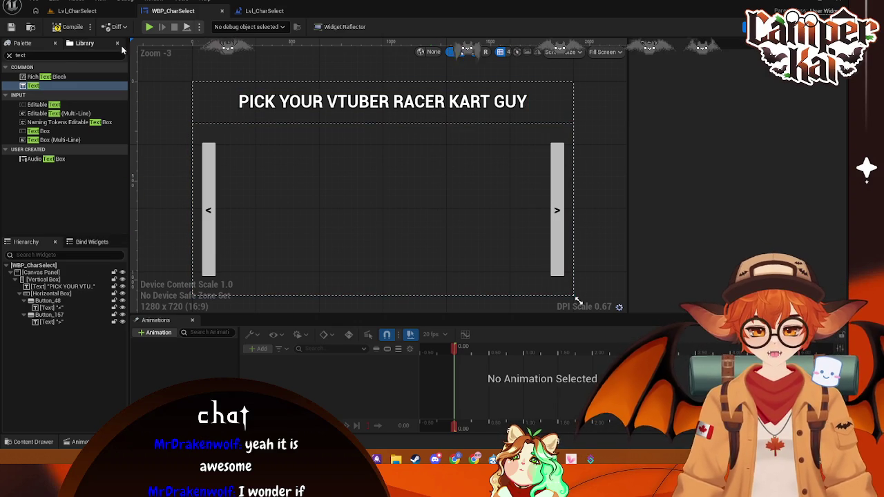
pyautogui.click(78, 11)
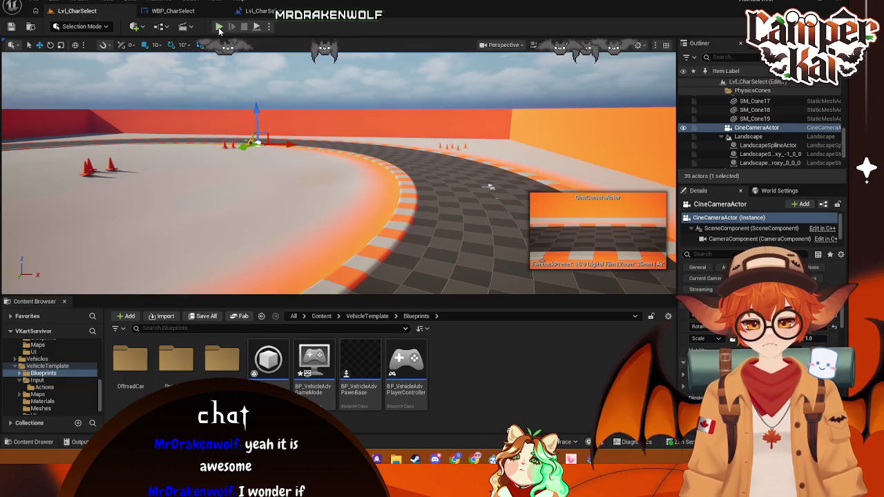
pyautogui.click(219, 27)
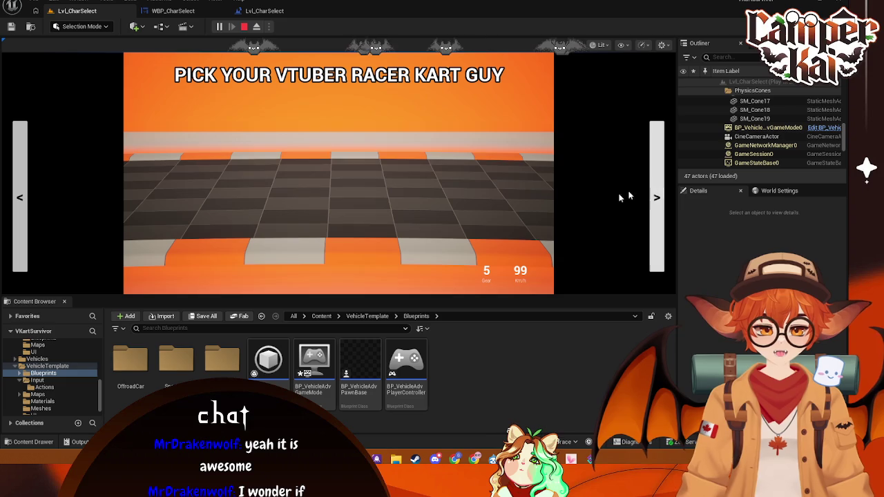
pyautogui.click(247, 26)
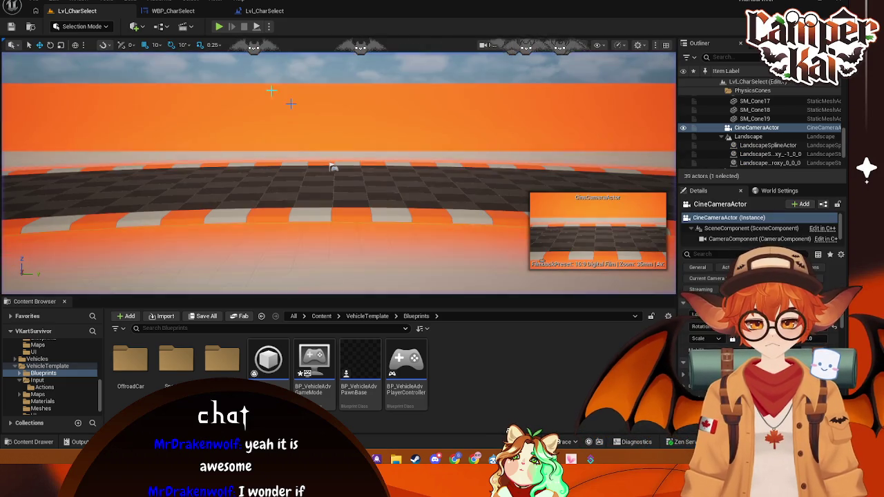
pyautogui.click(175, 11)
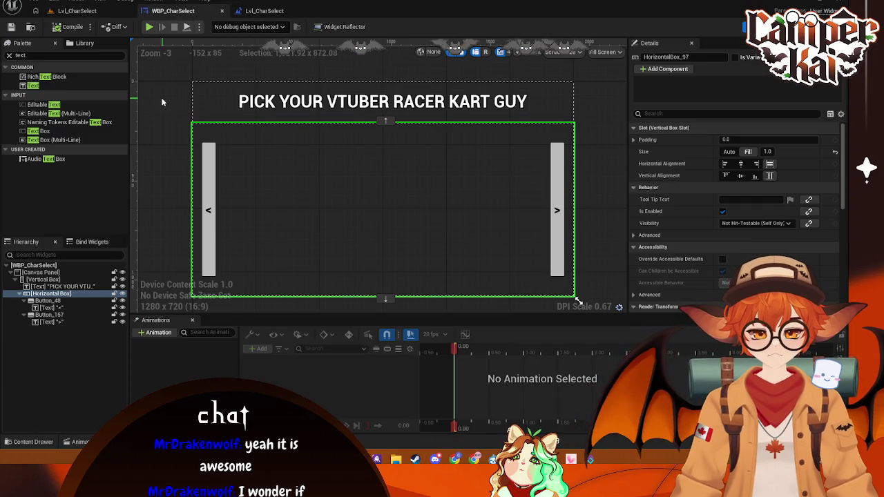
# Add a new Button beneath the horizontal box holding the arrow buttons
pyautogui.click(208, 210)
pyautogui.click(557, 210)
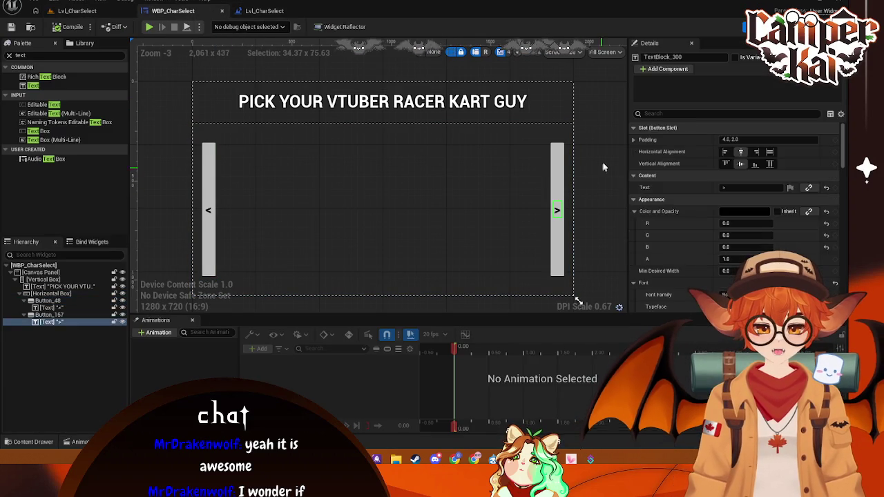
pyautogui.click(603, 167)
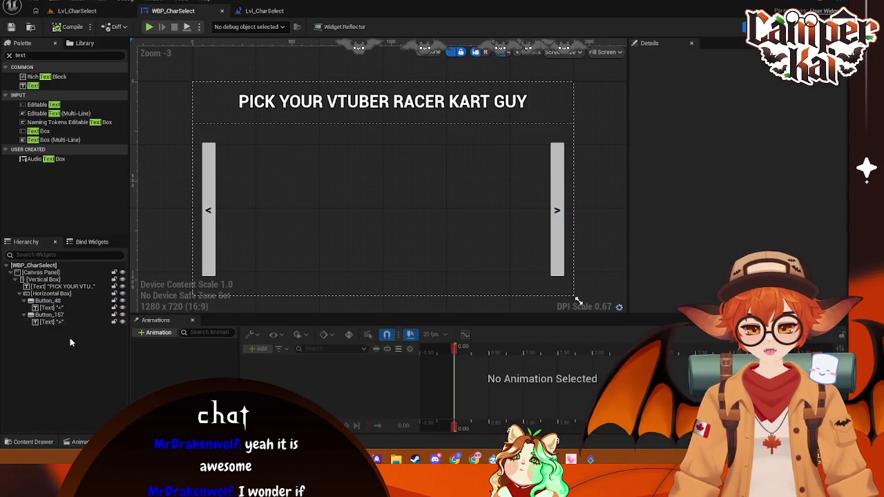
pyautogui.click(18, 294)
pyautogui.click(36, 293)
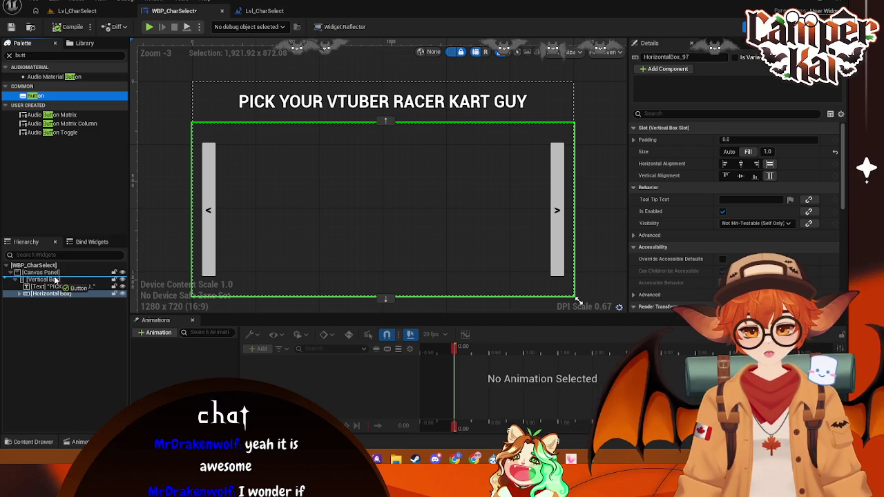
pyautogui.moveTo(55, 283); pyautogui.dragTo(69, 293)
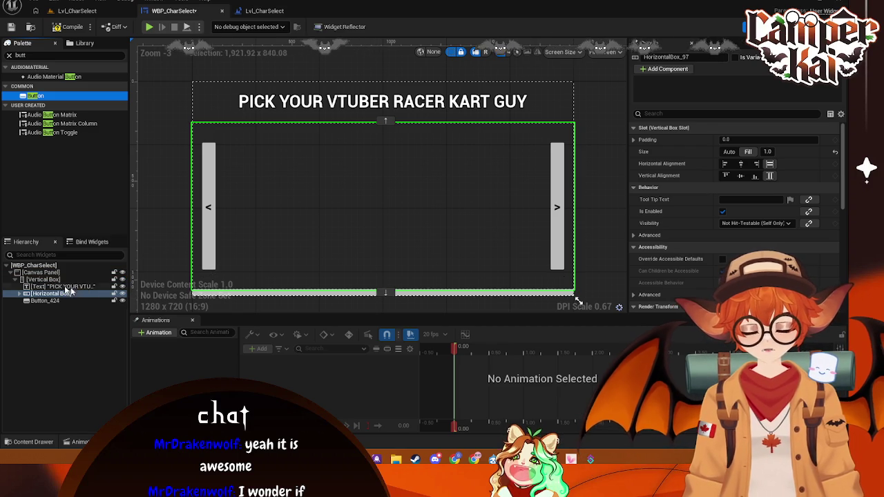
pyautogui.click(396, 292)
pyautogui.scroll(-2, 741, 192)
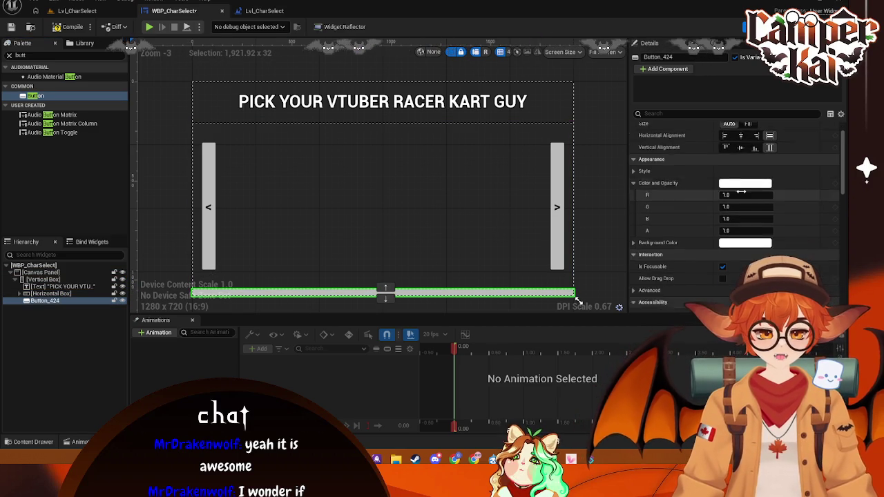
pyautogui.scroll(-1, 741, 191)
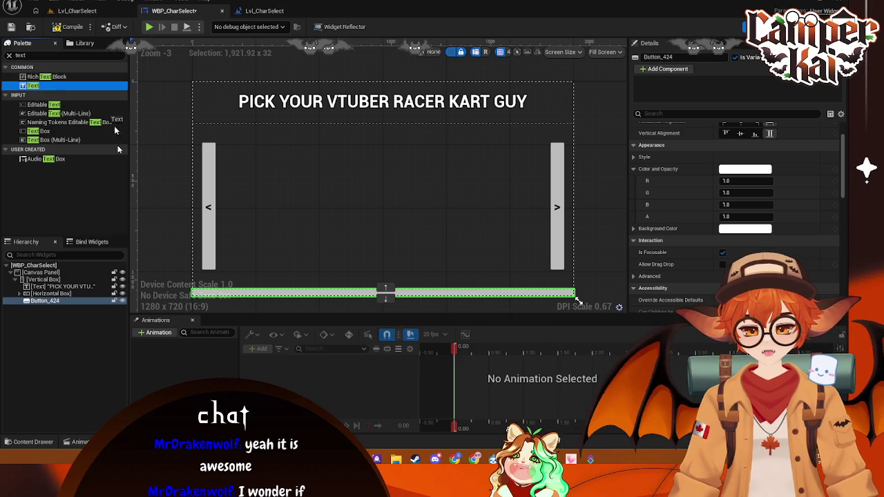
# Put a Text label reading BACK inside the new button and centre it horizontally
pyautogui.moveTo(76, 305); pyautogui.dragTo(75, 304)
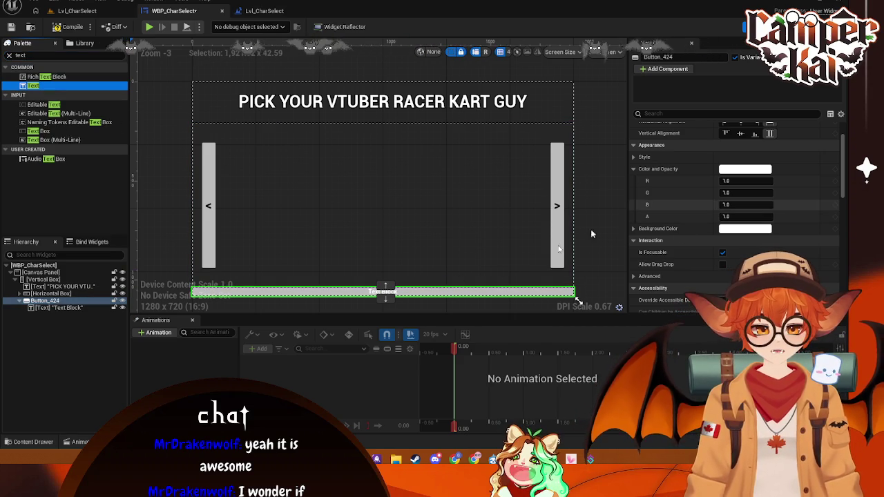
pyautogui.click(52, 308)
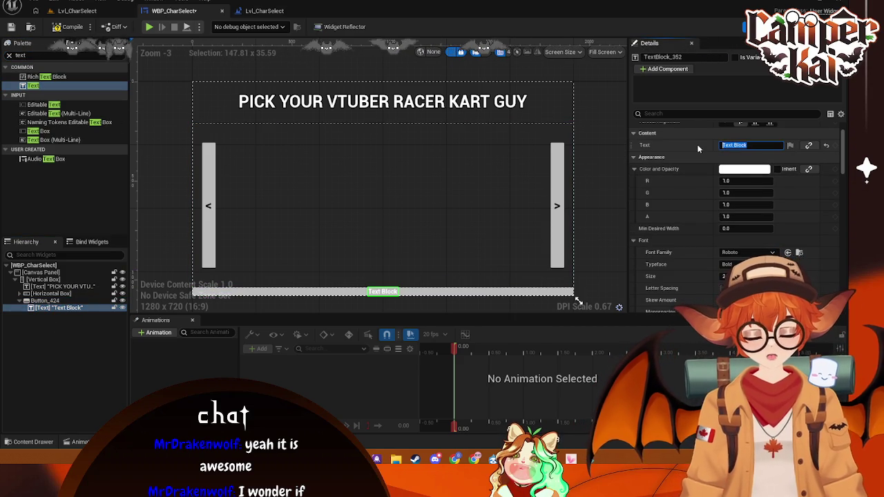
pyautogui.write('Ba')
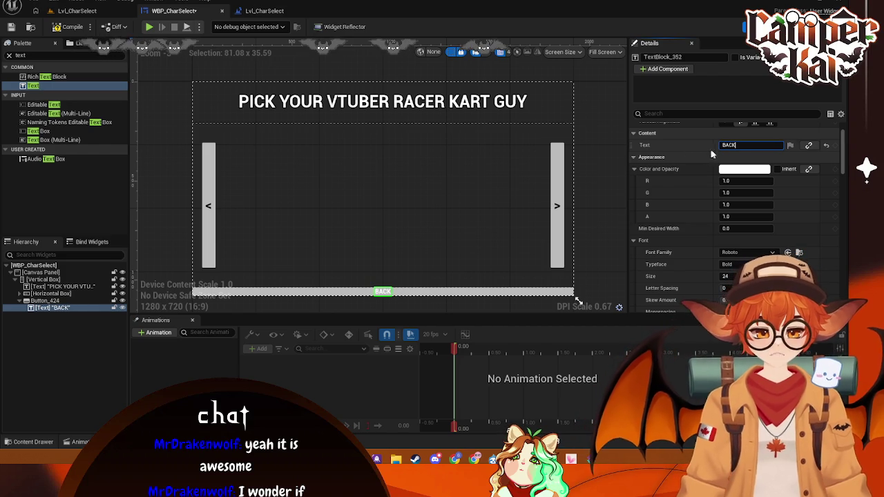
pyautogui.press('Return')
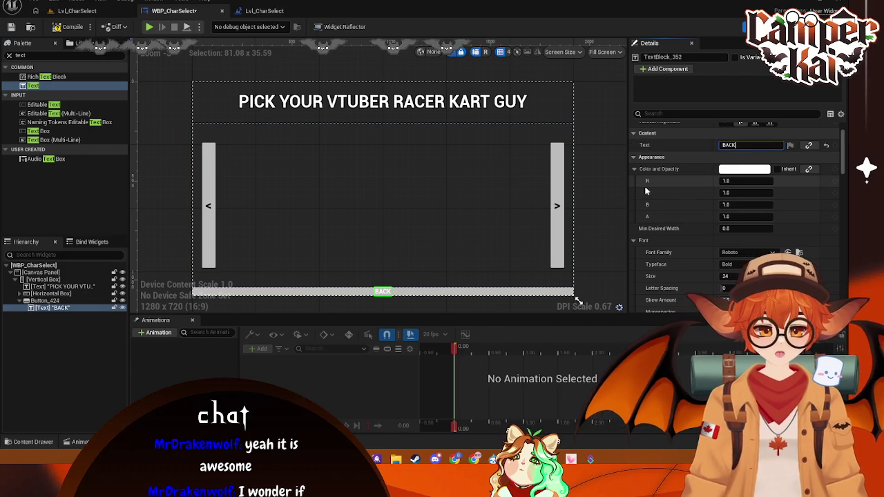
pyautogui.click(450, 291)
pyautogui.click(742, 164)
pyautogui.click(743, 166)
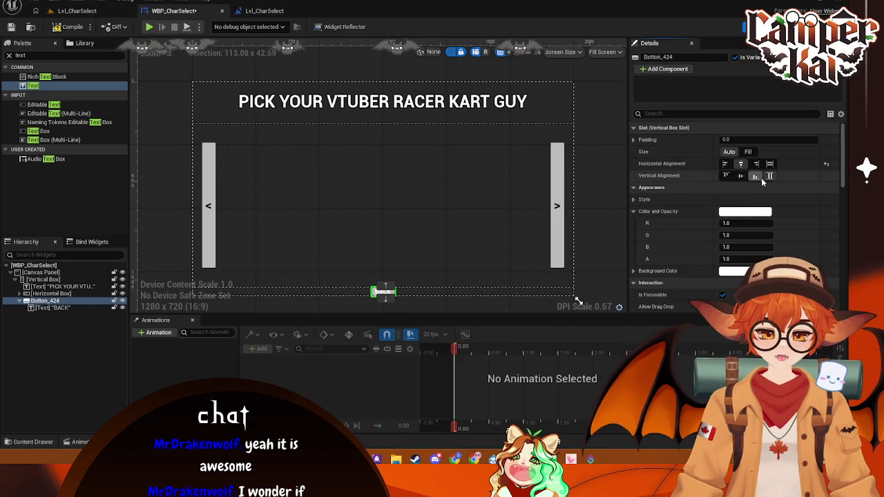
# Set the BACK label's font size to 48
pyautogui.scroll(-5, 704, 228)
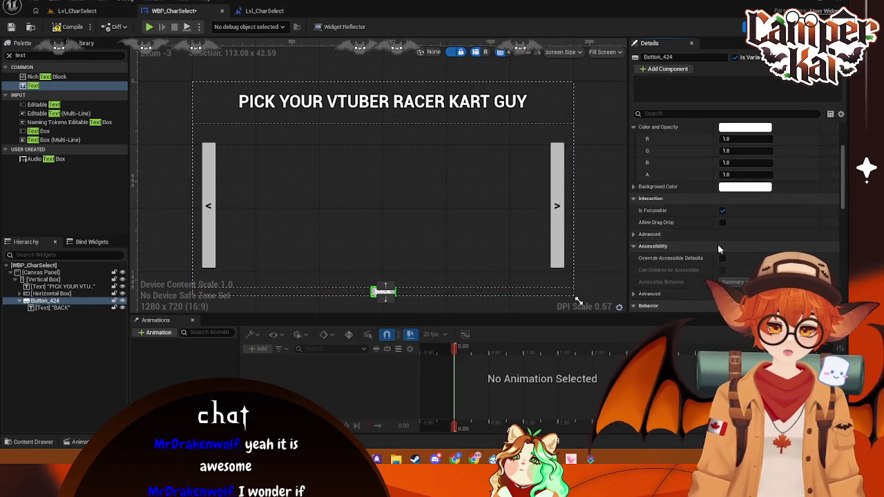
pyautogui.scroll(5, 734, 228)
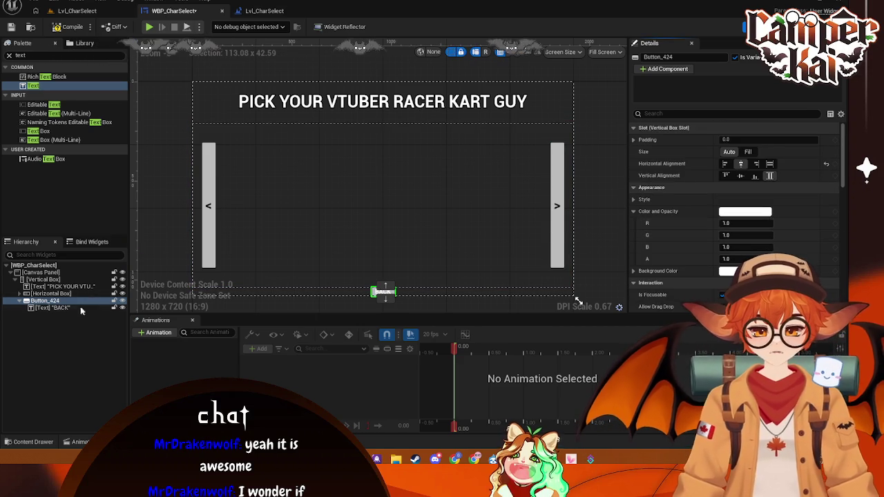
pyautogui.click(49, 307)
pyautogui.scroll(-2, 742, 221)
pyautogui.click(735, 249)
pyautogui.write('8')
pyautogui.press('Return')
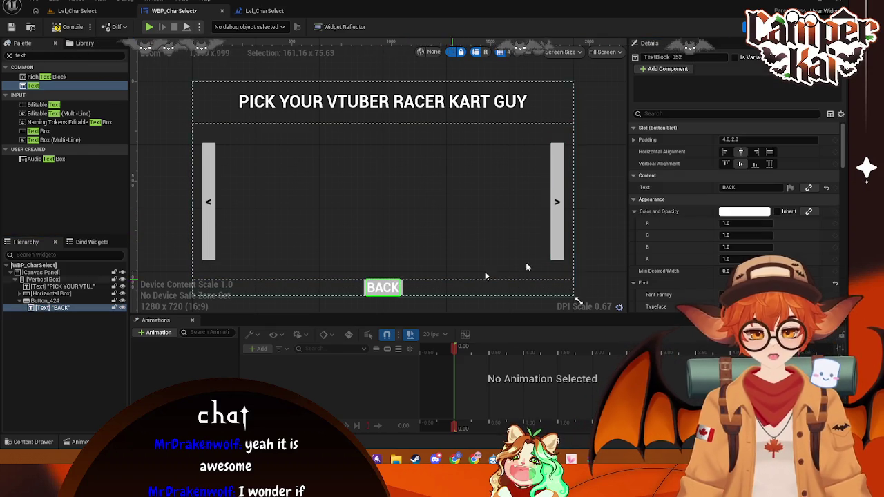
pyautogui.click(633, 139)
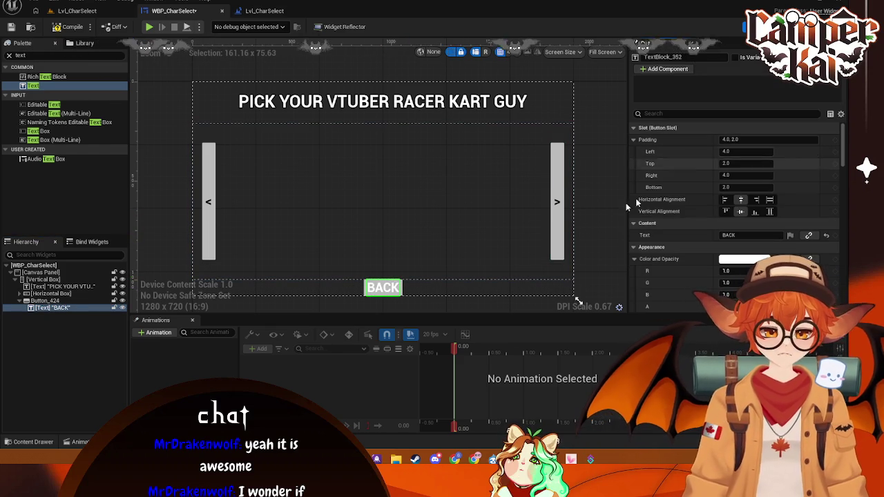
pyautogui.click(45, 301)
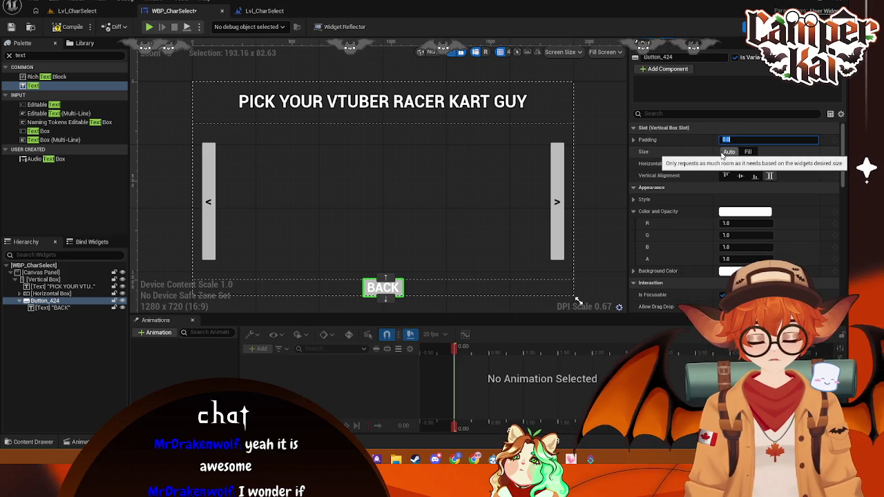
pyautogui.click(491, 201)
pyautogui.click(594, 226)
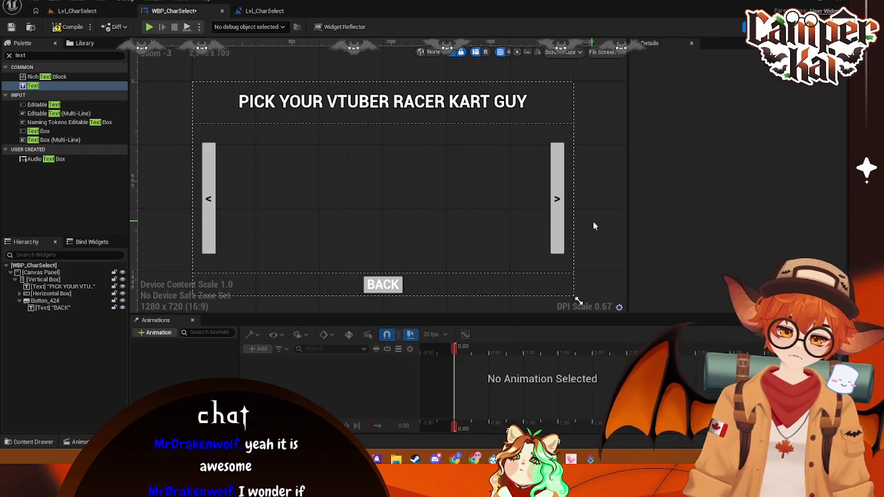
pyautogui.click(77, 11)
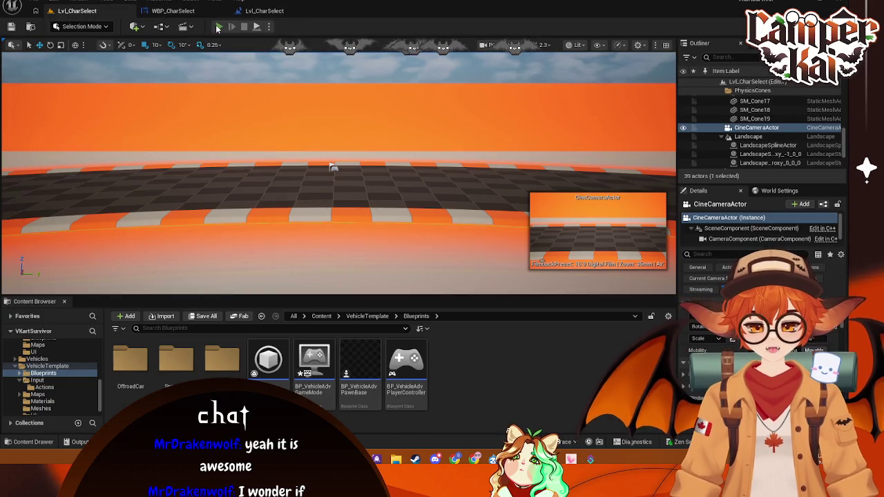
pyautogui.click(218, 27)
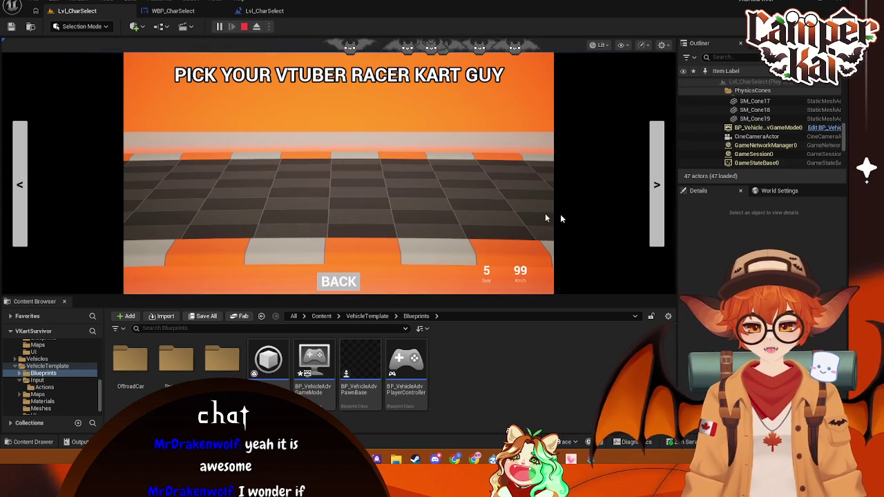
pyautogui.press('Escape')
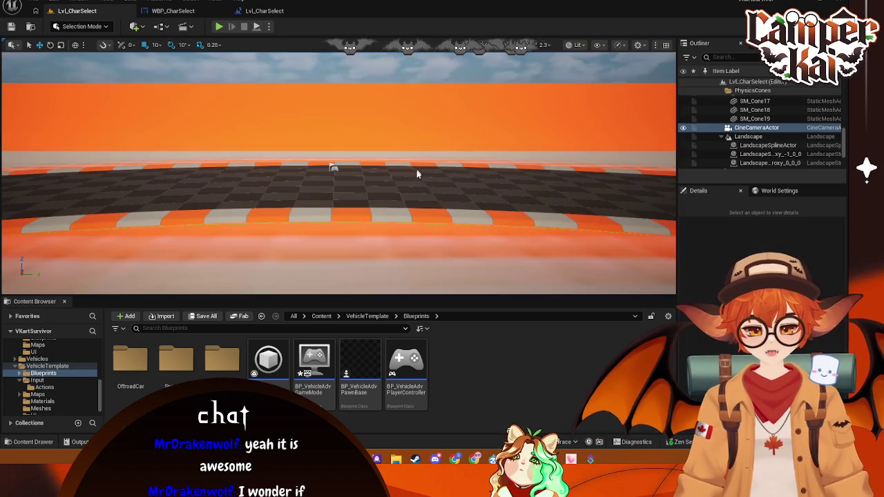
pyautogui.click(263, 10)
pyautogui.click(173, 10)
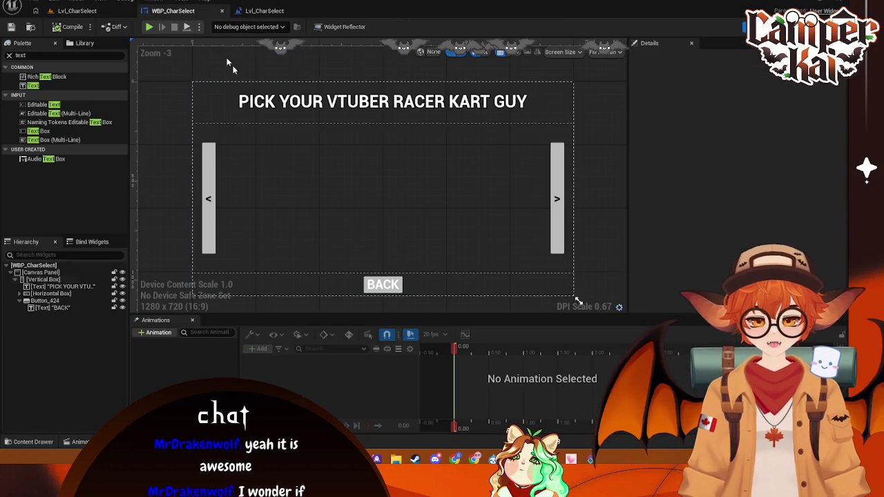
pyautogui.click(383, 285)
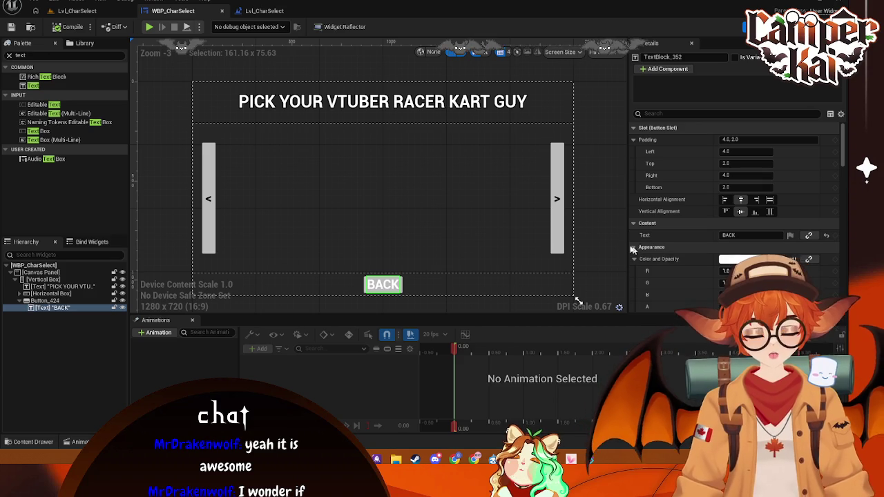
pyautogui.click(602, 233)
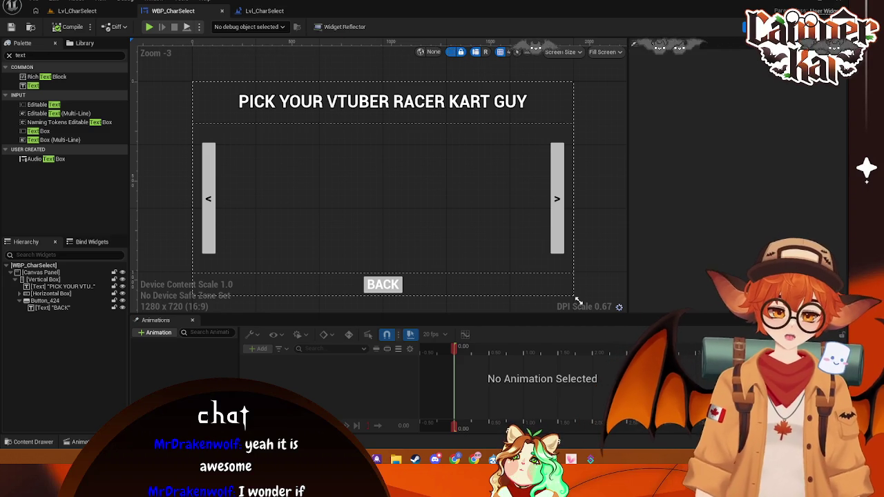
# Add a Spawn Actor from Class node after Set View Target with Blend in the level blueprint
pyautogui.click(263, 11)
pyautogui.moveTo(308, 167); pyautogui.dragTo(275, 137)
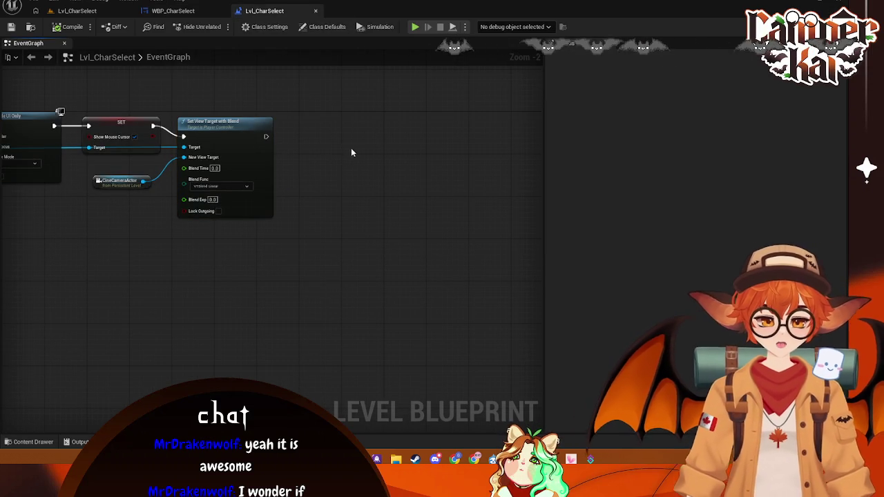
pyautogui.moveTo(266, 137); pyautogui.dragTo(346, 113)
pyautogui.write('spawn actor ')
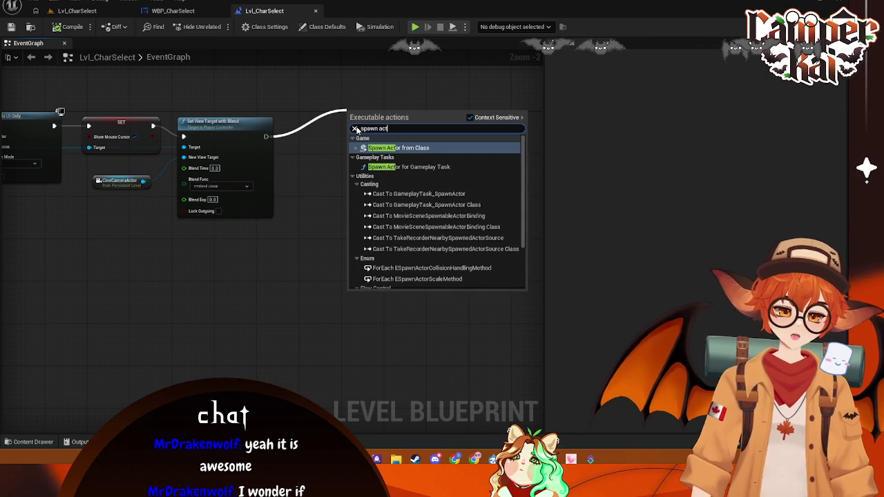
pyautogui.write('from')
pyautogui.click(394, 148)
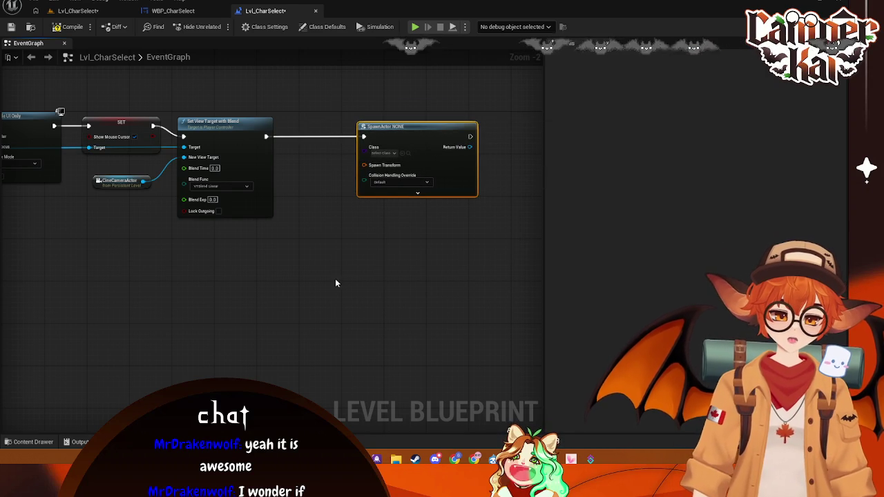
pyautogui.moveTo(300, 247)
pyautogui.mouseDown()
pyautogui.moveTo(313, 248)
pyautogui.moveTo(310, 257)
pyautogui.mouseUp()
# Select PlayerStart in the level and add a reference to it in the graph
pyautogui.click(78, 11)
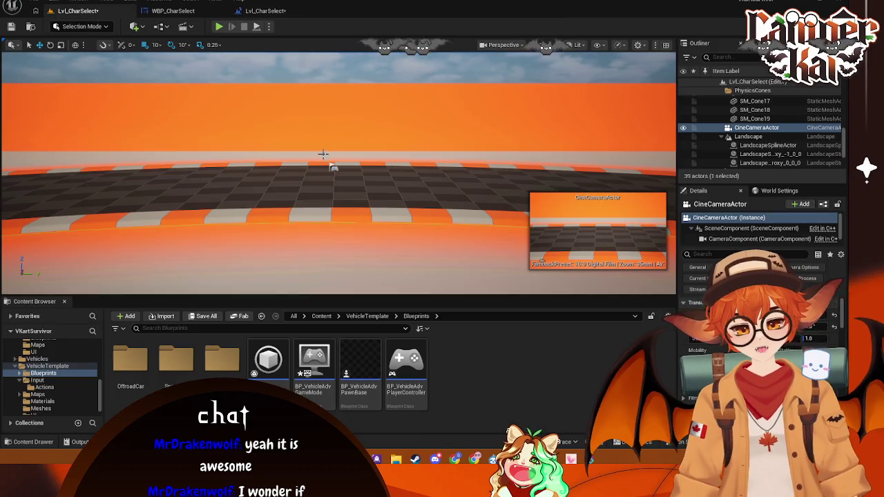
pyautogui.click(334, 168)
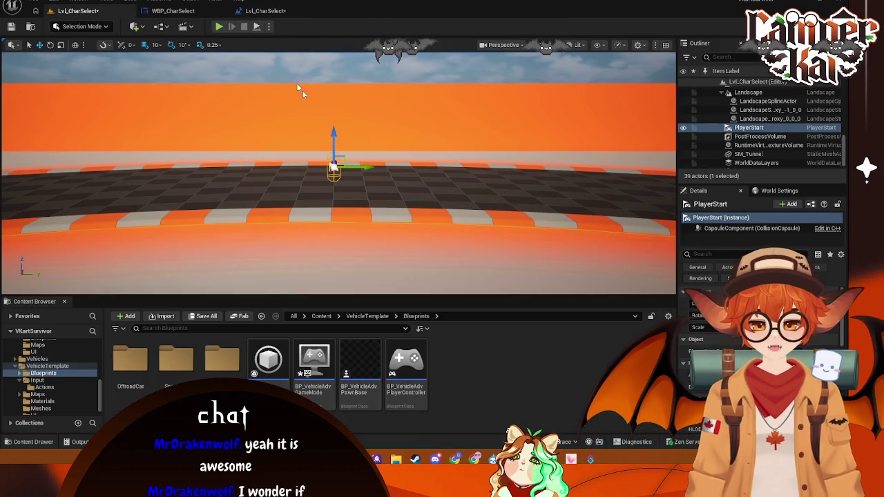
pyautogui.click(173, 11)
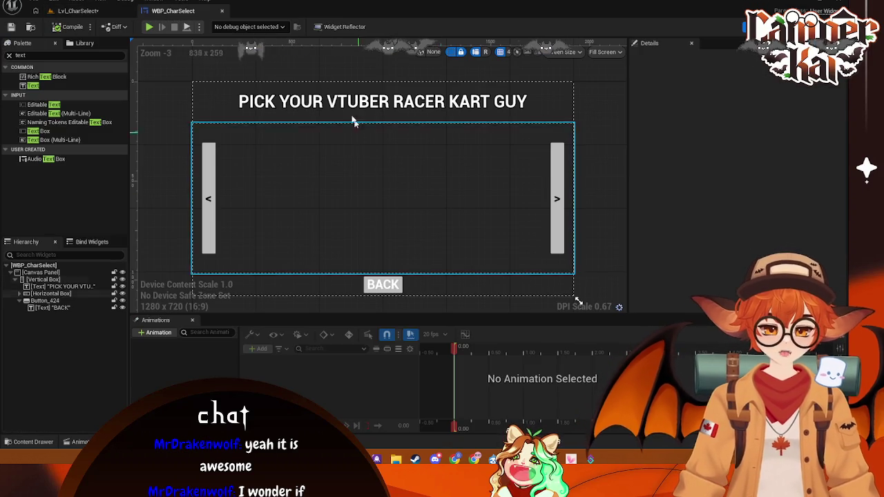
pyautogui.click(78, 11)
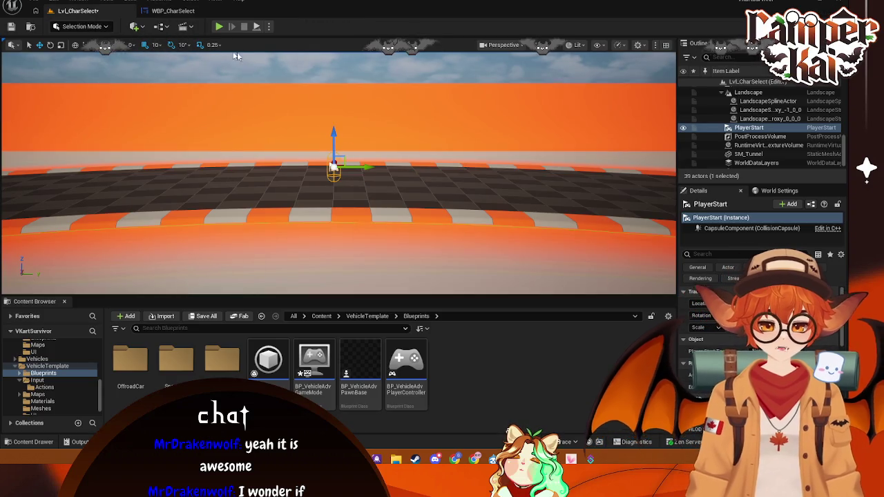
pyautogui.click(750, 128)
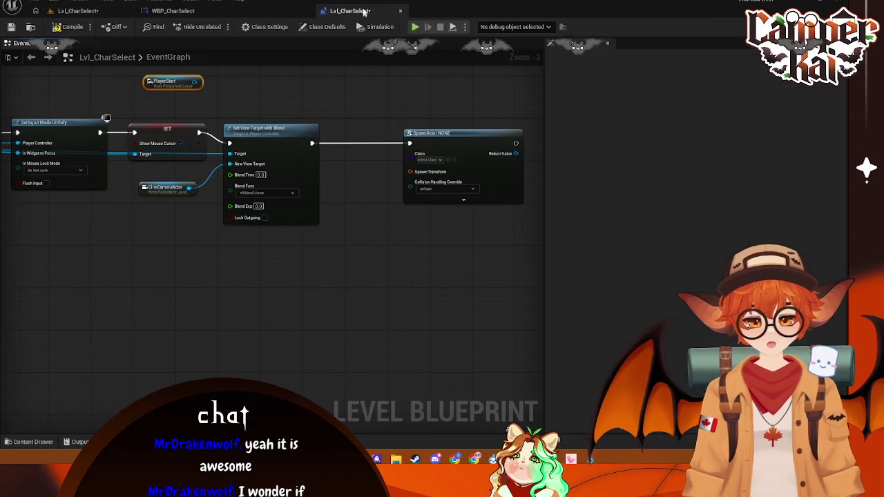
# Wire PlayerStart's Get Actor Transform into SpawnActor's Spawn Transform and tidy the nodes
pyautogui.moveTo(165, 84)
pyautogui.mouseDown()
pyautogui.moveTo(344, 270)
pyautogui.moveTo(330, 260)
pyautogui.moveTo(374, 229)
pyautogui.mouseUp()
pyautogui.write('get tr')
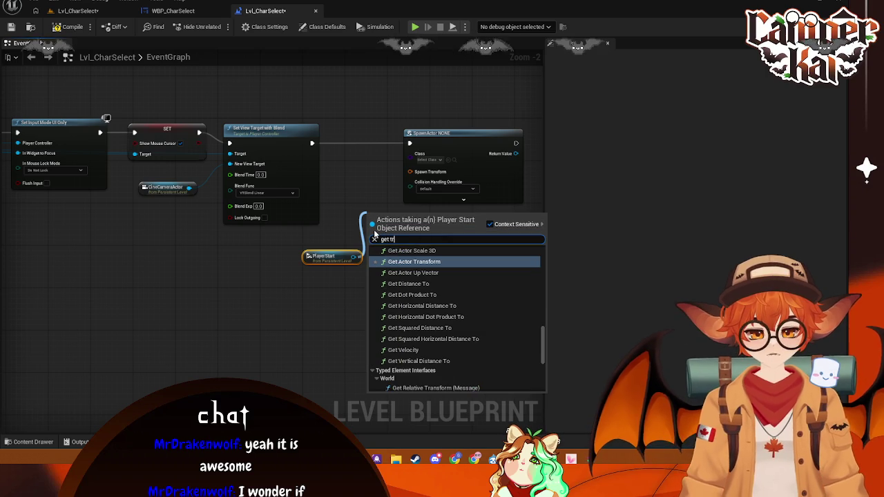
pyautogui.click(405, 261)
pyautogui.moveTo(427, 228); pyautogui.dragTo(415, 175)
pyautogui.moveTo(398, 108)
pyautogui.mouseDown()
pyautogui.moveTo(482, 111)
pyautogui.moveTo(467, 110)
pyautogui.mouseUp()
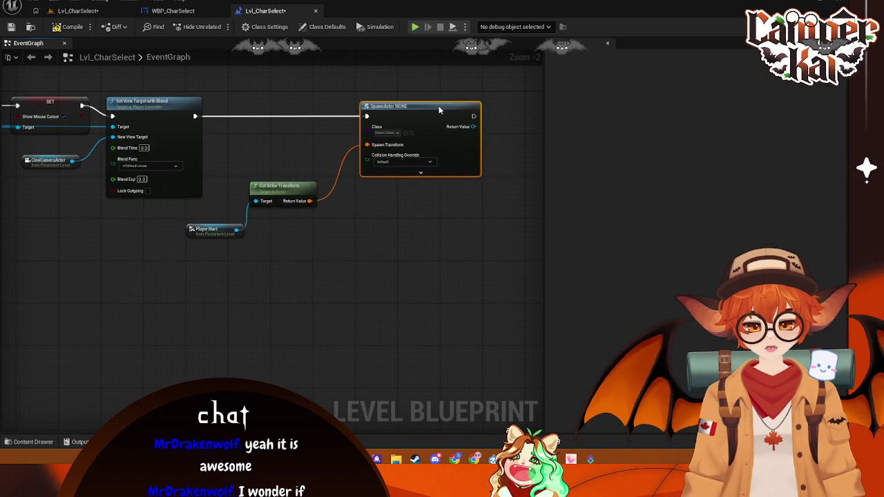
pyautogui.moveTo(289, 186)
pyautogui.mouseDown()
pyautogui.moveTo(315, 131)
pyautogui.moveTo(316, 138)
pyautogui.mouseUp()
pyautogui.moveTo(200, 232)
pyautogui.mouseDown()
pyautogui.moveTo(259, 178)
pyautogui.moveTo(225, 157)
pyautogui.moveTo(228, 137)
pyautogui.moveTo(230, 150)
pyautogui.mouseUp()
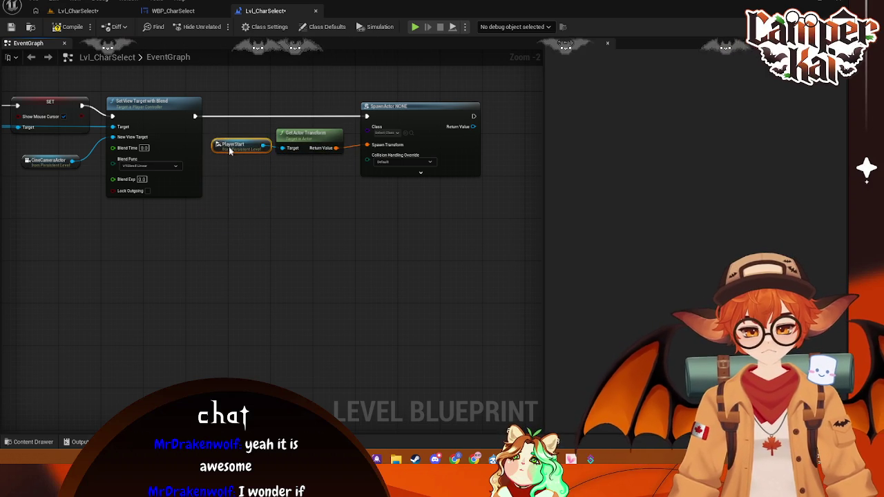
pyautogui.click(353, 194)
pyautogui.moveTo(352, 194); pyautogui.dragTo(412, 199)
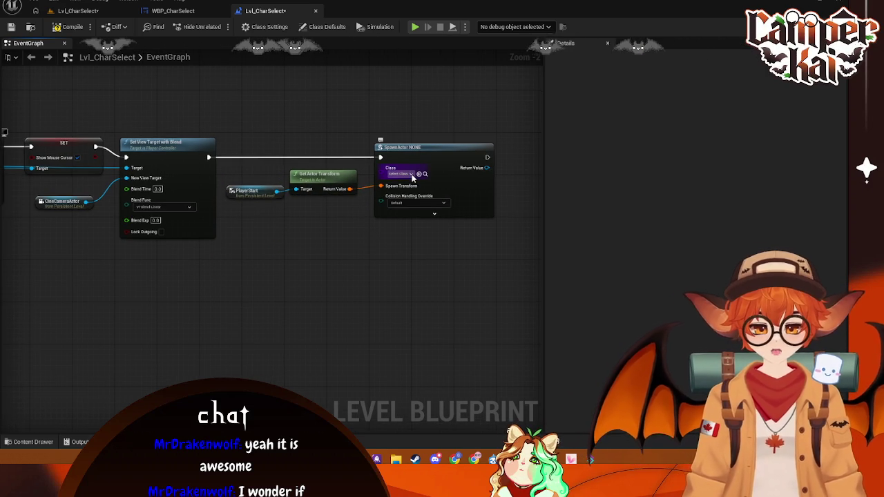
# Save the level and compile the blueprint, which still needs a spawn Class
pyautogui.click(411, 174)
pyautogui.click(354, 233)
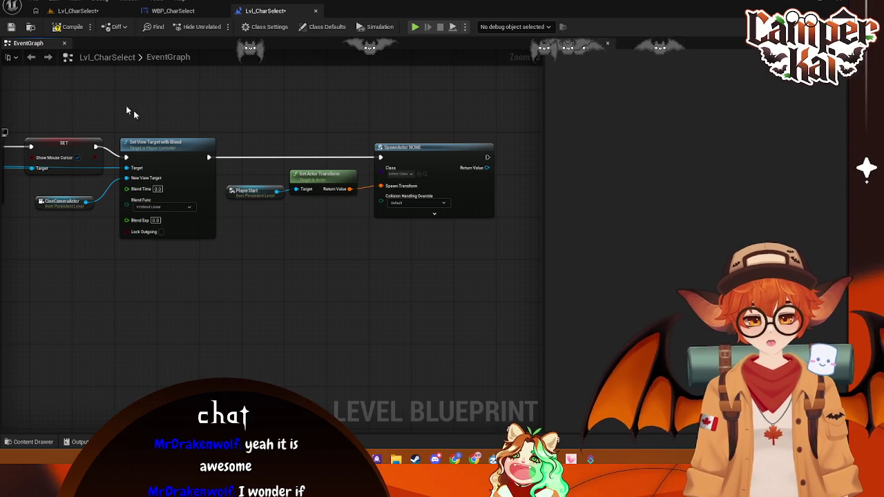
pyautogui.hotkey('ctrl', 's')
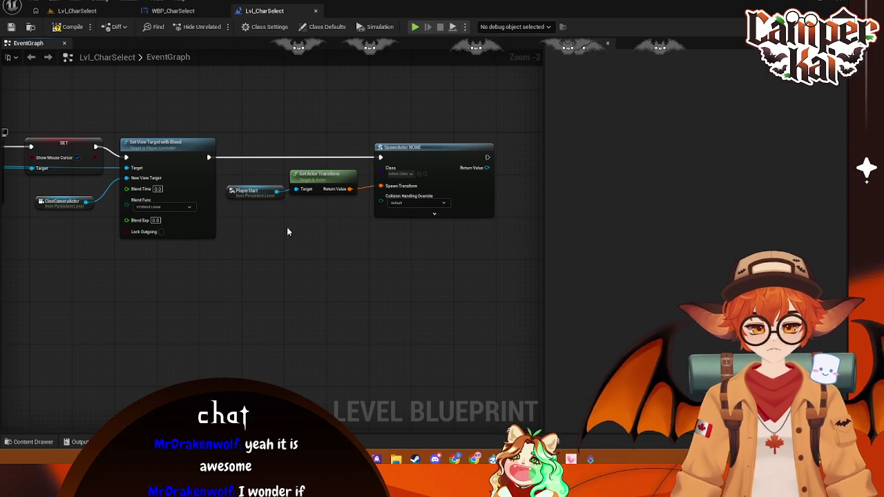
pyautogui.press('F7')
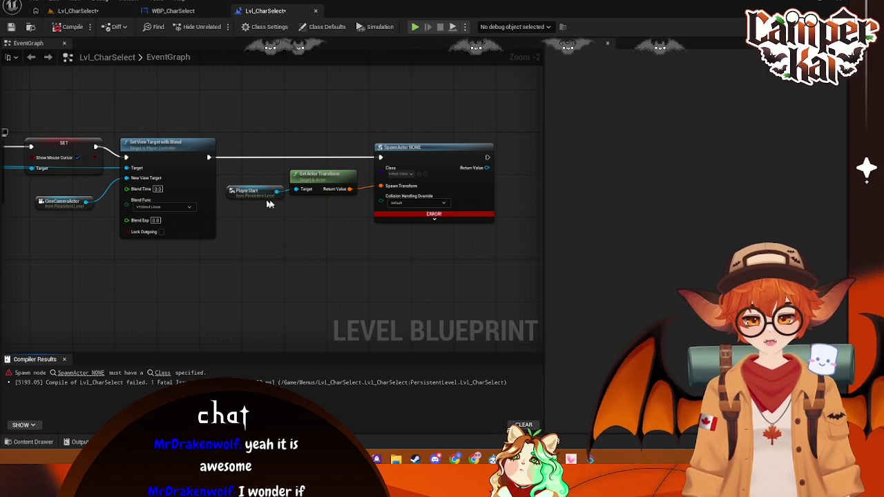
pyautogui.click(405, 174)
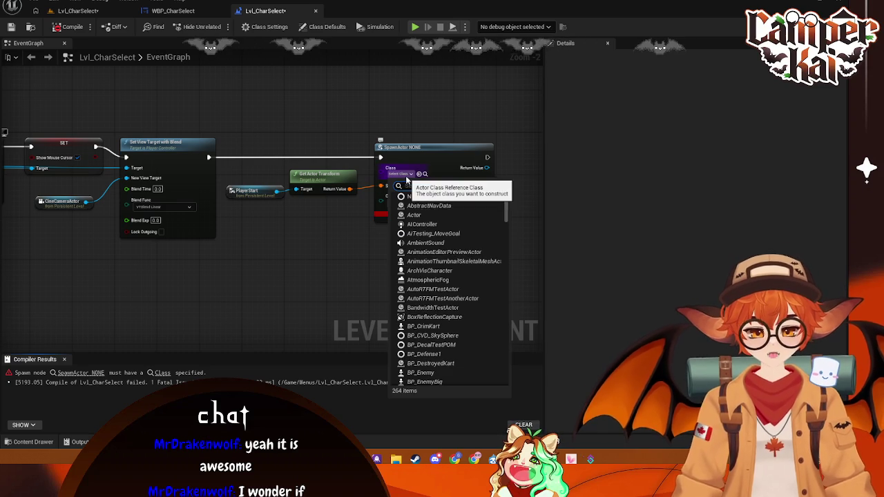
# Set the SpawnActor node's Class to BP Kai Kart
pyautogui.click(269, 311)
pyautogui.moveTo(251, 270)
pyautogui.mouseDown()
pyautogui.moveTo(318, 253)
pyautogui.moveTo(292, 223)
pyautogui.mouseUp()
pyautogui.rightClick(318, 253)
pyautogui.click(343, 227)
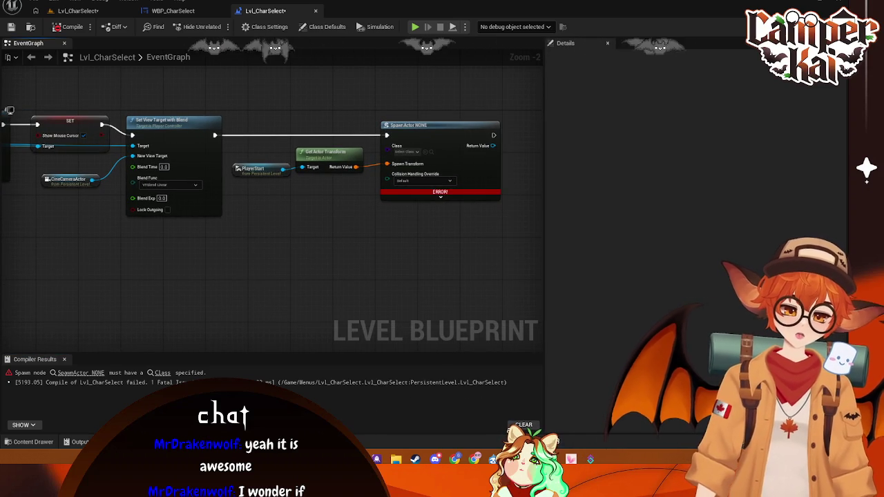
pyautogui.click(408, 151)
pyautogui.write('kai')
pyautogui.press('Return')
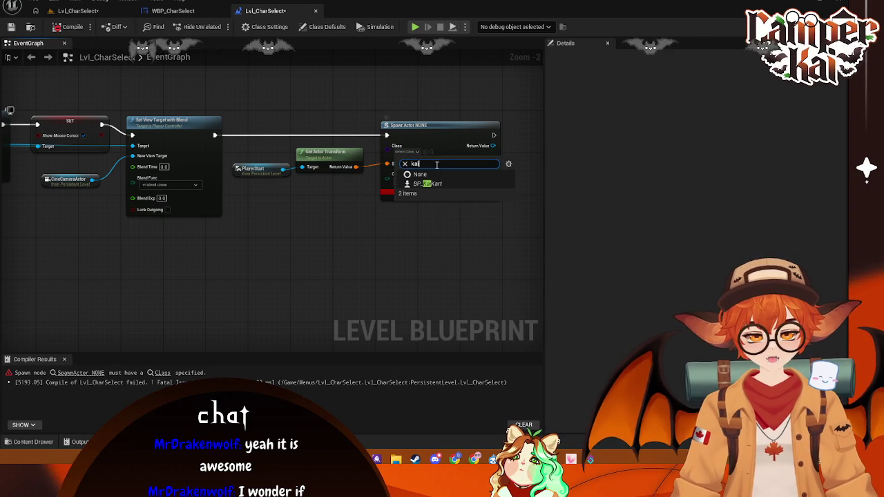
# Save and play-test the level to see the kart appear behind the title
pyautogui.hotkey('ctrl', 's')
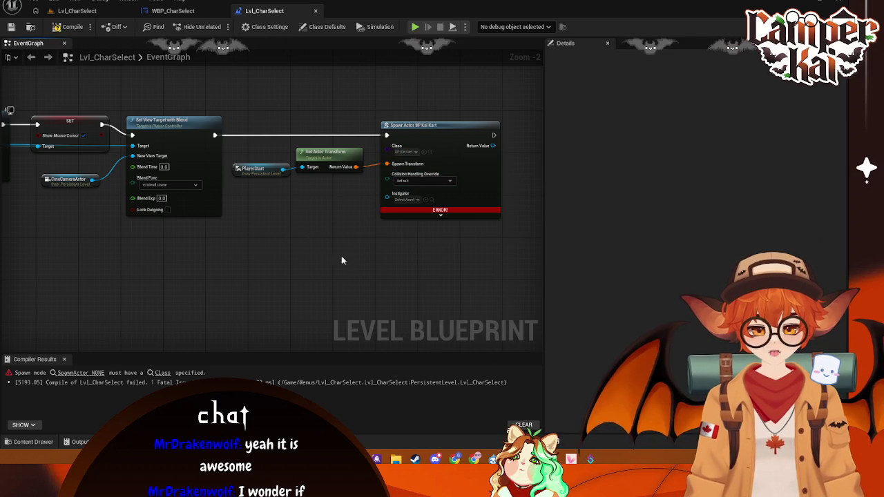
pyautogui.click(77, 10)
pyautogui.click(219, 27)
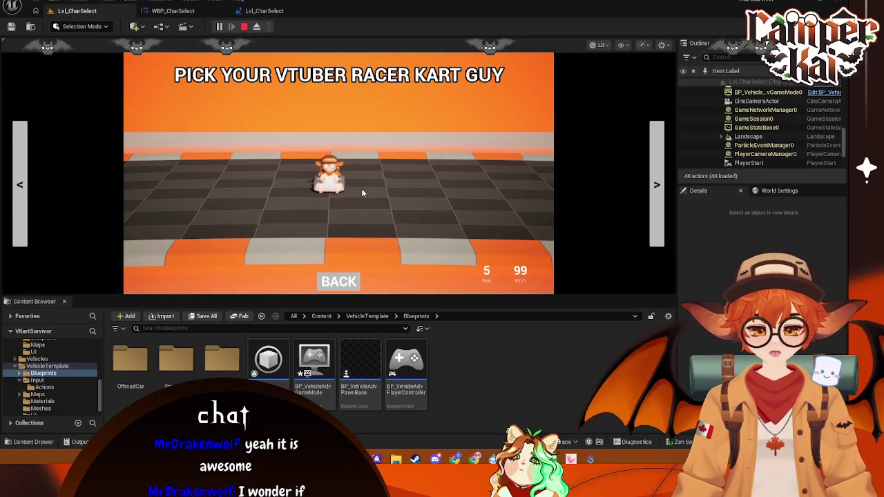
# Check the level blueprint during the playtest, stop the session, and return to Lvl_CharSelect
pyautogui.click(264, 10)
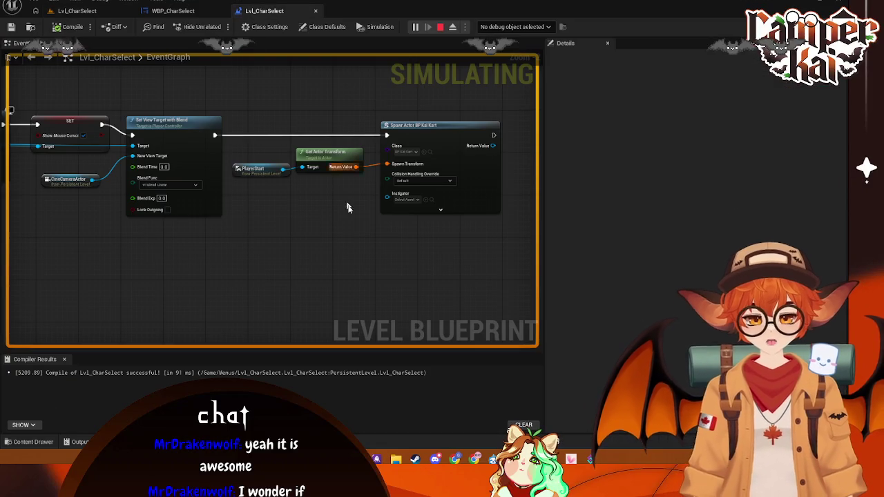
pyautogui.rightClick(325, 228)
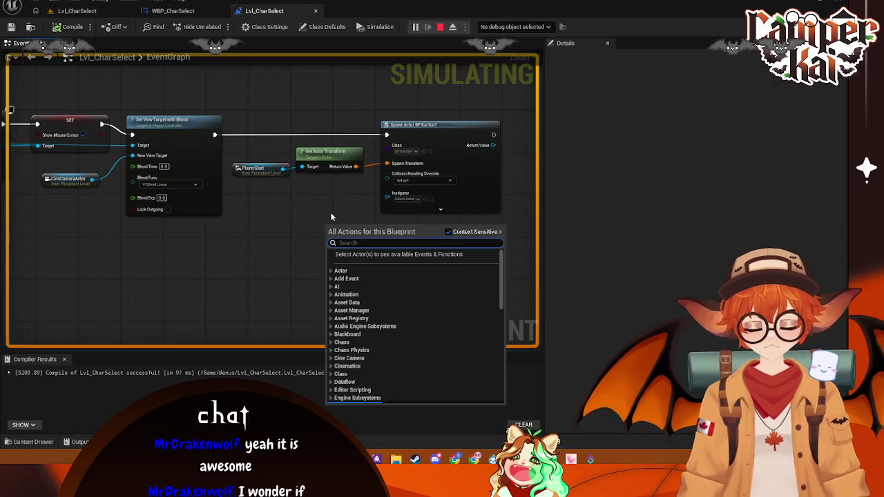
pyautogui.click(262, 239)
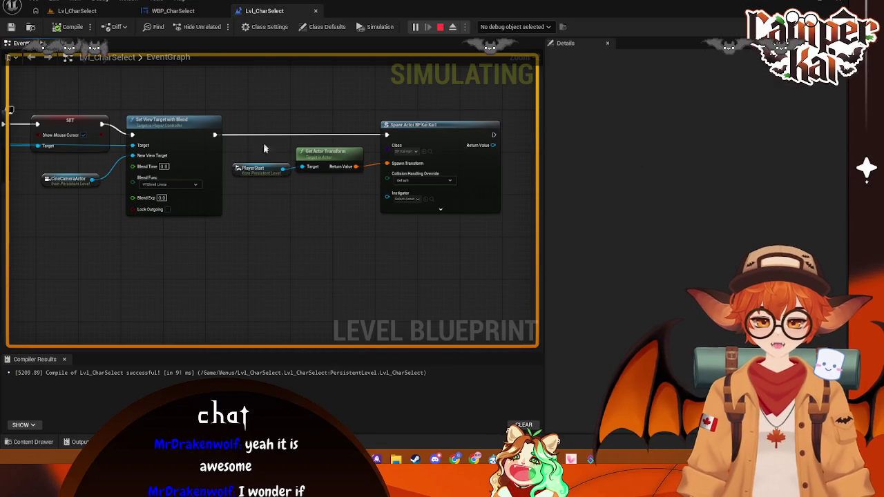
pyautogui.click(440, 27)
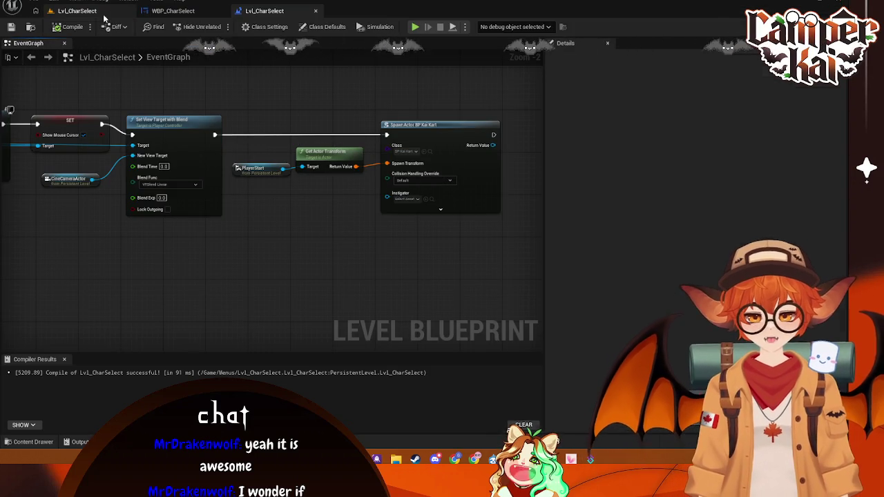
pyautogui.click(77, 11)
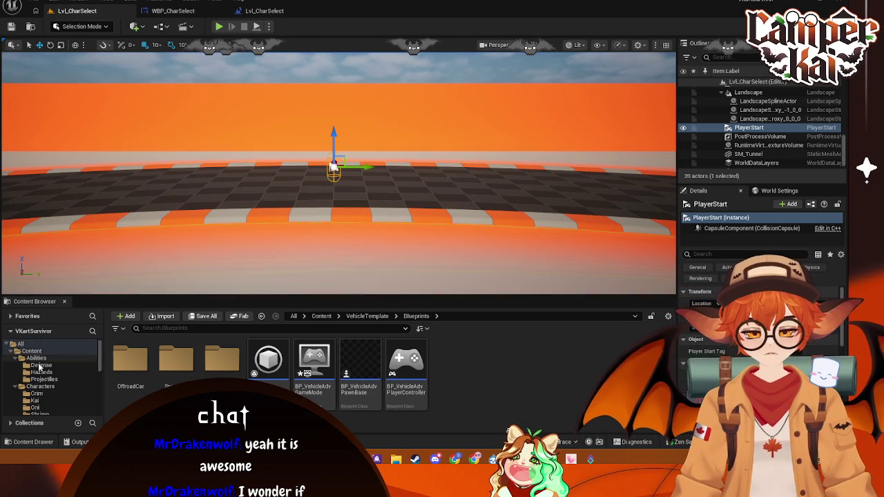
# Duplicate BP_CrimKart in the Crim folder as BP_CrimKartSpin and open it
pyautogui.click(37, 394)
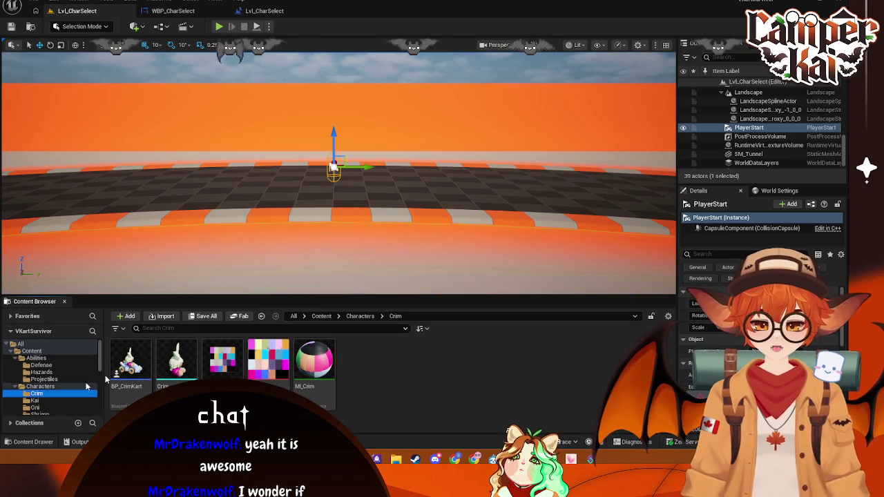
pyautogui.rightClick(128, 366)
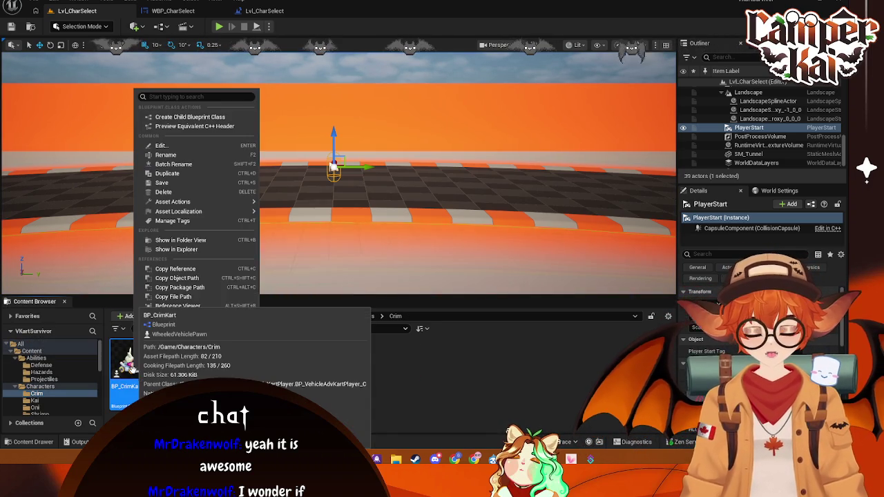
pyautogui.click(181, 174)
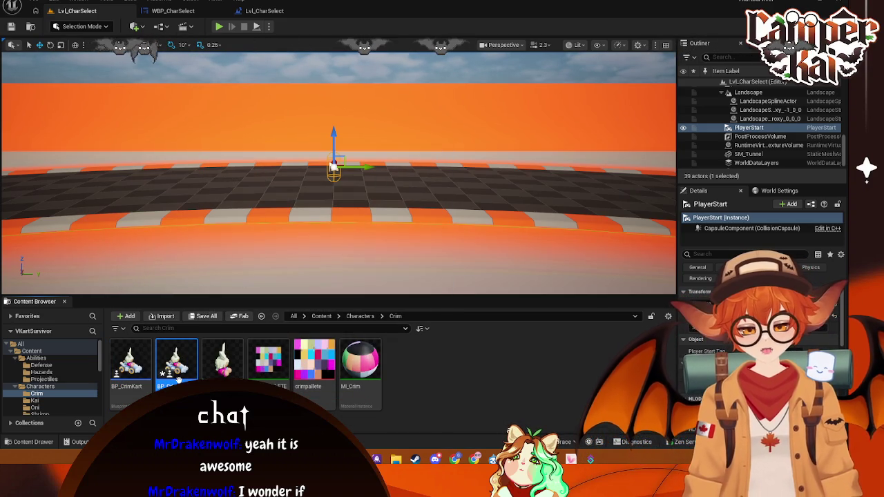
pyautogui.doubleClick(181, 379)
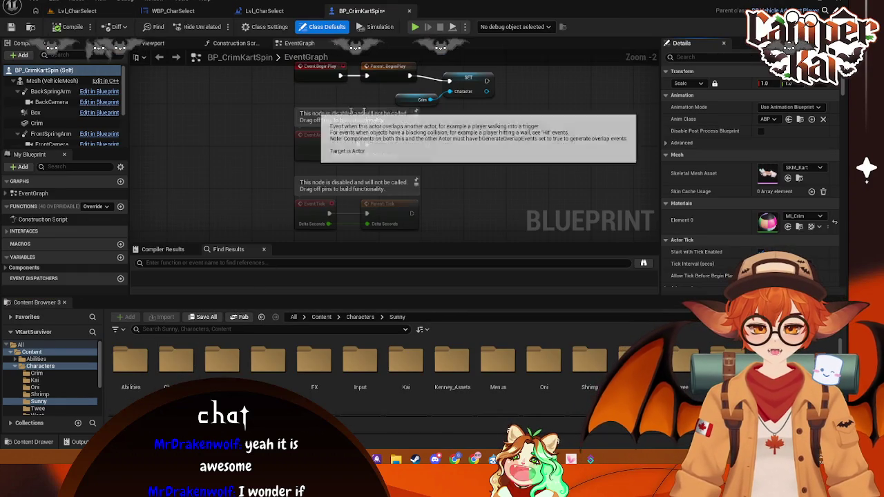
# Try searching for a rotation node from the Parent Tick output, then cancel
pyautogui.moveTo(399, 185)
pyautogui.mouseDown()
pyautogui.moveTo(385, 132)
pyautogui.moveTo(405, 128)
pyautogui.mouseUp()
pyautogui.press('Escape')
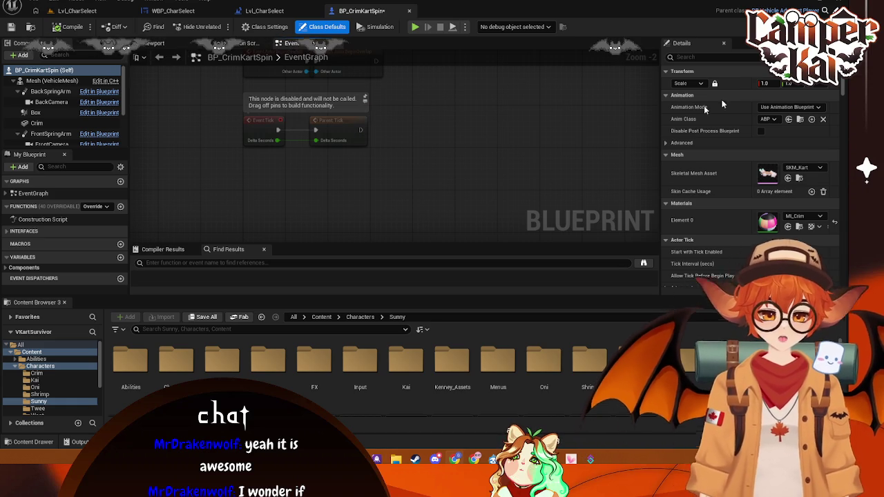
pyautogui.moveTo(360, 130); pyautogui.dragTo(431, 142)
pyautogui.write('rot')
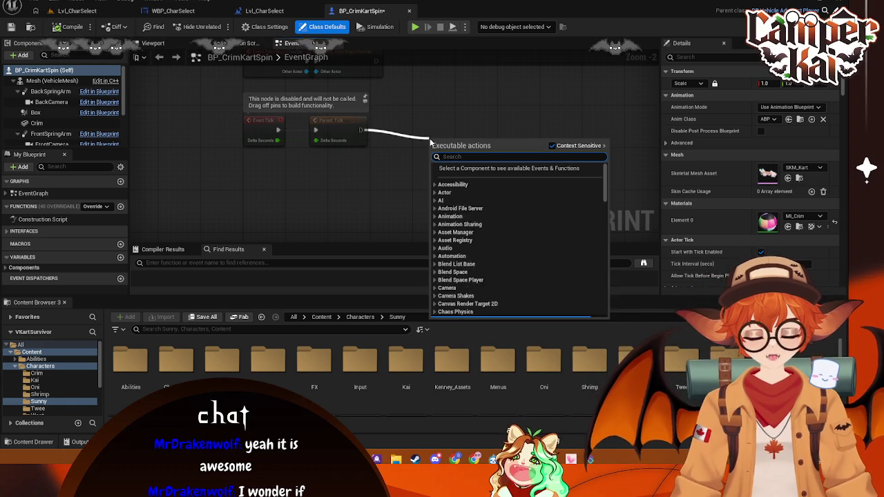
pyautogui.write('at')
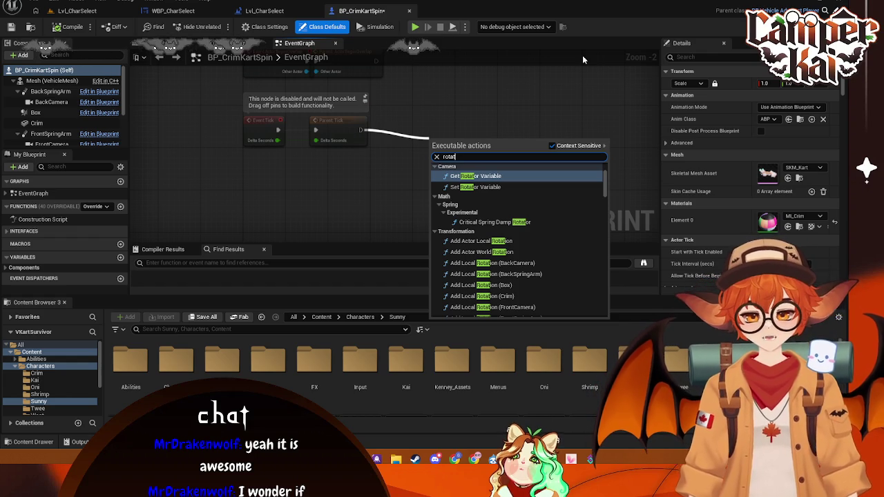
pyautogui.press('Escape')
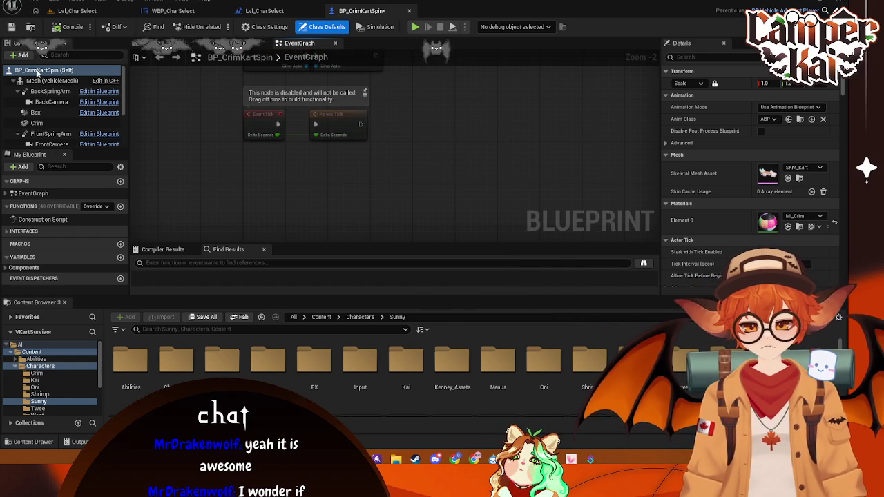
# Add a RotatingMovement component and confirm its rotation rate is 0, 0, 180
pyautogui.click(23, 55)
pyautogui.write('rota')
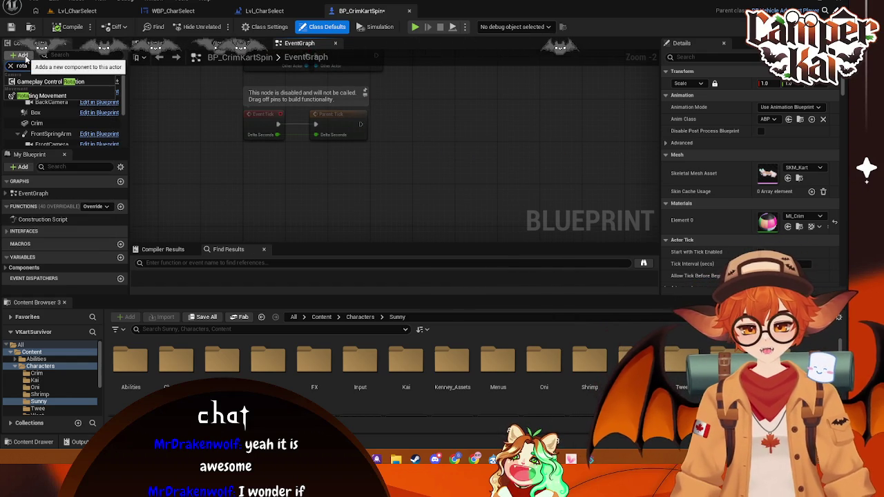
pyautogui.click(53, 96)
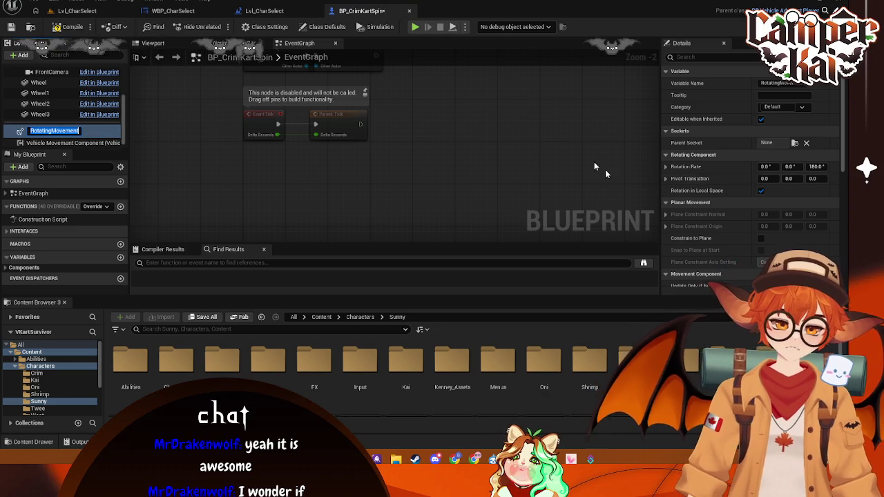
pyautogui.click(456, 181)
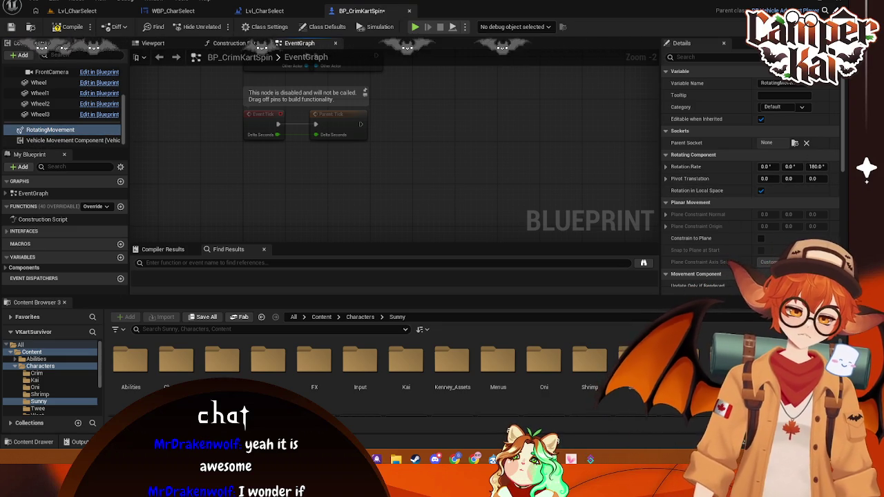
pyautogui.click(724, 58)
pyautogui.write('spee')
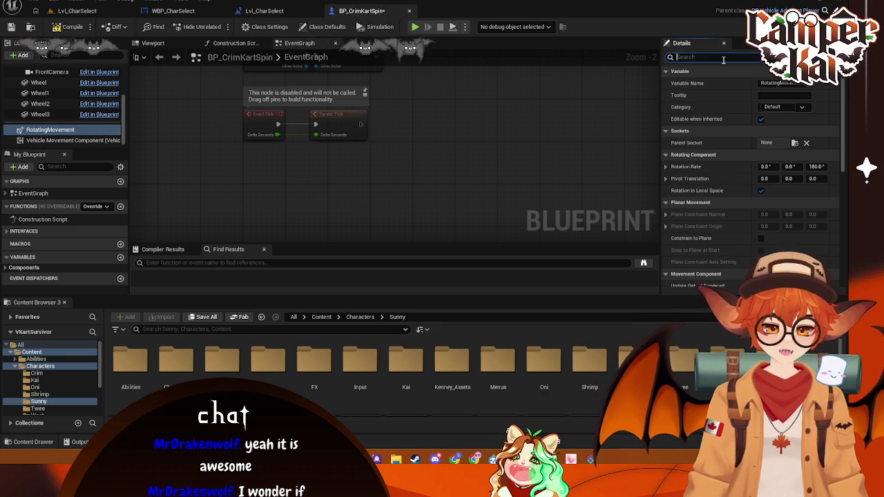
pyautogui.write('d')
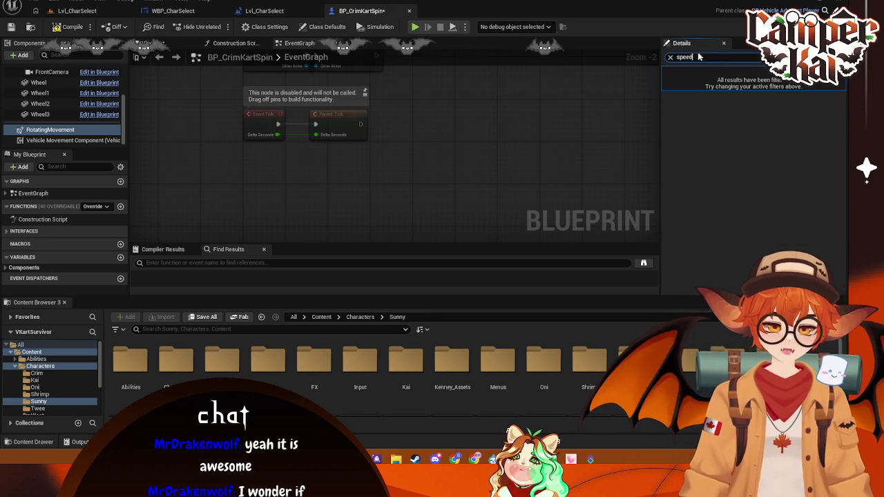
pyautogui.click(670, 57)
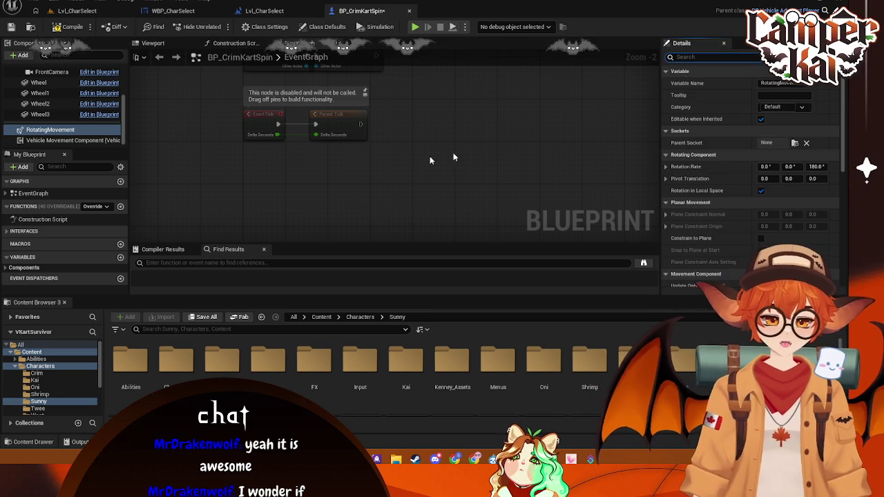
pyautogui.click(77, 10)
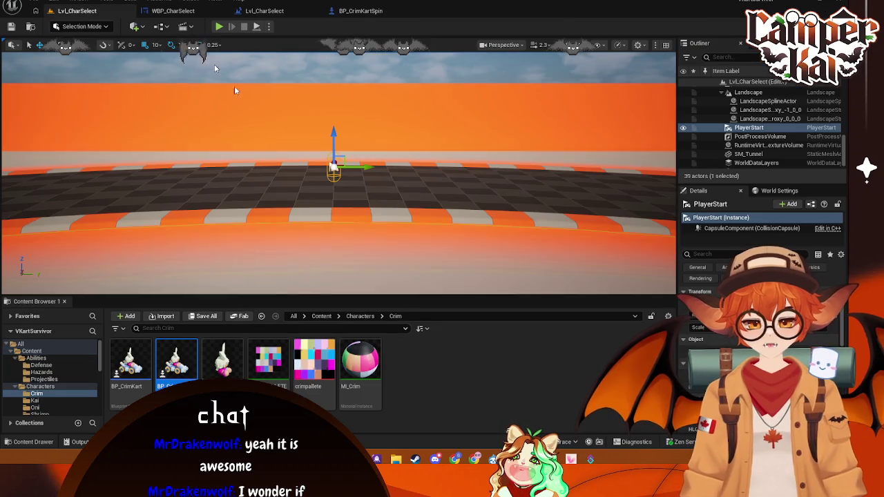
# Switch the SpawnActor class to BP_CrimKartSpin and play-test Lvl_CharSelect
pyautogui.click(173, 10)
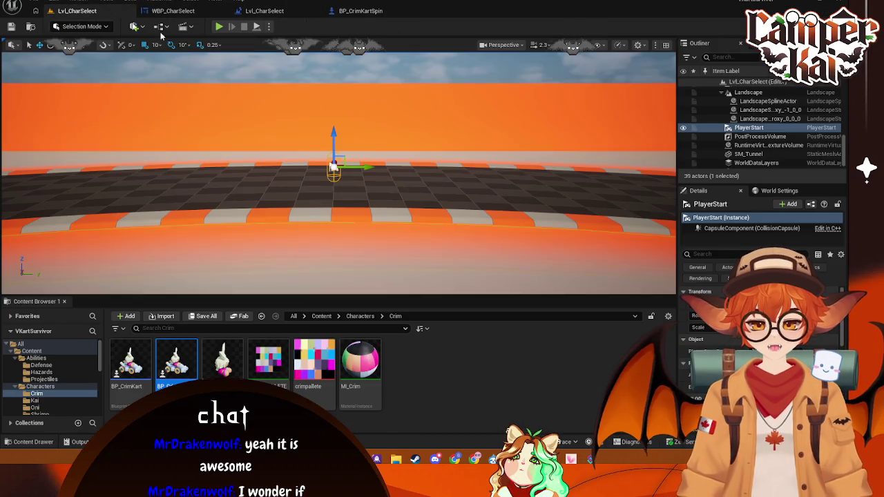
pyautogui.click(77, 11)
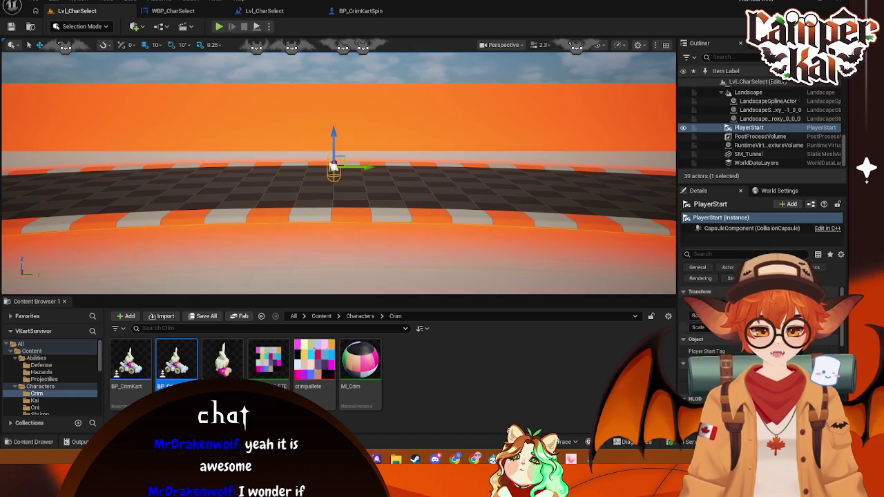
pyautogui.click(779, 191)
pyautogui.click(264, 11)
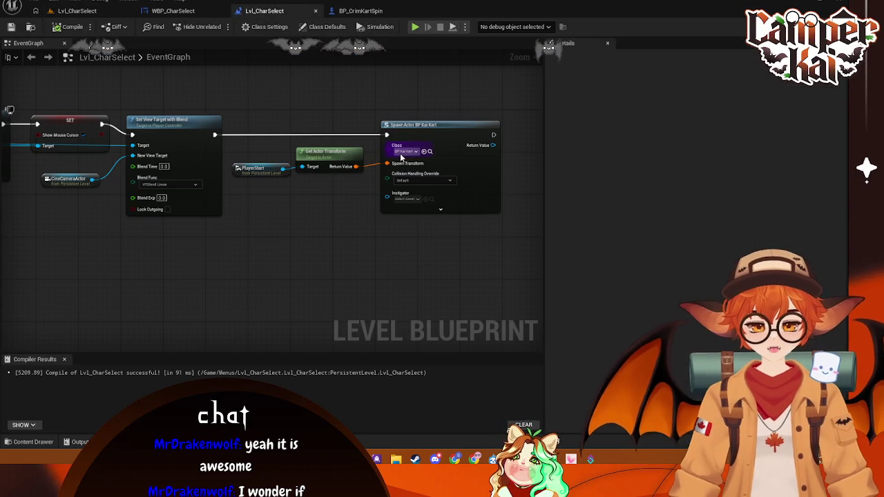
pyautogui.click(415, 151)
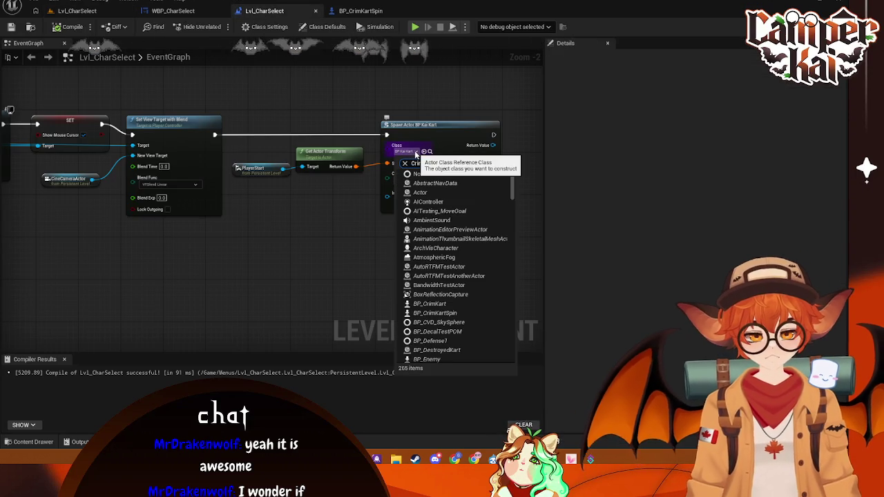
pyautogui.write('CrimR')
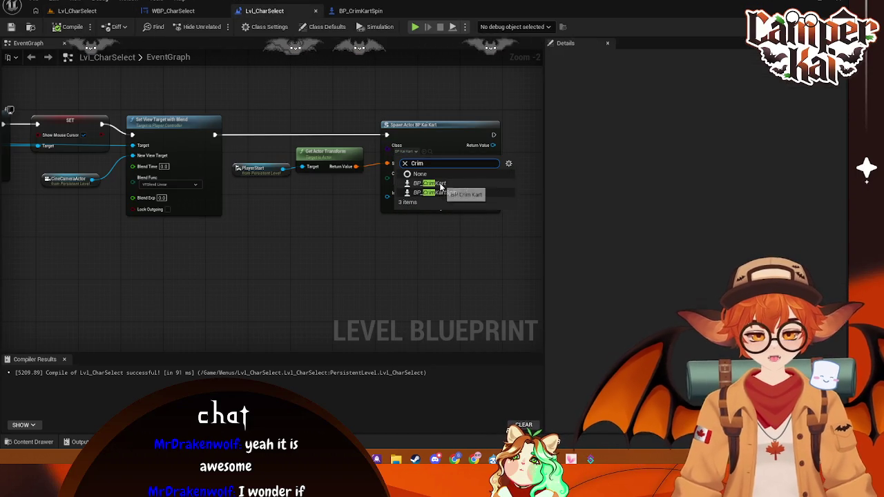
pyautogui.click(442, 184)
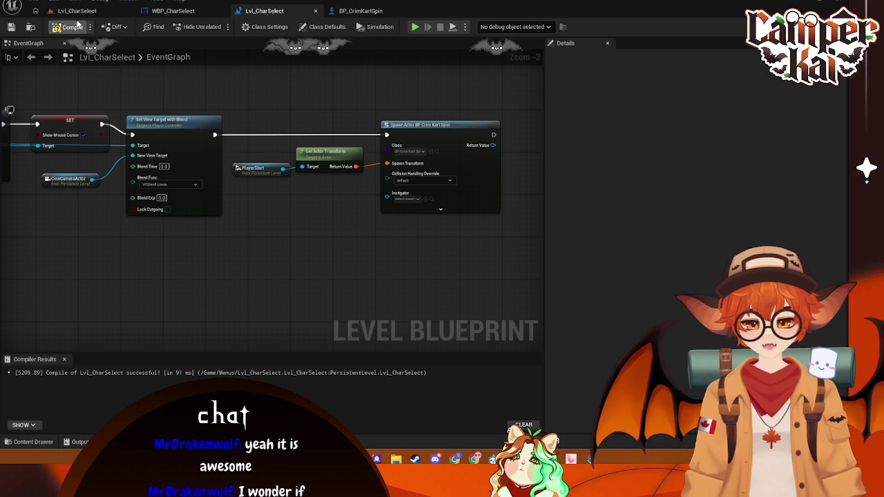
pyautogui.click(77, 10)
pyautogui.click(218, 26)
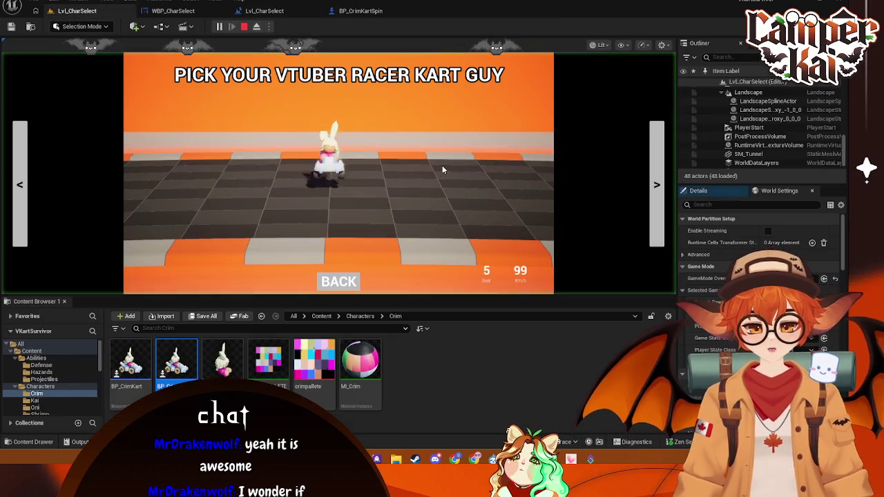
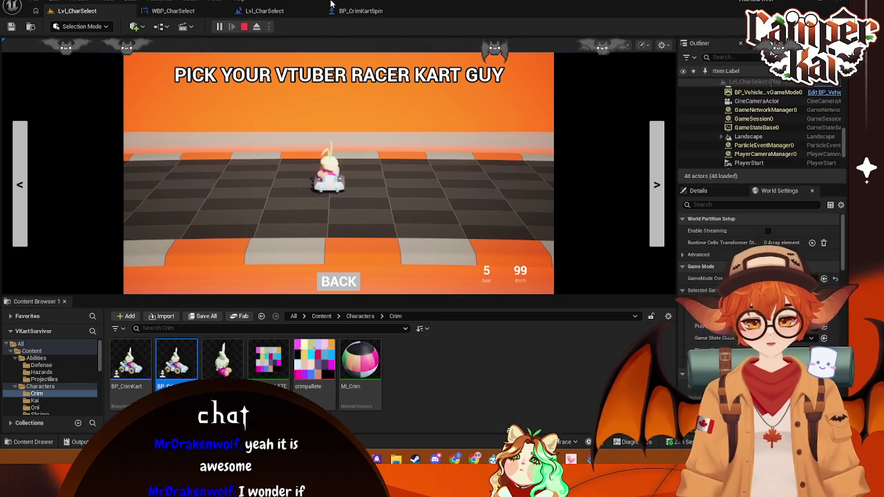
# Delete the PlayerStart, Get Actor Transform and Spawn Actor nodes from the level blueprint
pyautogui.click(299, 12)
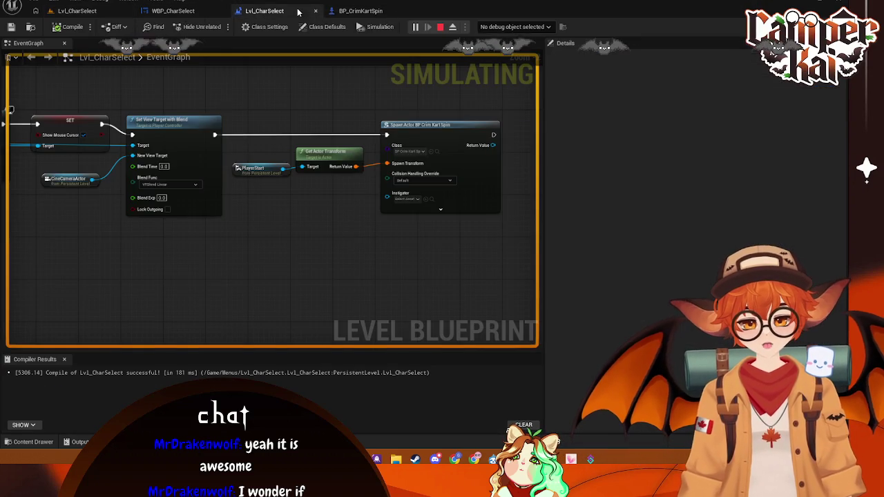
pyautogui.moveTo(390, 215); pyautogui.dragTo(231, 110)
pyautogui.press('Delete')
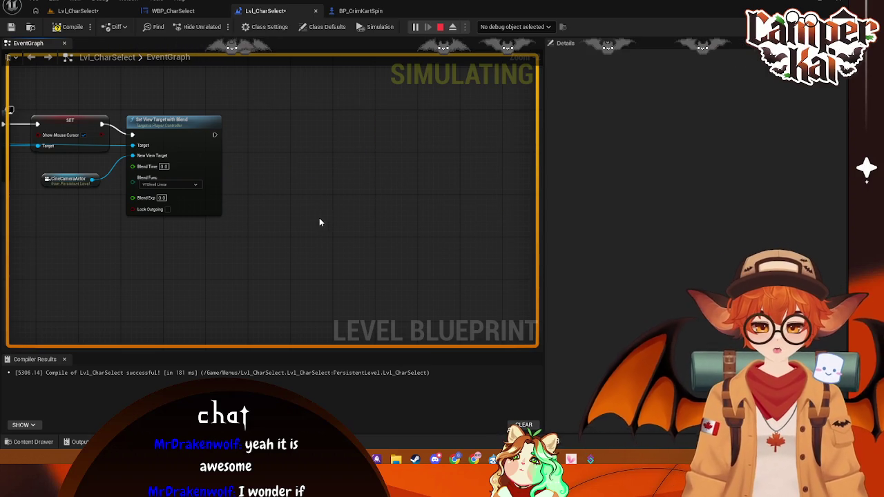
pyautogui.moveTo(278, 196); pyautogui.dragTo(447, 239)
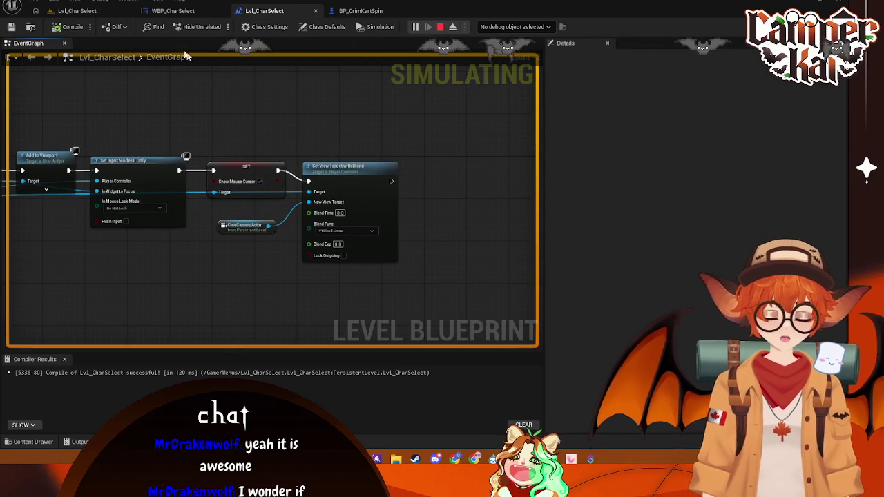
# Stop the running play session and close the message log
pyautogui.click(95, 12)
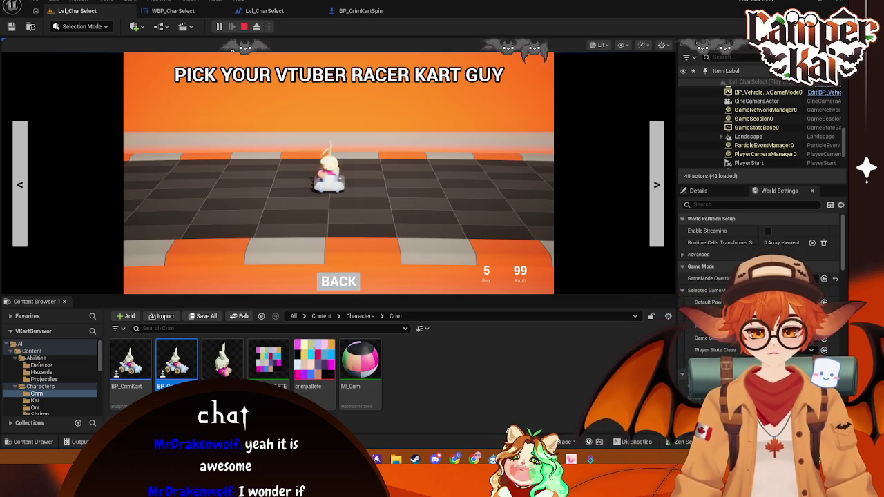
pyautogui.click(243, 27)
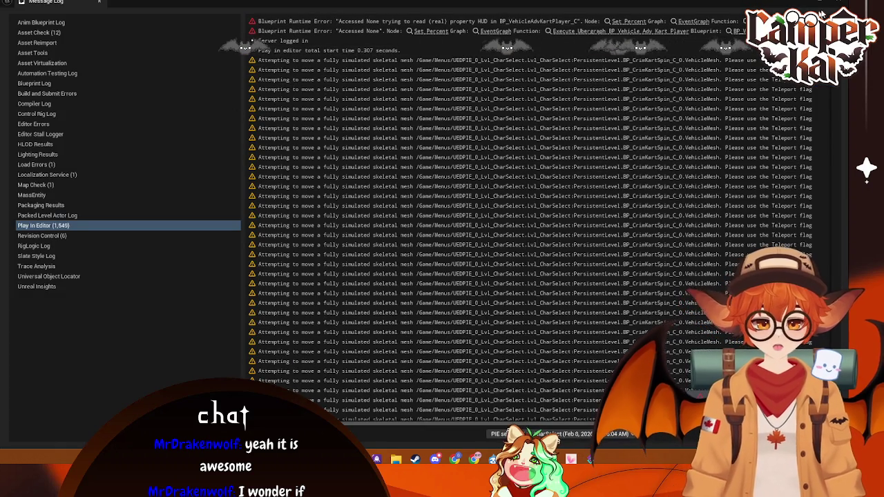
pyautogui.click(840, 3)
pyautogui.click(173, 11)
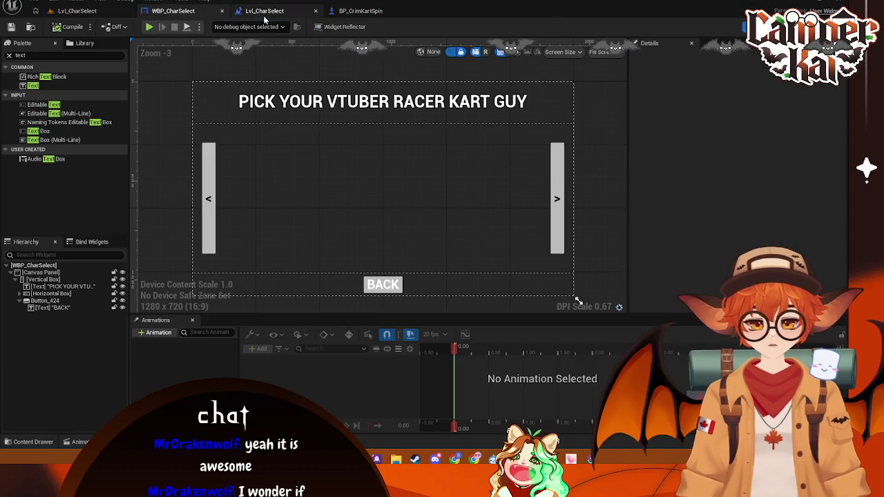
# Open BP_CrimKartSpin and select its RotatingMovement component
pyautogui.click(265, 10)
pyautogui.click(361, 10)
pyautogui.click(50, 130)
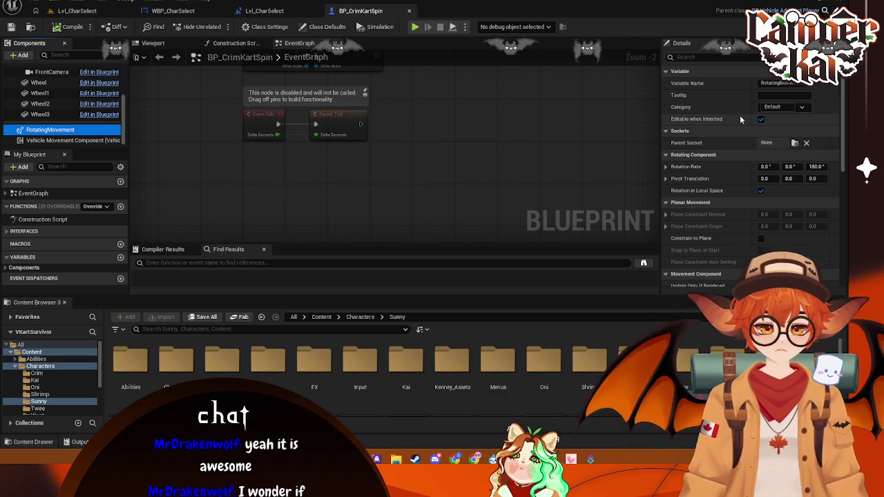
pyautogui.click(793, 144)
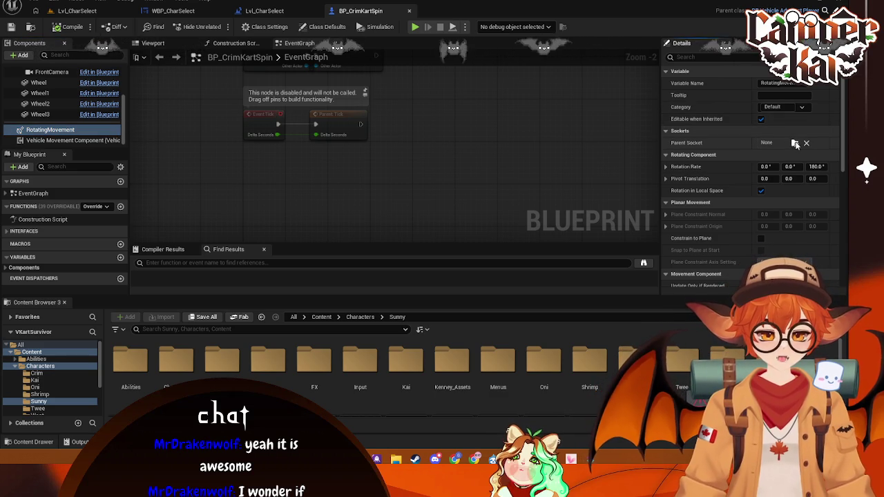
pyautogui.scroll(-10, 830, 200)
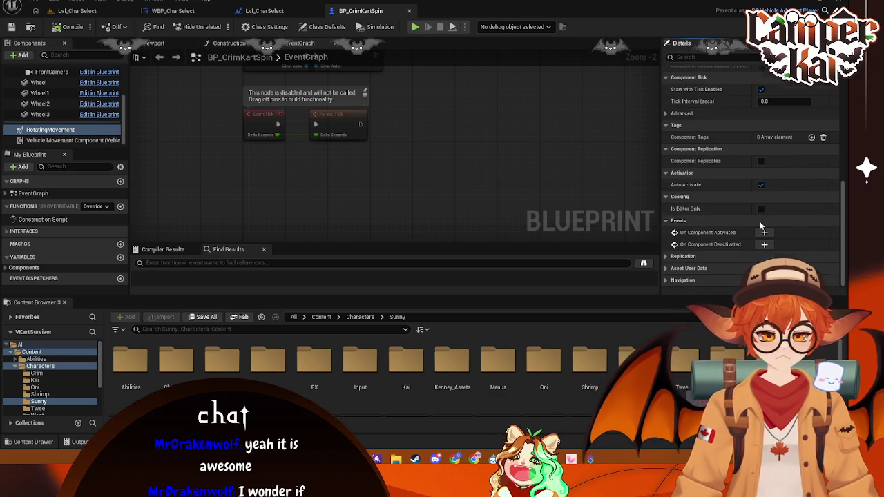
pyautogui.scroll(8, 830, 200)
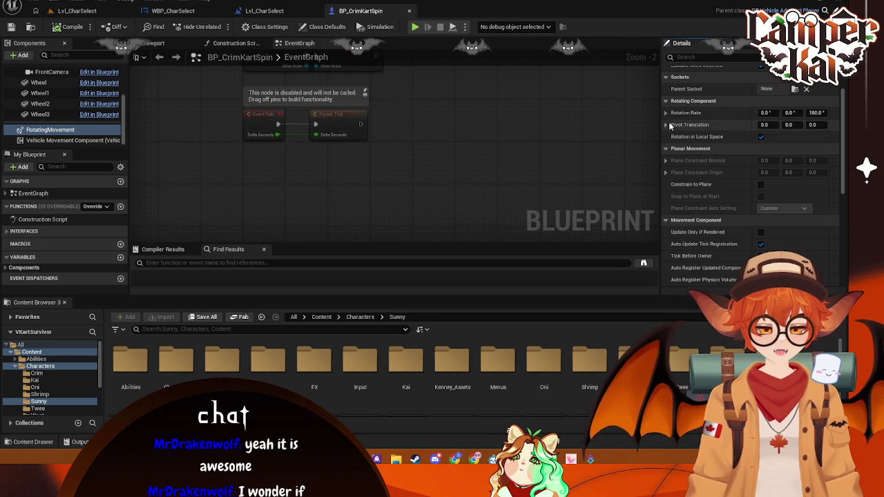
# Change the Rotation Rate yaw from 180 to 90, then return to Lvl_CharSelect
pyautogui.click(666, 114)
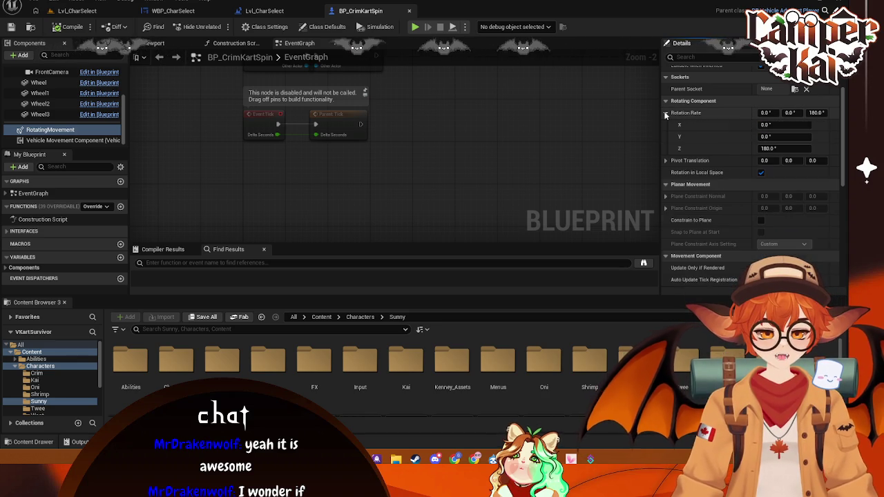
pyautogui.click(666, 114)
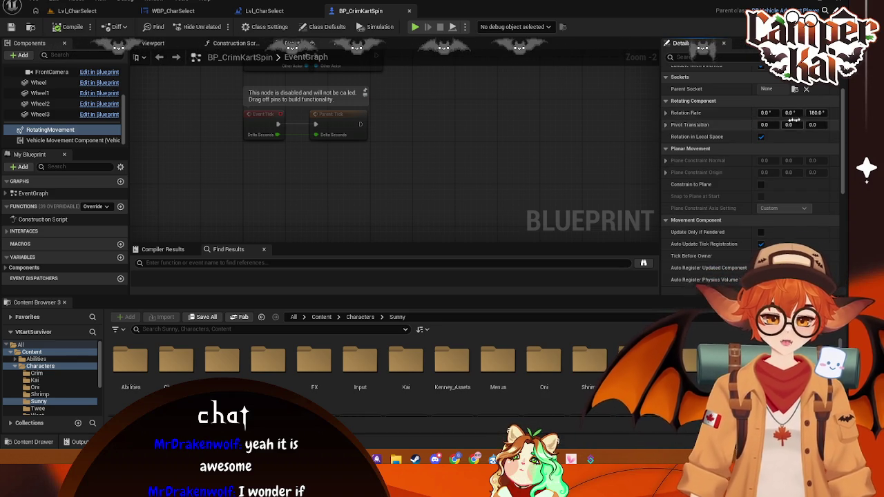
pyautogui.click(818, 113)
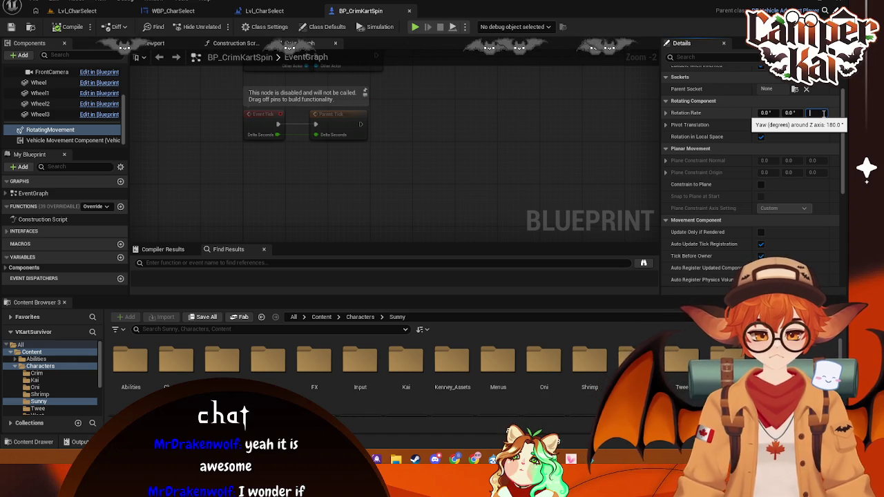
pyautogui.write('90')
pyautogui.press('Return')
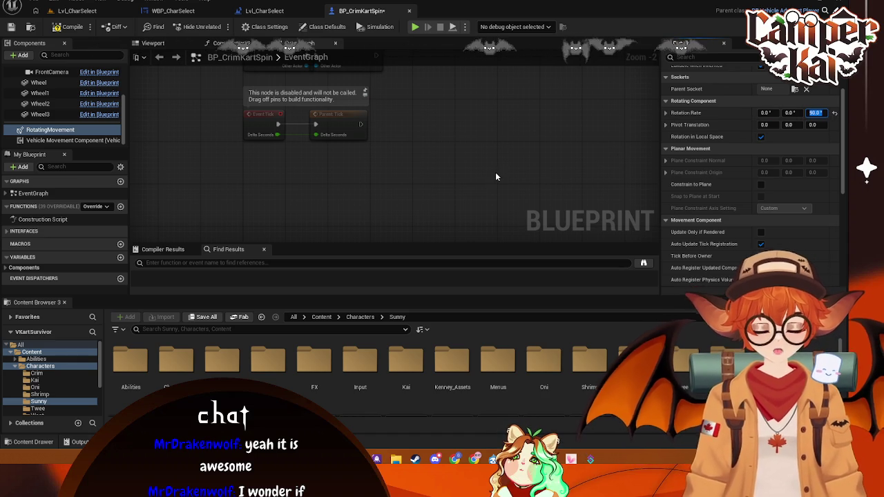
pyautogui.scroll(-4, 732, 182)
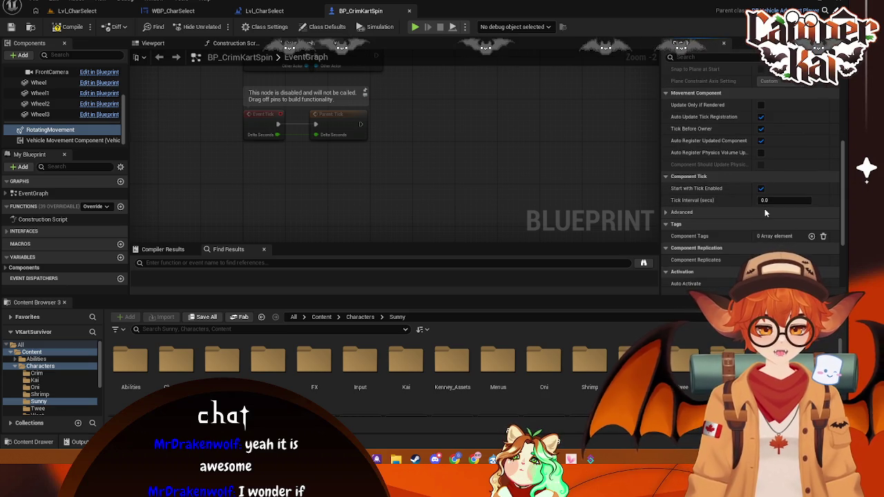
pyautogui.scroll(-2, 718, 181)
pyautogui.scroll(-2, 718, 177)
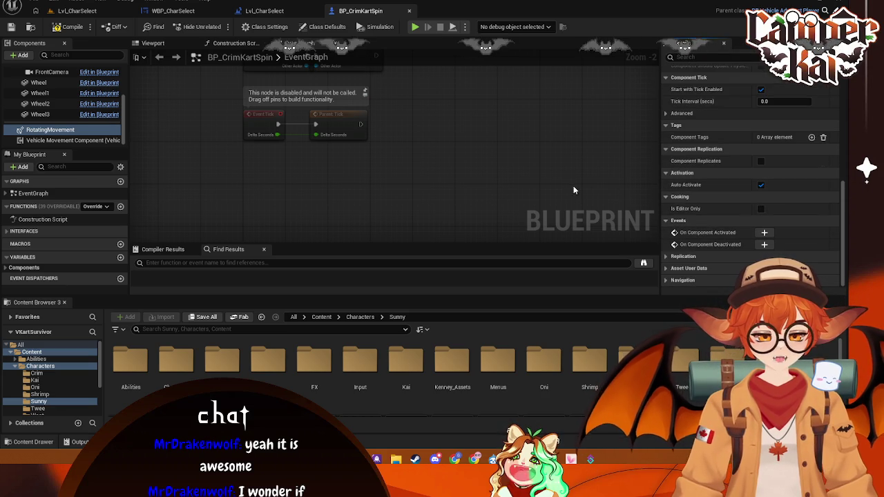
pyautogui.click(77, 10)
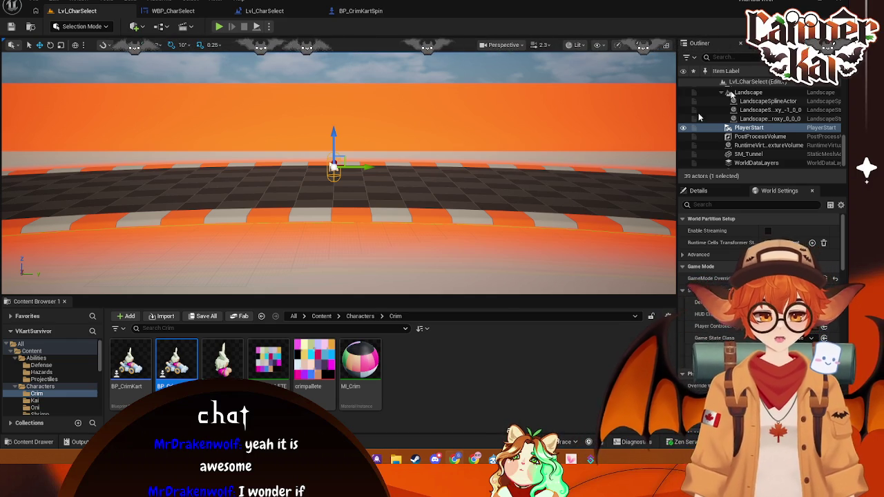
# In Content > Menus, create an Actor Blueprint Class named BP_Carosel and open it
pyautogui.click(770, 118)
pyautogui.click(322, 315)
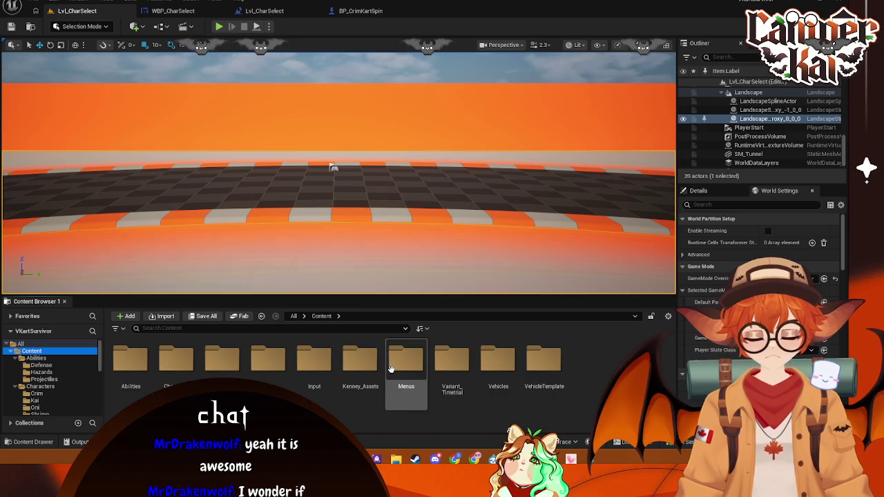
pyautogui.doubleClick(404, 364)
pyautogui.rightClick(338, 375)
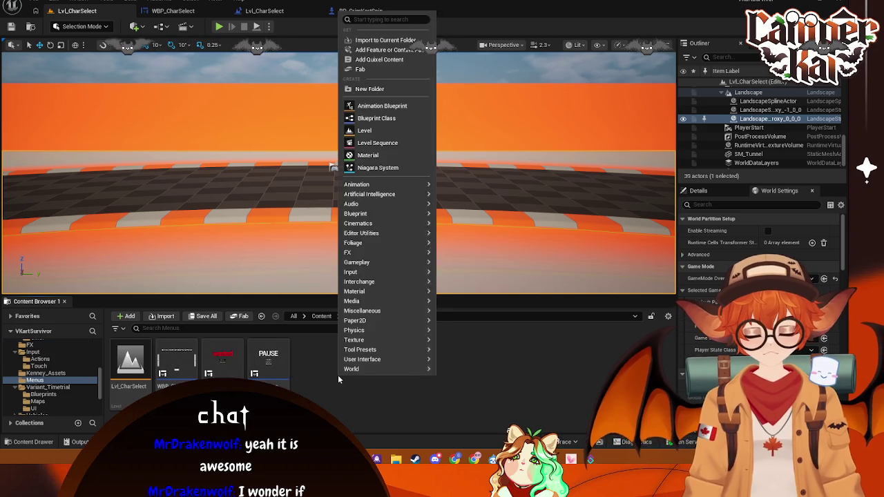
pyautogui.click(374, 119)
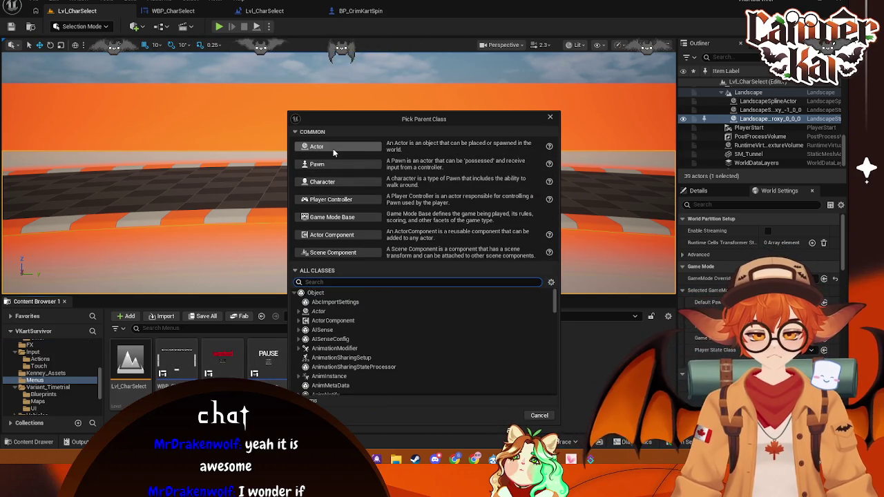
pyautogui.click(333, 148)
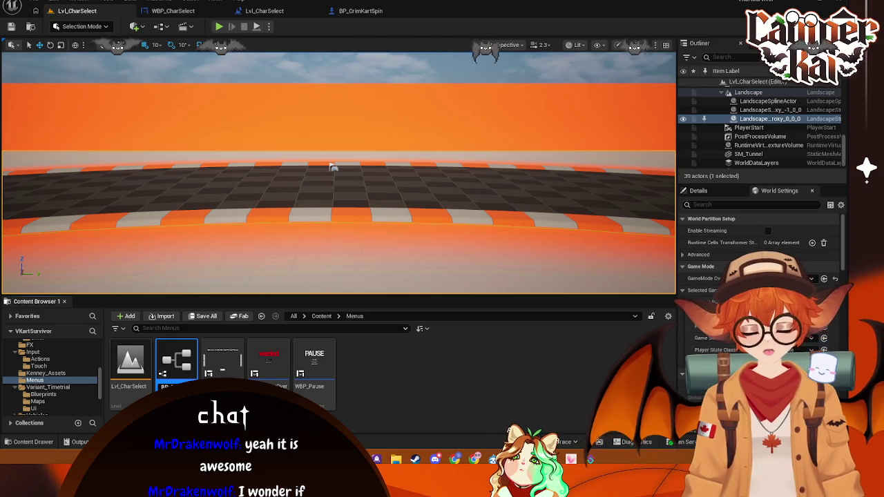
pyautogui.press('Return')
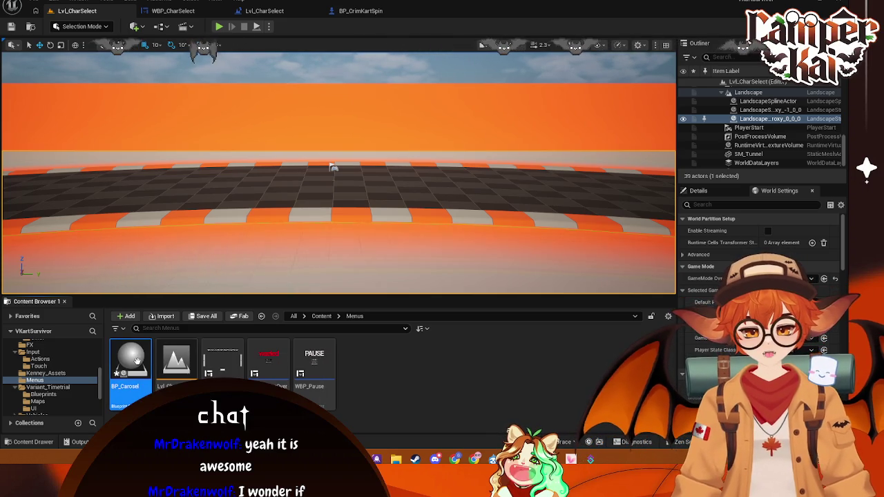
pyautogui.doubleClick(138, 366)
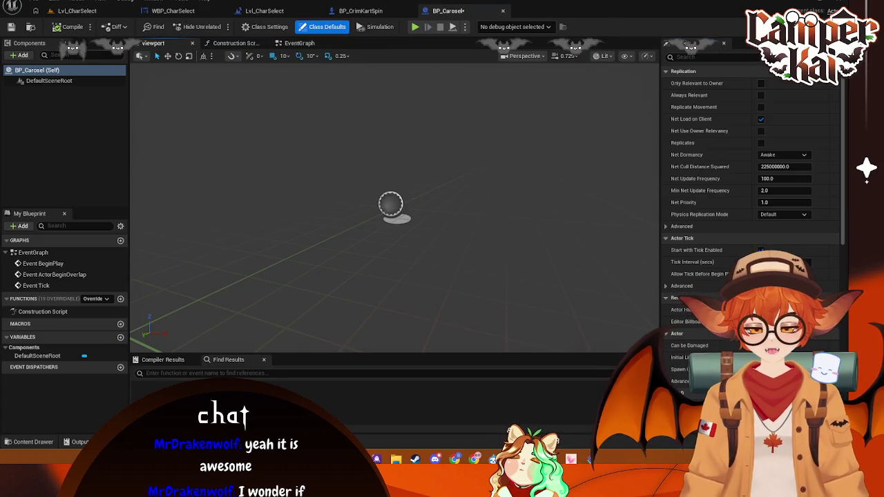
# Switch the viewport to orthographic and add BP_CrimKartSpin karts to BP_Carosel's components
pyautogui.click(525, 56)
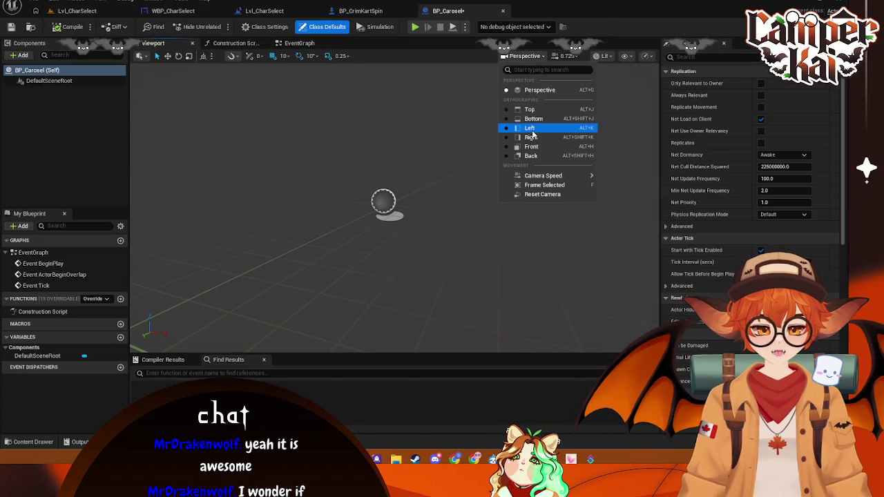
pyautogui.click(532, 136)
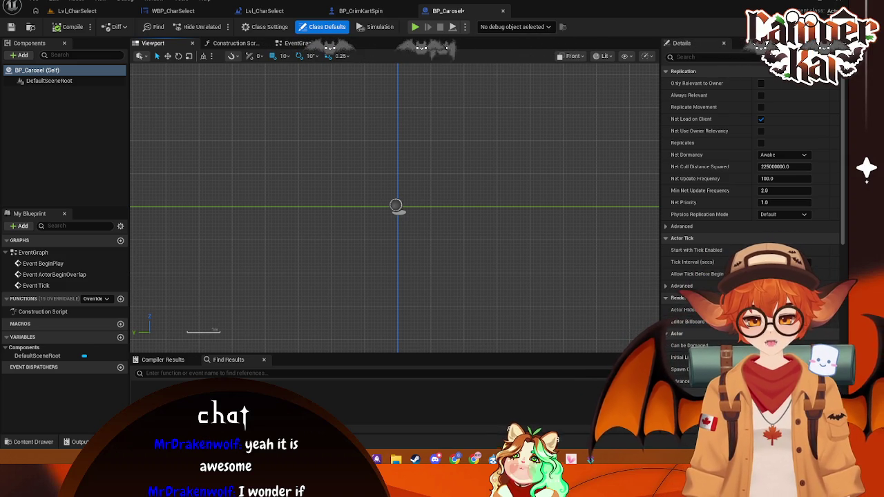
pyautogui.click(33, 442)
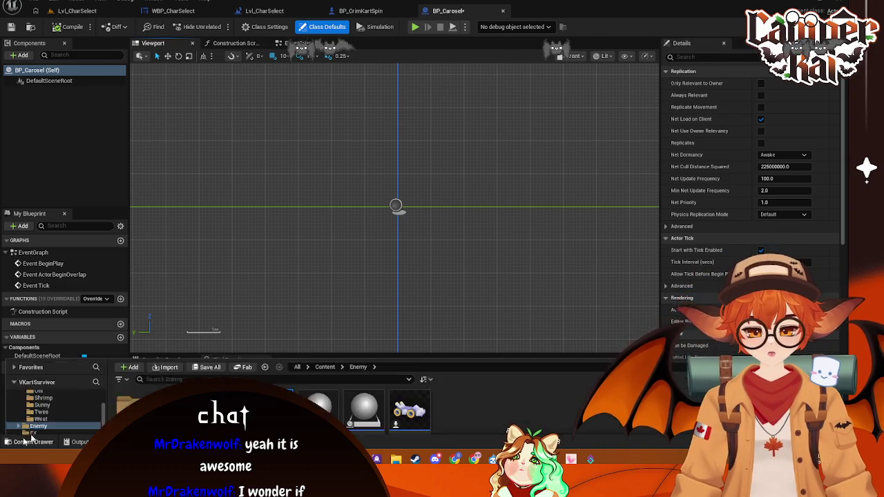
pyautogui.click(40, 343)
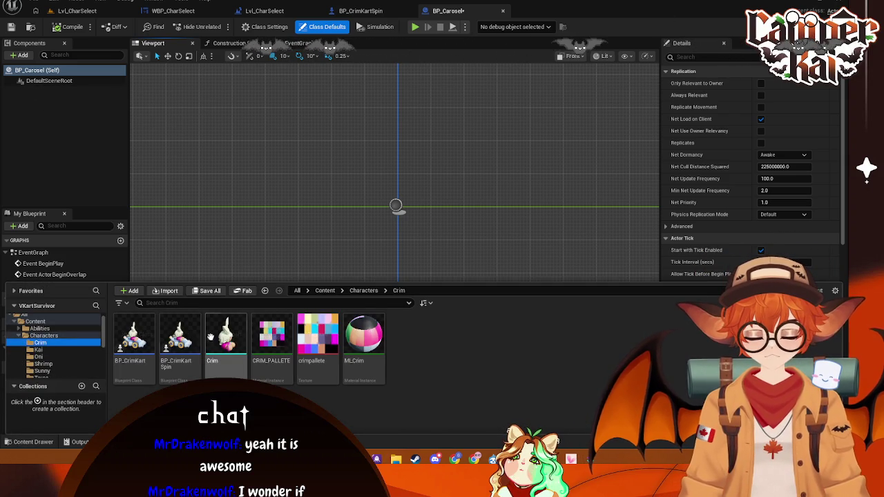
pyautogui.moveTo(178, 338)
pyautogui.mouseDown()
pyautogui.moveTo(74, 130)
pyautogui.moveTo(61, 82)
pyautogui.moveTo(97, 81)
pyautogui.mouseUp()
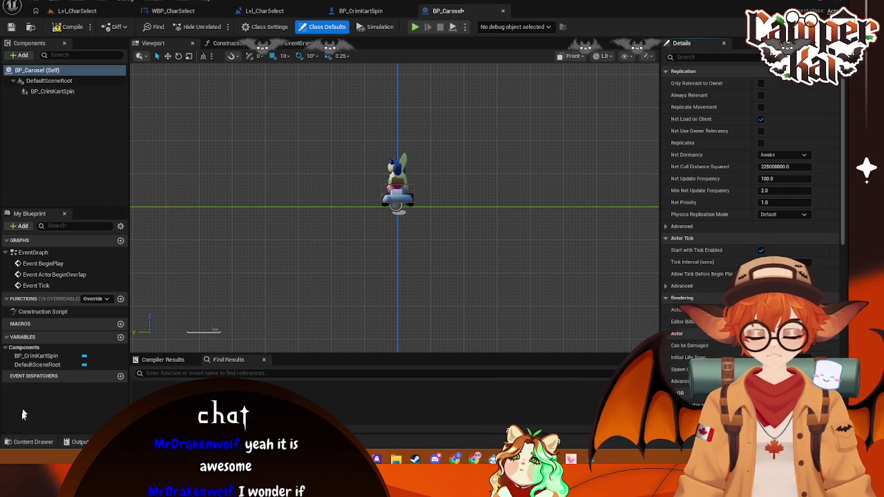
pyautogui.click(28, 442)
pyautogui.moveTo(179, 339); pyautogui.dragTo(76, 138)
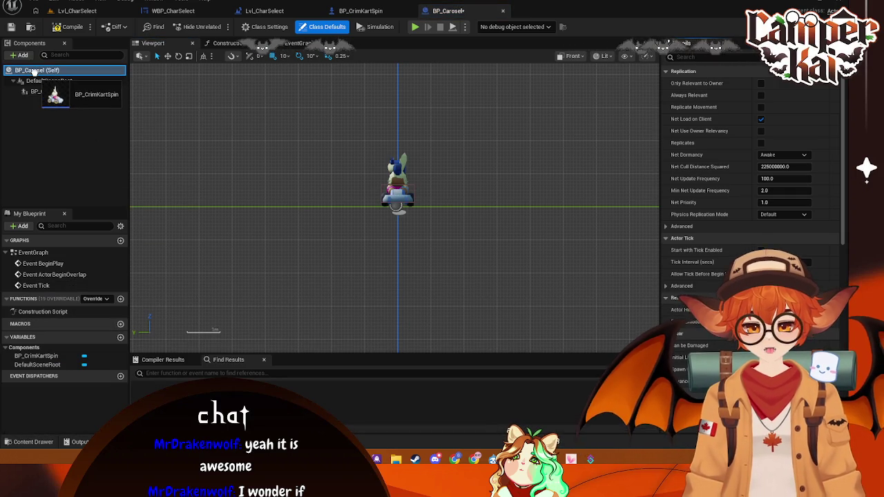
pyautogui.click(9, 440)
pyautogui.moveTo(179, 338); pyautogui.dragTo(50, 70)
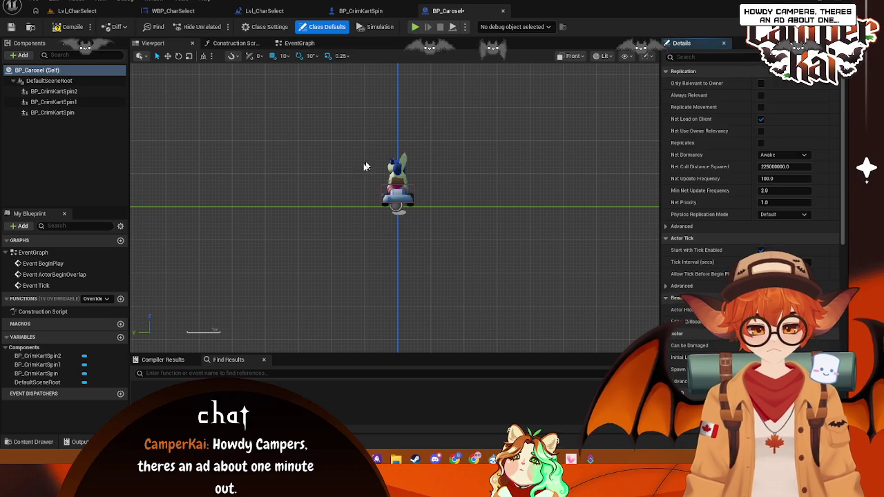
pyautogui.click(59, 91)
# Space the karts 300 units apart along Y, one left and one right of centre
pyautogui.moveTo(364, 208)
pyautogui.mouseDown()
pyautogui.moveTo(173, 206)
pyautogui.moveTo(265, 206)
pyautogui.mouseUp()
pyautogui.click(406, 197)
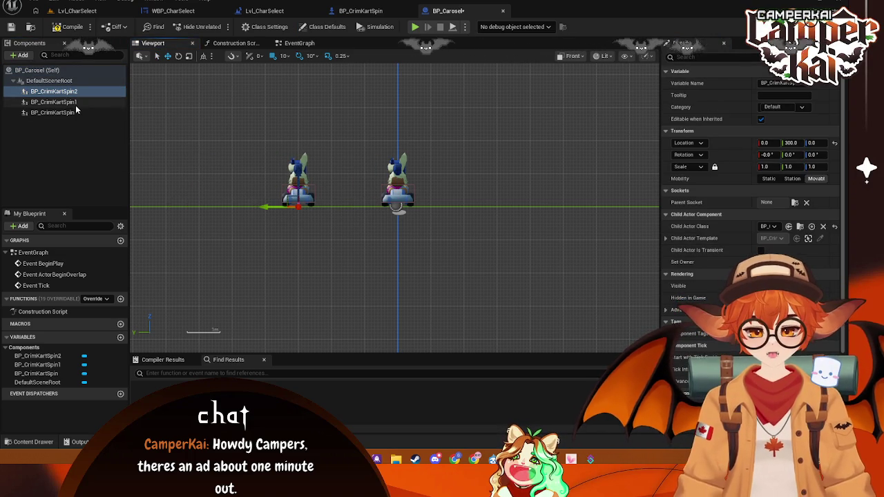
pyautogui.moveTo(367, 208)
pyautogui.mouseDown()
pyautogui.moveTo(495, 208)
pyautogui.moveTo(463, 207)
pyautogui.mouseUp()
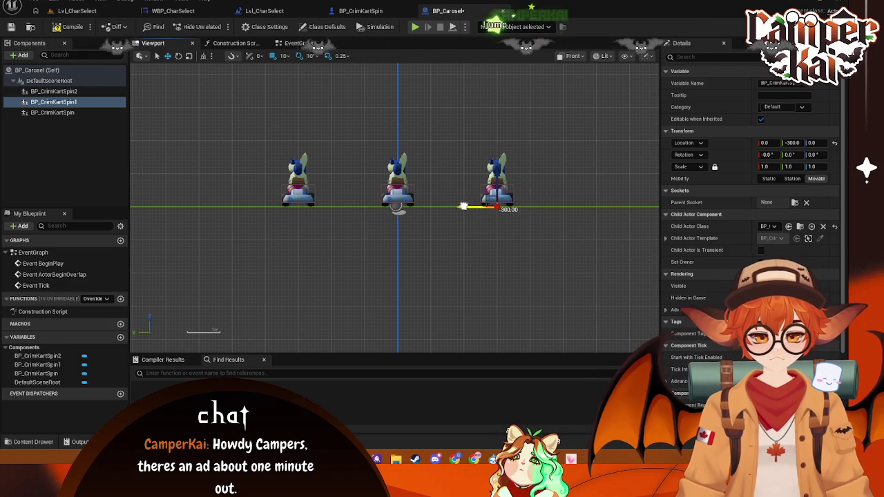
pyautogui.click(95, 12)
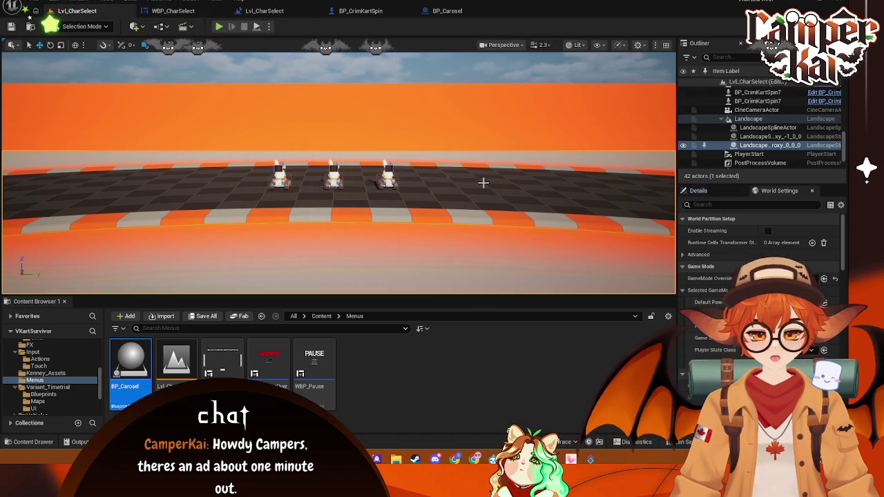
pyautogui.click(220, 27)
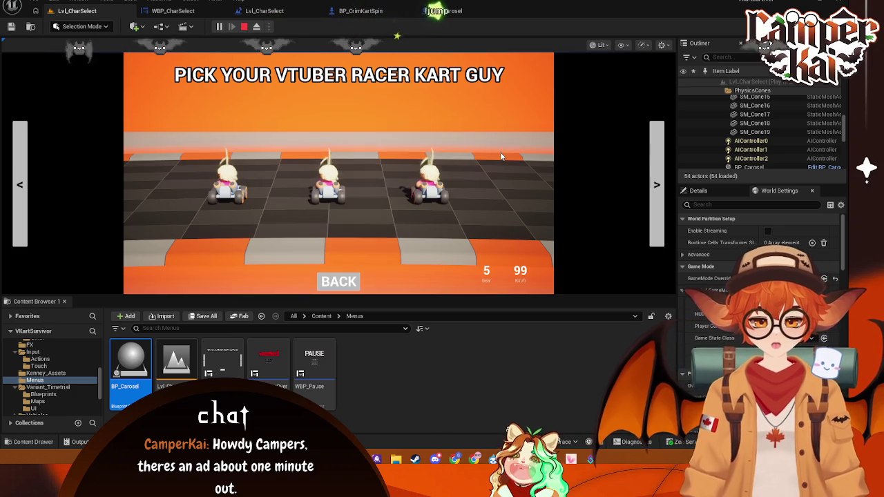
pyautogui.click(246, 28)
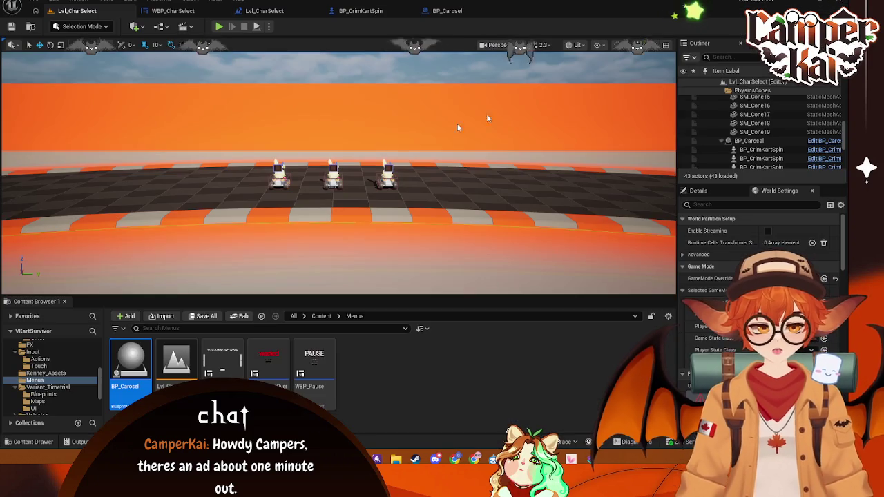
pyautogui.click(483, 158)
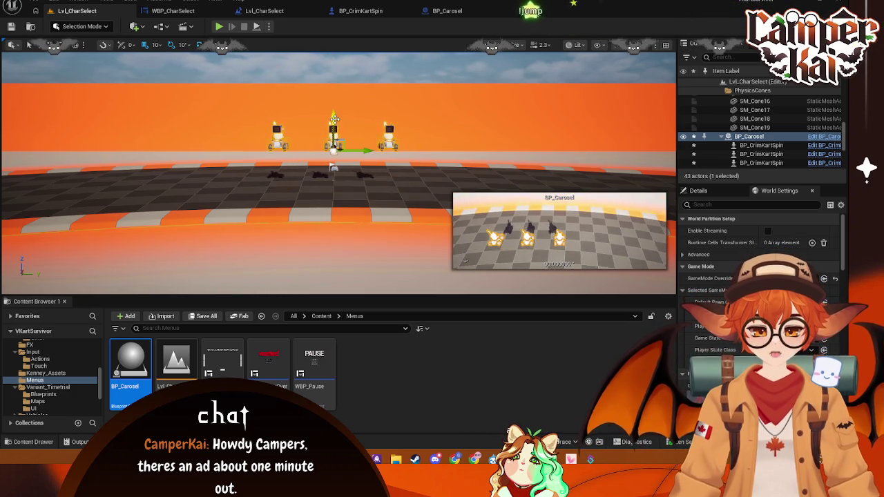
# Rotate the kart carousel about 170 degrees with the rotate gizmo
pyautogui.press('r')
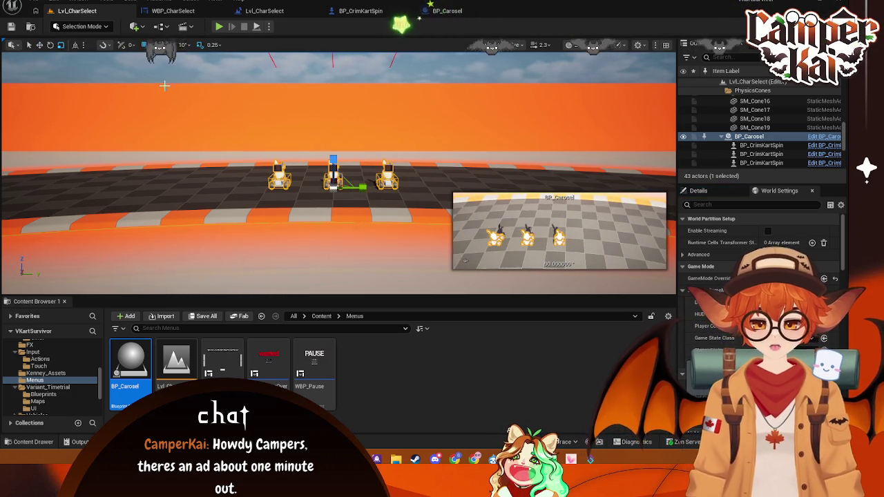
pyautogui.click(50, 45)
pyautogui.moveTo(379, 193); pyautogui.dragTo(344, 201)
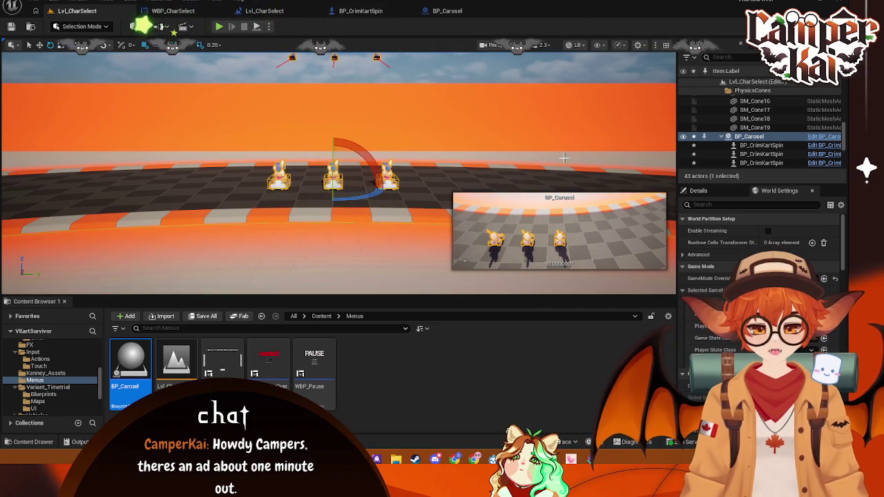
pyautogui.click(438, 174)
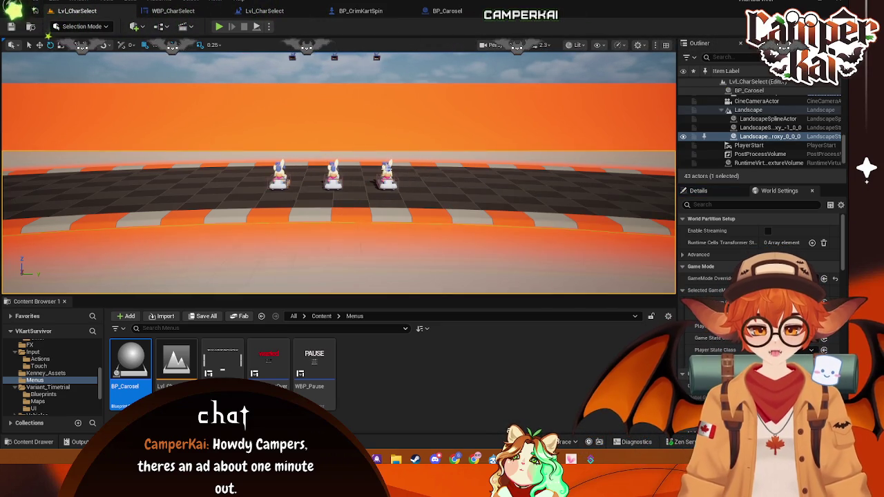
pyautogui.click(334, 178)
pyautogui.hotkey('ctrl', 'z')
pyautogui.hotkey('ctrl', 'y')
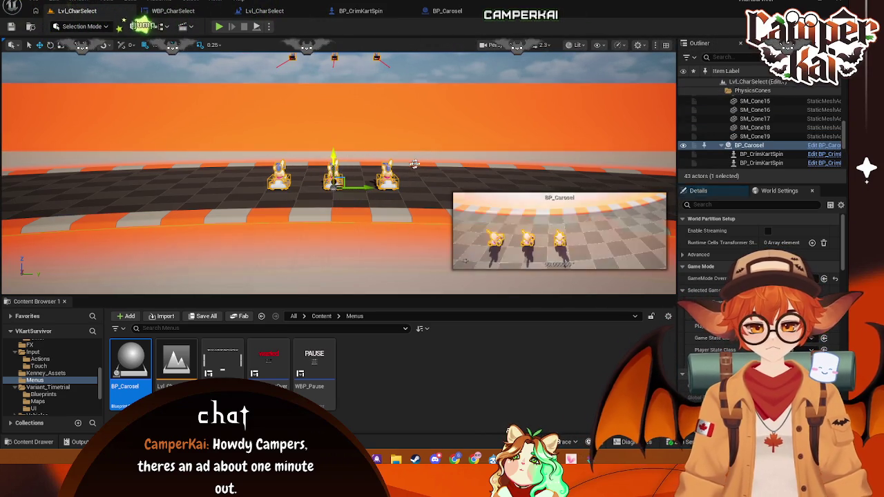
# Look over the WBP_CharSelect widget and level blueprint, then return to the level viewport
pyautogui.click(178, 11)
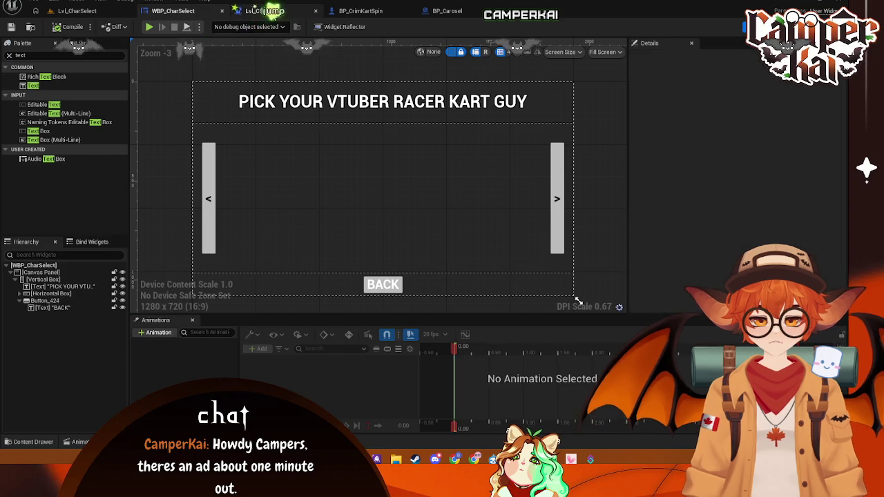
pyautogui.click(265, 11)
pyautogui.click(174, 11)
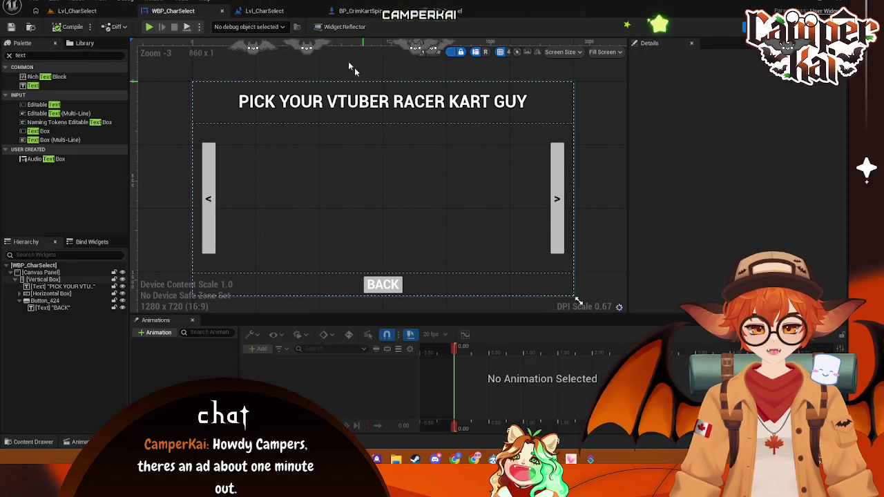
pyautogui.click(78, 11)
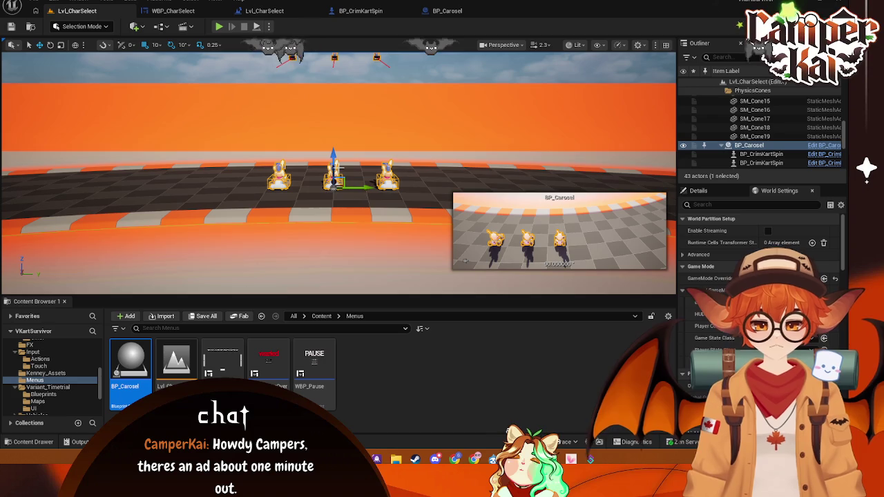
pyautogui.scroll(5, 760, 124)
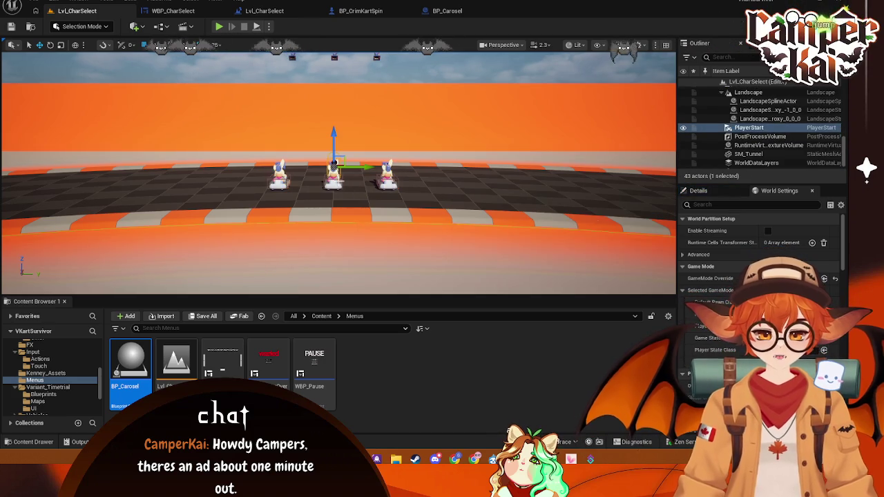
pyautogui.scroll(-5, 760, 125)
# Show the carousel's details and inspect its first kart child component
pyautogui.click(698, 191)
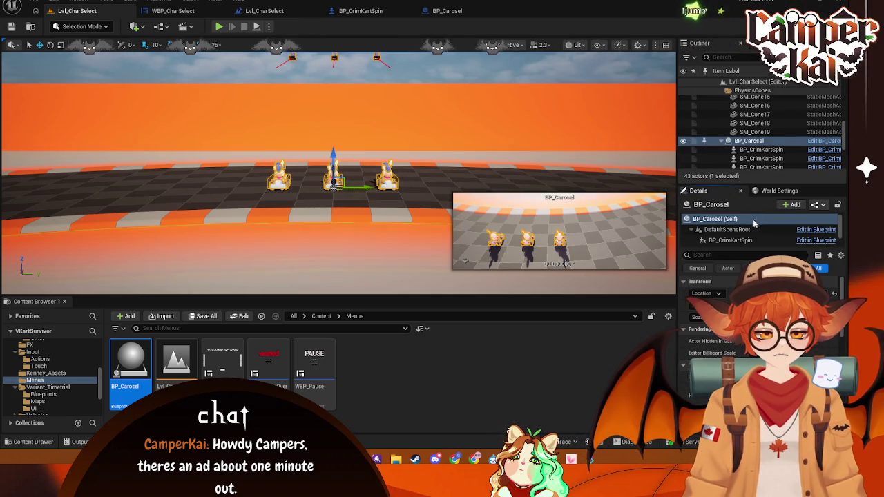
pyautogui.scroll(-1, 738, 235)
pyautogui.click(730, 219)
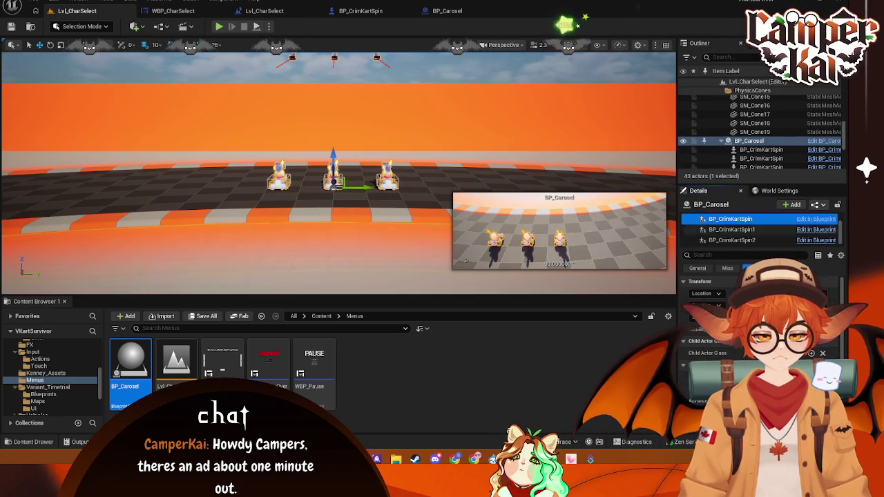
pyautogui.scroll(-2, 725, 324)
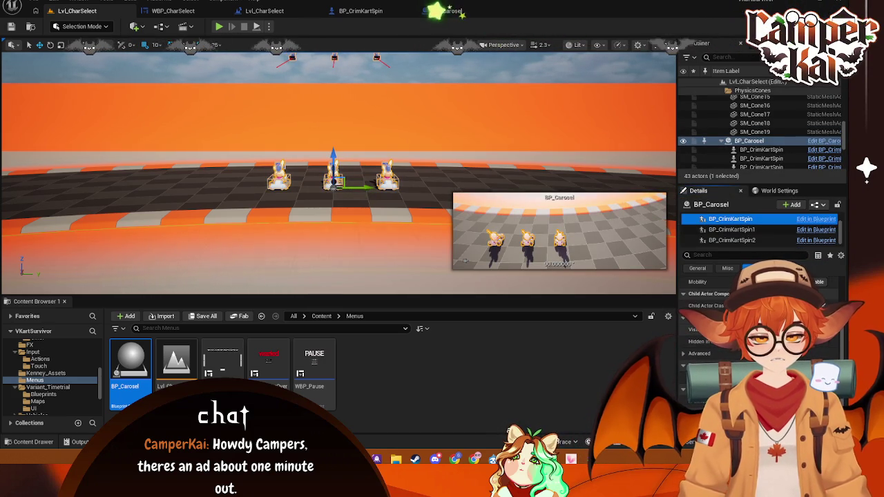
pyautogui.scroll(2, 760, 311)
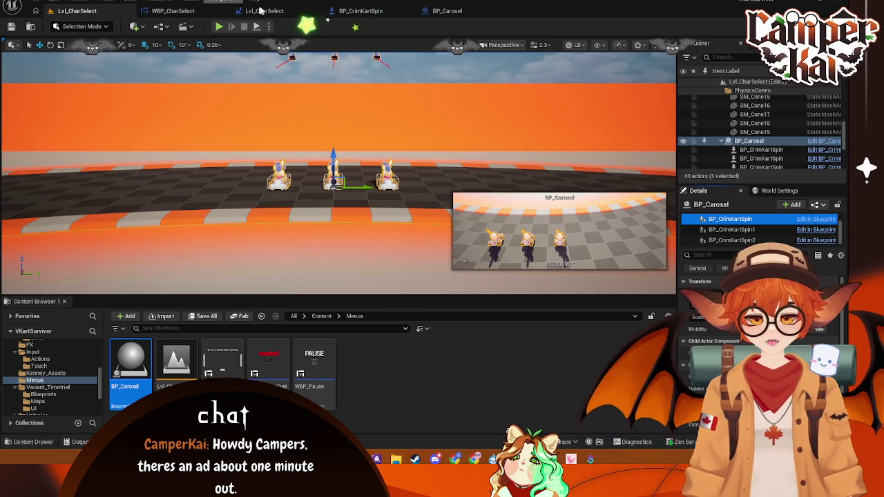
pyautogui.click(261, 11)
pyautogui.click(361, 10)
# Save the changed assets and confirm RotatingMovement's yaw rotation rate is 90
pyautogui.hotkey('ctrl', 's')
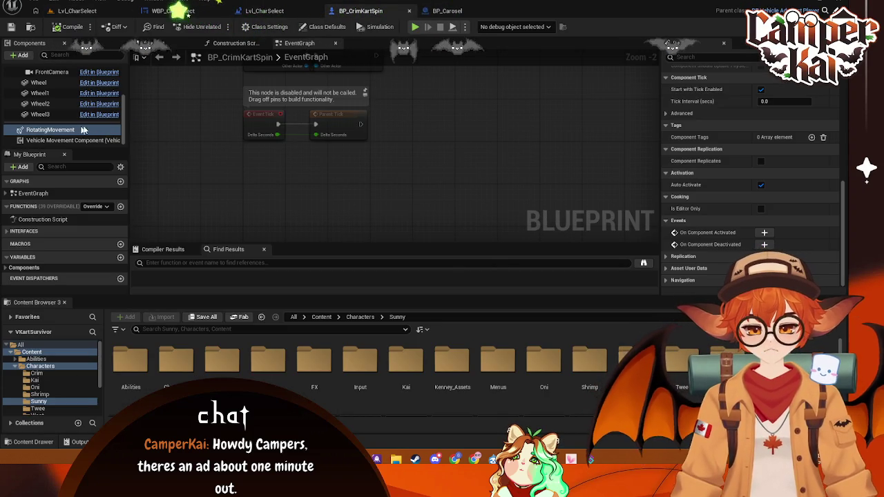
pyautogui.scroll(10, 786, 116)
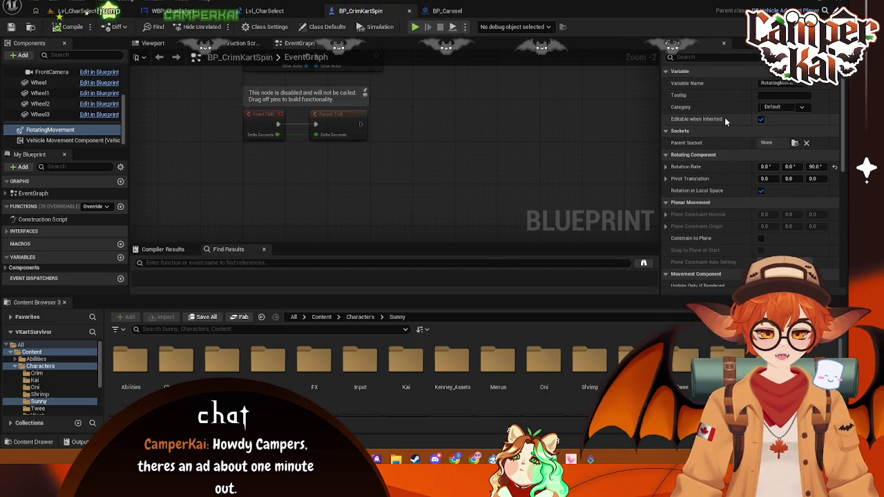
pyautogui.rightClick(724, 117)
pyautogui.press('Escape')
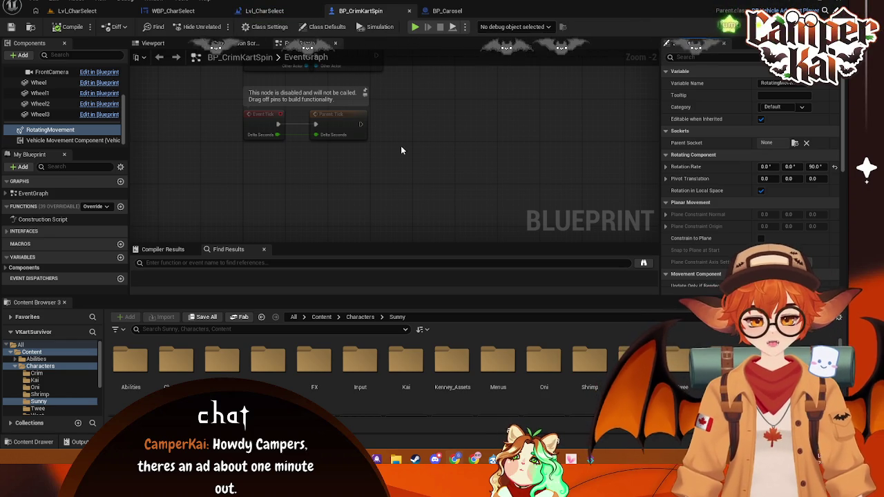
pyautogui.click(178, 10)
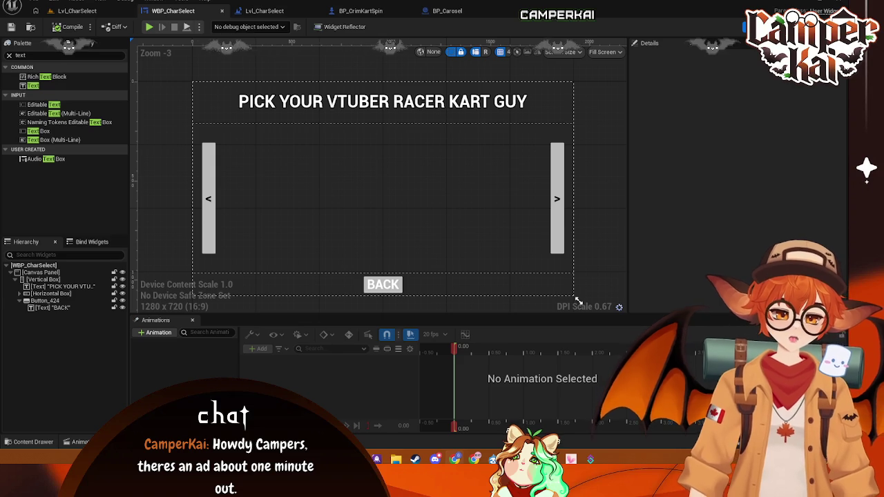
# Back in Lvl_CharSelect, reselect BP_Carosel after briefly selecting the landscape spline
pyautogui.click(77, 10)
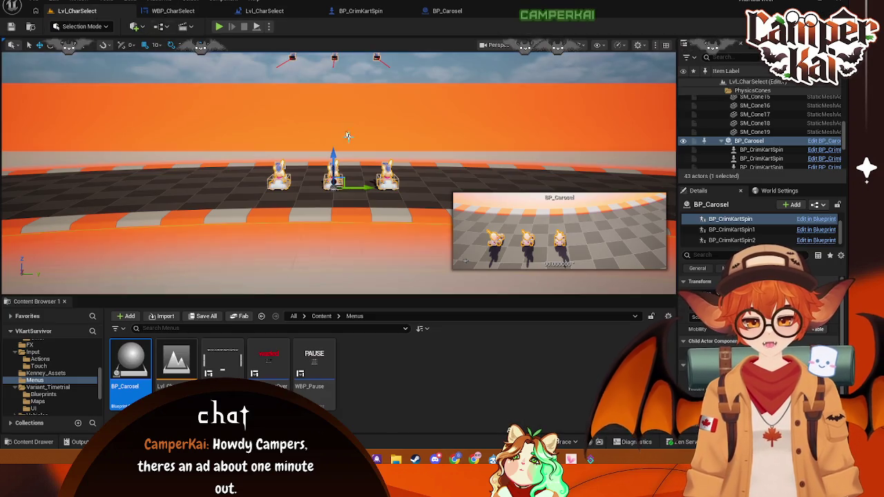
pyautogui.click(653, 191)
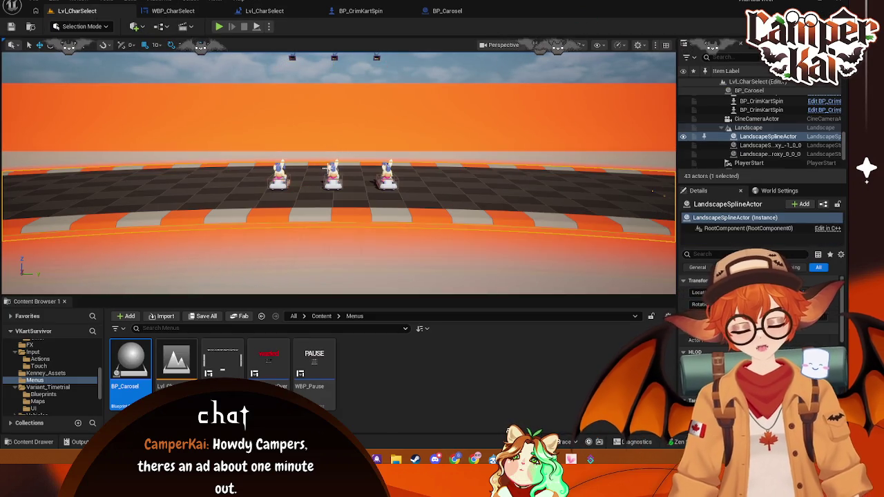
pyautogui.hotkey('ctrl', 'z')
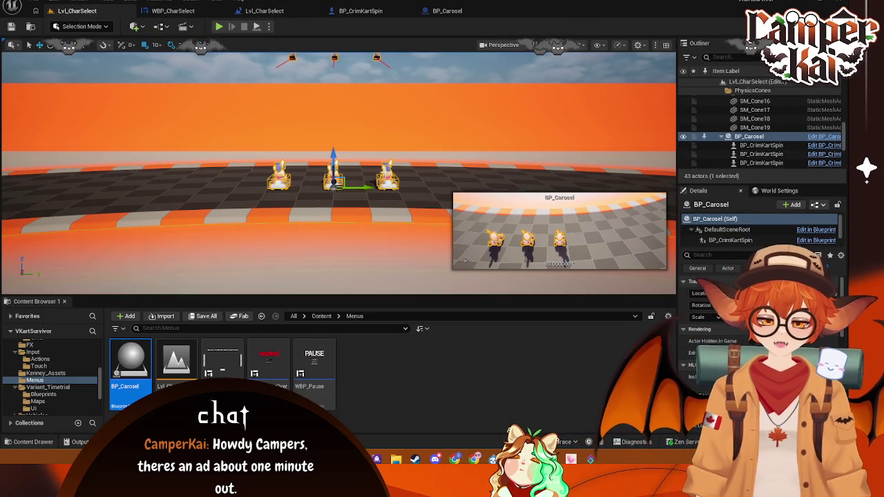
pyautogui.hotkey('ctrl', 'y')
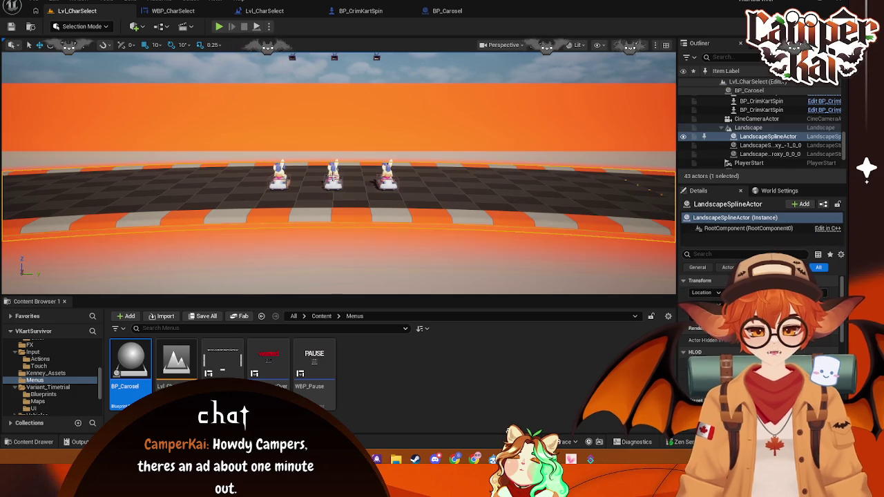
pyautogui.click(339, 176)
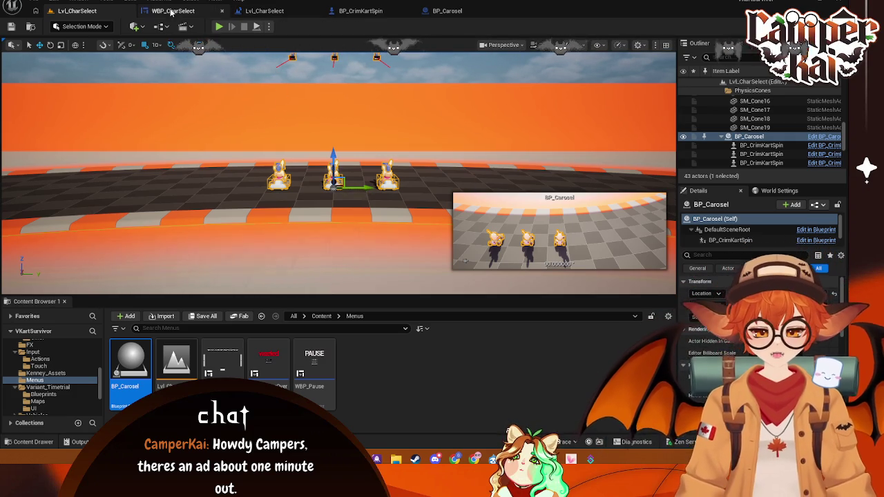
pyautogui.click(172, 12)
# Name the duplicate BP_OniKartSpin and paste a RotatingMovement component into it
pyautogui.click(269, 11)
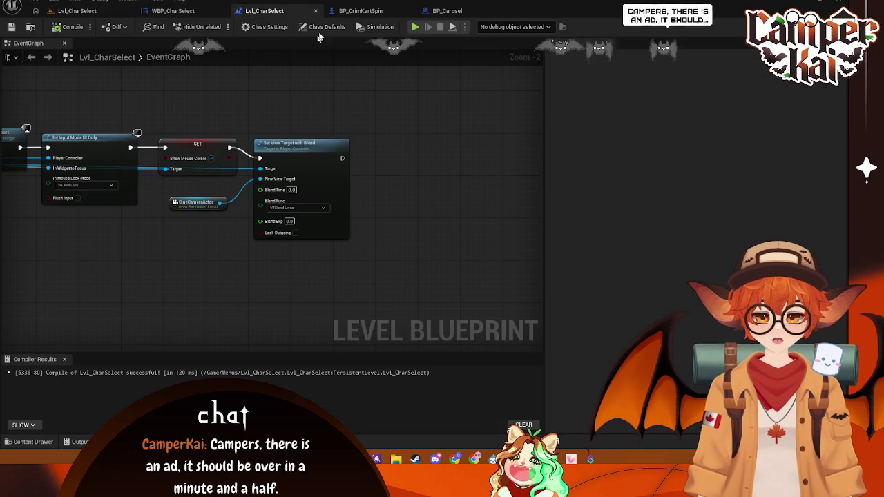
pyautogui.click(352, 16)
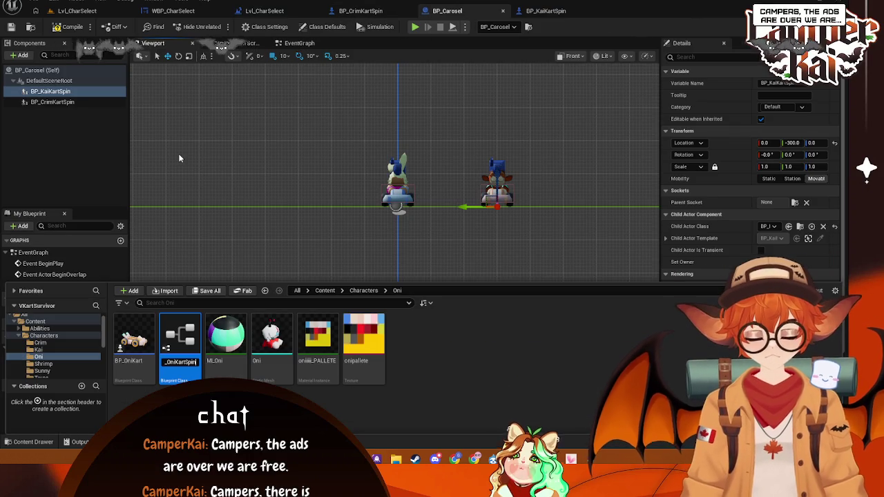
pyautogui.press('Return')
pyautogui.doubleClick(178, 335)
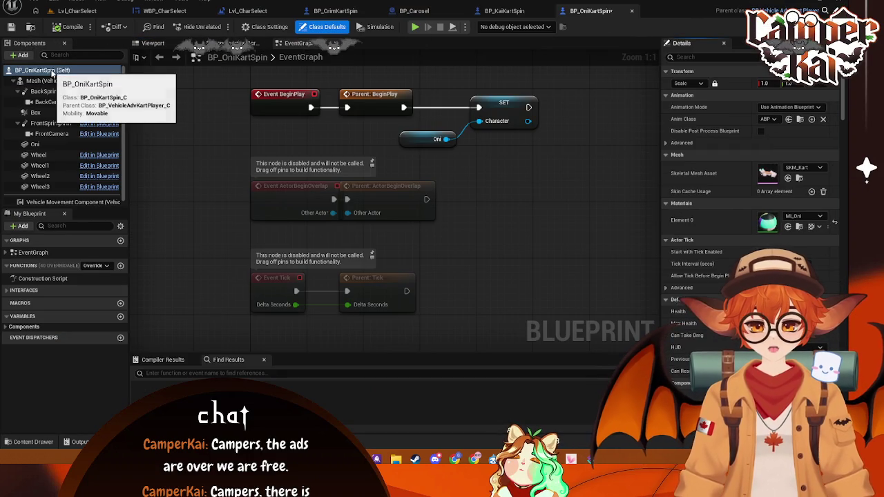
pyautogui.rightClick(53, 73)
pyautogui.click(84, 90)
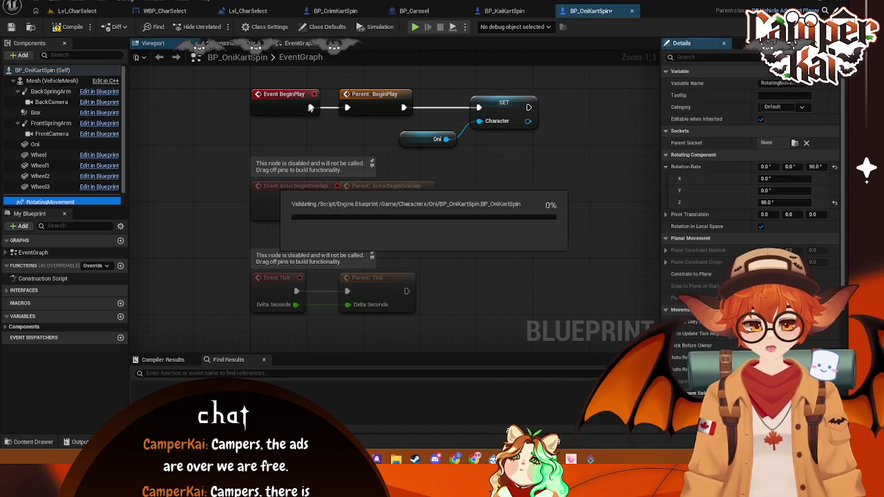
# Add BP_OniKartSpin to BP_Carosel, attach it to the scene root, and move it to Y 410
pyautogui.click(414, 11)
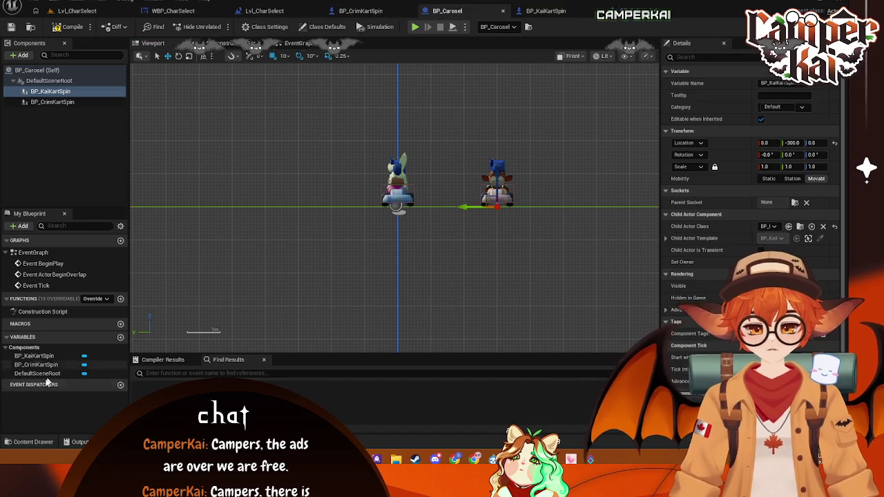
pyautogui.click(33, 442)
pyautogui.moveTo(180, 349)
pyautogui.mouseDown()
pyautogui.moveTo(290, 168)
pyautogui.moveTo(318, 185)
pyautogui.mouseUp()
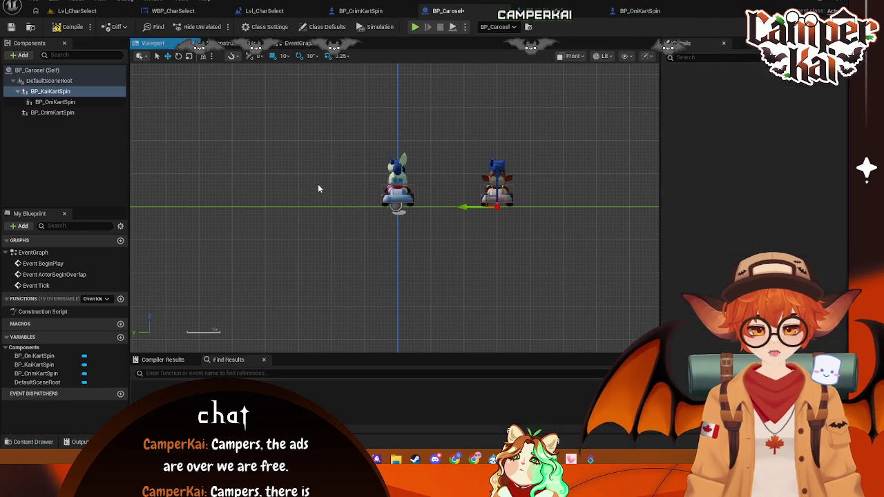
pyautogui.click(64, 101)
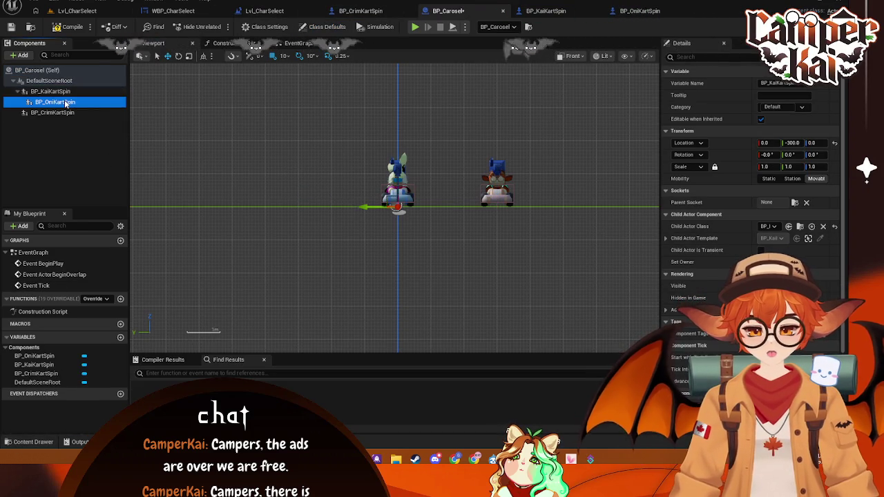
pyautogui.moveTo(59, 105); pyautogui.dragTo(79, 88)
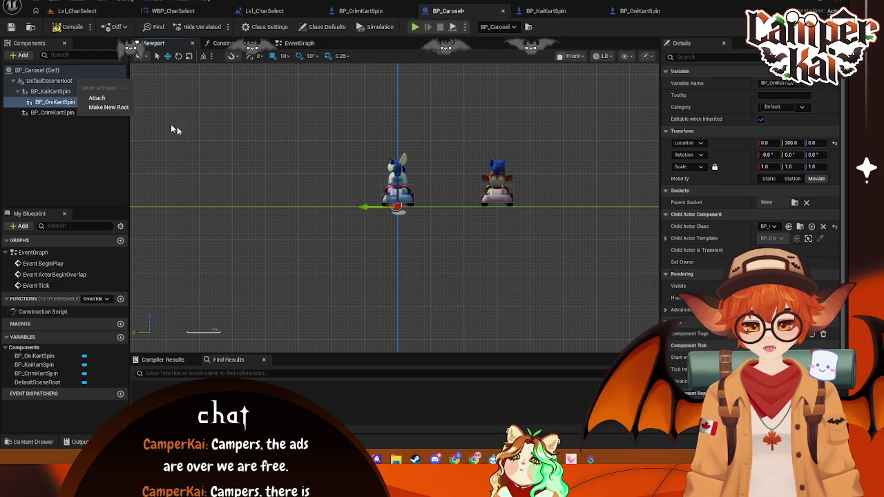
pyautogui.click(105, 101)
pyautogui.moveTo(363, 206)
pyautogui.mouseDown()
pyautogui.moveTo(224, 217)
pyautogui.moveTo(261, 219)
pyautogui.mouseUp()
pyautogui.click(354, 254)
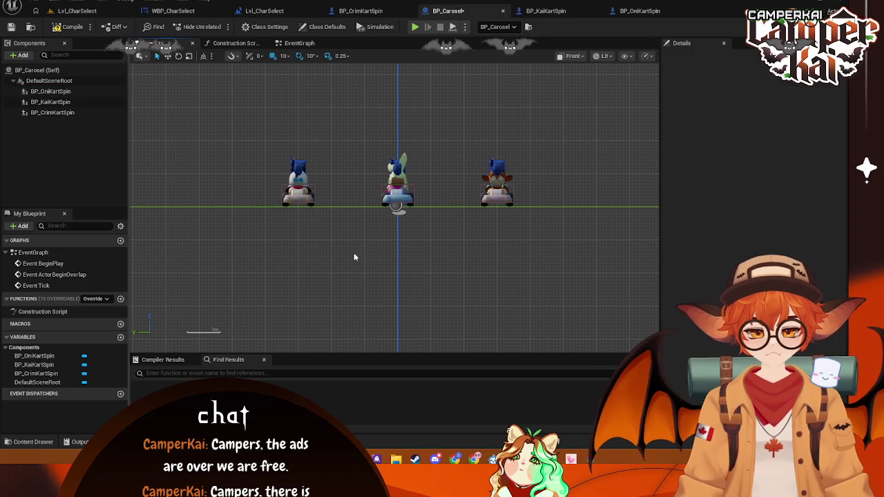
pyautogui.click(28, 441)
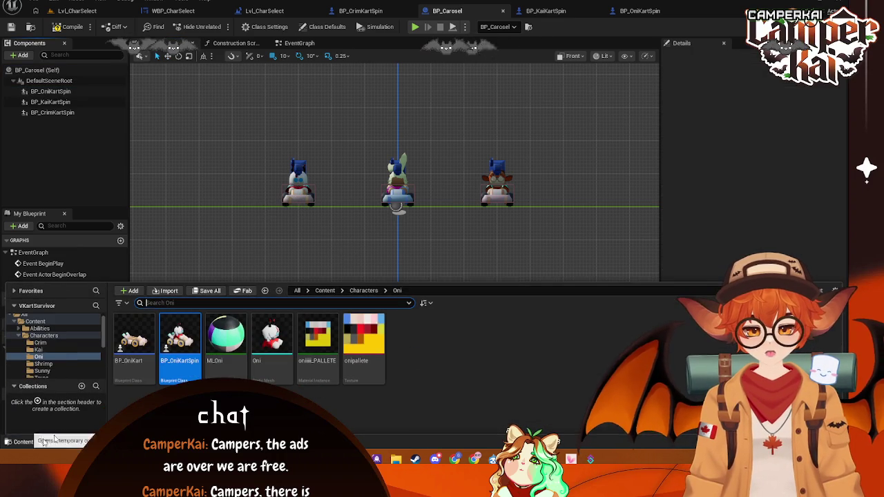
# Duplicate BP_ShrimpKart as BP_ShrimpKartSpin and paste a RotatingMovement component into it
pyautogui.click(42, 363)
pyautogui.rightClick(142, 339)
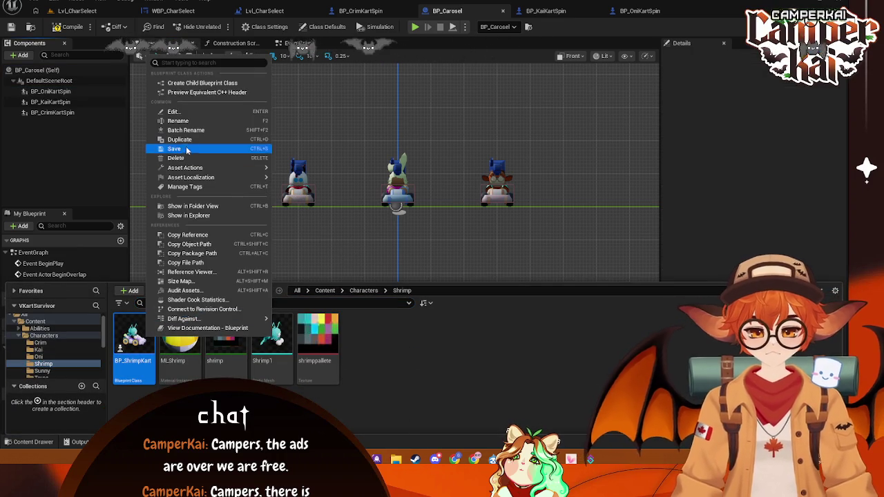
pyautogui.click(179, 139)
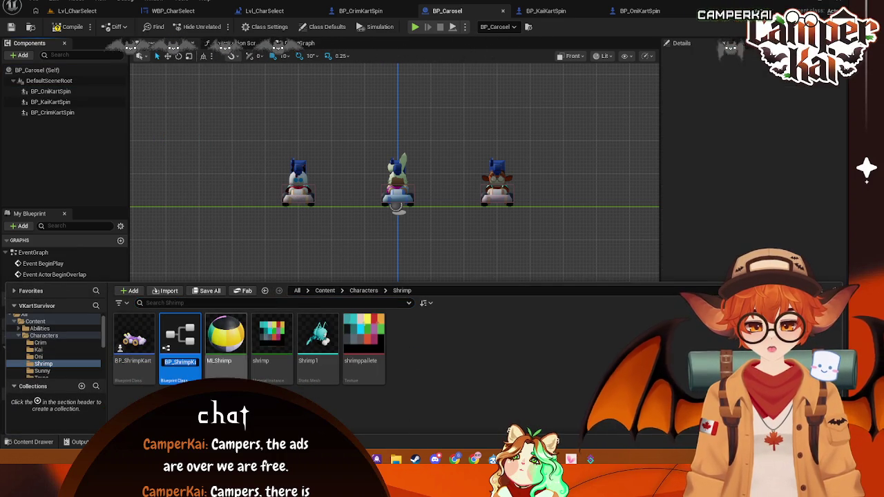
pyautogui.click(188, 369)
pyautogui.write('in')
pyautogui.press('Return')
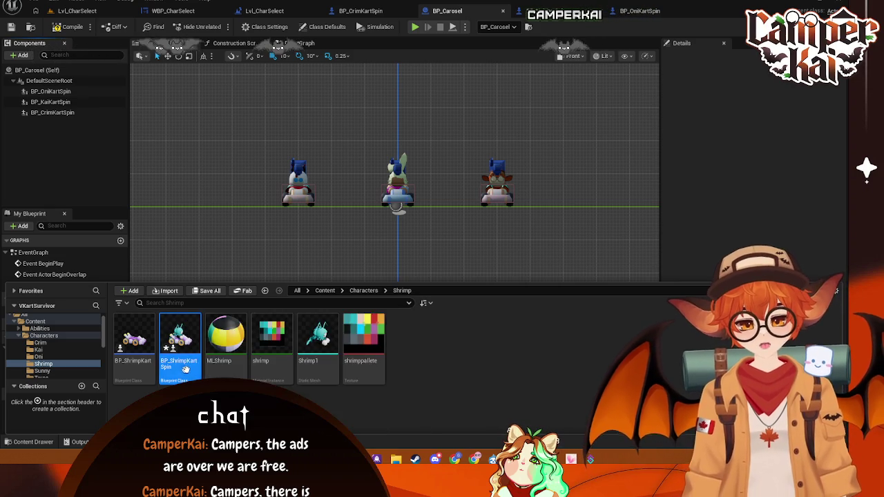
pyautogui.click(185, 368)
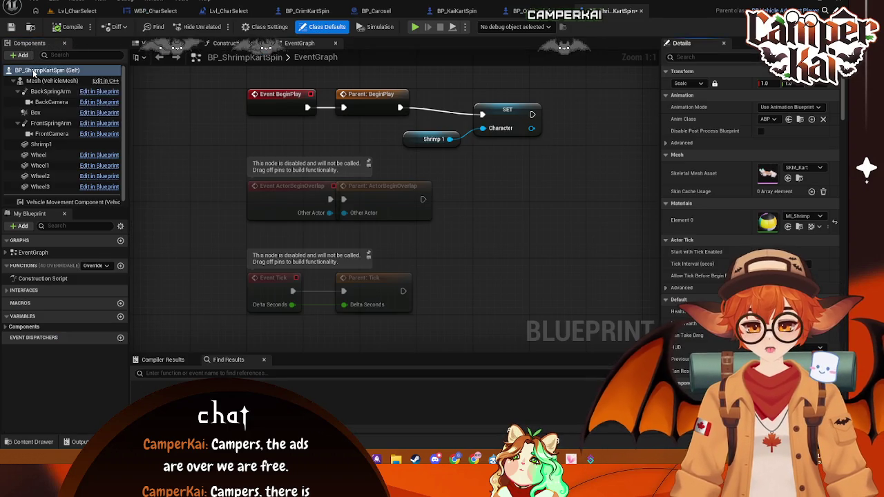
pyautogui.rightClick(69, 104)
pyautogui.click(70, 90)
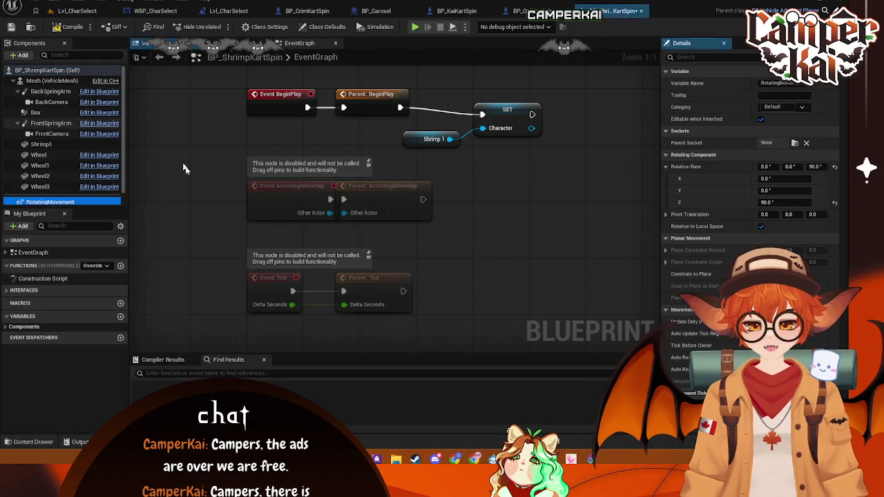
# Look over the other kart blueprints, widget and level tabs, ending back in BP_Carosel
pyautogui.click(456, 10)
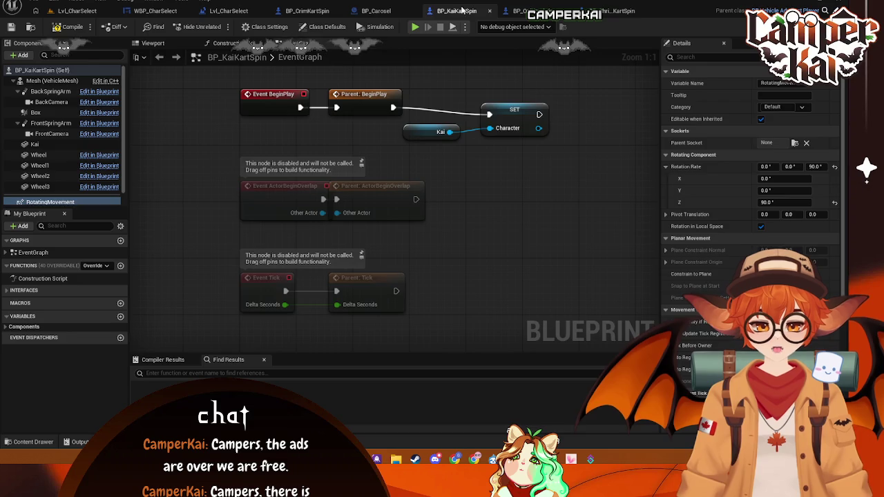
pyautogui.click(376, 10)
pyautogui.click(175, 12)
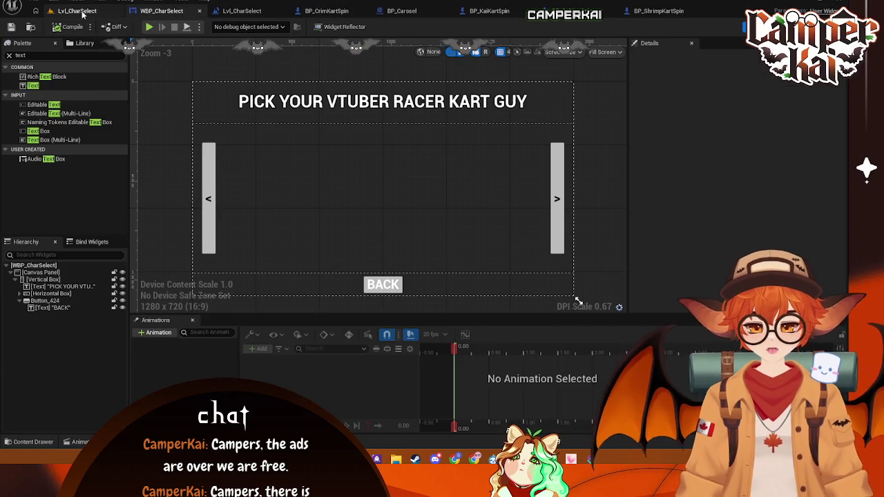
pyautogui.click(77, 10)
pyautogui.click(259, 11)
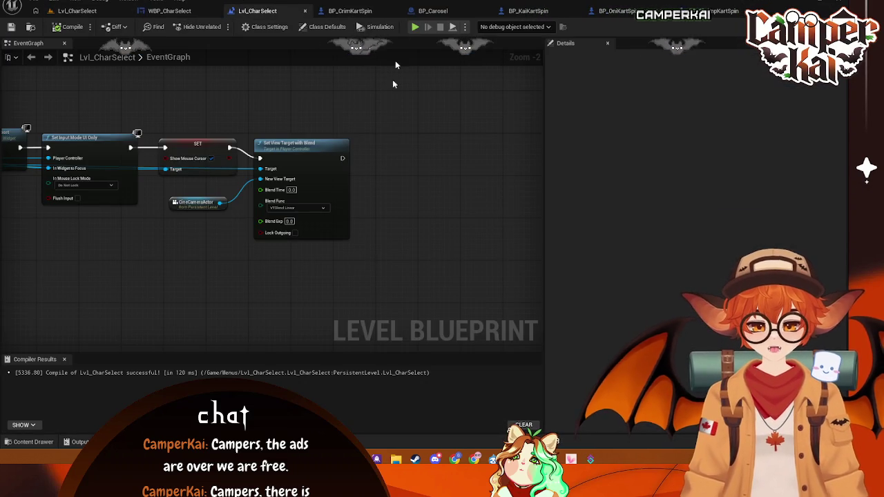
pyautogui.click(349, 10)
pyautogui.click(376, 10)
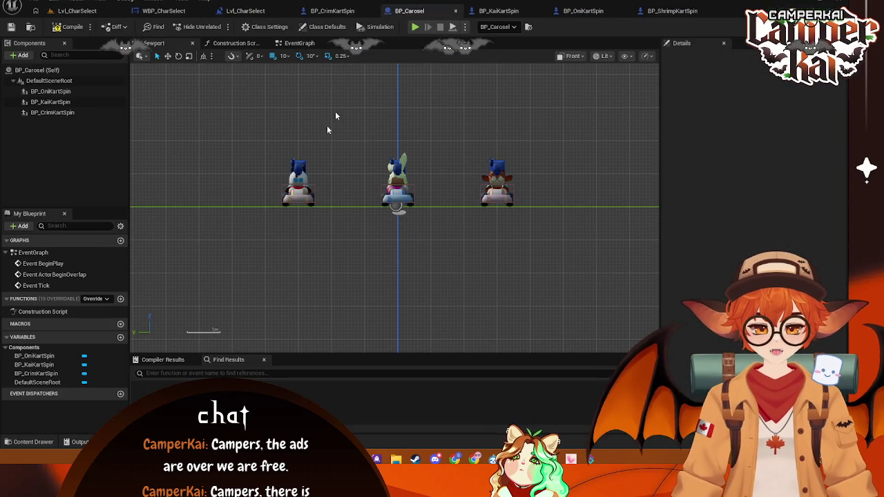
# Add BP_ShrimpKartSpin to BP_Carosel and move it to Y 600 at the far left
pyautogui.click(31, 445)
pyautogui.moveTo(178, 338)
pyautogui.mouseDown()
pyautogui.moveTo(237, 178)
pyautogui.moveTo(223, 178)
pyautogui.moveTo(238, 218)
pyautogui.mouseUp()
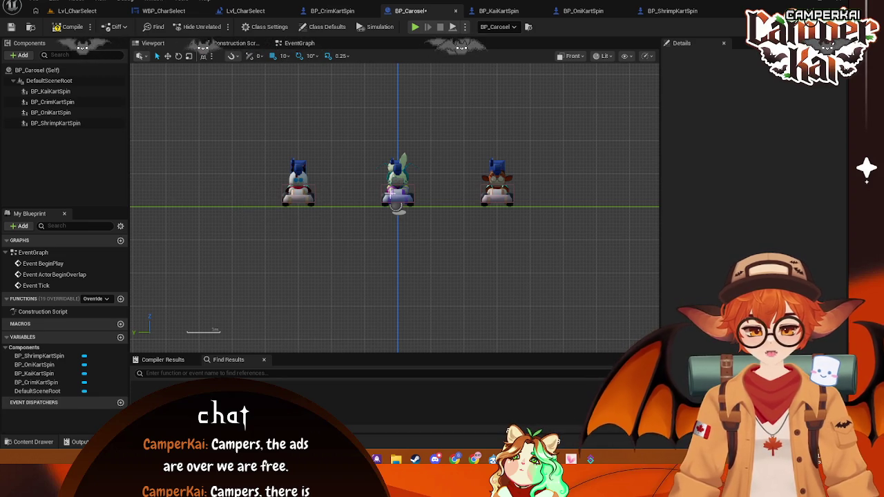
pyautogui.click(359, 202)
pyautogui.moveTo(363, 207)
pyautogui.mouseDown()
pyautogui.moveTo(151, 197)
pyautogui.moveTo(165, 193)
pyautogui.mouseUp()
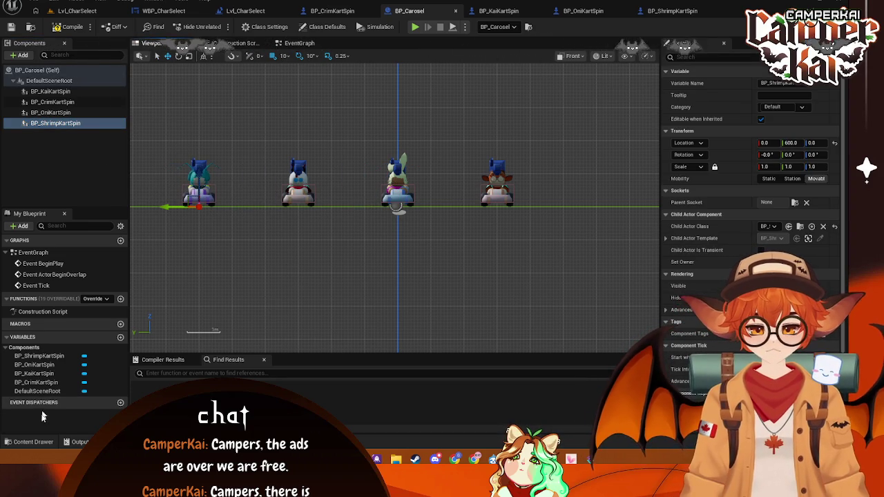
pyautogui.click(32, 442)
pyautogui.click(41, 371)
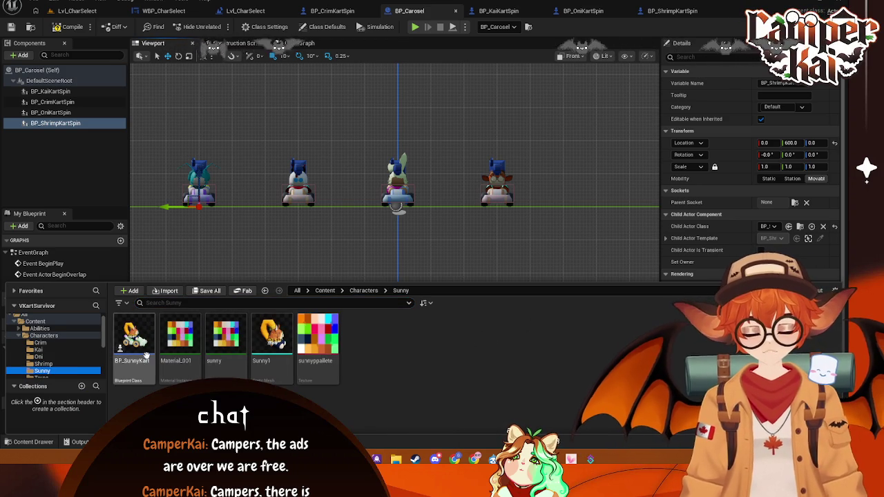
# Duplicate BP_SunnyKart and name the copy BP_SunnyKartSpin
pyautogui.moveTo(136, 338)
pyautogui.mouseDown()
pyautogui.moveTo(129, 217)
pyautogui.moveTo(78, 103)
pyautogui.moveTo(49, 81)
pyautogui.mouseUp()
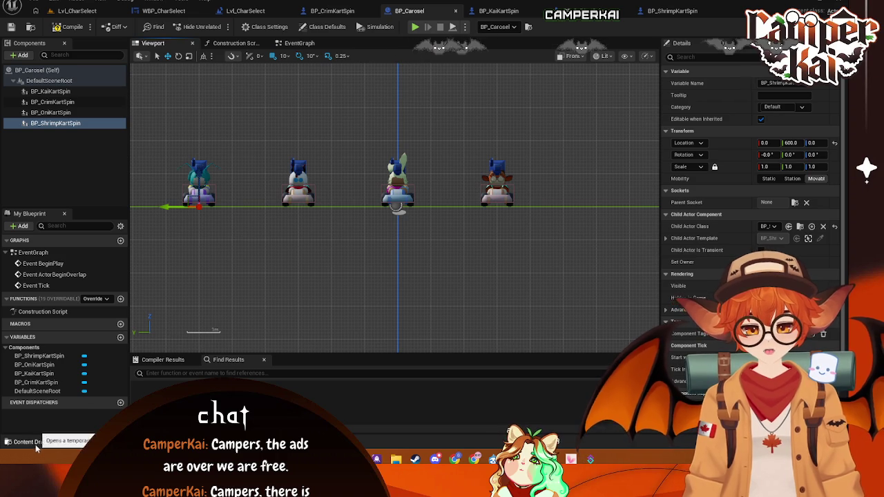
pyautogui.click(37, 447)
pyautogui.rightClick(133, 346)
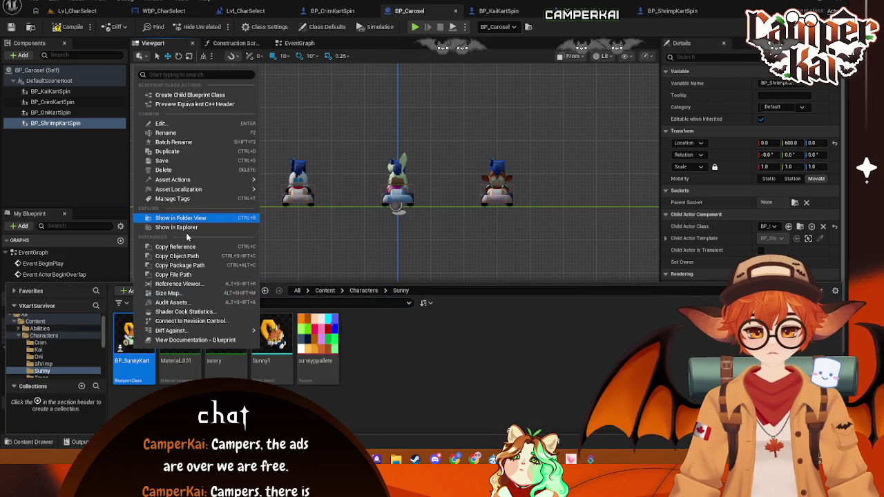
pyautogui.click(168, 151)
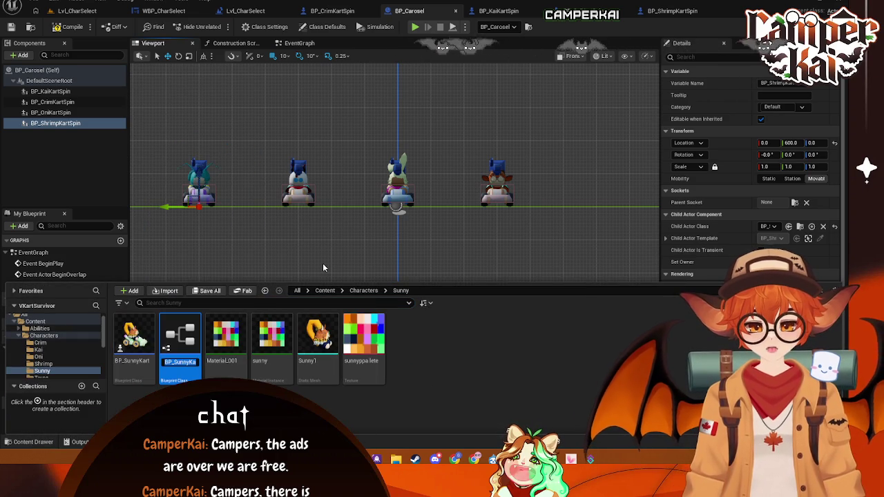
pyautogui.write('BP_SunnyKartSpin')
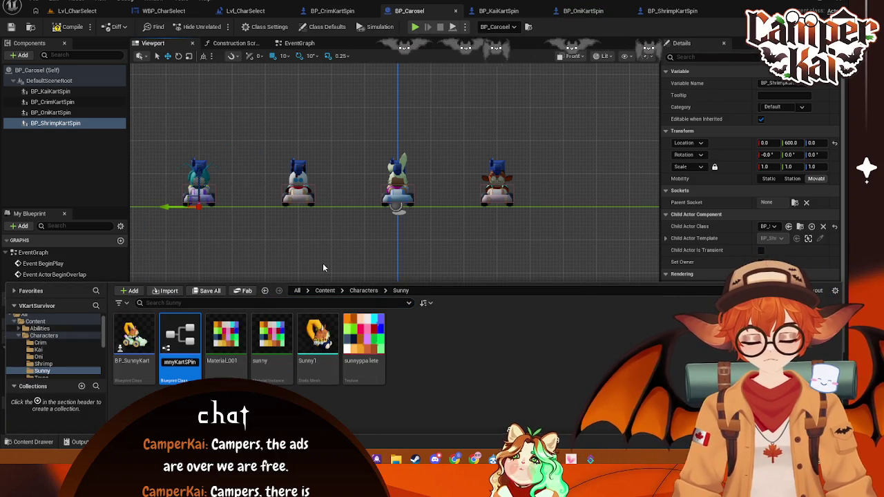
pyautogui.press('Return')
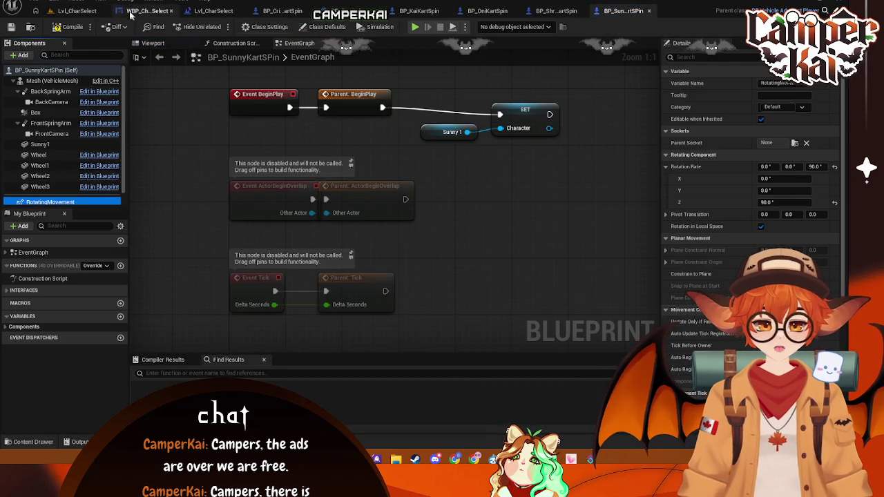
# Add BP_SunnyKartSpin to BP_Carosel, attach it to the scene root, and move it to Y -600
pyautogui.click(77, 11)
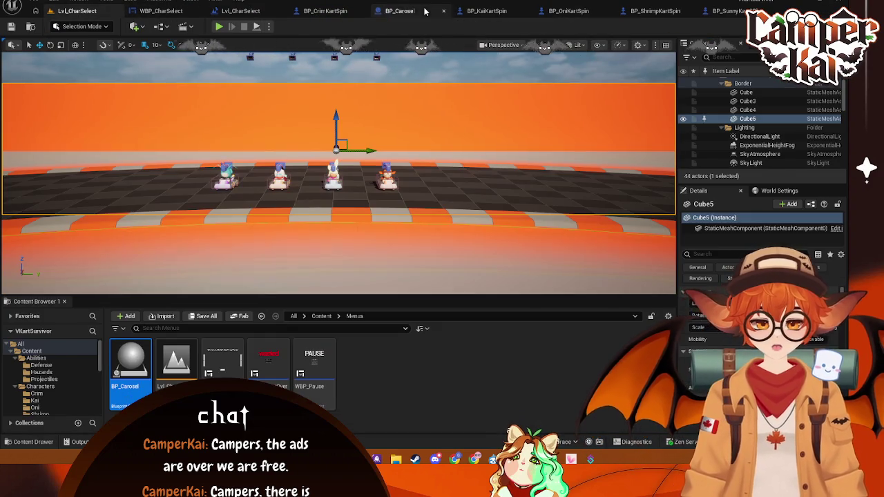
pyautogui.click(398, 10)
pyautogui.click(32, 442)
pyautogui.moveTo(173, 336)
pyautogui.mouseDown()
pyautogui.moveTo(118, 162)
pyautogui.moveTo(68, 81)
pyautogui.mouseUp()
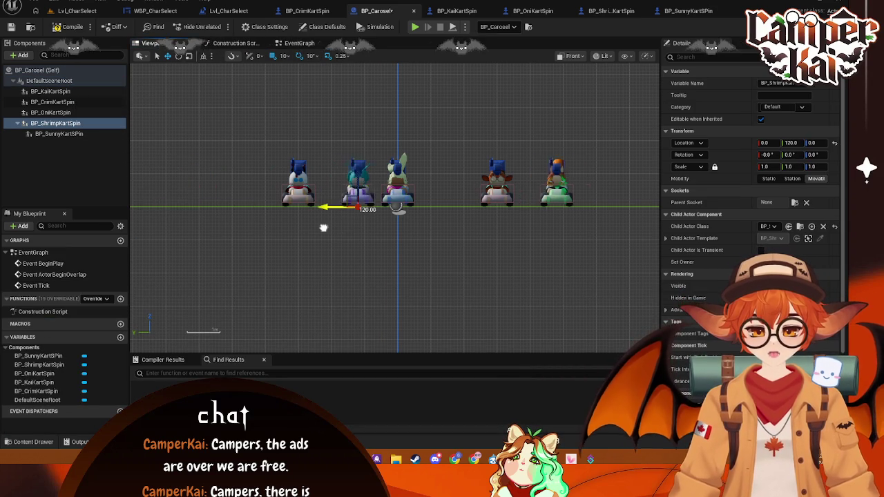
pyautogui.moveTo(61, 135); pyautogui.dragTo(75, 87)
pyautogui.click(91, 100)
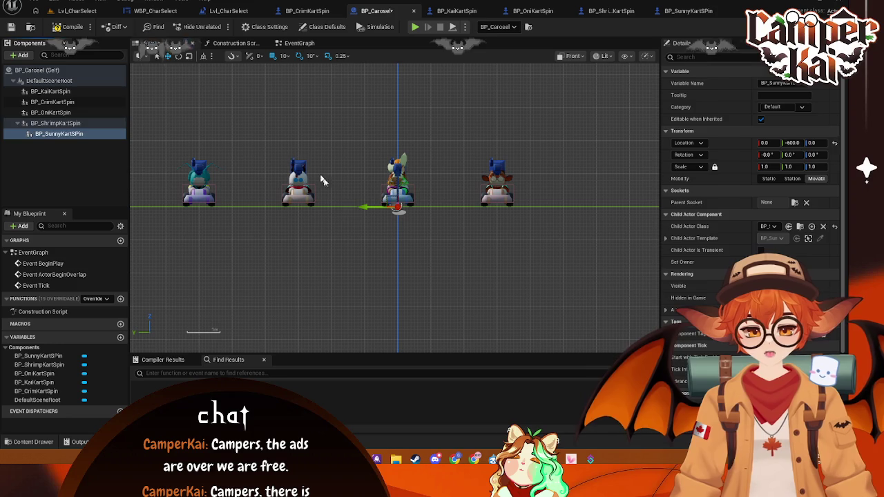
pyautogui.moveTo(364, 206); pyautogui.dragTo(544, 205)
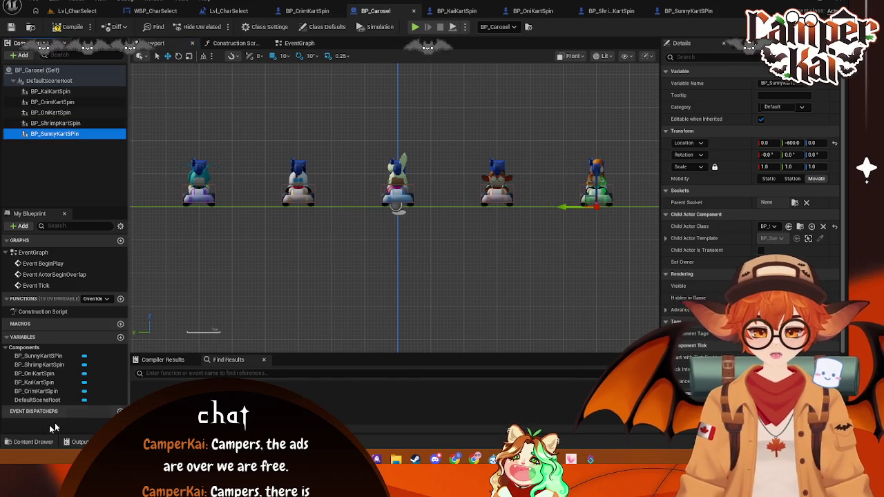
pyautogui.click(35, 442)
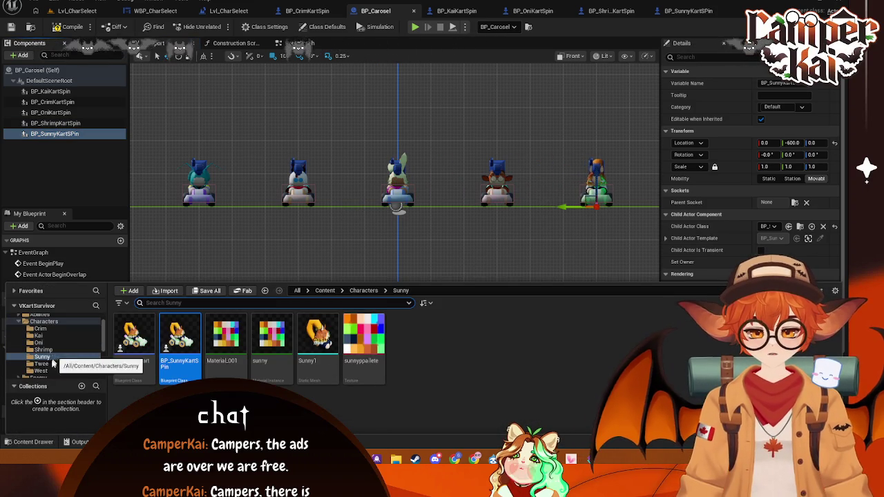
# Duplicate BP_TweeKart in the Twee folder as BP_TweeKartSpin
pyautogui.click(41, 364)
pyautogui.rightClick(134, 337)
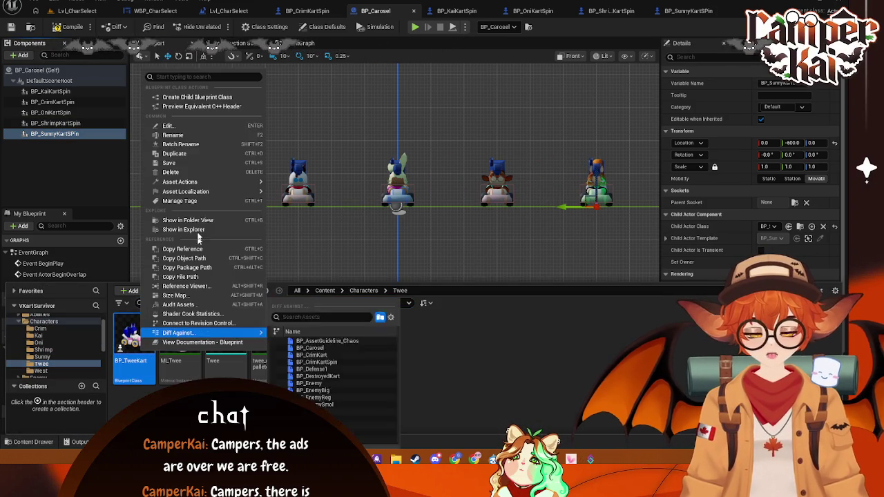
pyautogui.click(174, 153)
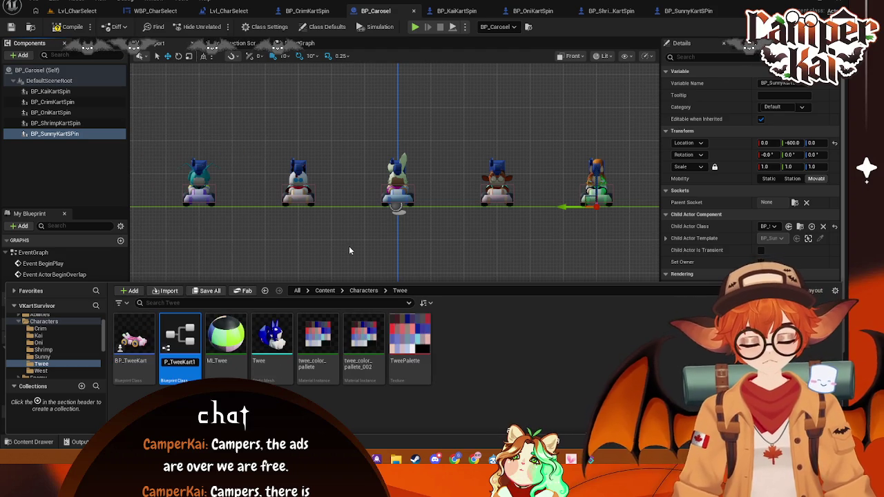
pyautogui.write('Spin')
pyautogui.press('Return')
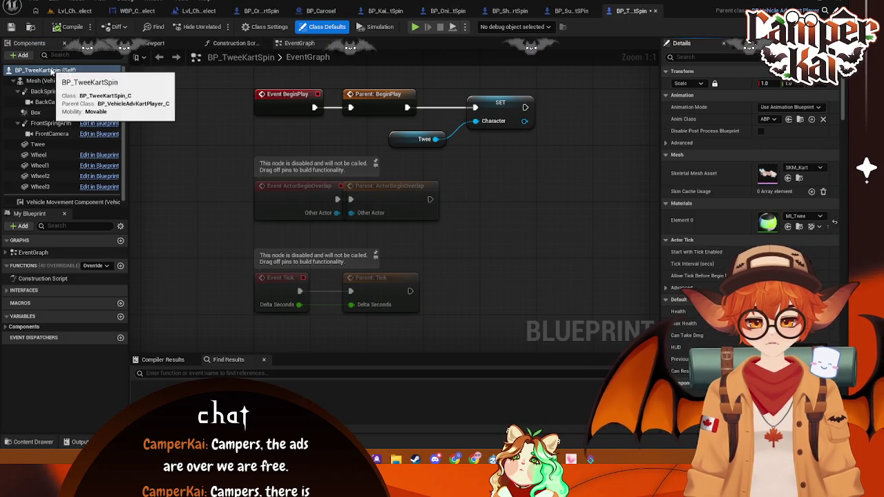
# Add a RotatingMovement component to BP_TweeKartSpin and go back to BP_Carosel
pyautogui.click(19, 54)
pyautogui.click(69, 86)
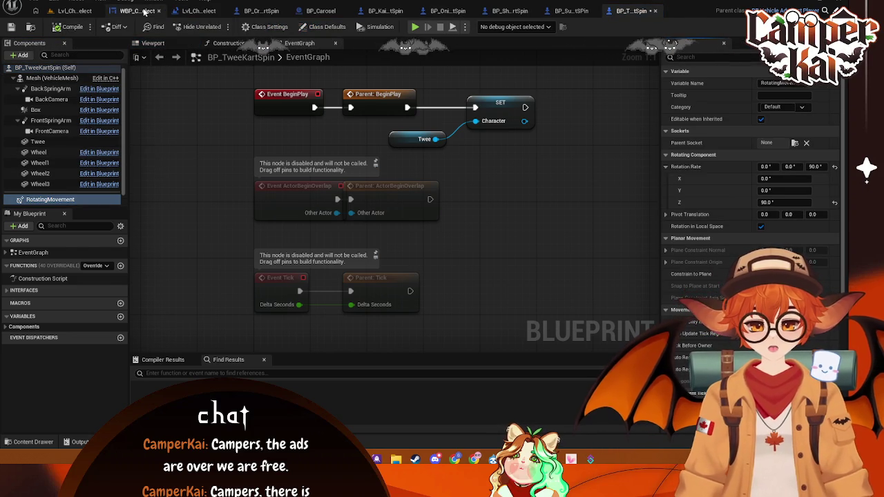
pyautogui.click(144, 11)
pyautogui.click(204, 11)
pyautogui.click(151, 11)
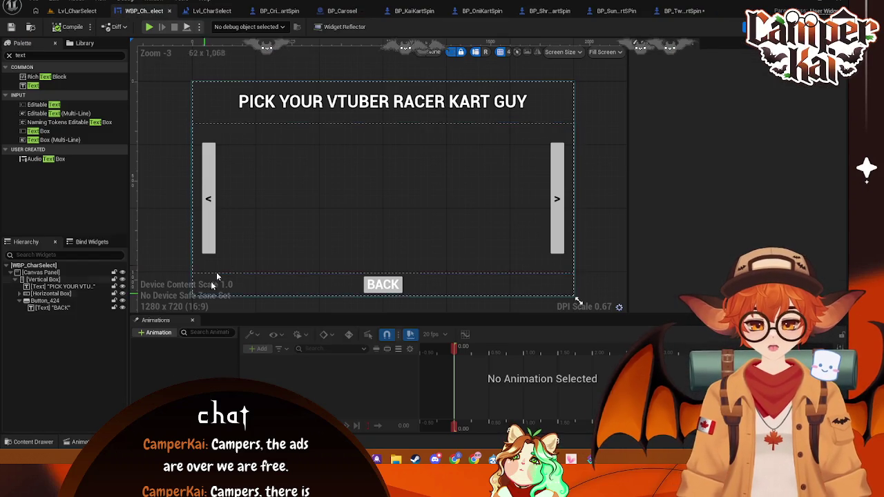
pyautogui.click(348, 11)
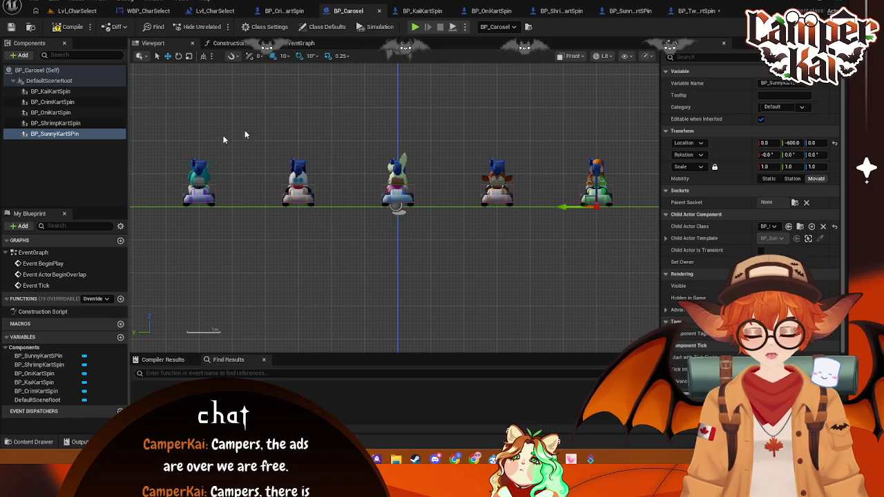
# Add BP_TweeKartSpin to BP_Carosel under the scene root and place it at Y -900
pyautogui.click(34, 442)
pyautogui.moveTo(185, 349)
pyautogui.mouseDown()
pyautogui.moveTo(111, 97)
pyautogui.moveTo(63, 134)
pyautogui.moveTo(74, 83)
pyautogui.mouseUp()
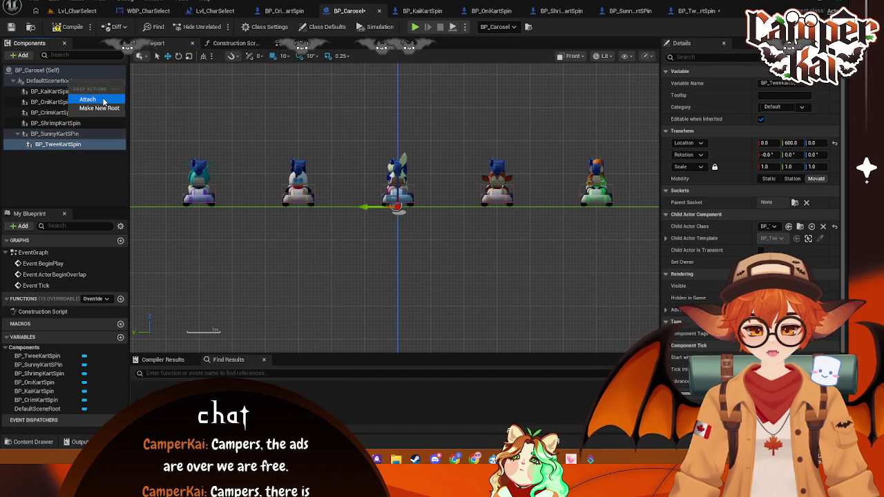
pyautogui.click(88, 100)
pyautogui.moveTo(376, 207); pyautogui.dragTo(564, 222)
pyautogui.moveTo(639, 238); pyautogui.dragTo(347, 240)
pyautogui.moveTo(428, 204); pyautogui.dragTo(441, 209)
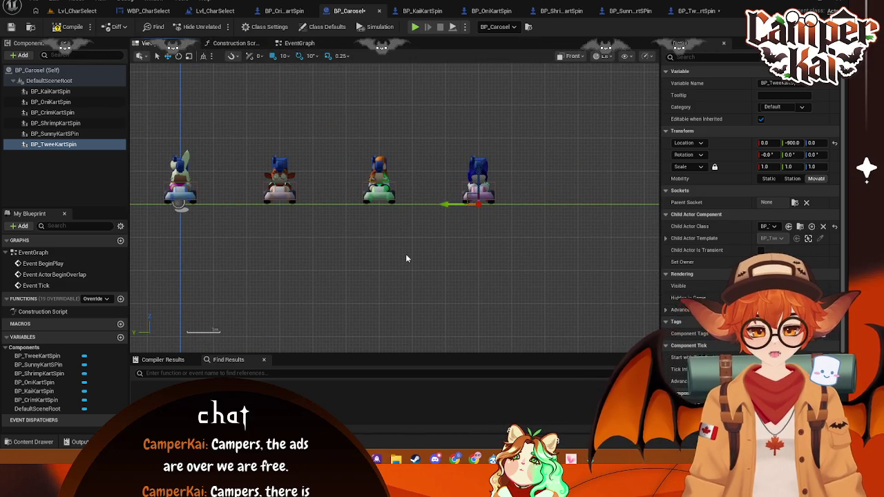
pyautogui.click(406, 259)
pyautogui.click(30, 442)
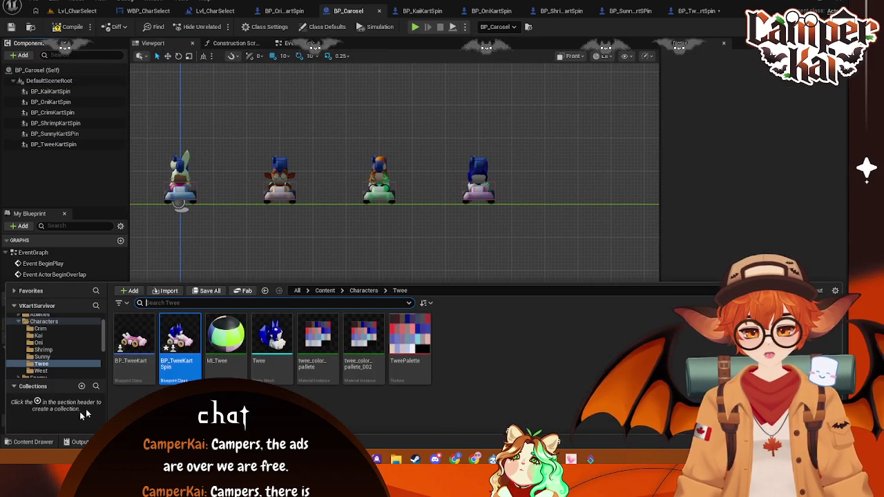
# Duplicate BP_WestKart in the West folder as BP_WestKartSpin
pyautogui.click(42, 372)
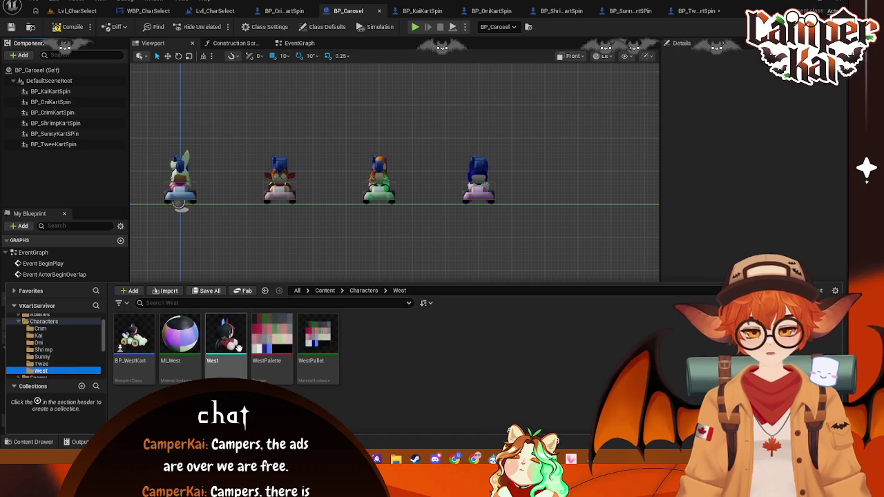
pyautogui.rightClick(135, 336)
pyautogui.click(188, 155)
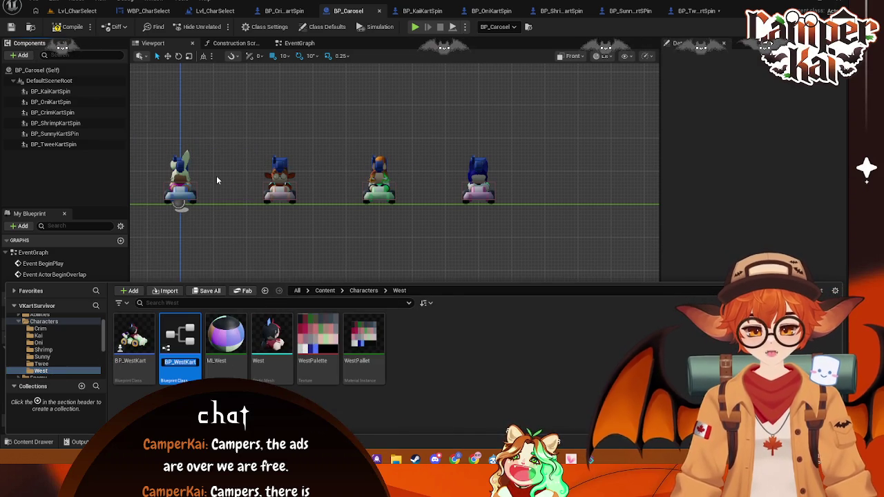
pyautogui.write('BP_WestKartSpin')
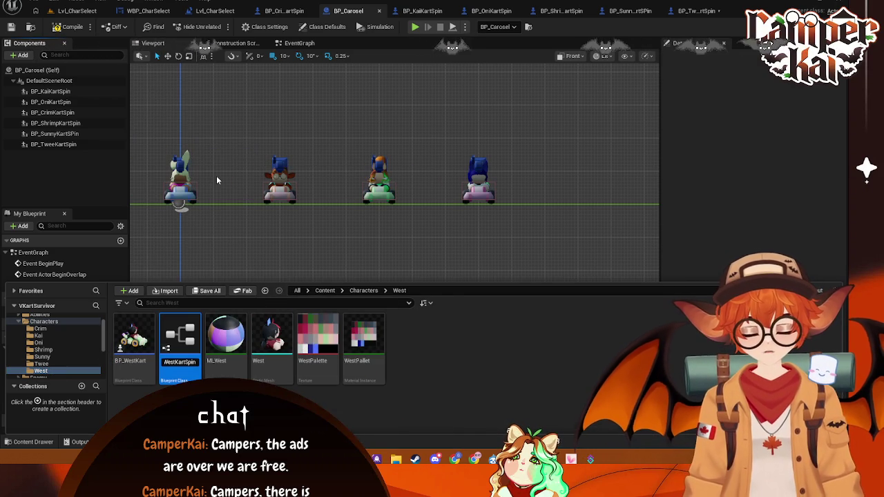
pyautogui.press('Return')
# Open BP_WestKartSpin and paste in the RotatingMovement component
pyautogui.doubleClick(183, 342)
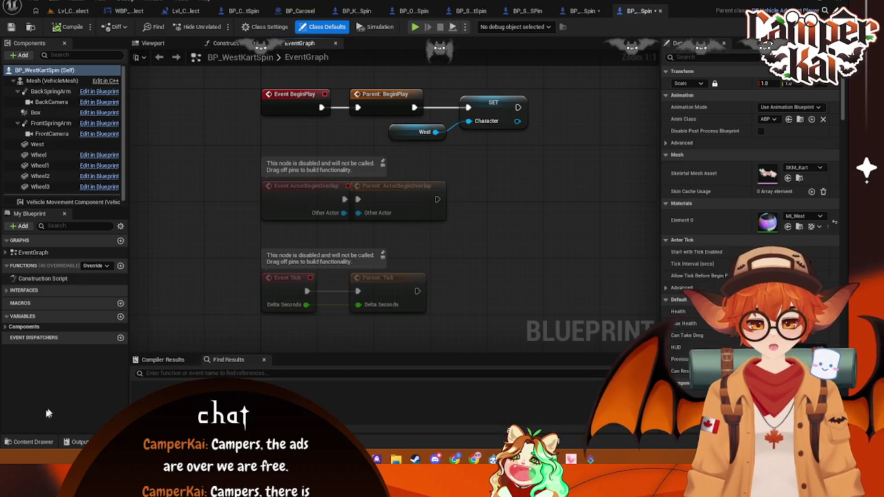
pyautogui.click(31, 446)
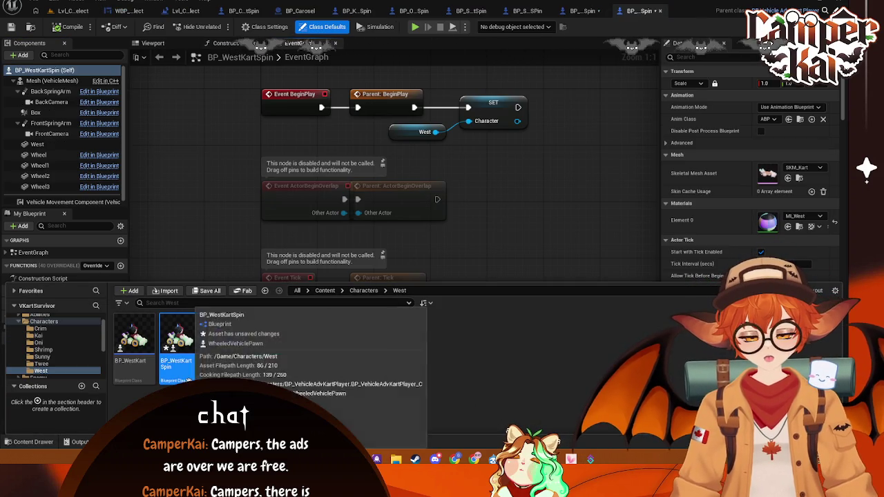
pyautogui.rightClick(45, 80)
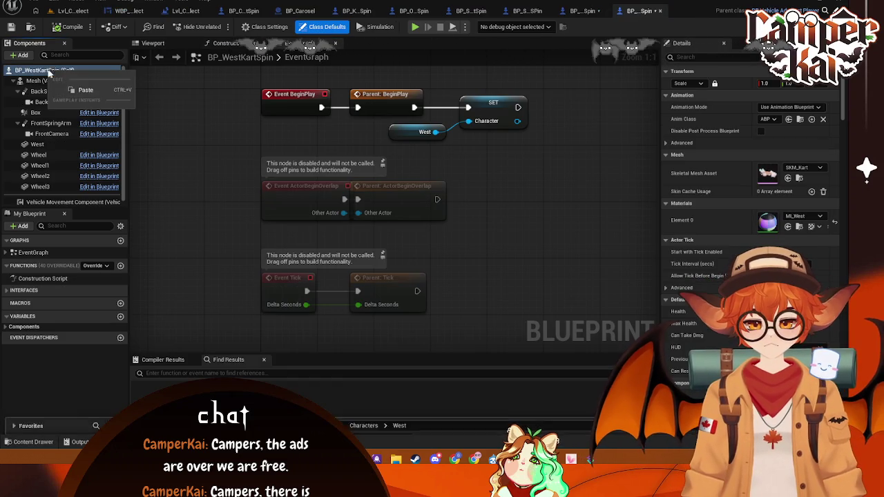
pyautogui.click(83, 89)
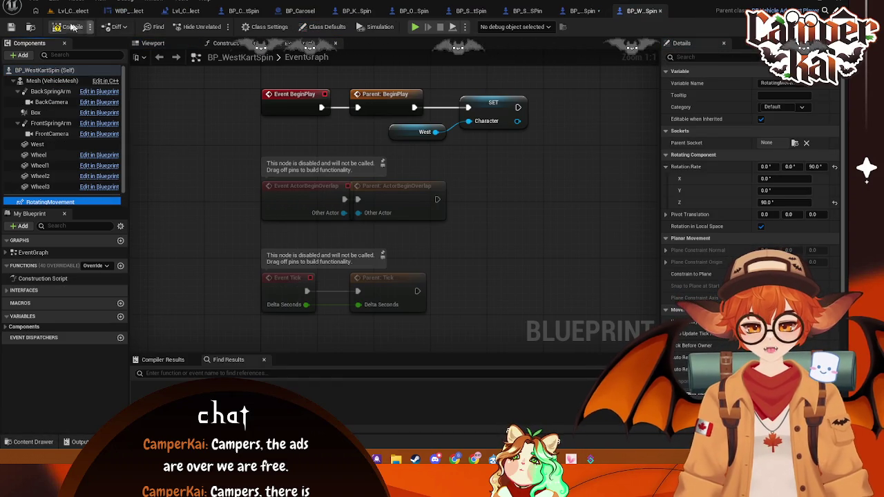
# Close the Kai, Oni, Shrimp, Sunny, Twee and West KartSpin blueprint tabs
pyautogui.click(364, 12)
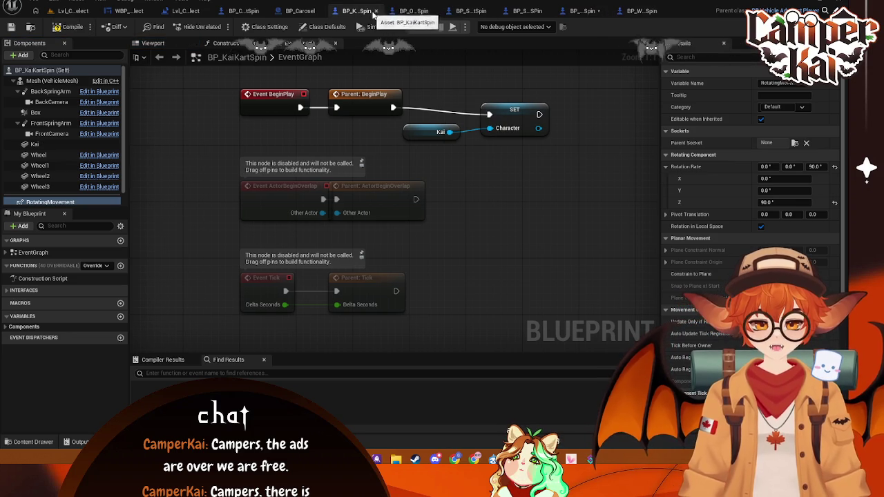
pyautogui.click(376, 11)
pyautogui.click(406, 11)
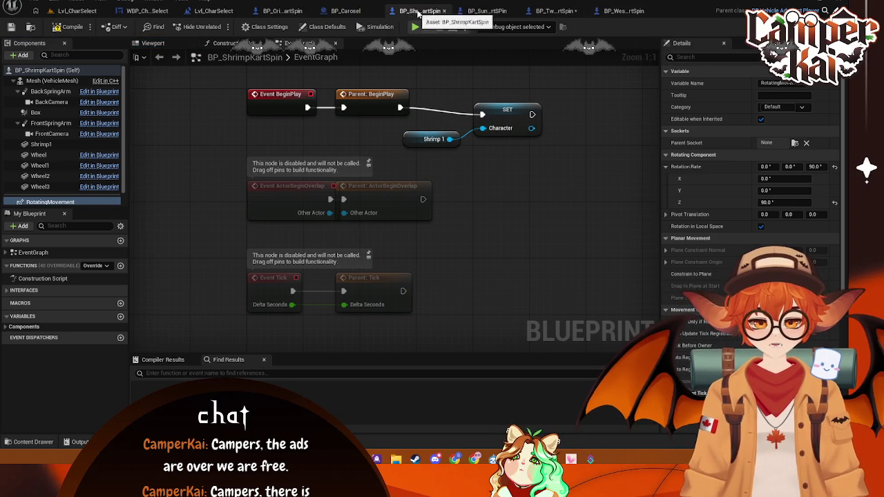
pyautogui.click(445, 11)
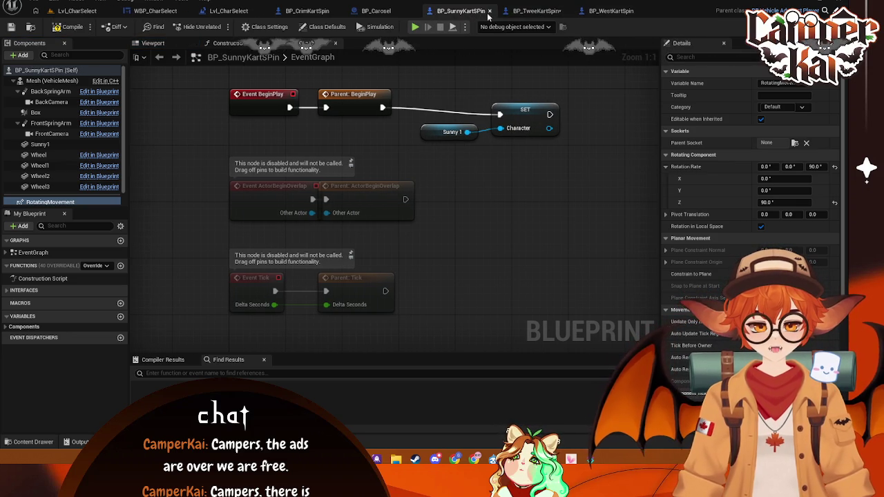
pyautogui.click(489, 12)
pyautogui.click(547, 12)
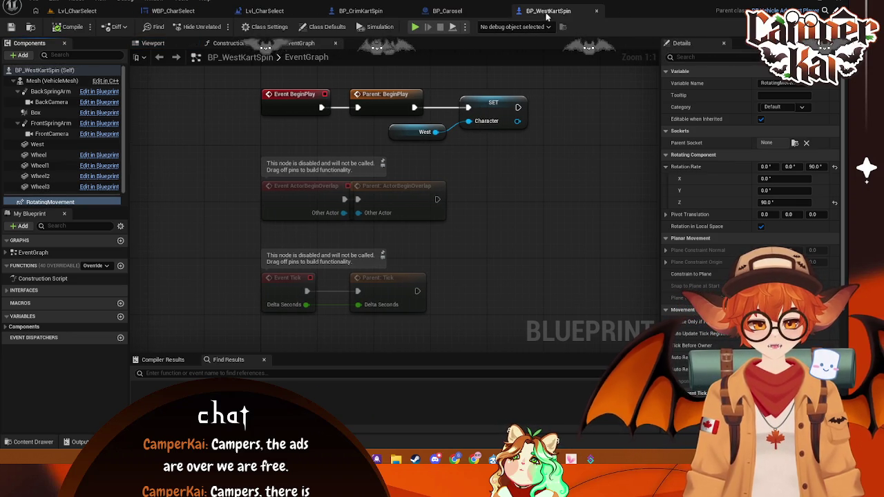
pyautogui.click(596, 12)
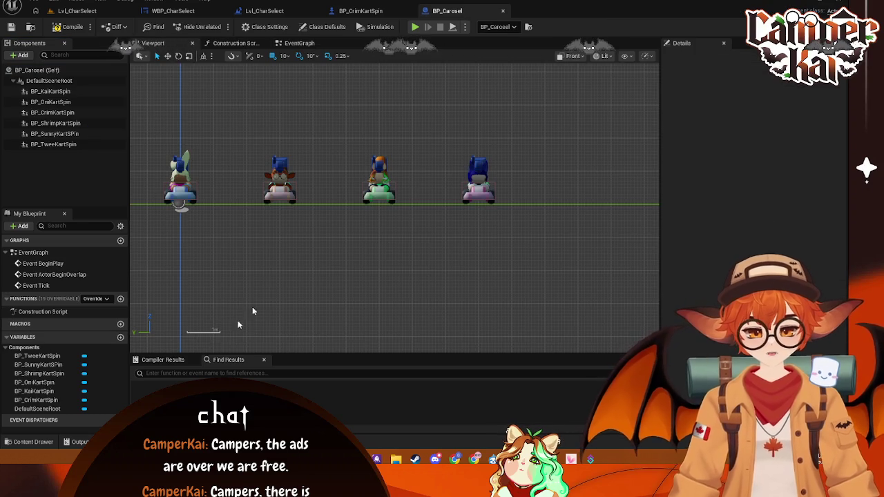
# Add BP_WestKartSpin under BP_Carosel's scene root and move it to the row's left end
pyautogui.click(33, 441)
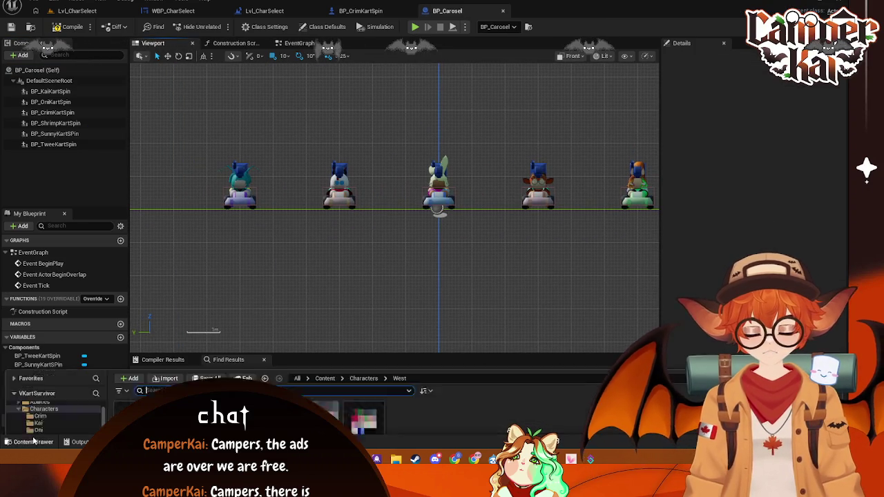
pyautogui.moveTo(185, 359)
pyautogui.mouseDown()
pyautogui.moveTo(237, 191)
pyautogui.moveTo(98, 122)
pyautogui.moveTo(48, 81)
pyautogui.mouseUp()
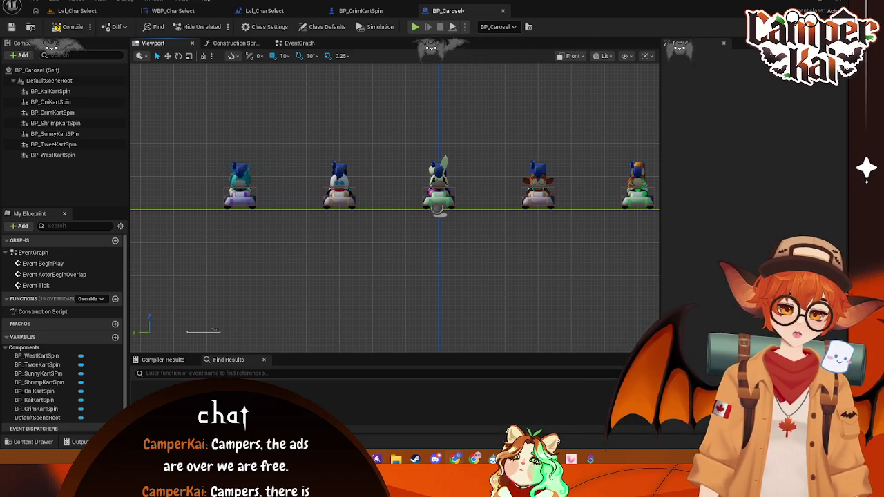
pyautogui.click(61, 156)
pyautogui.moveTo(409, 203); pyautogui.dragTo(139, 210)
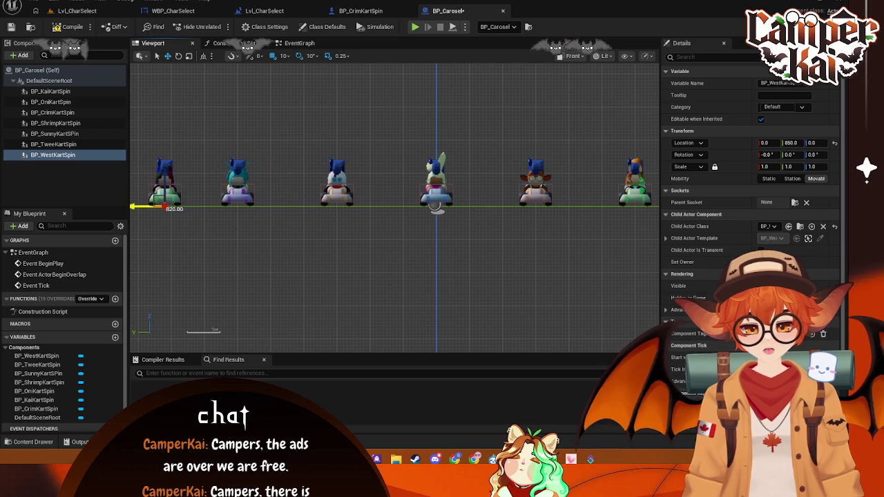
pyautogui.moveTo(195, 233); pyautogui.dragTo(385, 234)
pyautogui.moveTo(323, 205); pyautogui.dragTo(293, 204)
pyautogui.click(436, 252)
# Switch the carousel viewport to Top view and check the Crim and Kai kart positions
pyautogui.moveTo(435, 252)
pyautogui.mouseDown()
pyautogui.moveTo(477, 249)
pyautogui.moveTo(332, 255)
pyautogui.mouseUp()
pyautogui.moveTo(474, 217); pyautogui.dragTo(387, 102)
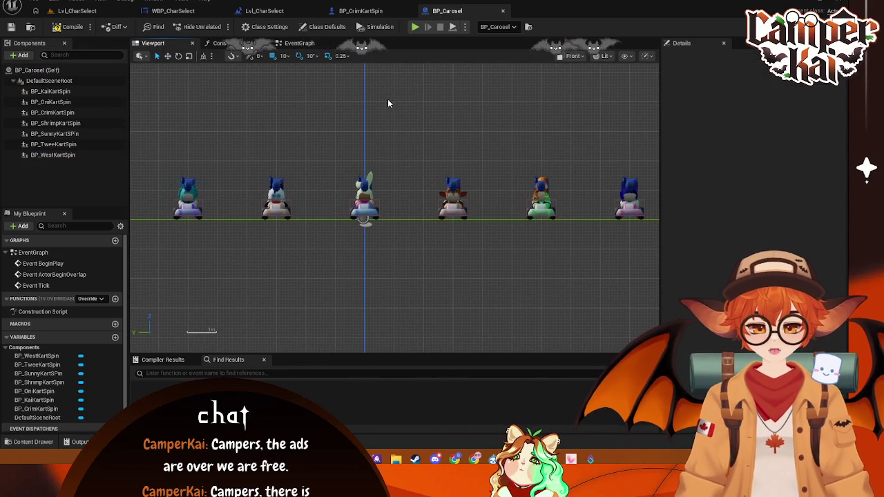
pyautogui.click(564, 55)
pyautogui.click(574, 111)
pyautogui.scroll(-2, 454, 201)
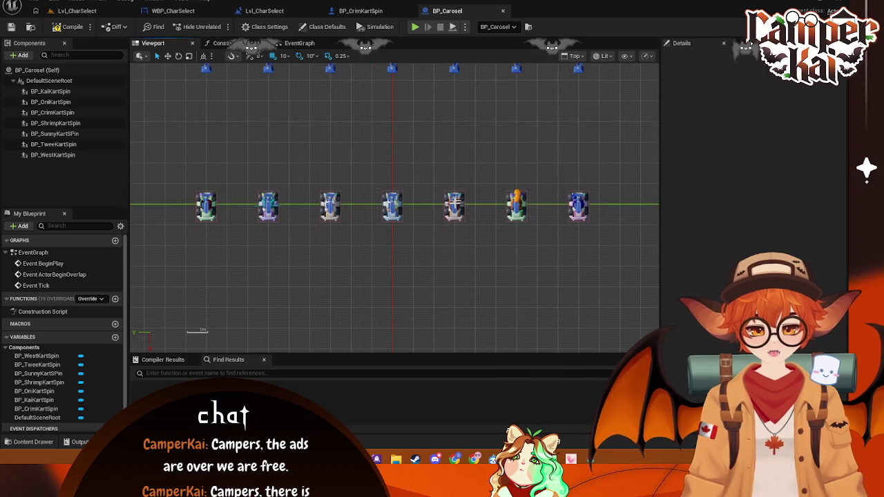
pyautogui.moveTo(450, 207); pyautogui.dragTo(449, 149)
pyautogui.click(408, 148)
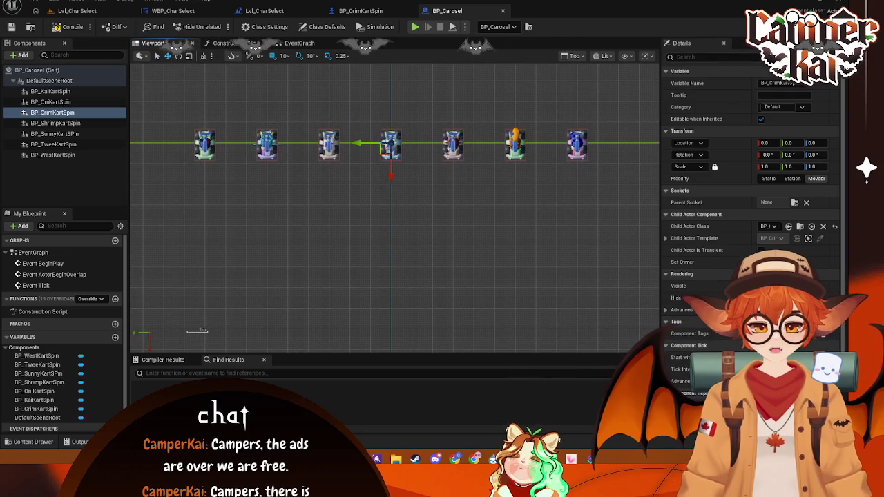
pyautogui.click(453, 147)
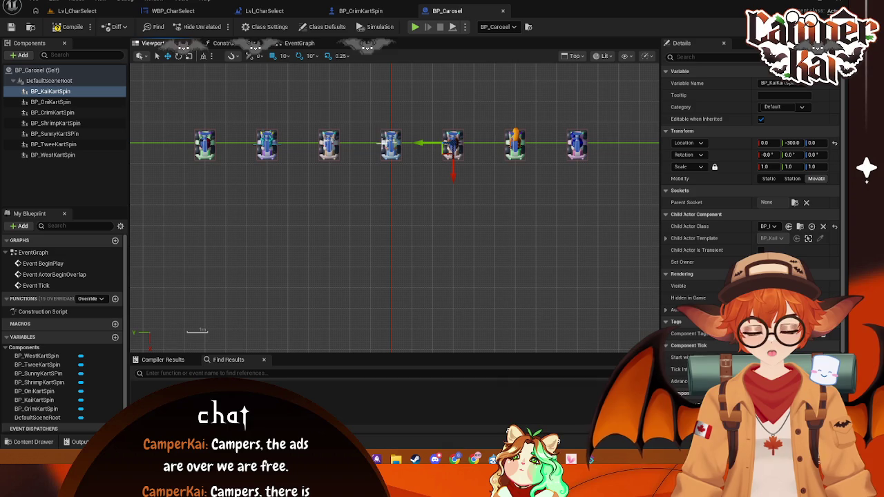
pyautogui.click(77, 10)
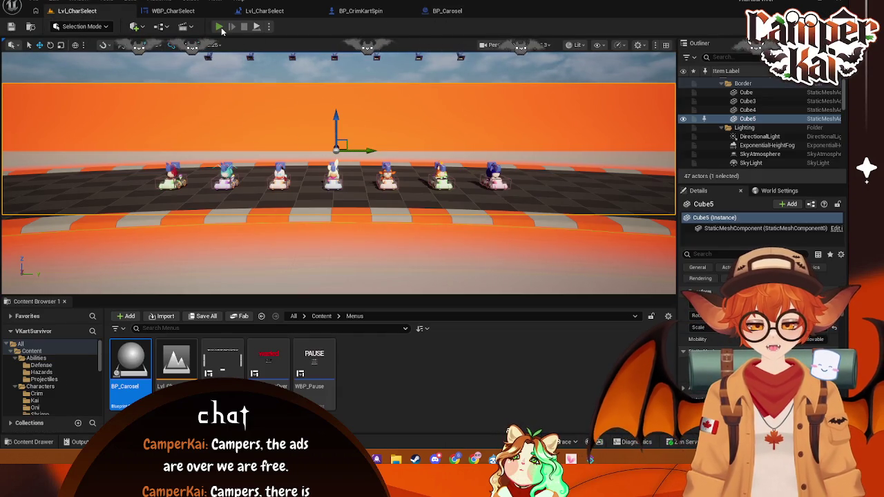
# Test-run the character-select level, then glance at the level blueprint and BP_CrimKartSpin
pyautogui.click(219, 26)
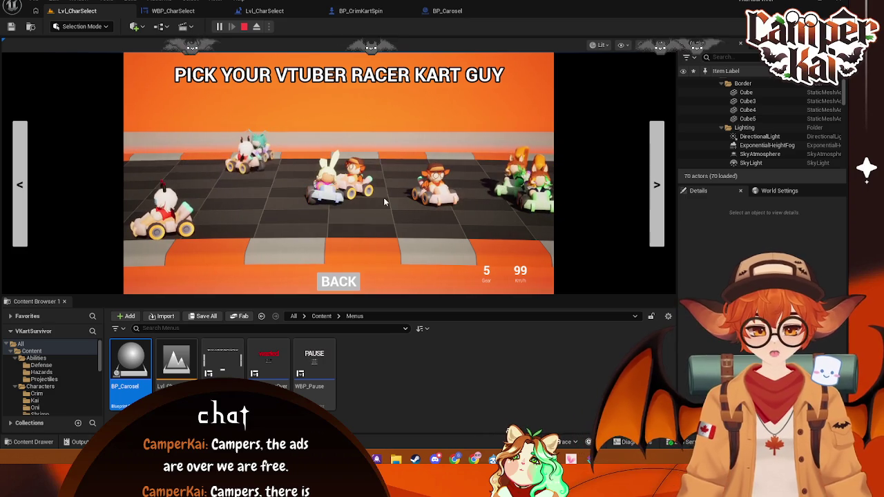
pyautogui.press('Escape')
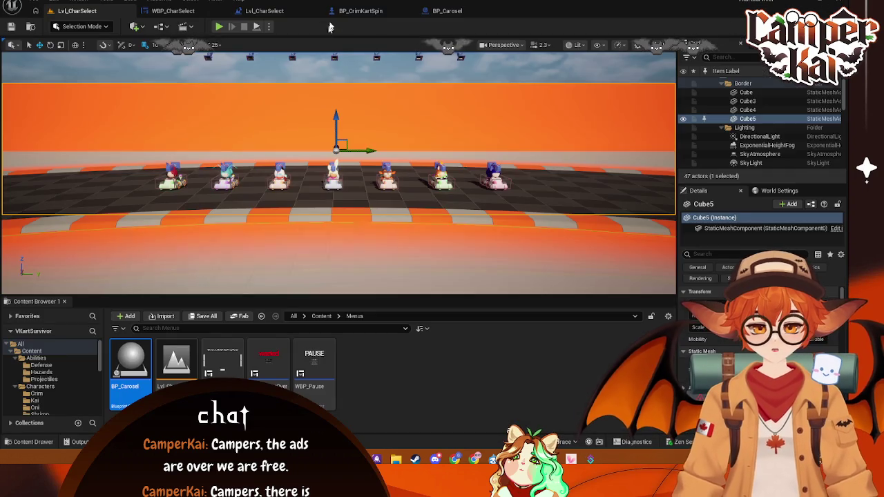
pyautogui.click(356, 10)
pyautogui.click(264, 11)
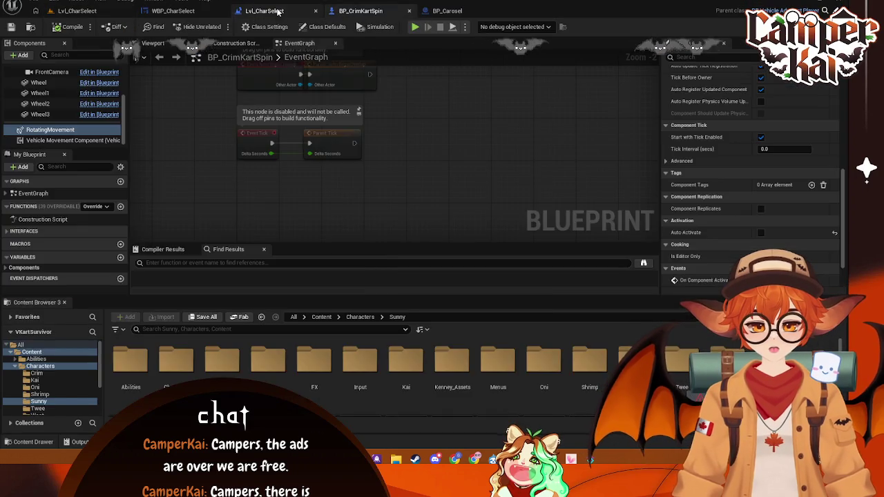
pyautogui.click(360, 11)
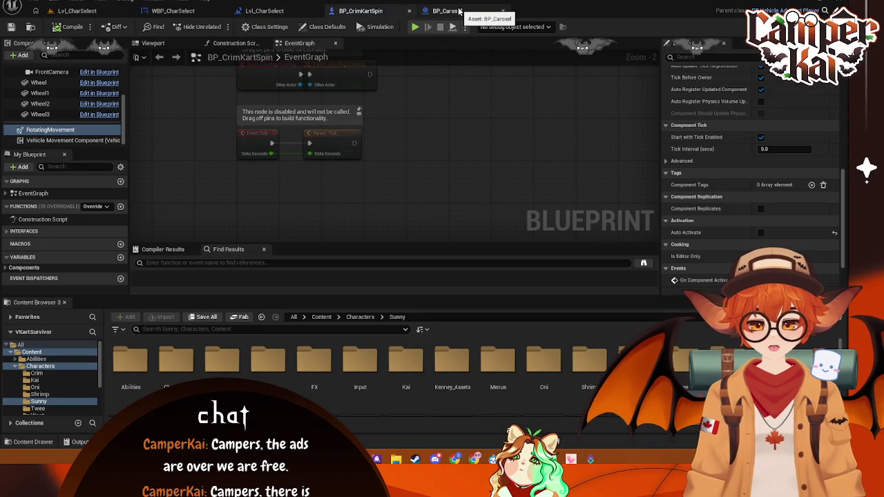
# View BP_Carosel's karts in Perspective, then go back to the Lvl_CharSelect level
pyautogui.click(447, 11)
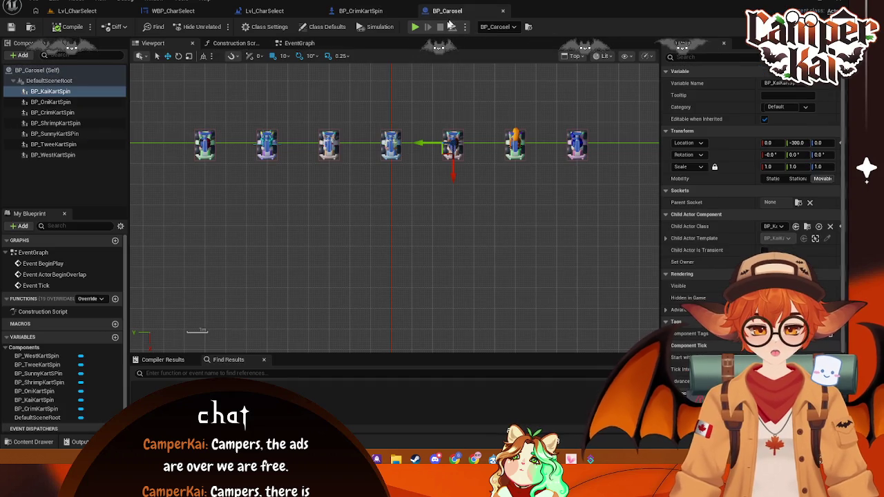
pyautogui.moveTo(370, 212)
pyautogui.mouseDown()
pyautogui.moveTo(367, 145)
pyautogui.moveTo(363, 216)
pyautogui.moveTo(360, 207)
pyautogui.mouseUp()
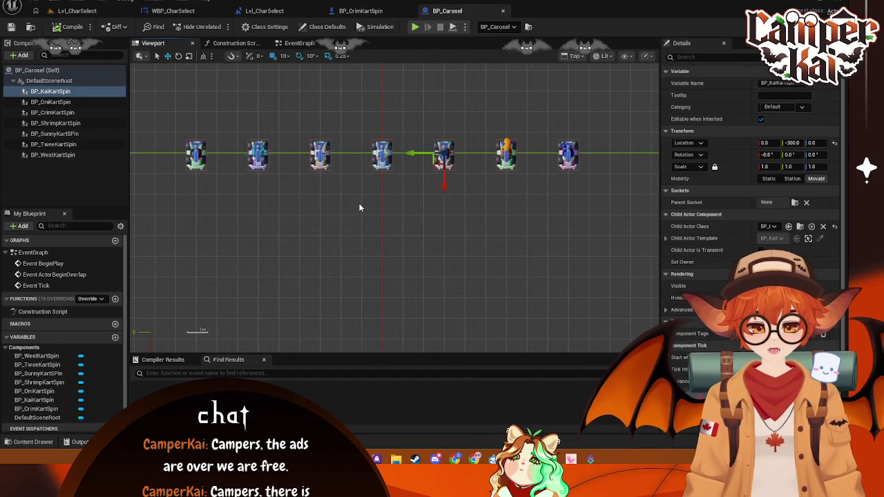
pyautogui.click(573, 57)
pyautogui.click(599, 89)
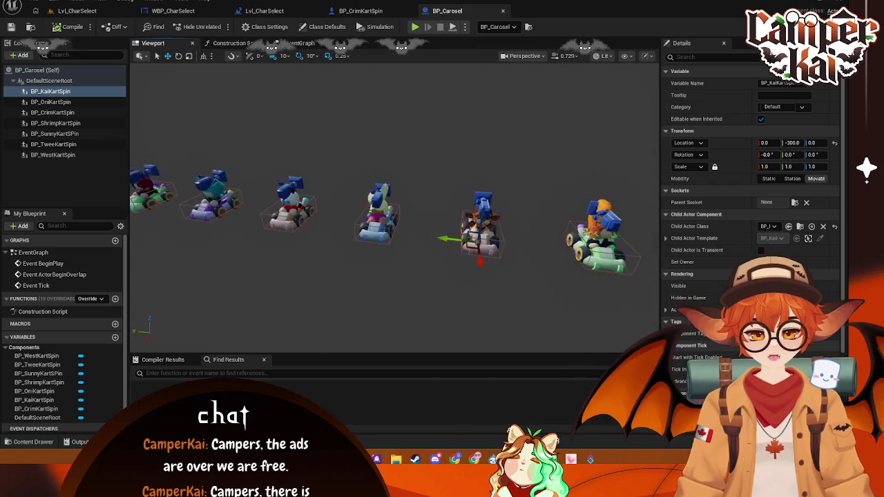
pyautogui.click(78, 11)
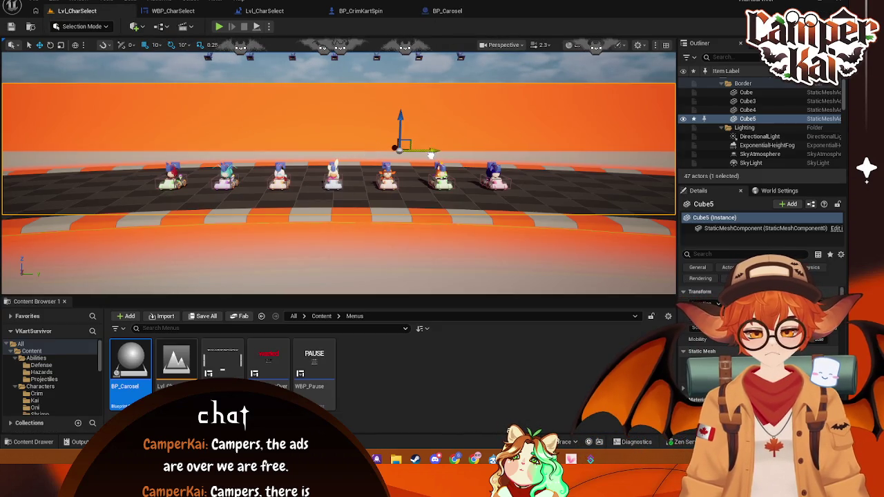
pyautogui.moveTo(434, 153); pyautogui.dragTo(366, 153)
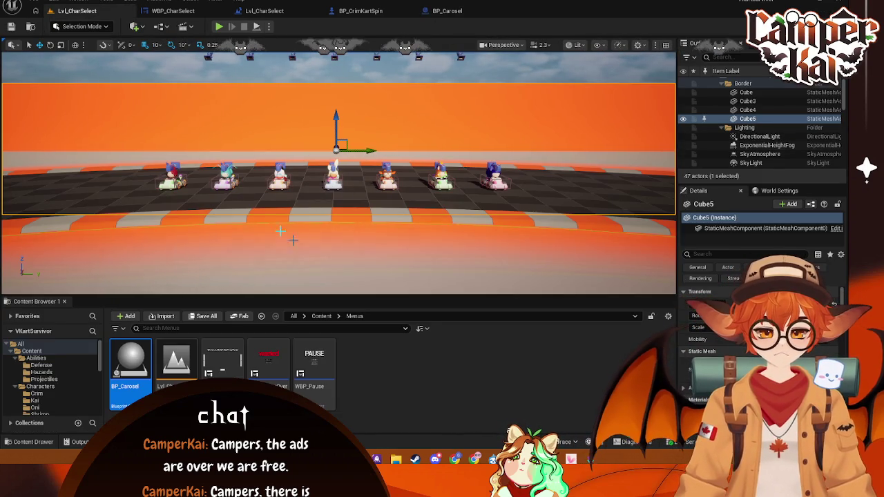
# Select BP_Carosel, play-test the level, and dismiss the runtime error log
pyautogui.click(610, 179)
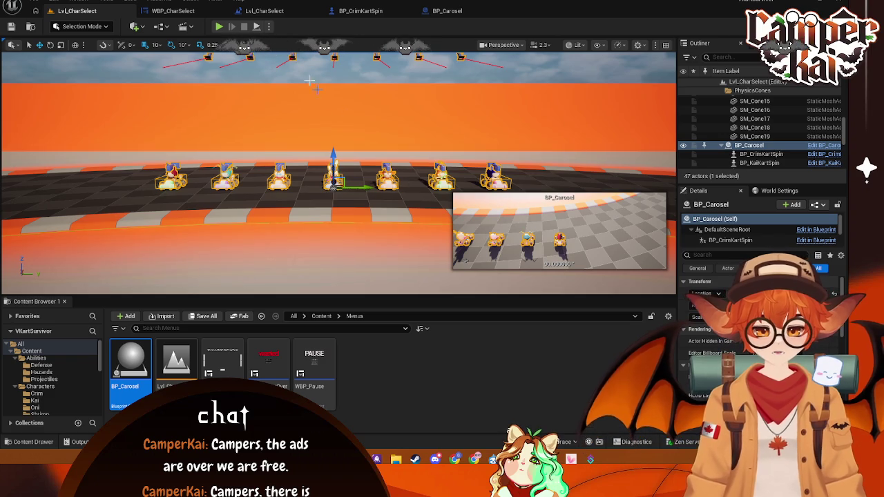
pyautogui.click(222, 28)
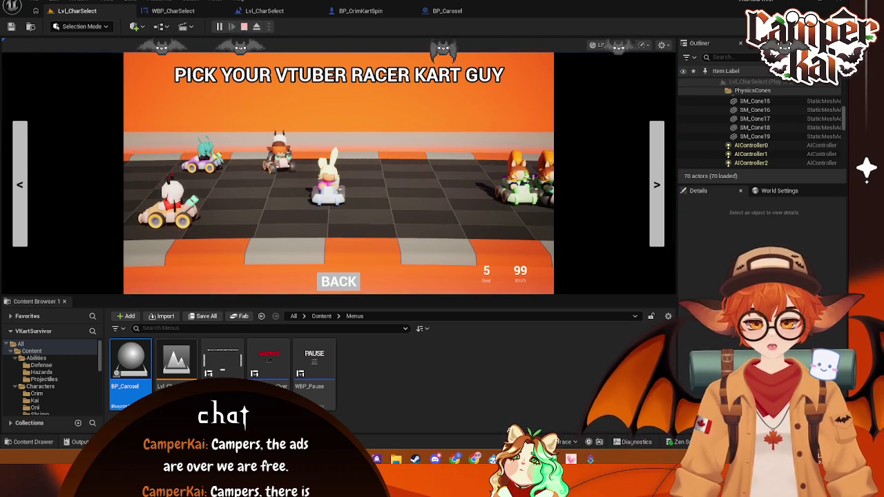
pyautogui.press('Escape')
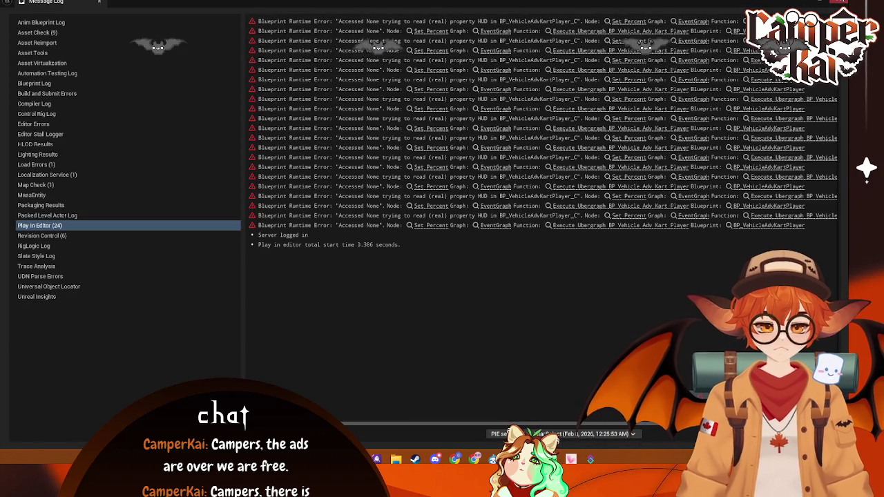
pyautogui.click(839, 2)
# Play-test again, jump to the erroring Set Percent node, and close the Message Log
pyautogui.click(265, 10)
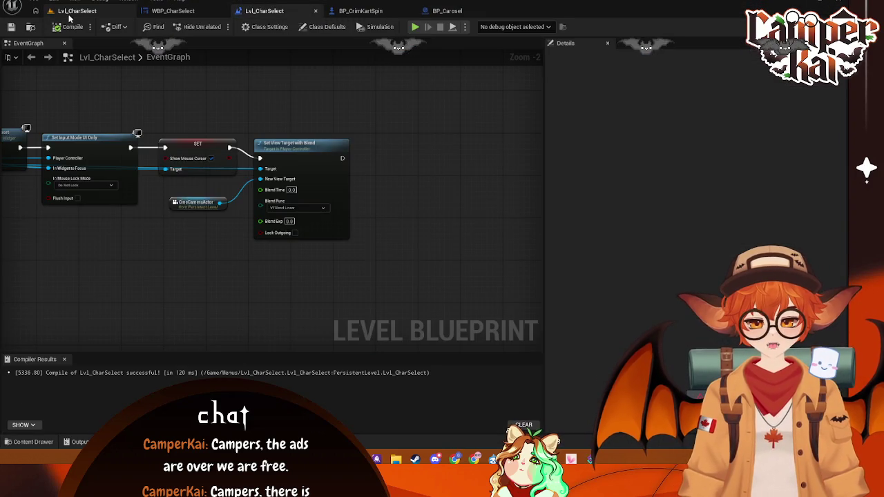
pyautogui.click(69, 13)
pyautogui.click(218, 27)
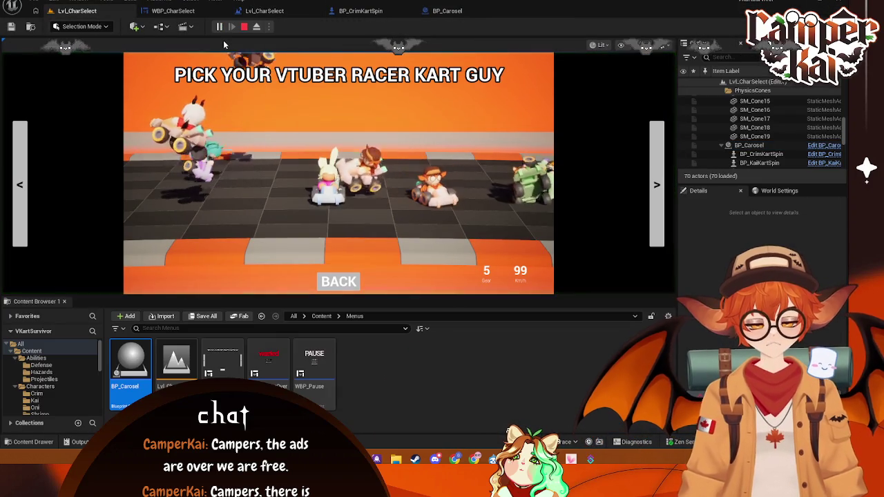
pyautogui.press('Escape')
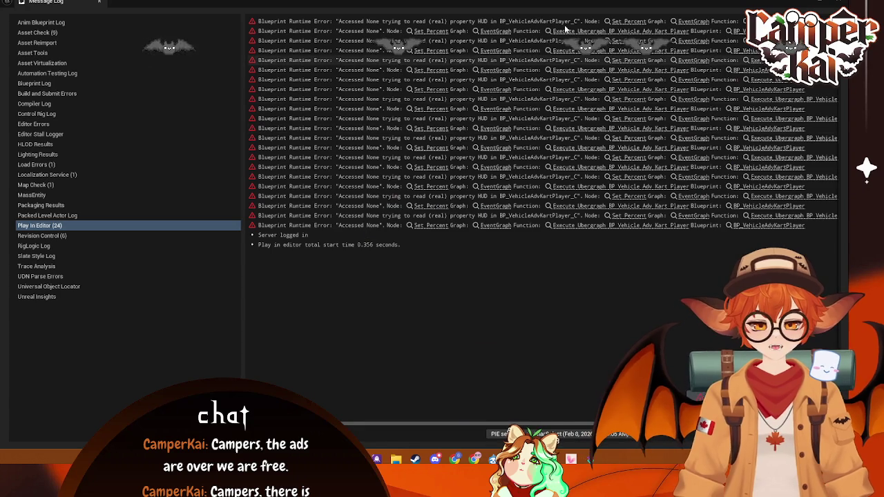
pyautogui.click(618, 23)
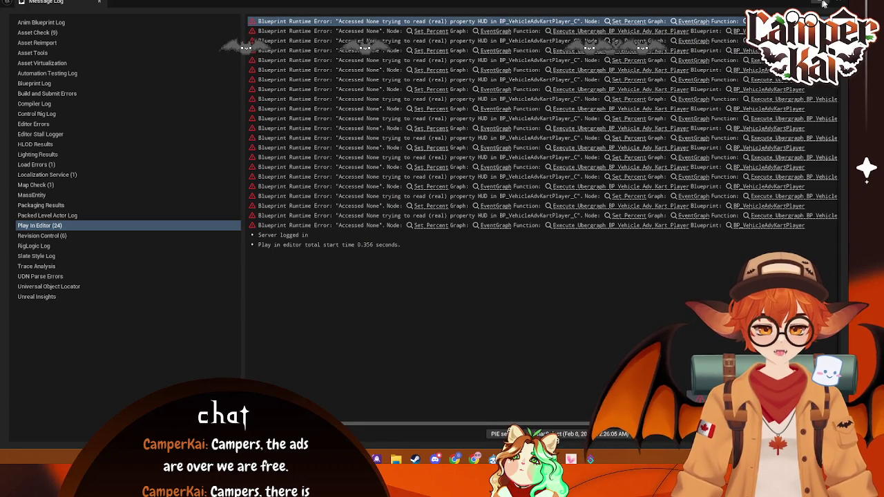
pyautogui.click(824, 4)
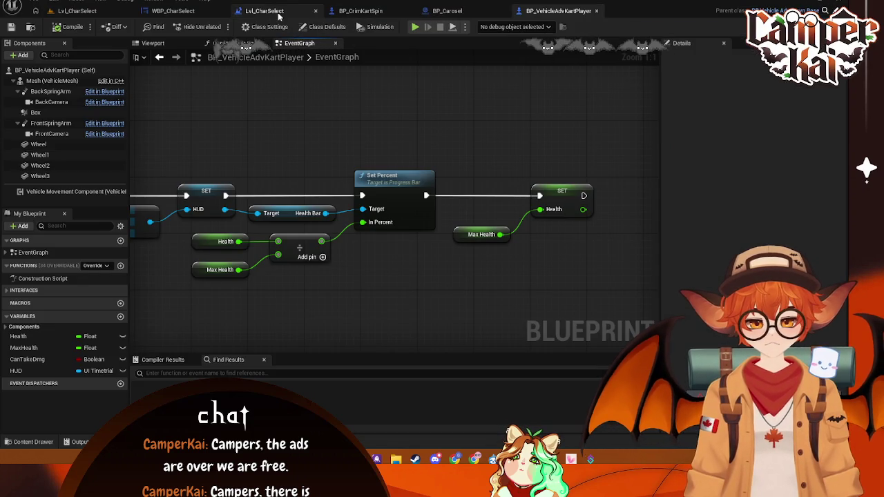
# Open BP_WestKartSpin from Characters/West and inspect its RotatingMovement and kart mesh components
pyautogui.click(29, 441)
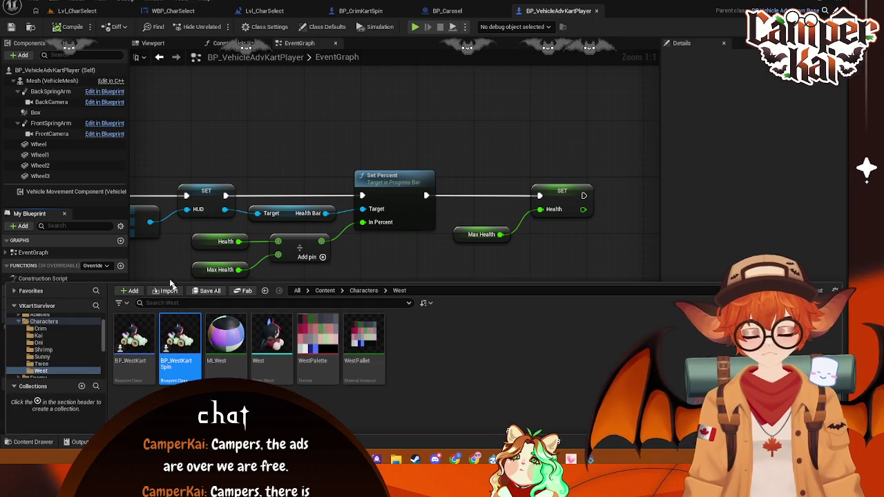
pyautogui.doubleClick(179, 339)
pyautogui.click(50, 189)
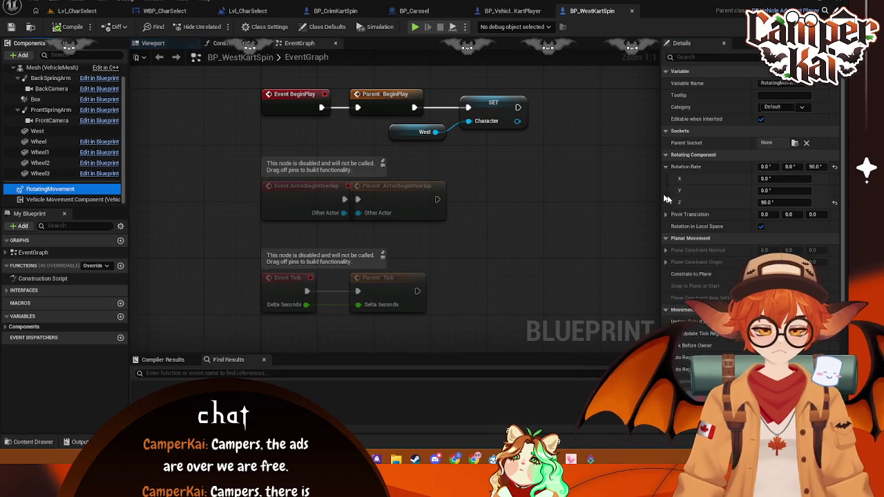
pyautogui.scroll(-5, 699, 206)
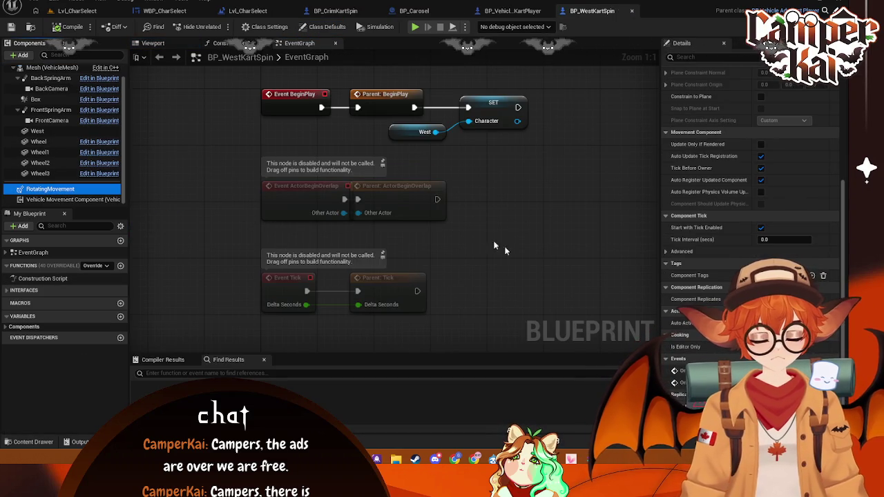
pyautogui.click(50, 67)
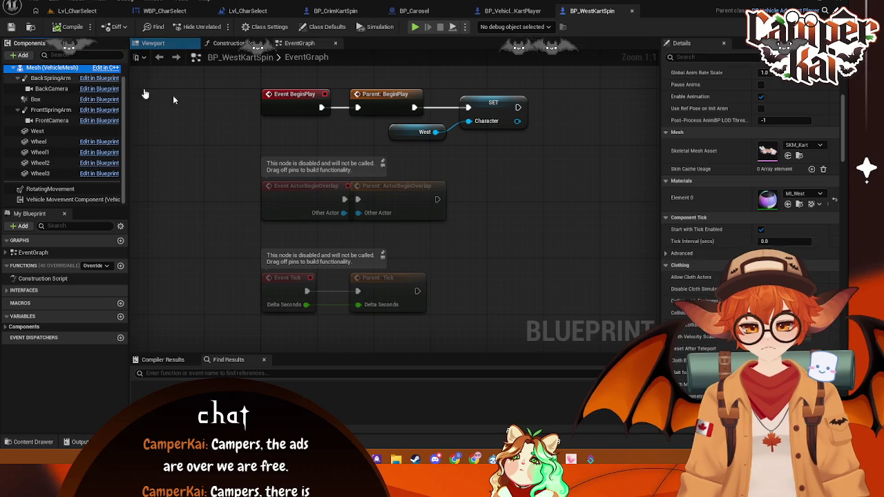
# In Lvl_CharSelect, select the LandscapeSplineActor and CineCameraActor to preview the camera shot
pyautogui.click(114, 11)
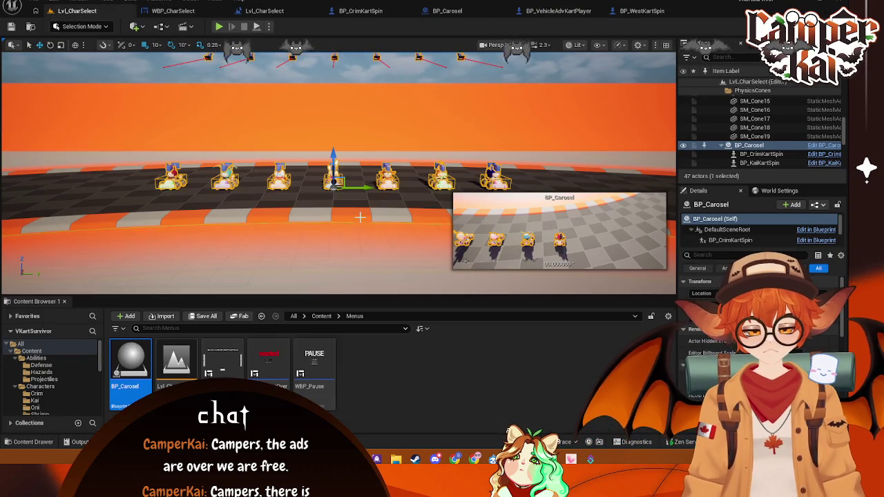
pyautogui.click(360, 217)
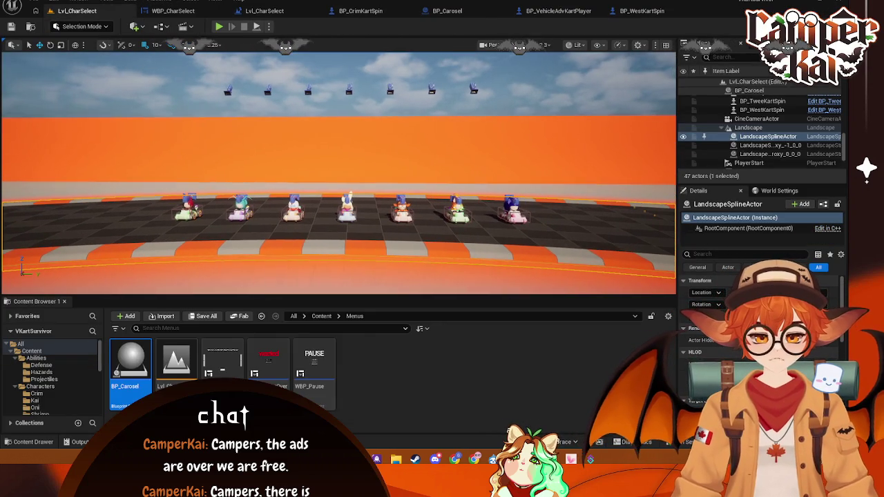
pyautogui.click(756, 119)
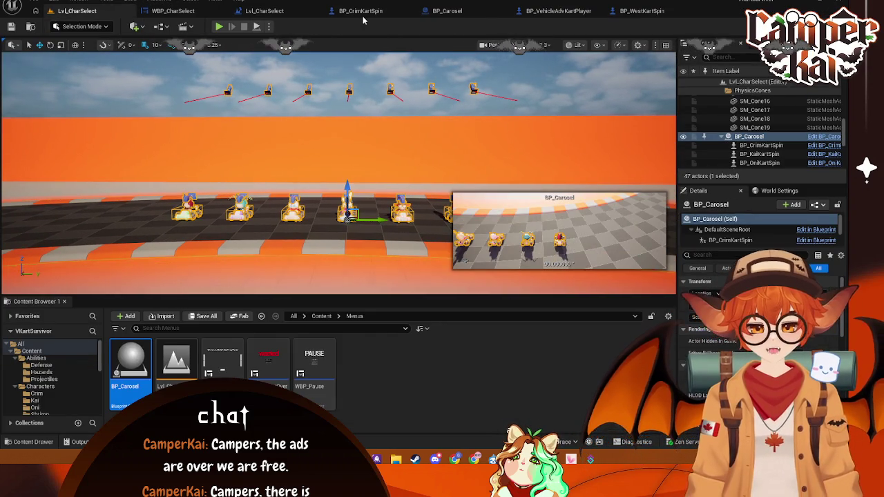
pyautogui.click(265, 10)
# Open BP_Carosel and inspect BP_OniKartSpin's child actor class without changing it
pyautogui.click(445, 10)
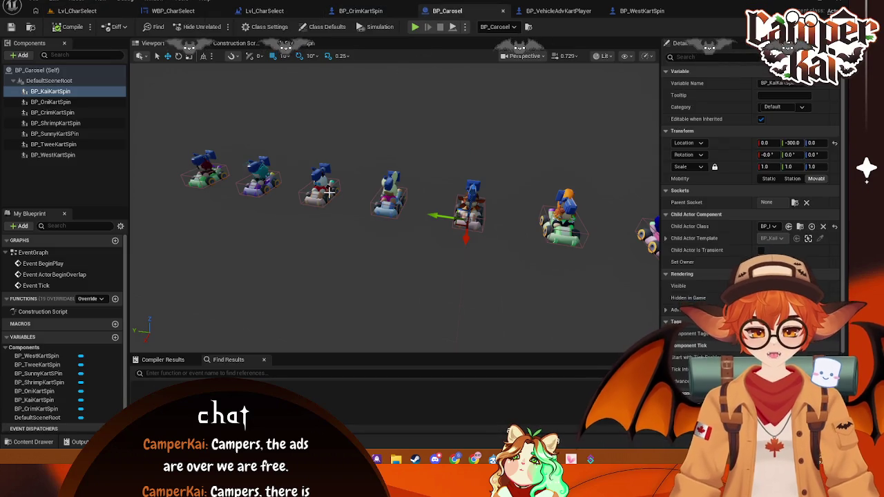
pyautogui.click(51, 102)
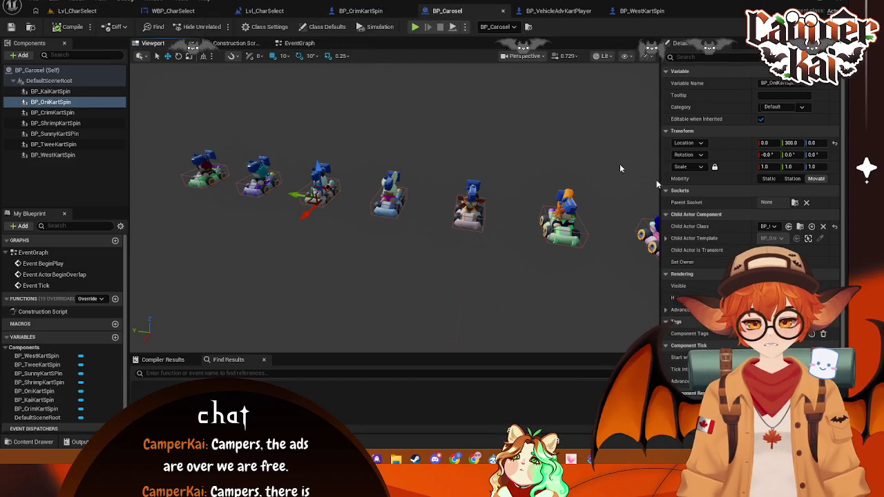
pyautogui.click(770, 227)
pyautogui.click(775, 228)
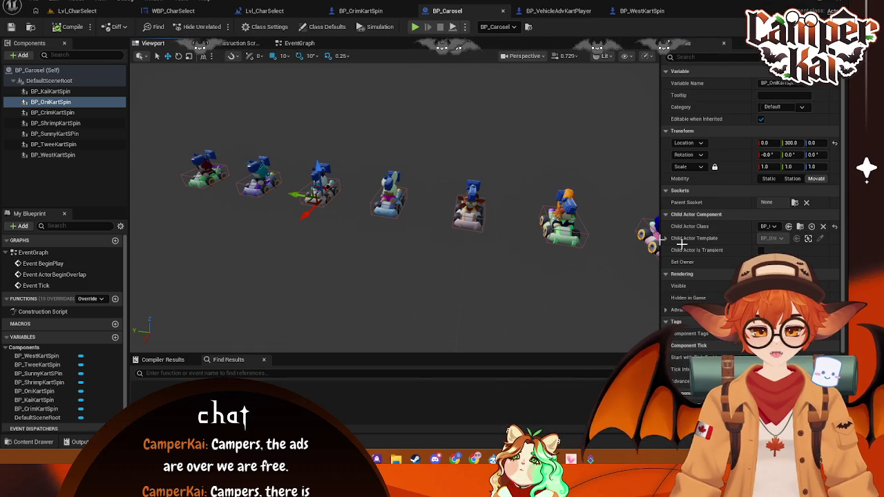
pyautogui.click(327, 254)
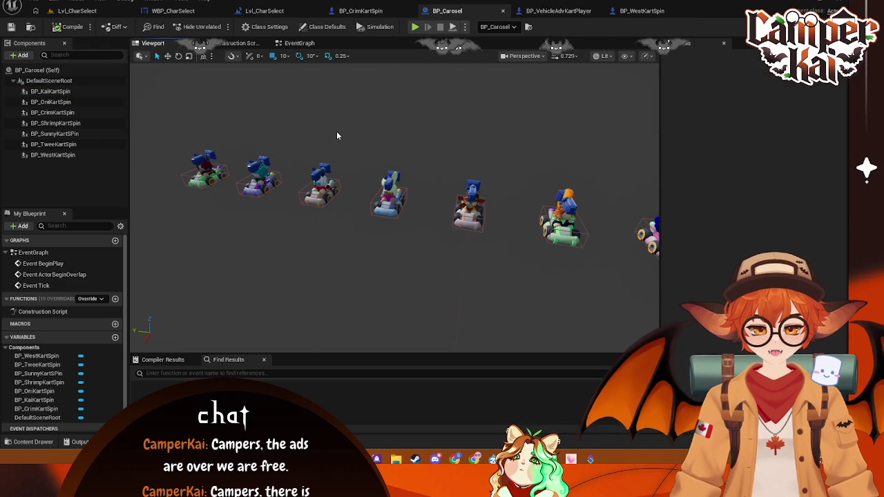
# Play-test the character-select level, stop it, and close the runtime error log
pyautogui.click(416, 27)
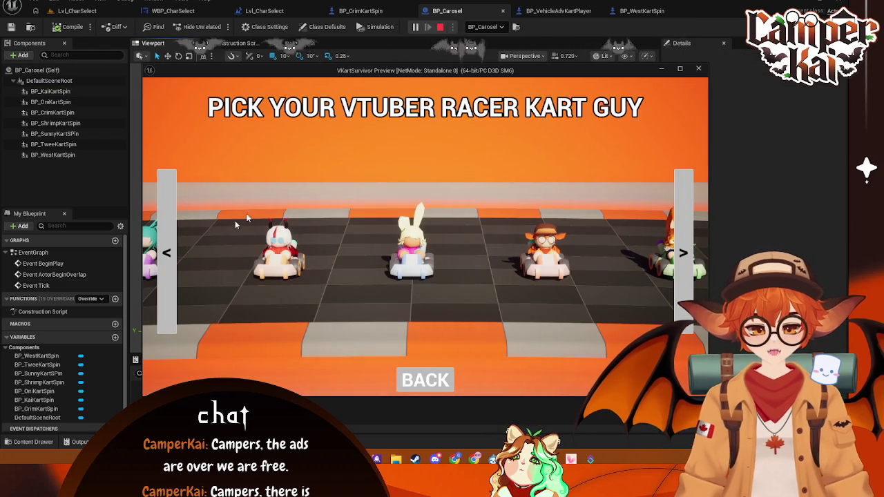
pyautogui.click(76, 10)
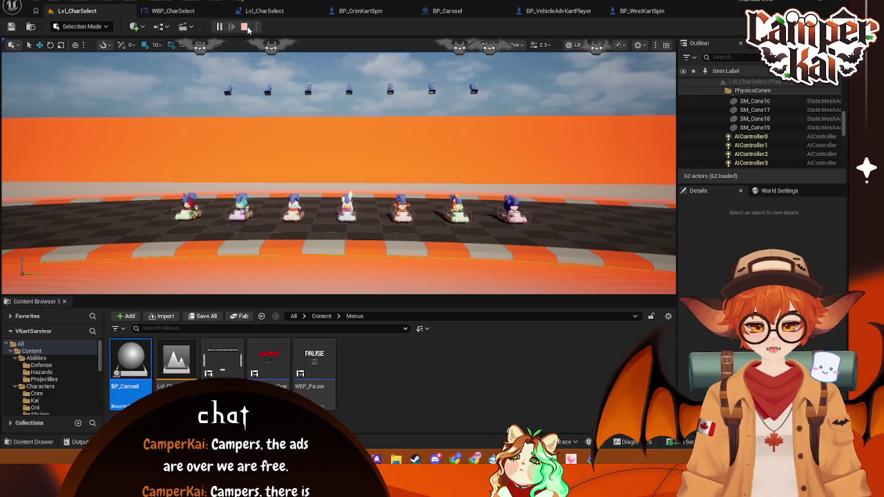
pyautogui.click(244, 26)
pyautogui.click(835, 4)
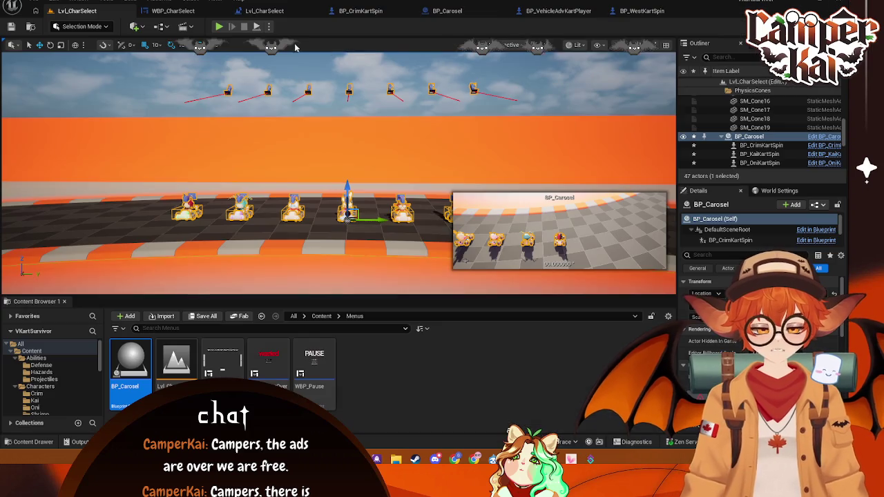
# Play-test the level twice more, then return to BP_Carosel's viewport
pyautogui.click(219, 26)
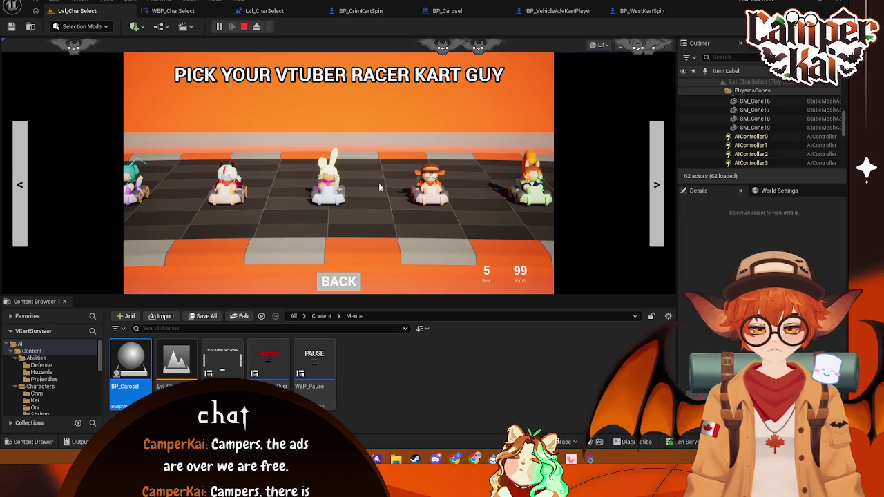
pyautogui.press('Escape')
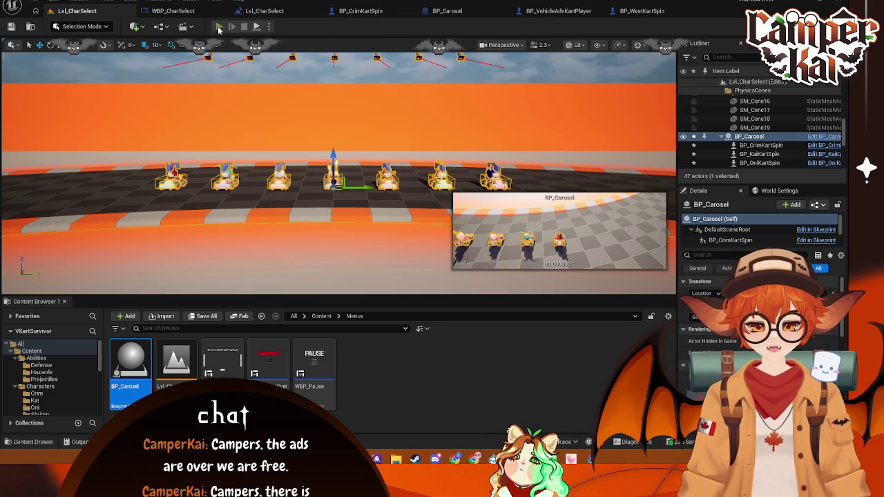
pyautogui.click(218, 29)
pyautogui.press('Escape')
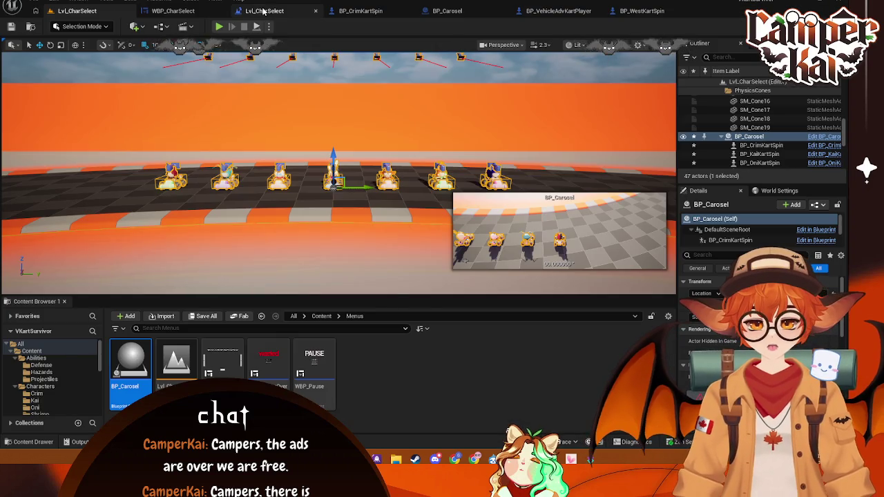
pyautogui.click(263, 11)
pyautogui.click(345, 11)
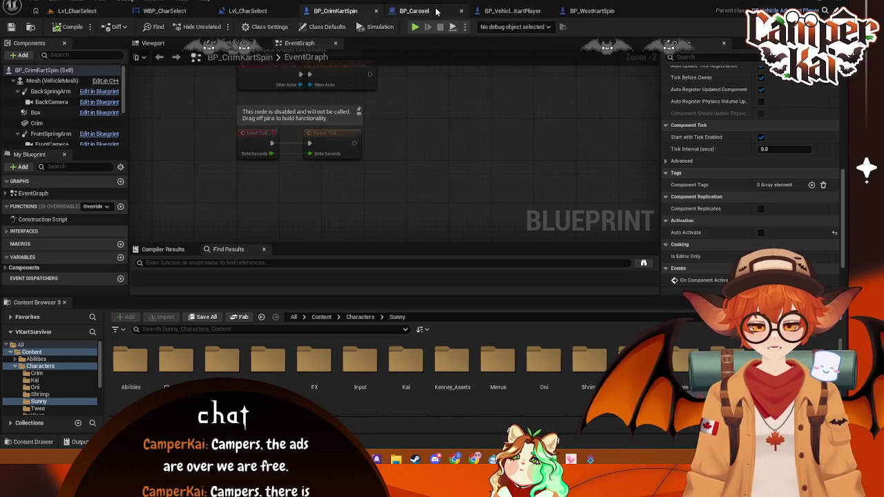
pyautogui.click(414, 11)
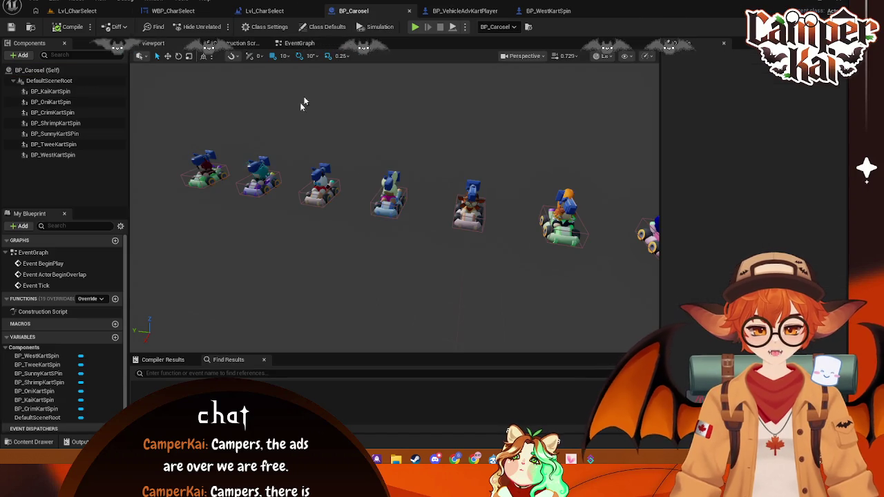
# In Top view, slide the Kai, Twee and Sunny karts along Y, Sunny to about -630
pyautogui.click(526, 56)
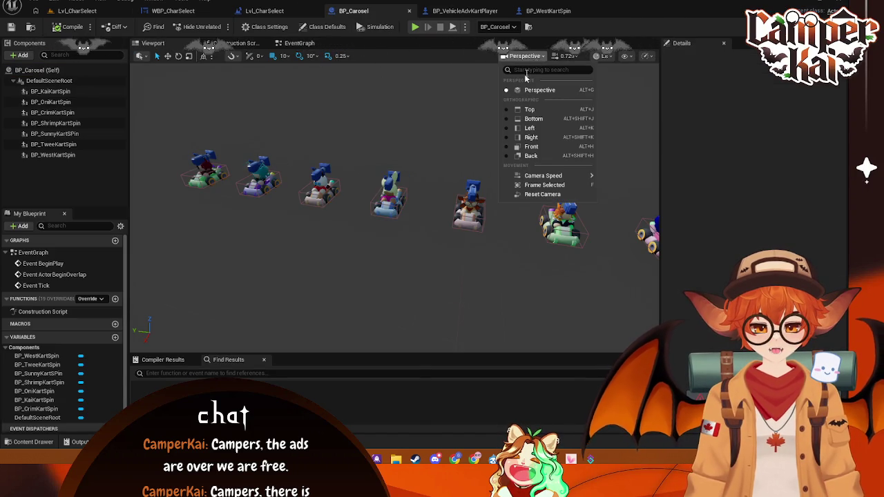
pyautogui.click(530, 111)
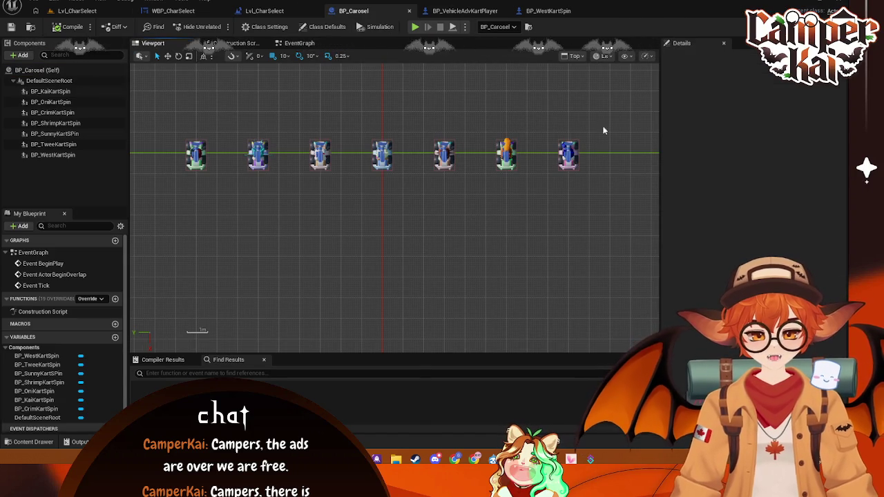
pyautogui.click(444, 154)
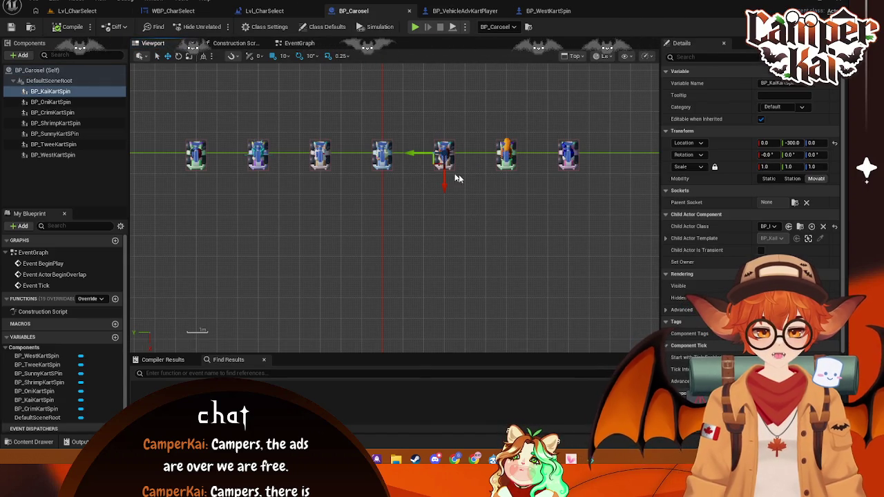
pyautogui.moveTo(415, 152); pyautogui.dragTo(435, 155)
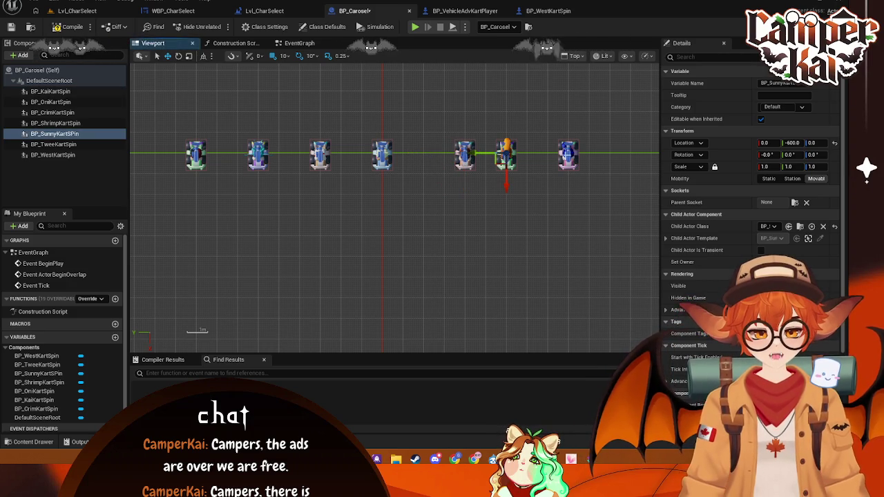
pyautogui.click(567, 155)
pyautogui.moveTo(535, 152); pyautogui.dragTo(549, 157)
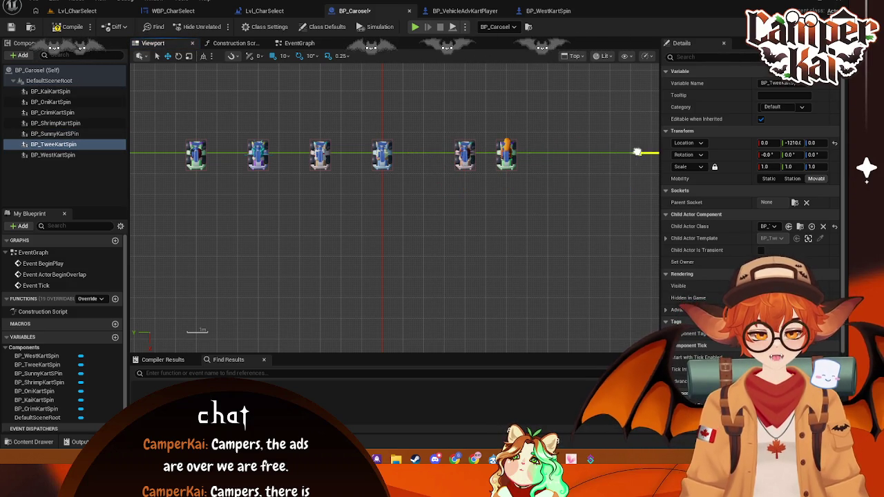
pyautogui.click(511, 153)
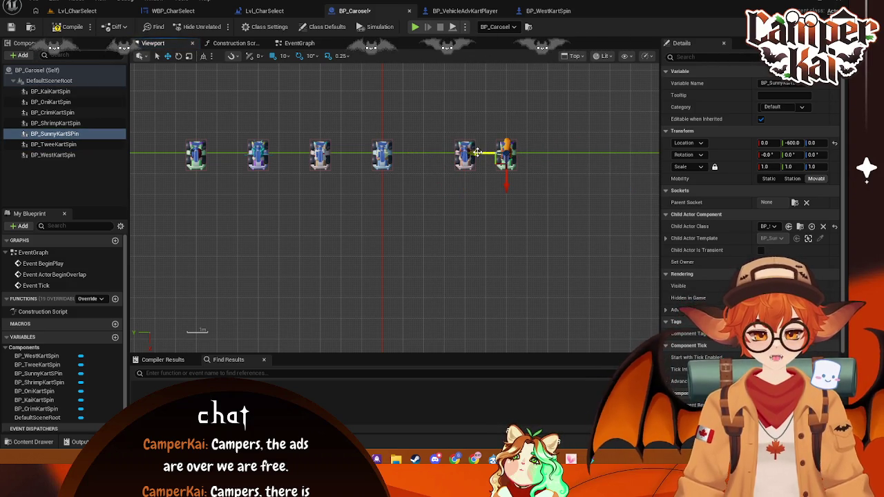
pyautogui.moveTo(492, 153)
pyautogui.mouseDown()
pyautogui.moveTo(483, 154)
pyautogui.moveTo(518, 152)
pyautogui.mouseUp()
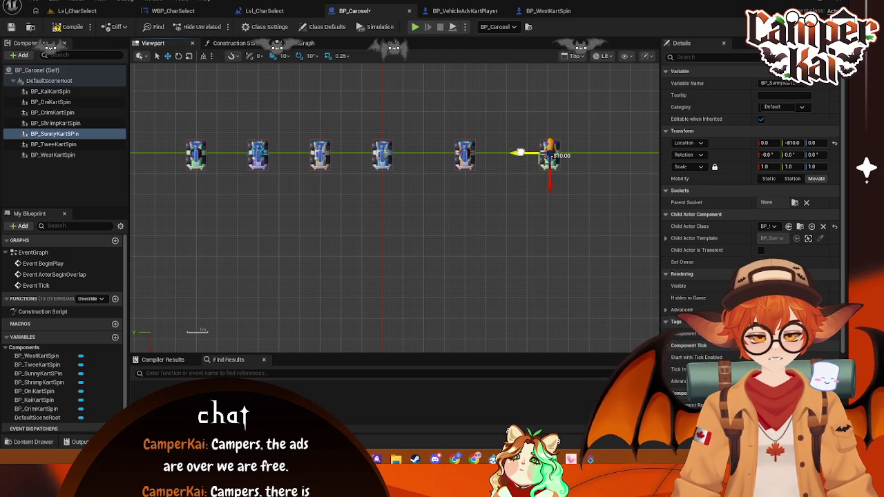
# Move the Oni kart to Y 390 and check the Shrimp and West karts
pyautogui.moveTo(572, 186)
pyautogui.mouseDown()
pyautogui.moveTo(527, 172)
pyautogui.moveTo(526, 143)
pyautogui.moveTo(485, 142)
pyautogui.mouseUp()
pyautogui.click(526, 143)
pyautogui.click(558, 140)
pyautogui.moveTo(274, 209)
pyautogui.mouseDown()
pyautogui.moveTo(435, 211)
pyautogui.moveTo(437, 163)
pyautogui.mouseUp()
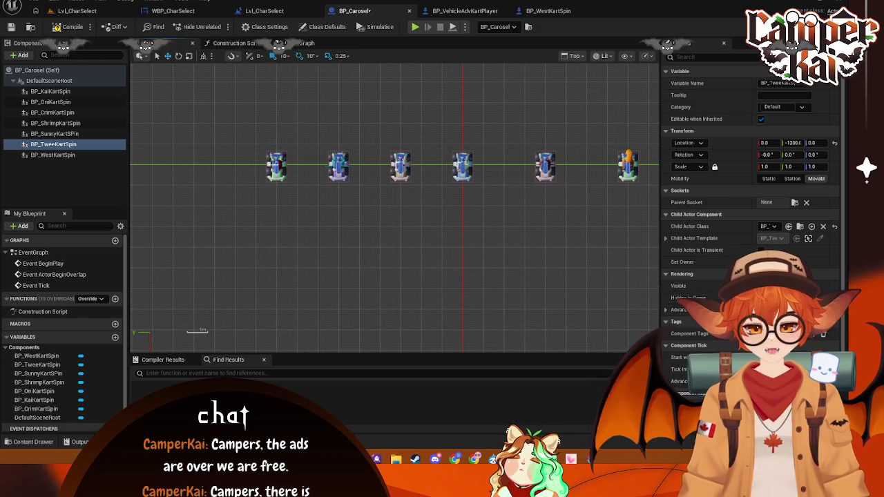
pyautogui.click(276, 167)
pyautogui.click(338, 168)
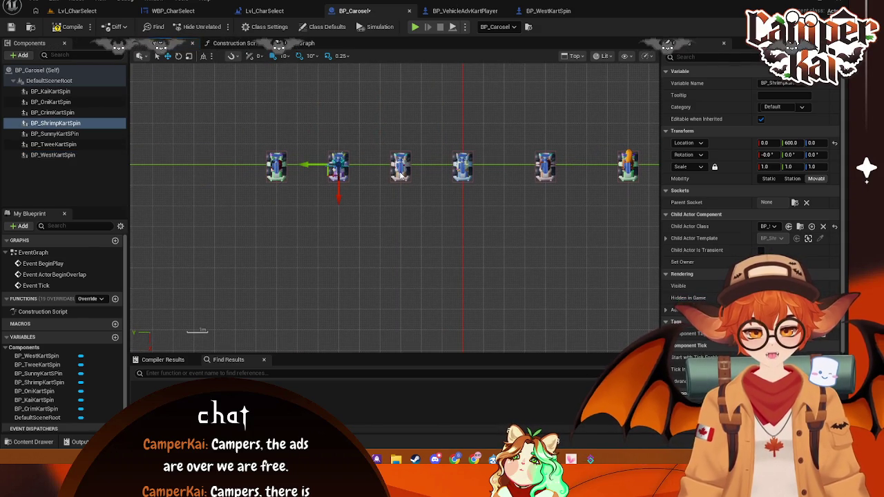
pyautogui.click(401, 170)
pyautogui.moveTo(370, 165); pyautogui.dragTo(184, 166)
pyautogui.click(338, 166)
pyautogui.click(275, 167)
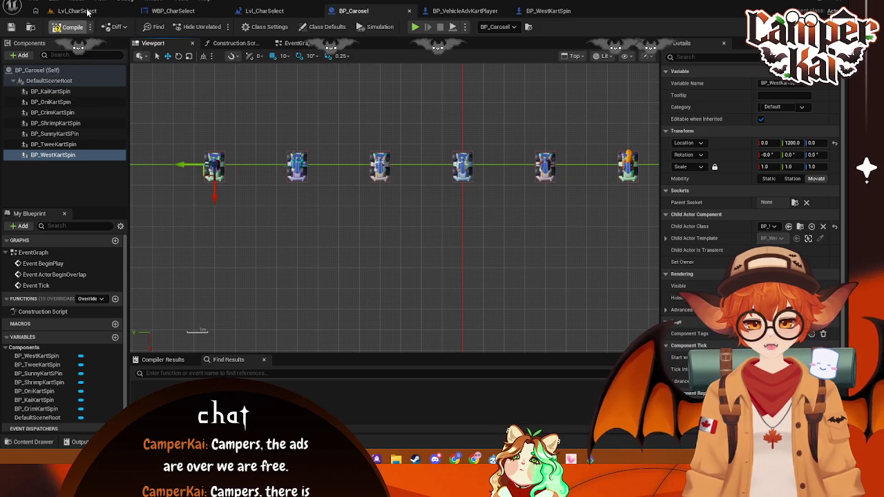
pyautogui.click(416, 26)
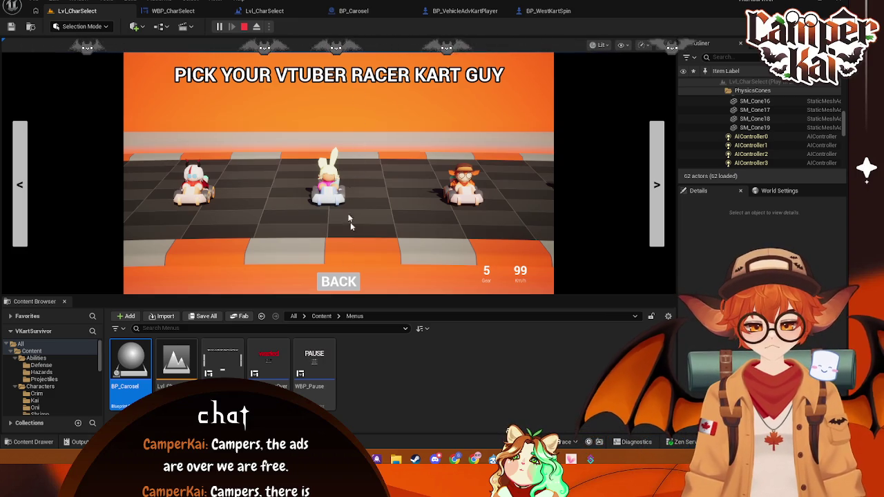
# Run and stop the character-select play-test several times, closing the runtime error log
pyautogui.click(244, 28)
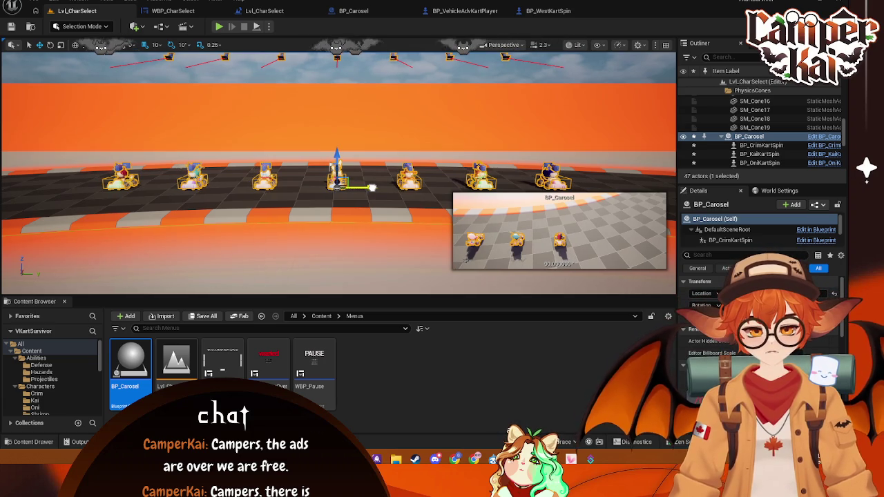
pyautogui.click(218, 26)
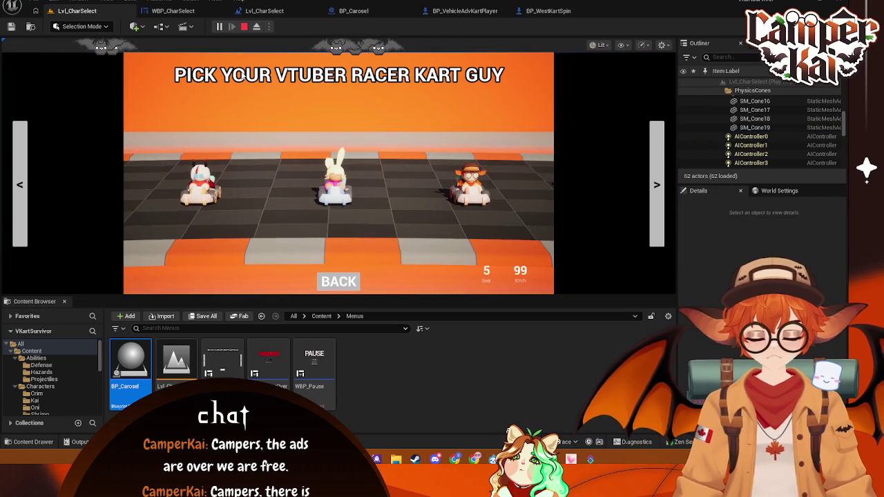
pyautogui.click(244, 27)
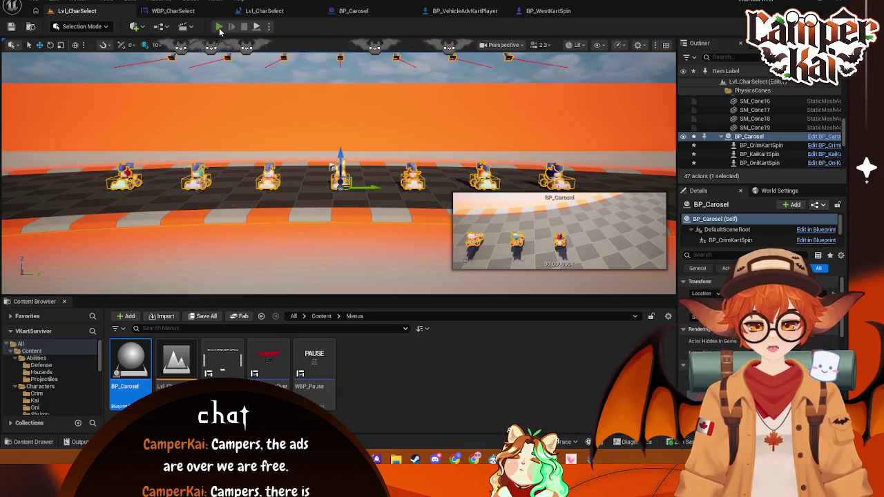
pyautogui.click(219, 27)
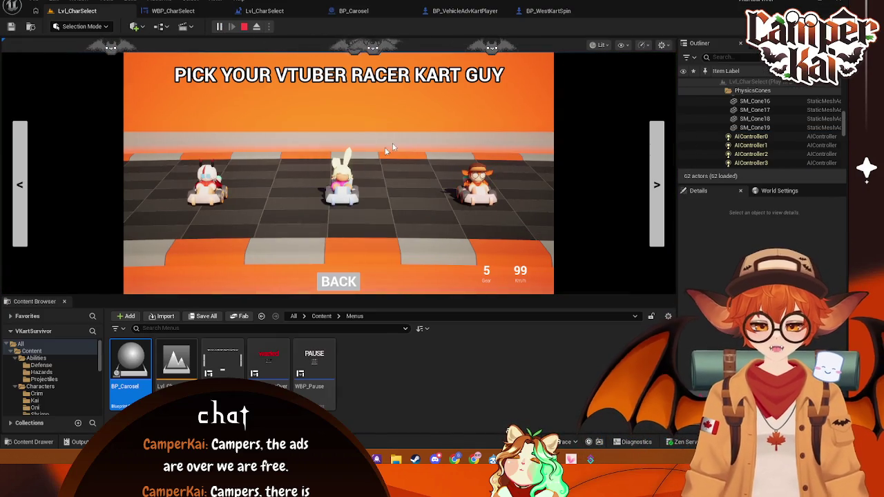
pyautogui.click(247, 27)
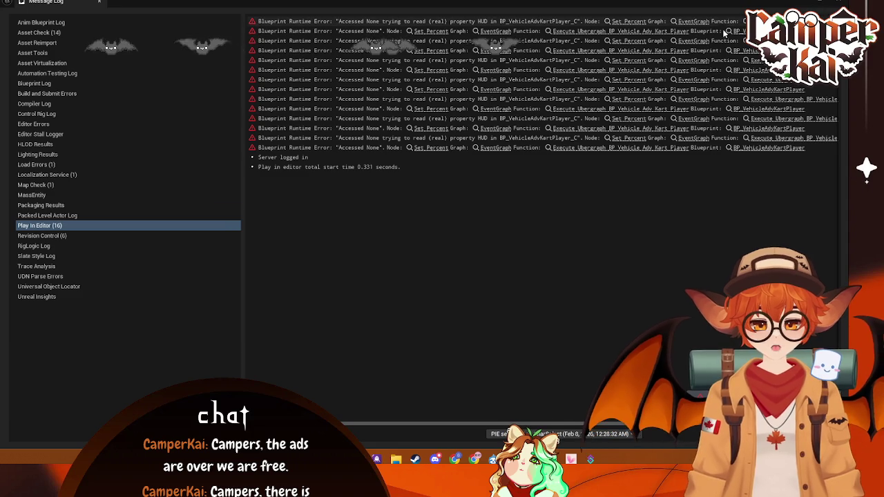
pyautogui.click(838, 5)
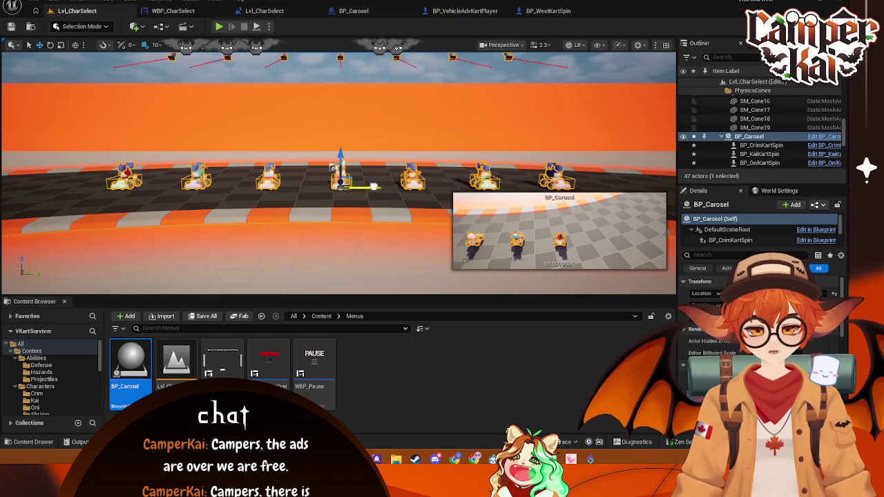
pyautogui.click(219, 27)
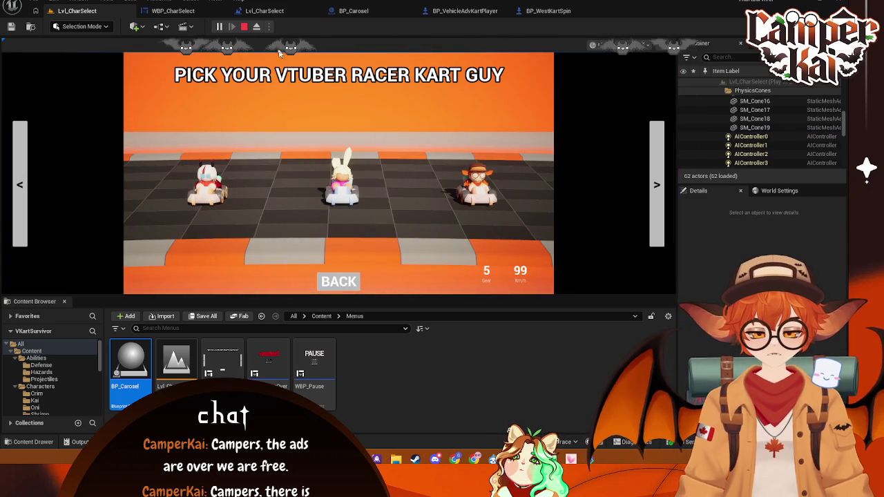
pyautogui.press('Escape')
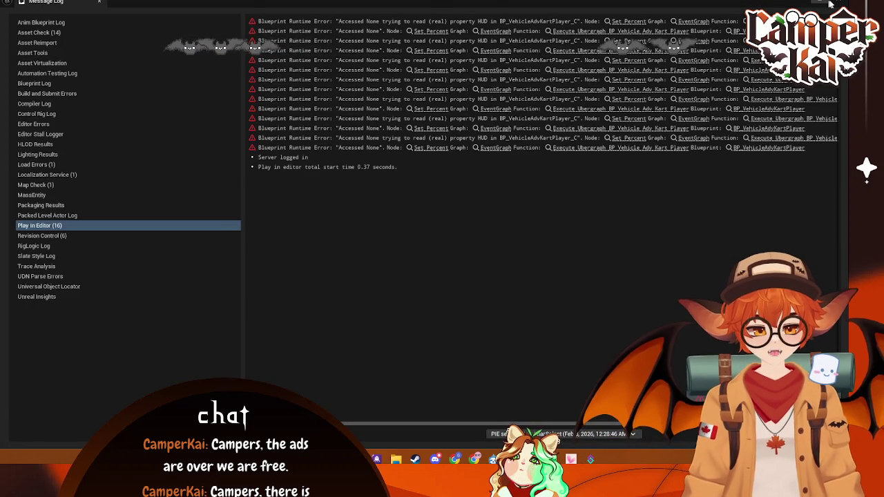
pyautogui.hotkey('alt', 'Tab')
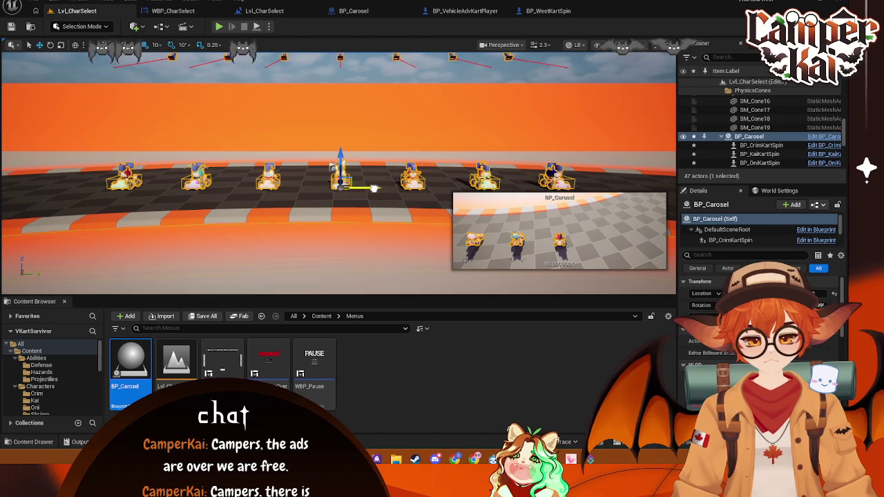
pyautogui.click(219, 28)
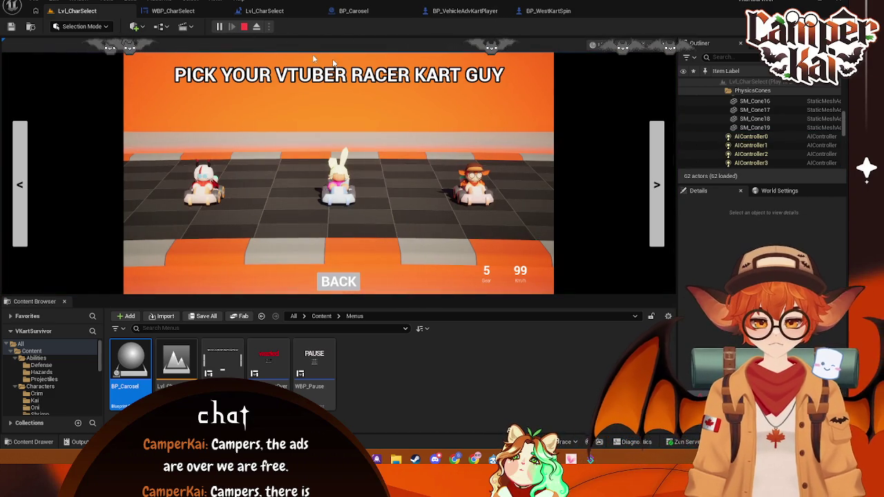
pyautogui.click(244, 27)
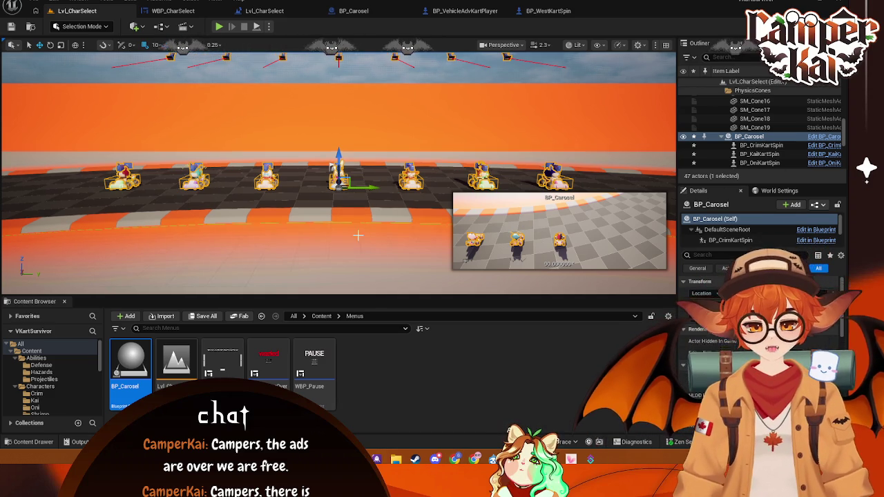
# Select the left arrow button in WBP_CharSelect and delete the unwanted On Clicked event
pyautogui.click(308, 168)
pyautogui.click(183, 11)
pyautogui.click(264, 11)
pyautogui.click(192, 13)
pyautogui.click(209, 199)
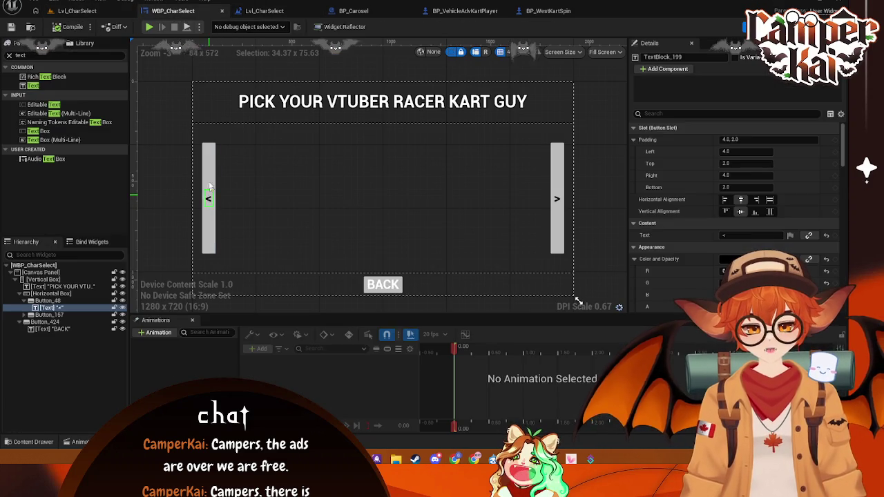
pyautogui.scroll(-15, 698, 208)
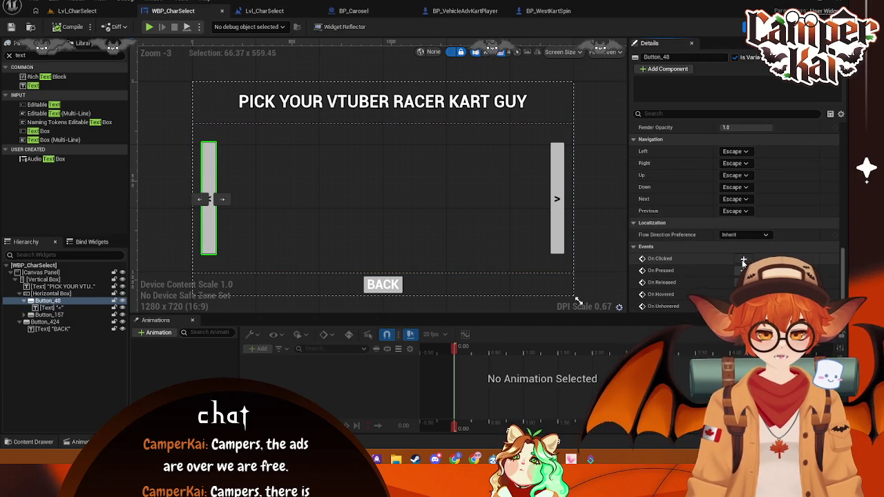
pyautogui.click(744, 259)
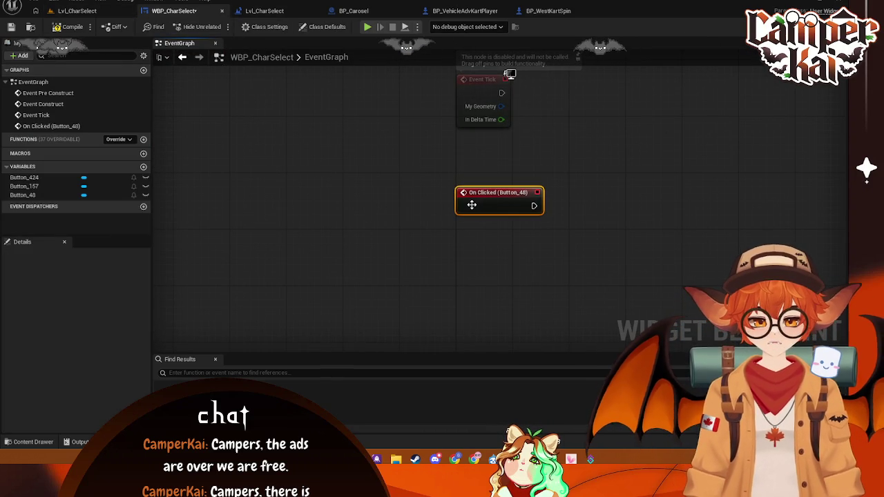
pyautogui.press('Delete')
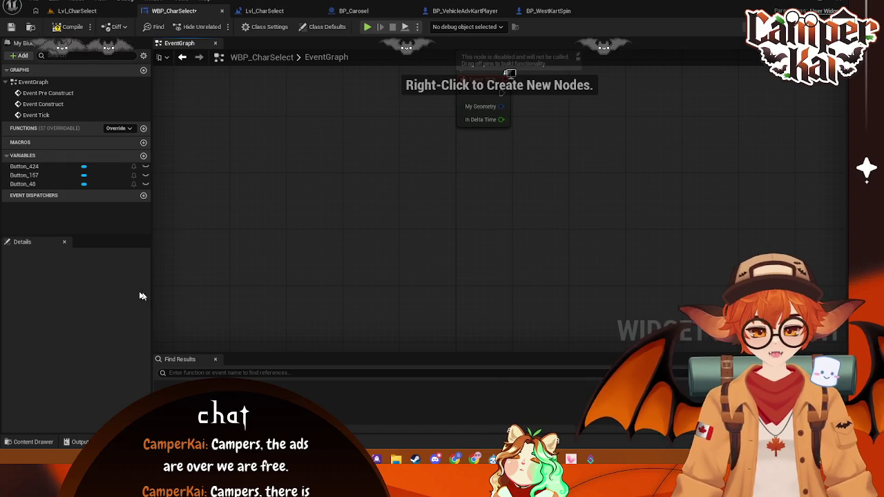
pyautogui.click(763, 26)
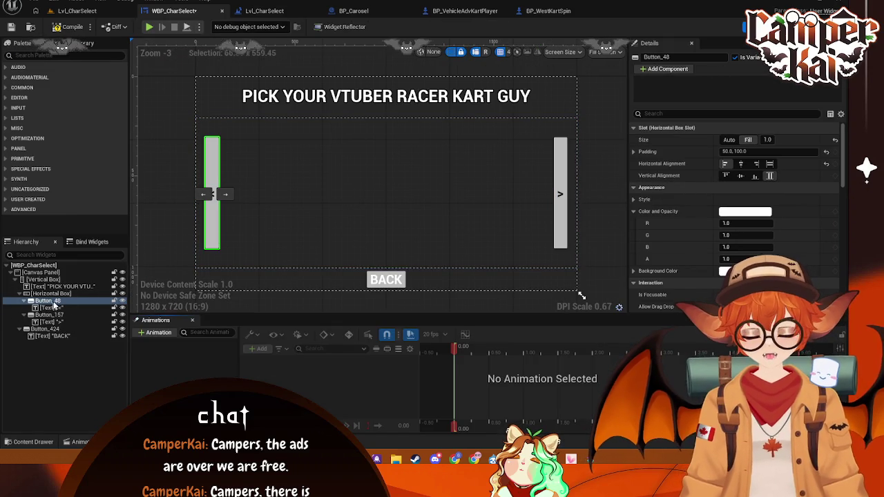
# Rename the left and BACK buttons to B_Left and B_Back
pyautogui.click(656, 57)
pyautogui.press('BackSpace')
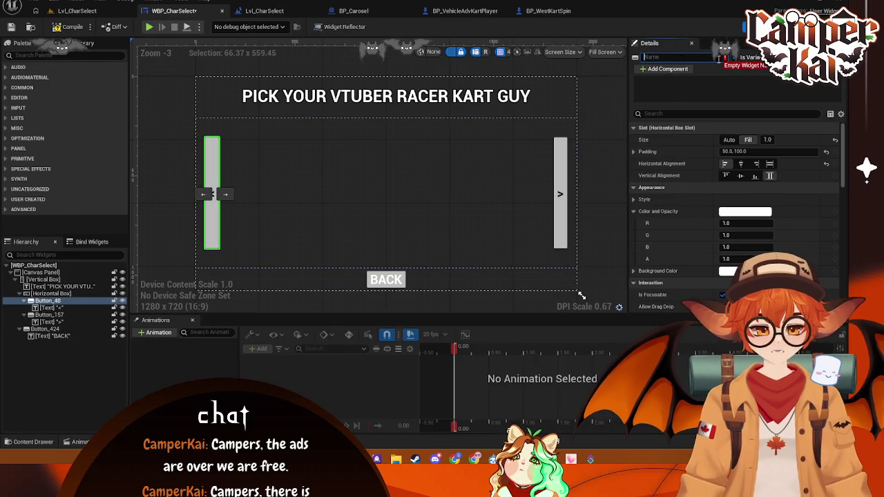
pyautogui.write('B_Left')
pyautogui.press('Return')
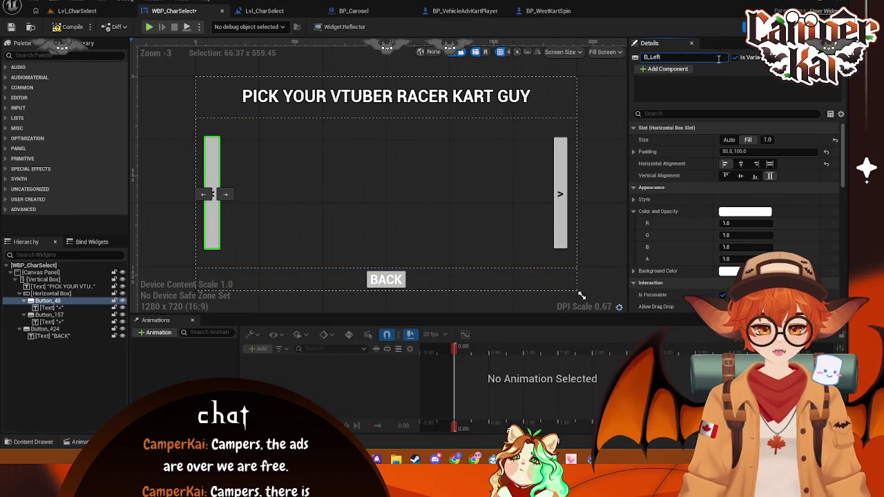
pyautogui.click(45, 329)
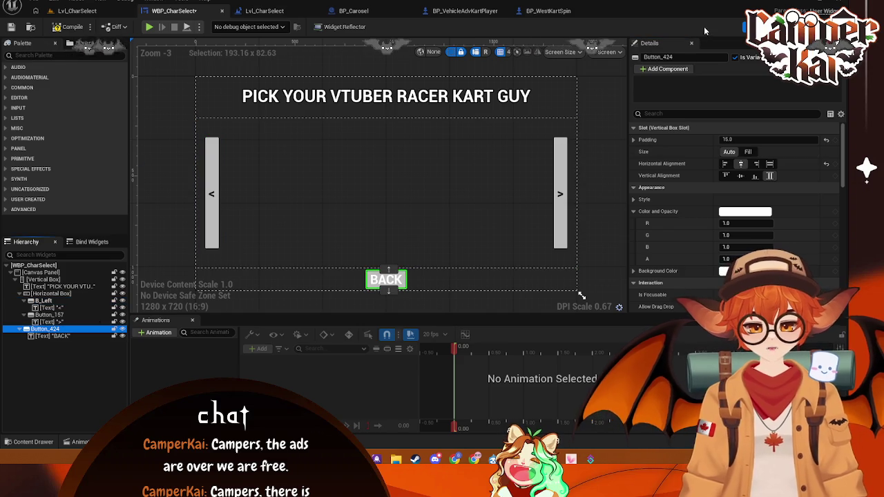
pyautogui.click(681, 57)
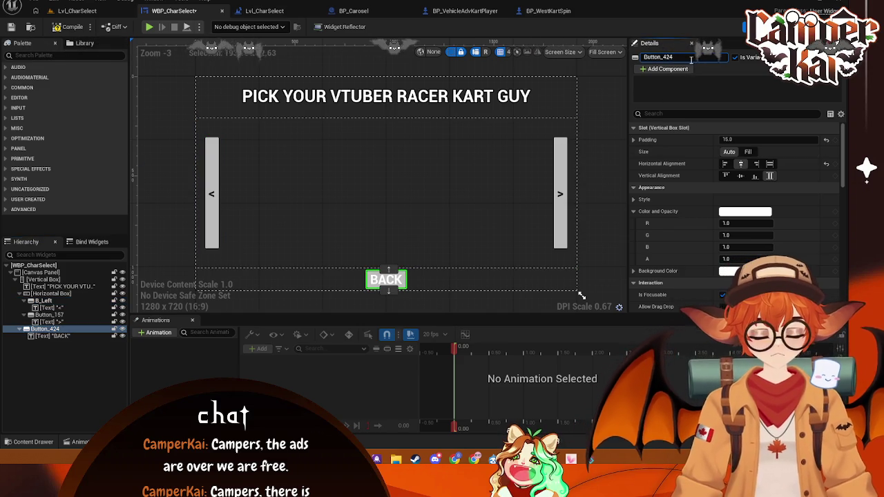
pyautogui.hotkey('ctrl', 'a')
pyautogui.press('BackSpace')
pyautogui.write('B')
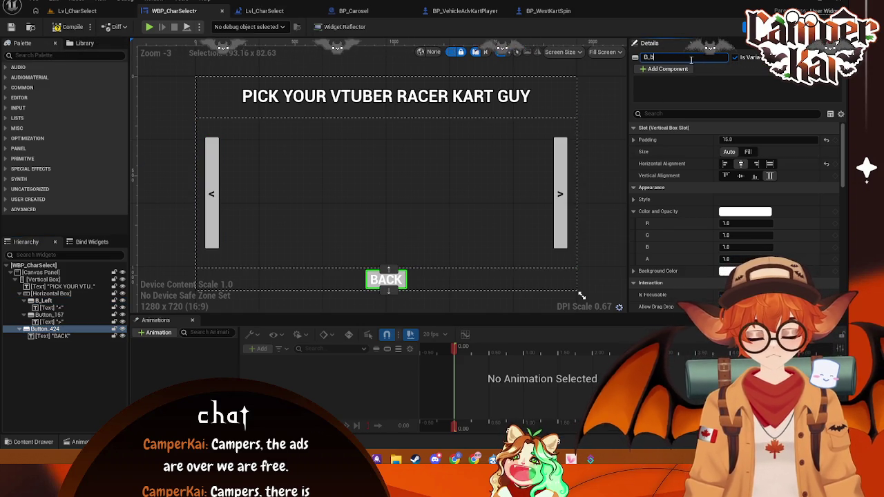
pyautogui.write('_Back')
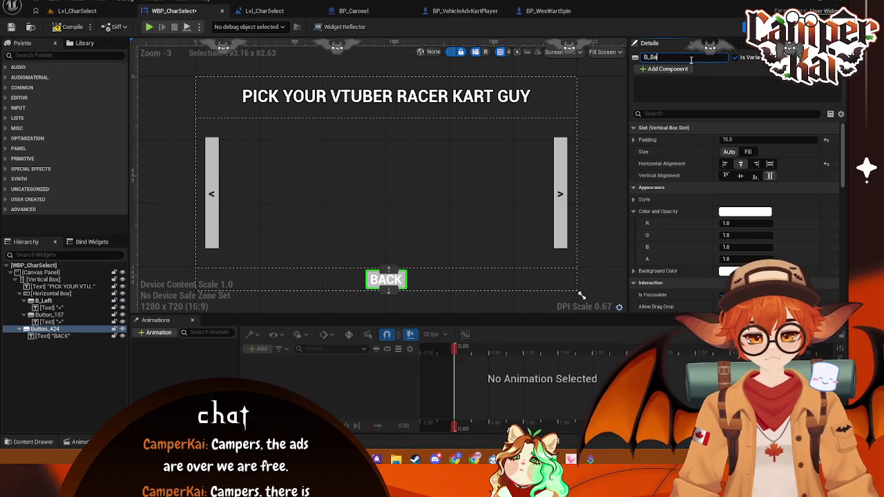
pyautogui.press('Return')
# Rename the right arrow button to B_Right, then switch to the level blueprint graph
pyautogui.press('super')
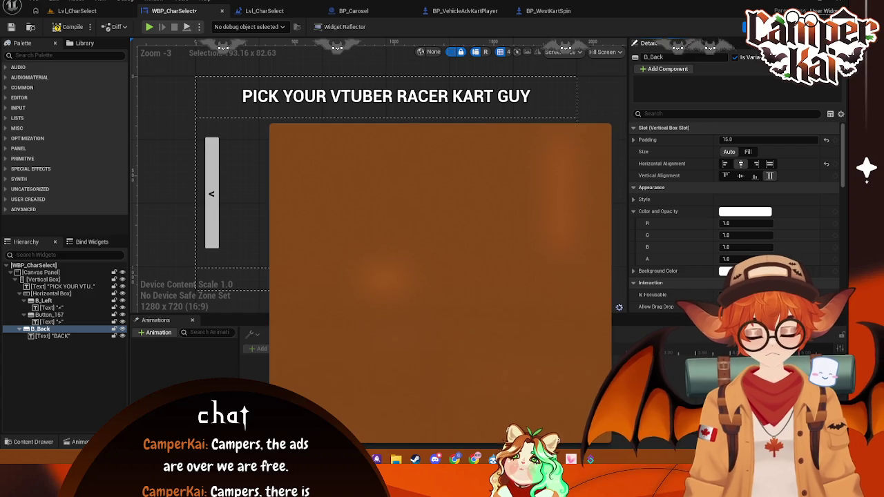
pyautogui.write('spot')
pyautogui.click(317, 185)
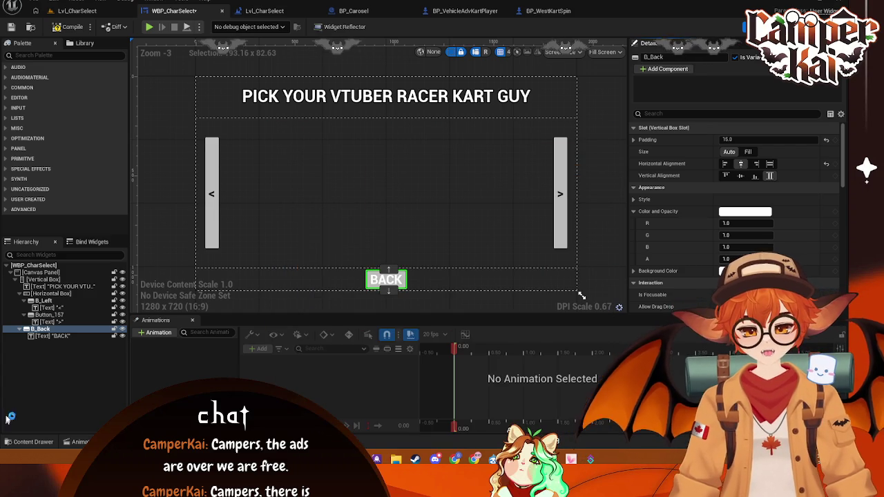
pyautogui.click(560, 165)
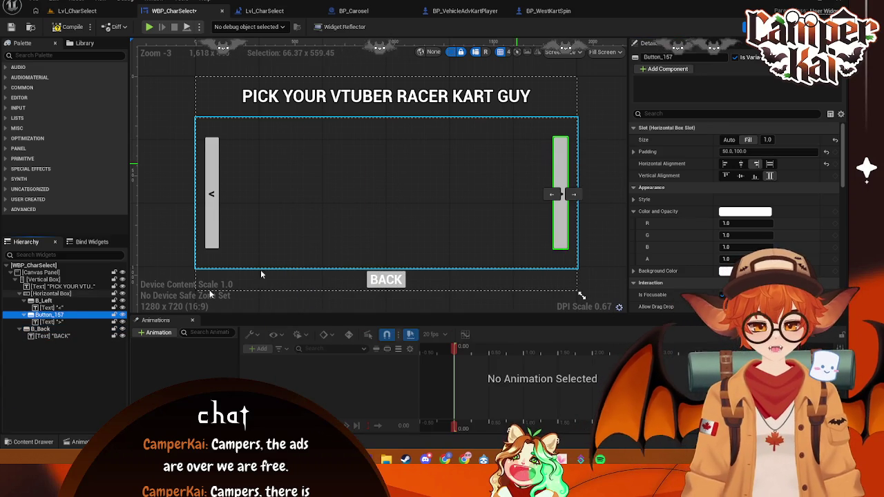
pyautogui.click(682, 58)
pyautogui.write('B_')
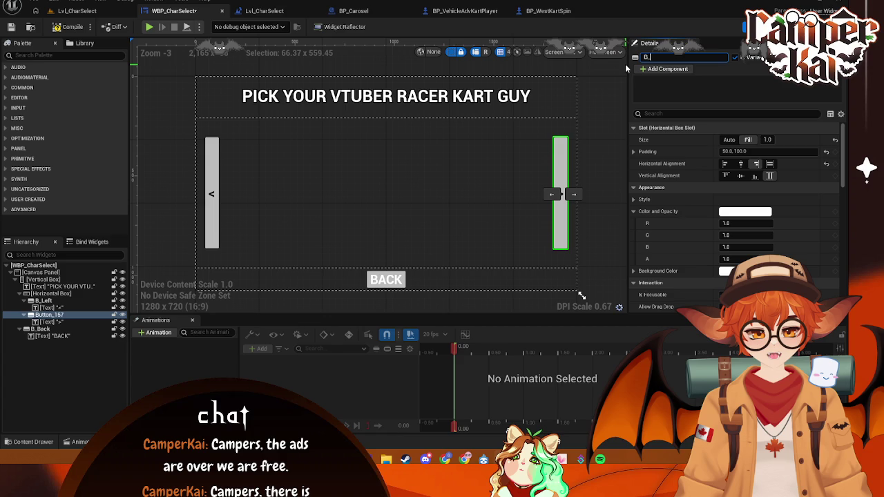
pyautogui.write('Right')
pyautogui.press('Return')
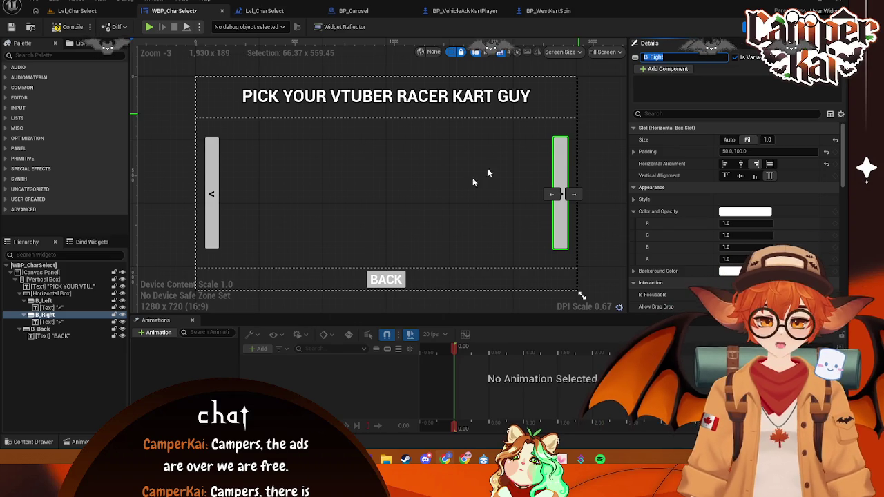
pyautogui.click(369, 196)
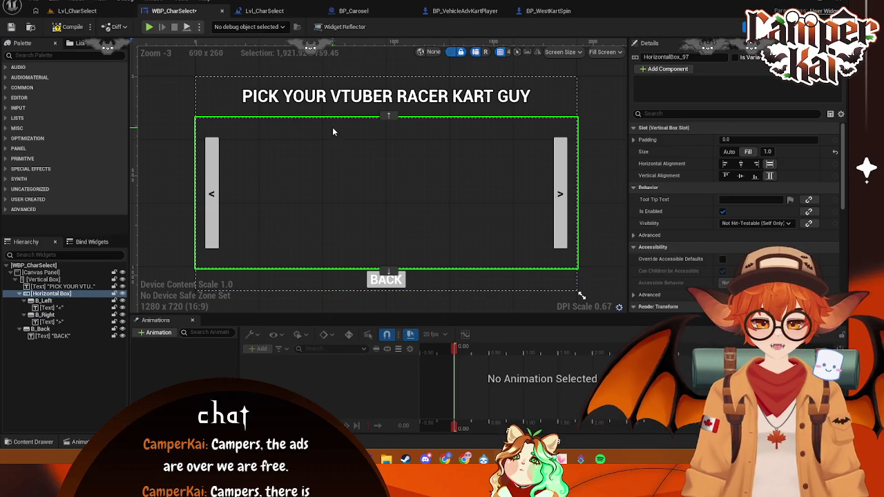
pyautogui.press('F2')
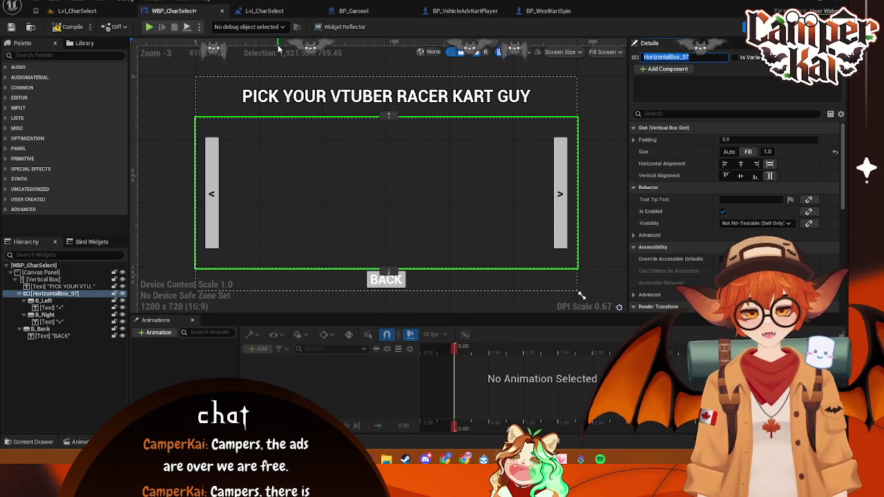
pyautogui.click(265, 10)
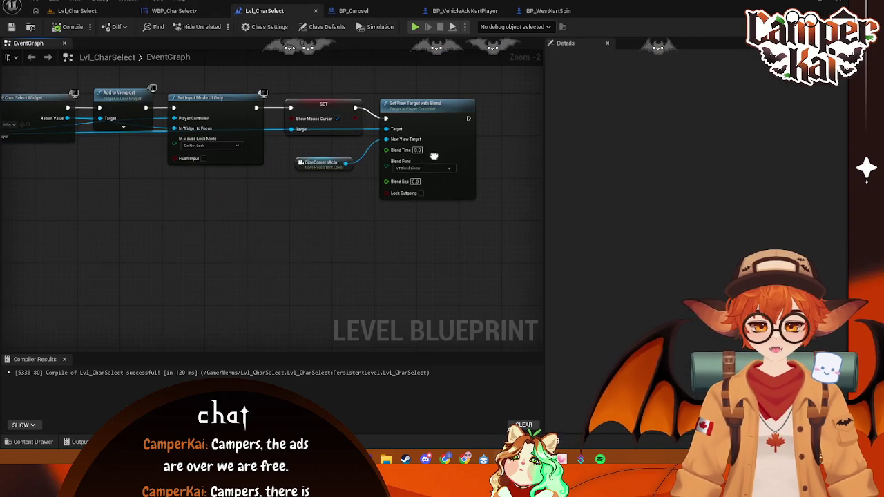
# Widen the level blueprint graph area and recenter its nodes
pyautogui.rightClick(175, 188)
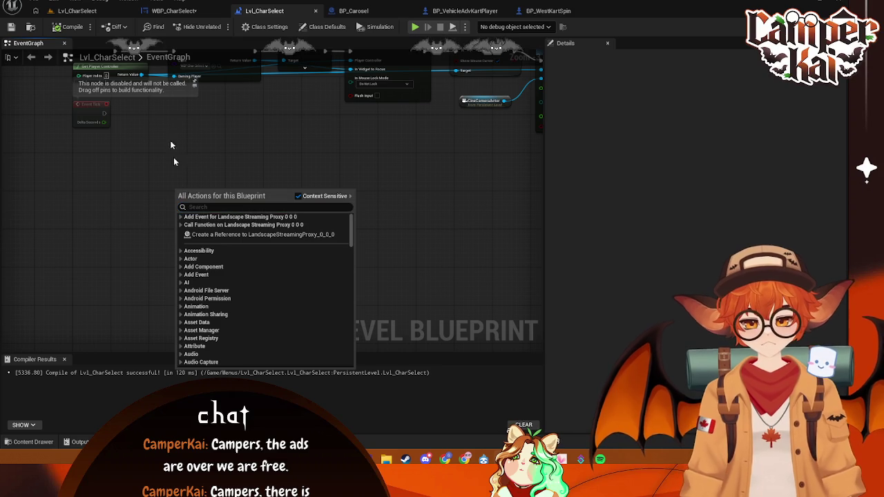
pyautogui.click(431, 159)
pyautogui.moveTo(545, 153)
pyautogui.mouseDown()
pyautogui.moveTo(677, 172)
pyautogui.moveTo(774, 172)
pyautogui.moveTo(700, 187)
pyautogui.mouseUp()
pyautogui.rightClick(270, 199)
pyautogui.press('Escape')
pyautogui.click(132, 1)
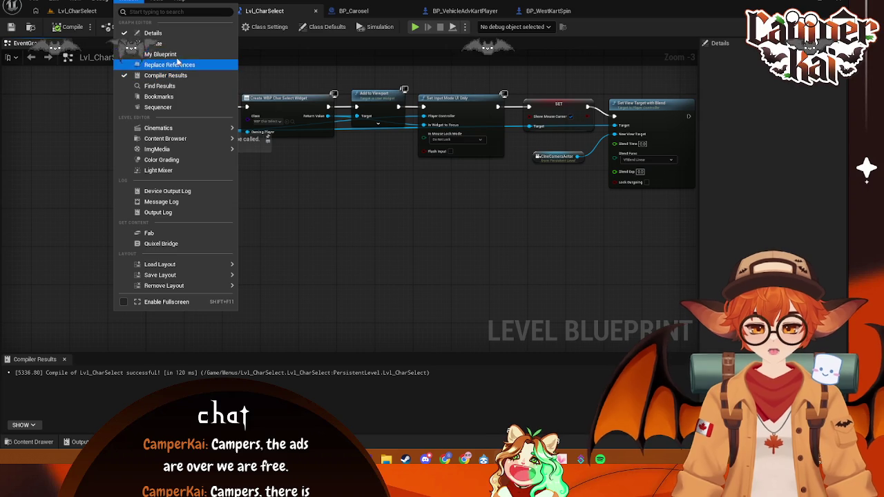
pyautogui.moveTo(221, 148)
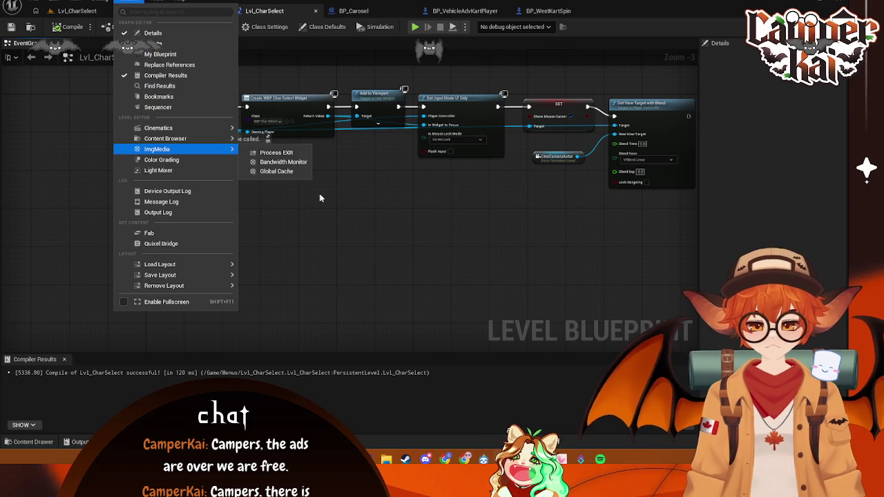
pyautogui.click(345, 248)
pyautogui.moveTo(325, 232)
pyautogui.mouseDown()
pyautogui.moveTo(256, 258)
pyautogui.moveTo(281, 255)
pyautogui.mouseUp()
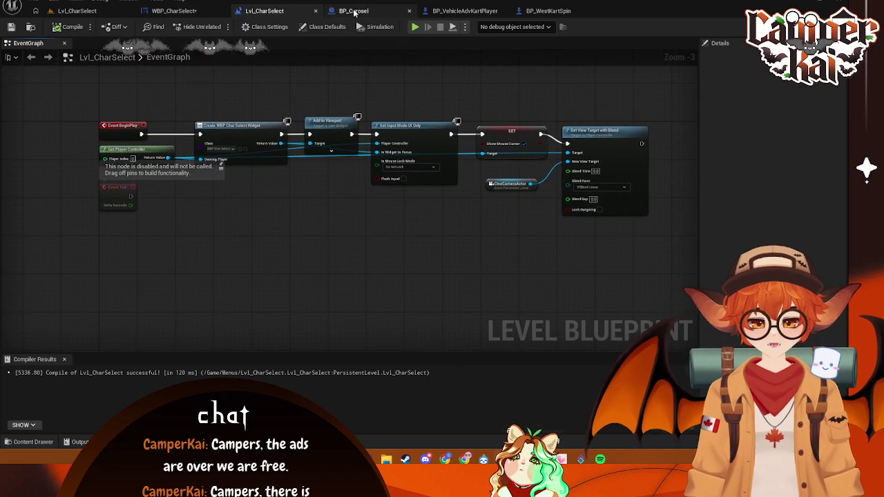
# Show the My Blueprint panel beside the graph and briefly toggle Sequencer
pyautogui.click(355, 12)
pyautogui.click(287, 11)
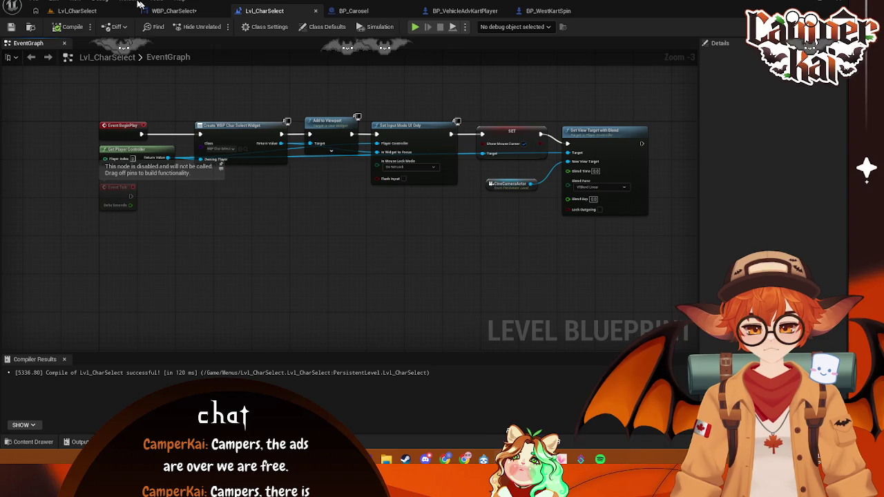
pyautogui.click(130, 1)
pyautogui.click(142, 54)
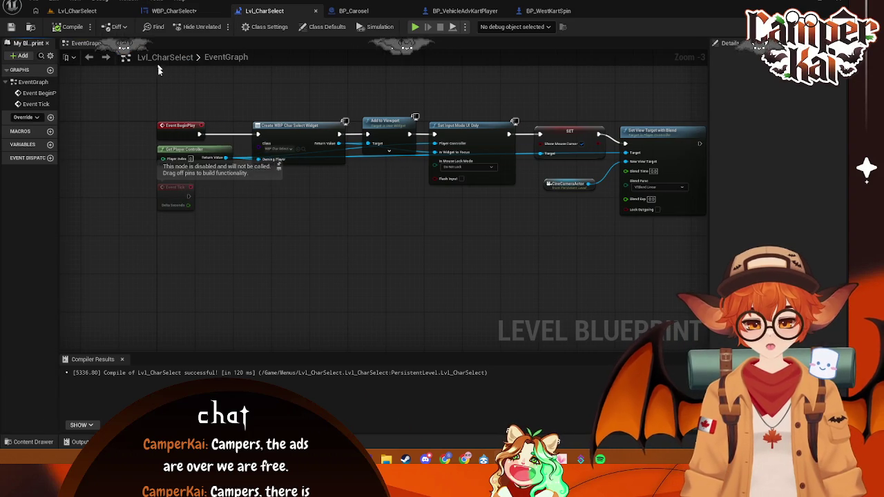
pyautogui.click(127, 1)
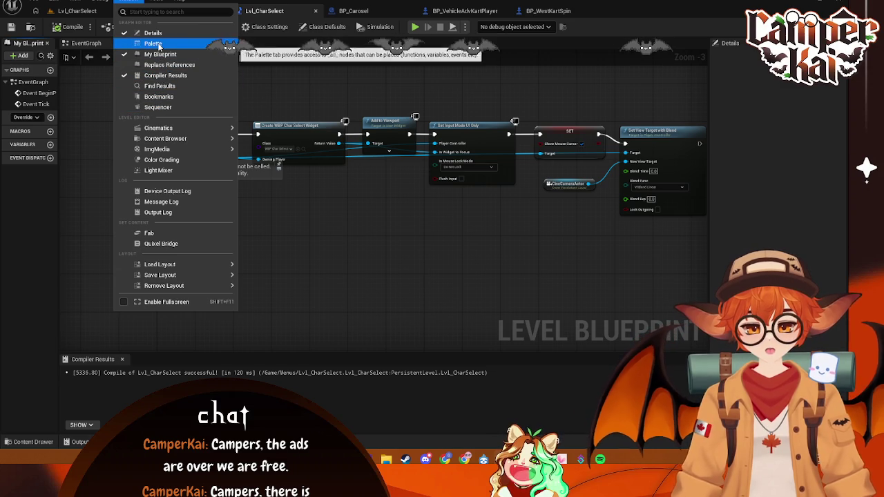
pyautogui.click(162, 55)
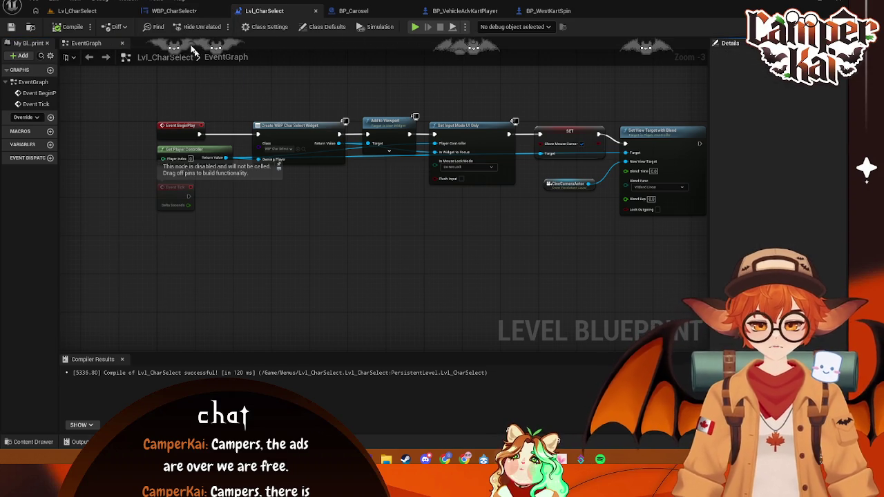
pyautogui.click(127, 2)
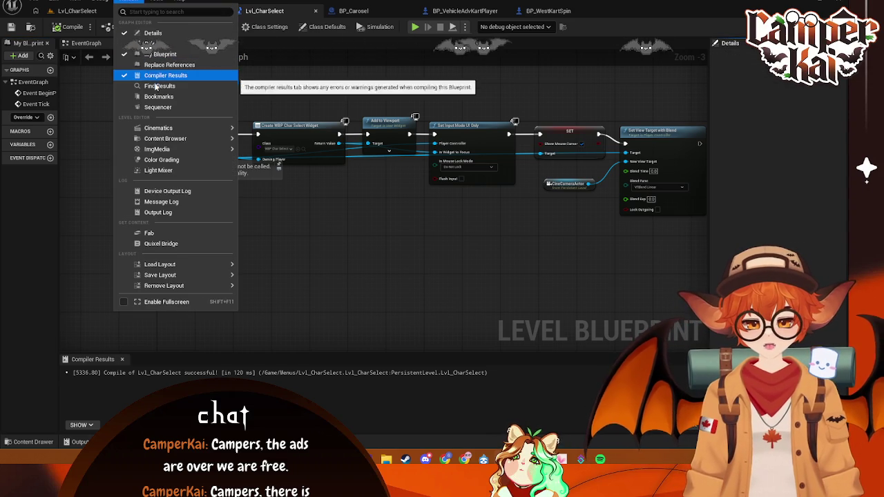
pyautogui.click(158, 107)
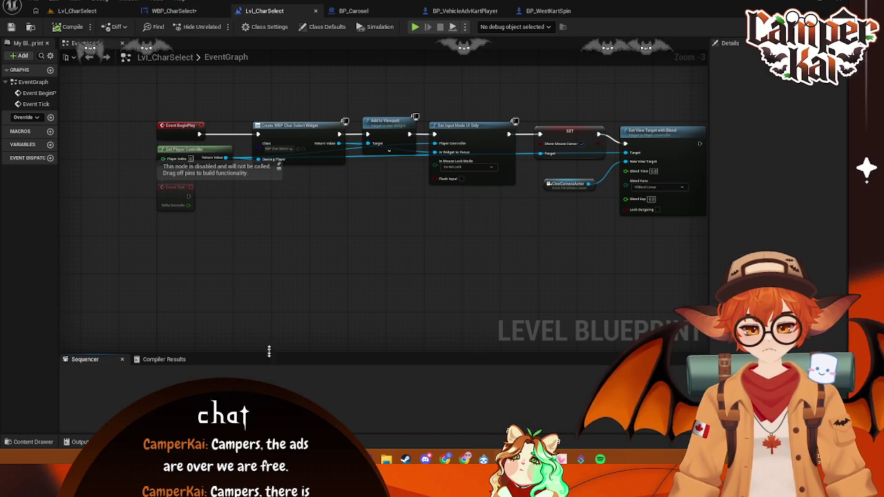
pyautogui.click(123, 359)
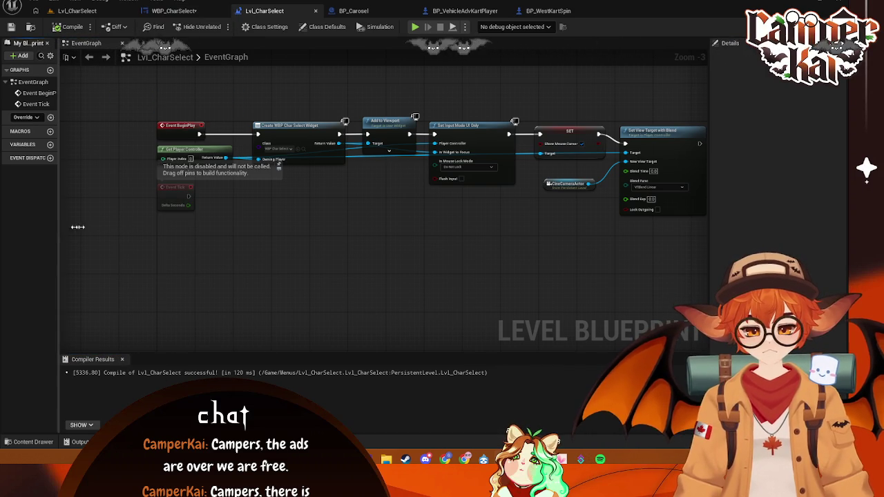
pyautogui.moveTo(78, 227); pyautogui.dragTo(110, 230)
# Check BP_Carosel's event graph, then restore Compiler Results beneath the level blueprint
pyautogui.click(353, 11)
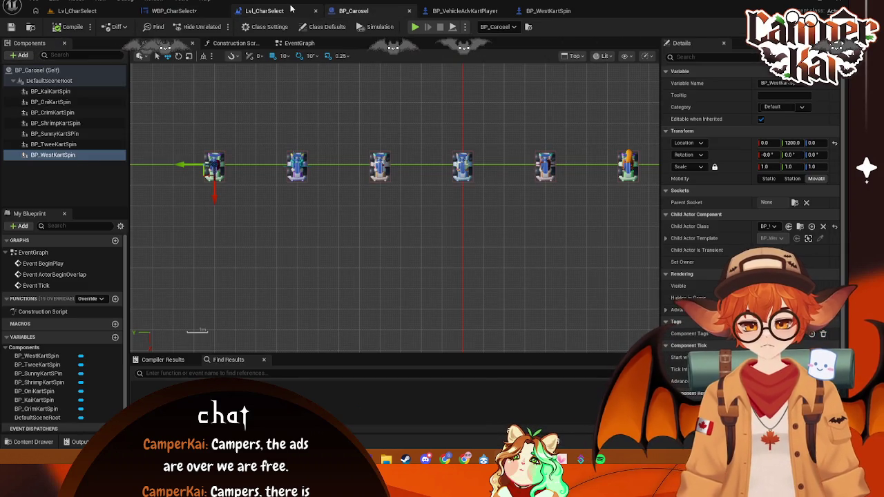
pyautogui.click(266, 10)
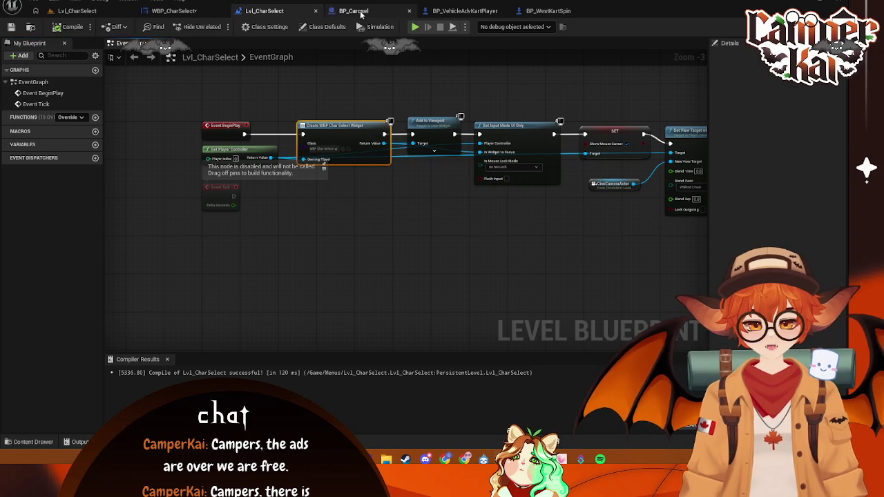
pyautogui.click(359, 11)
pyautogui.click(290, 43)
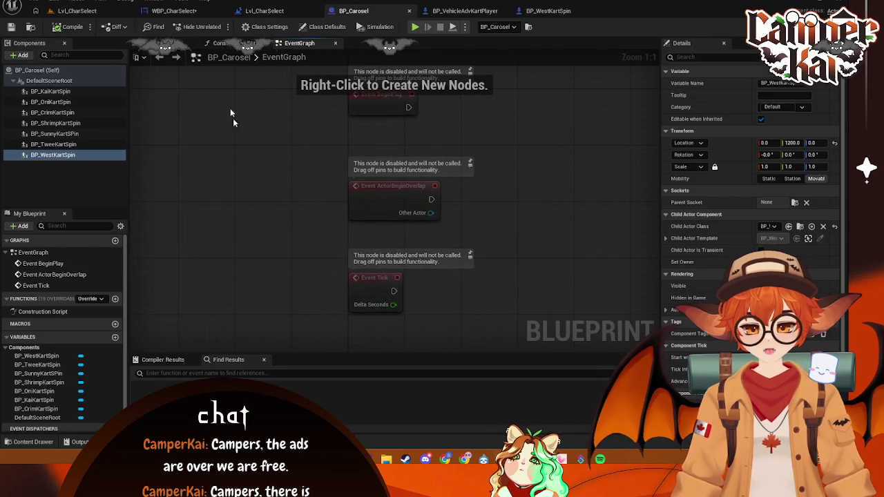
pyautogui.click(174, 11)
pyautogui.click(266, 11)
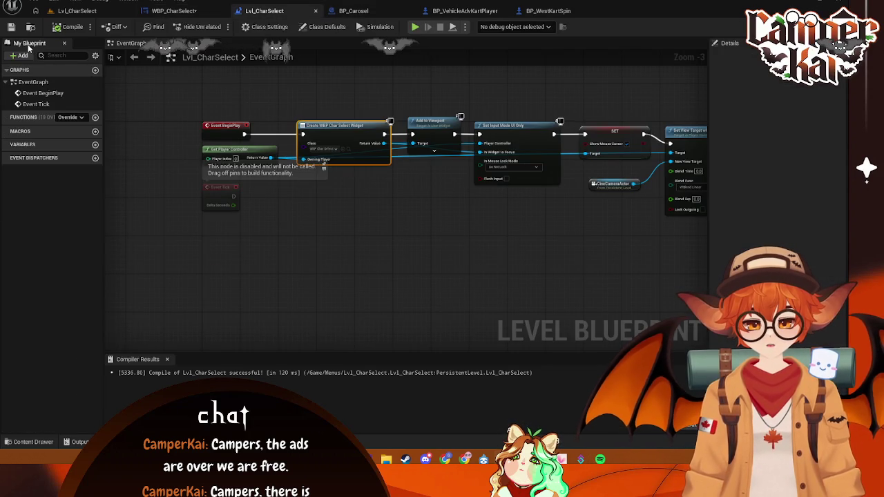
pyautogui.click(128, 1)
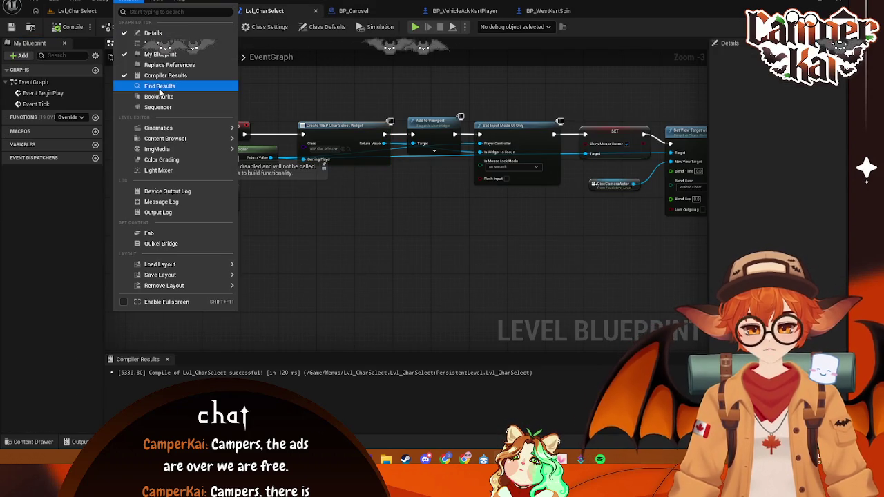
pyautogui.write('c')
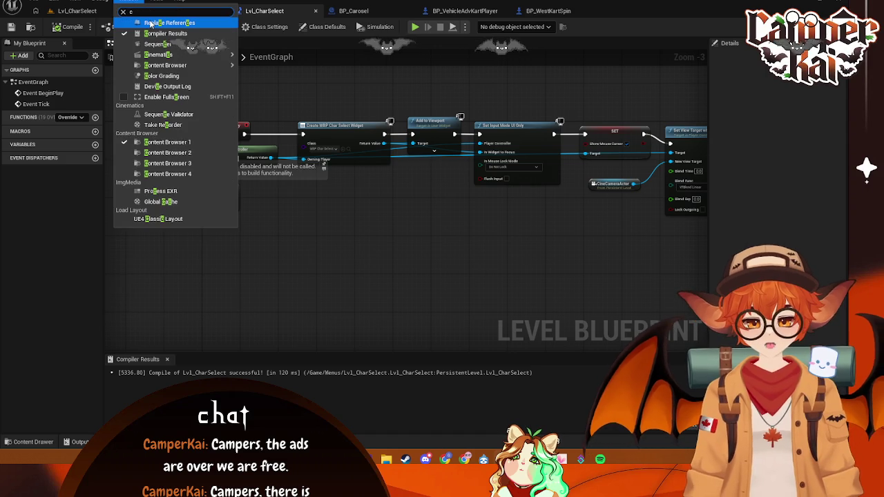
pyautogui.write('i')
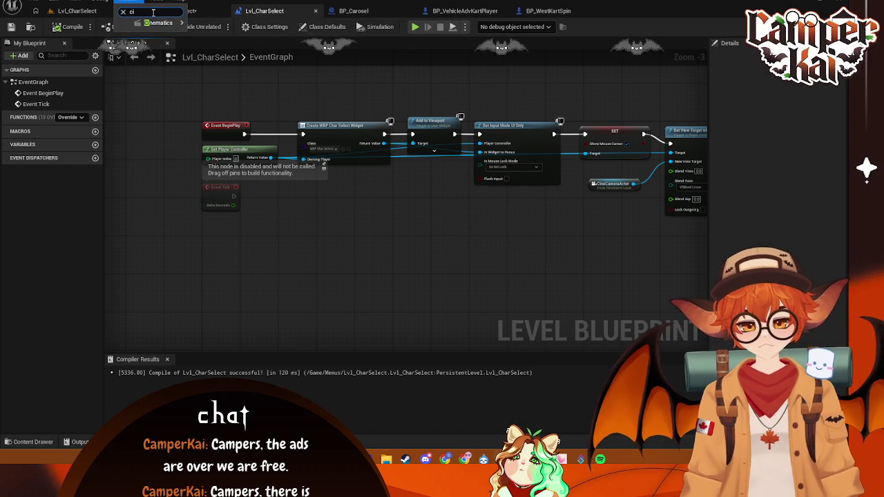
pyautogui.write('om')
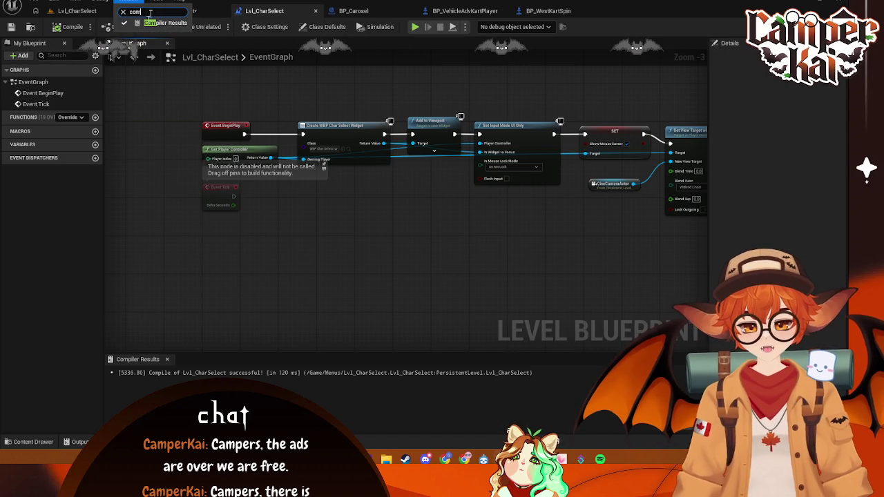
pyautogui.click(166, 23)
pyautogui.moveTo(170, 207)
pyautogui.mouseDown()
pyautogui.moveTo(102, 187)
pyautogui.moveTo(233, 229)
pyautogui.moveTo(219, 203)
pyautogui.mouseUp()
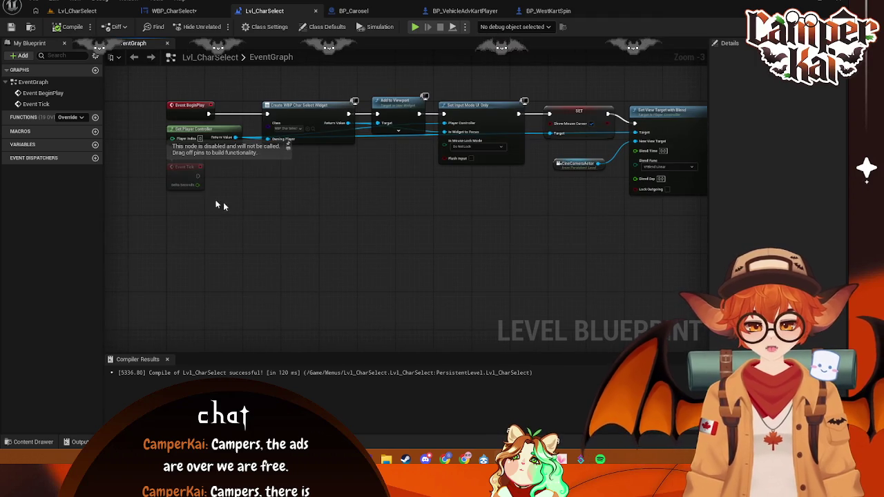
# Add an Integer variable named CharacterIndex to the level blueprint
pyautogui.click(95, 145)
pyautogui.write('c')
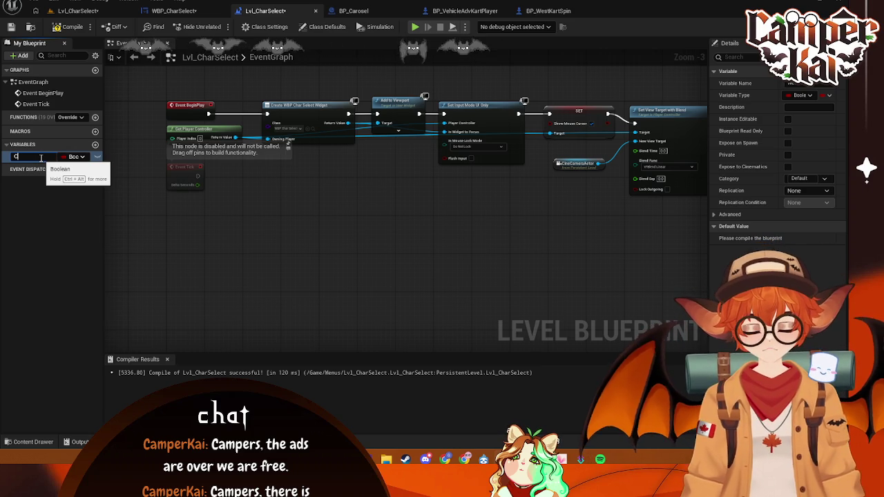
pyautogui.write('haracterIndex')
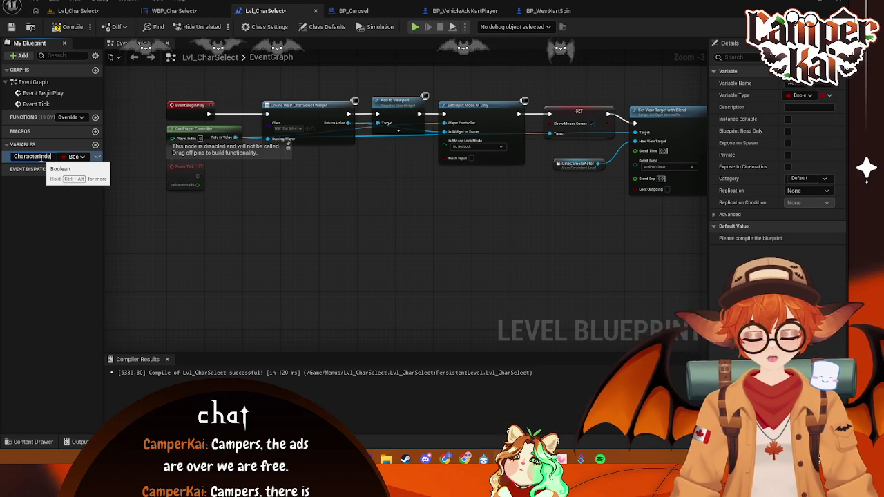
pyautogui.press('Return')
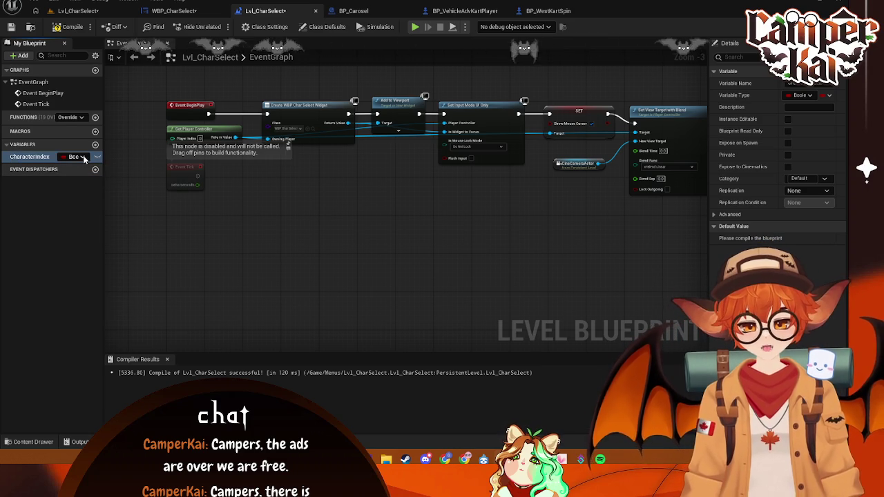
pyautogui.click(800, 95)
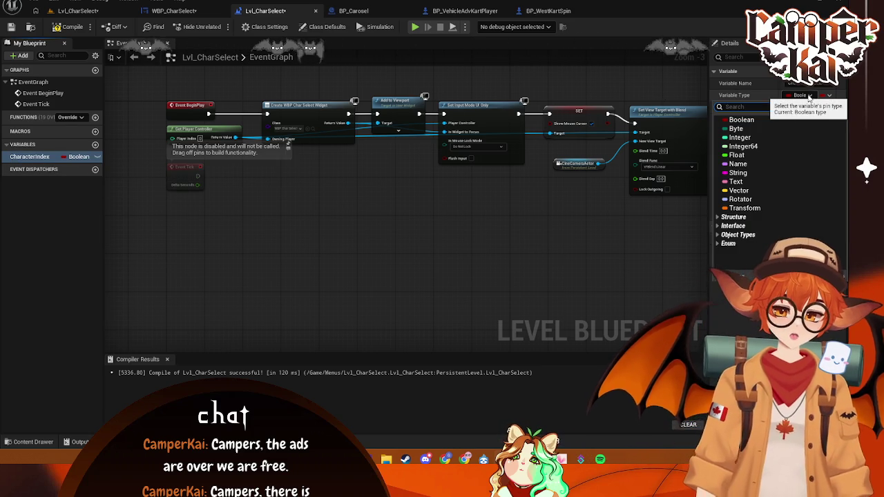
pyautogui.click(740, 138)
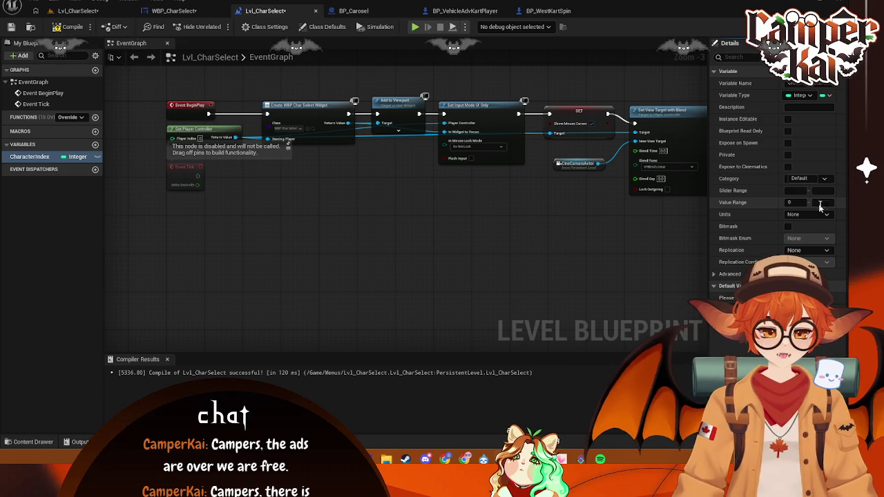
# Limit CharacterIndex's value range to 0–6 and save the level
pyautogui.write('0')
pyautogui.press('Tab')
pyautogui.write('6')
pyautogui.press('Return')
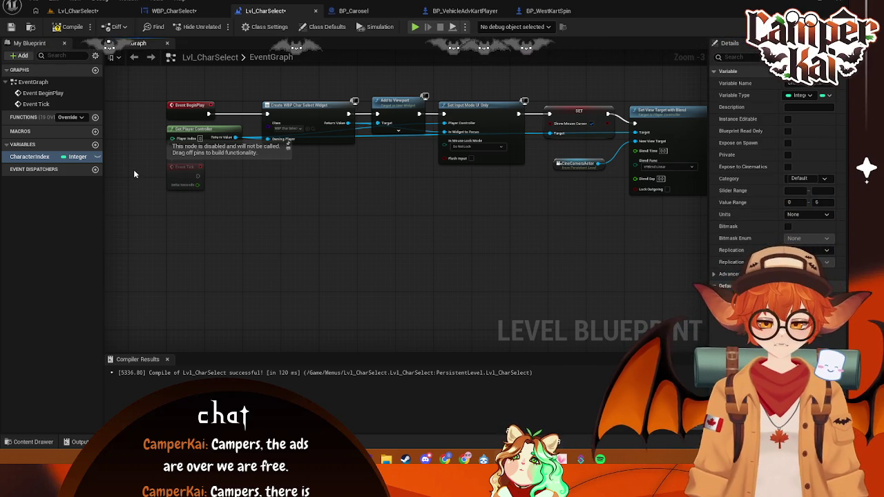
pyautogui.moveTo(166, 167); pyautogui.dragTo(194, 128)
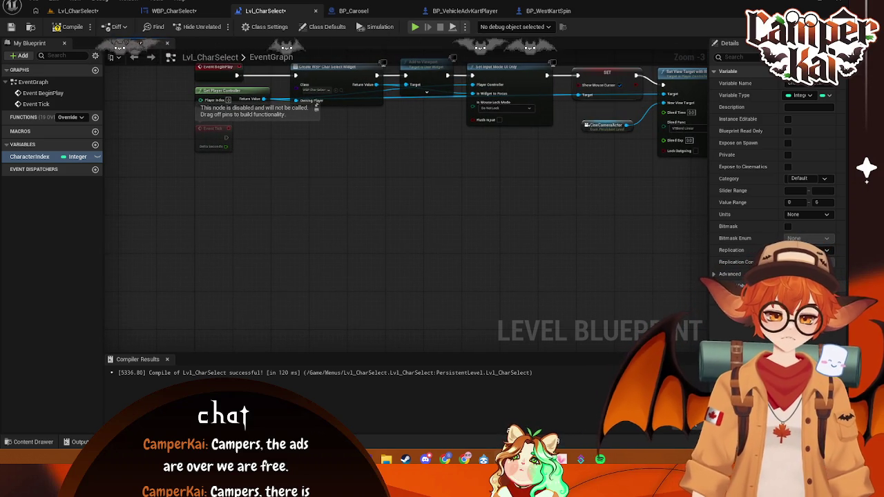
pyautogui.hotkey('ctrl', 's')
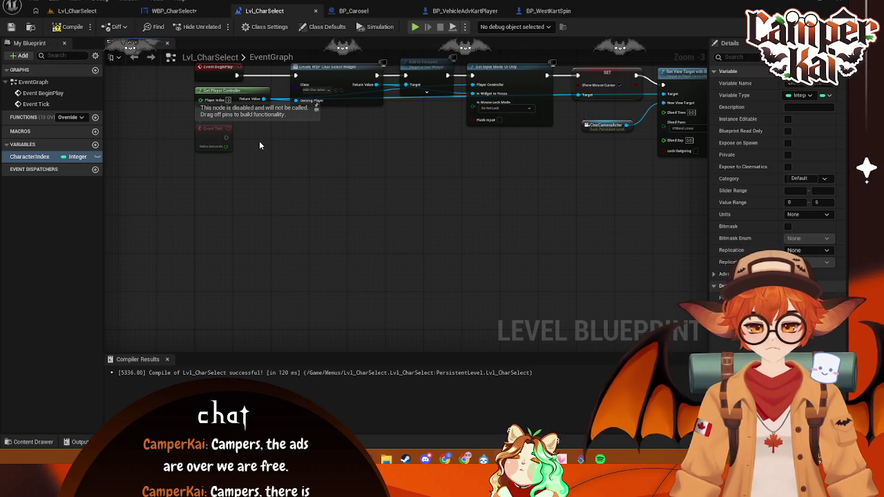
pyautogui.moveTo(380, 154); pyautogui.dragTo(345, 198)
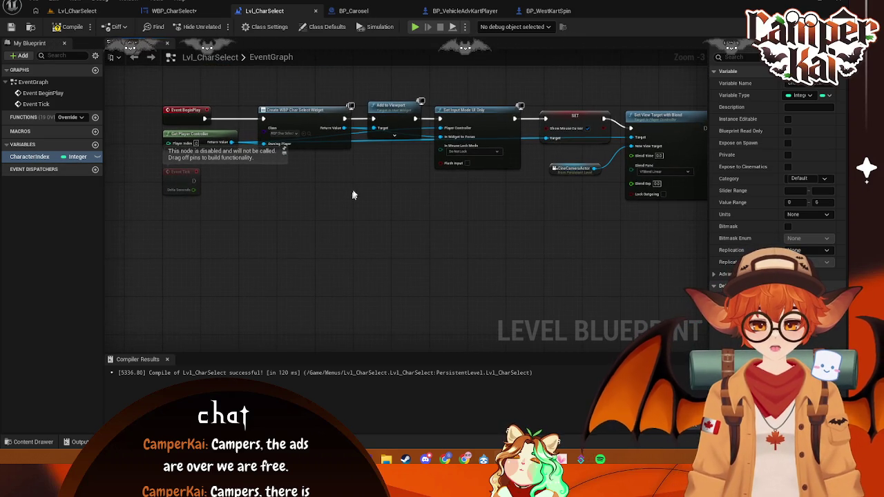
pyautogui.click(355, 11)
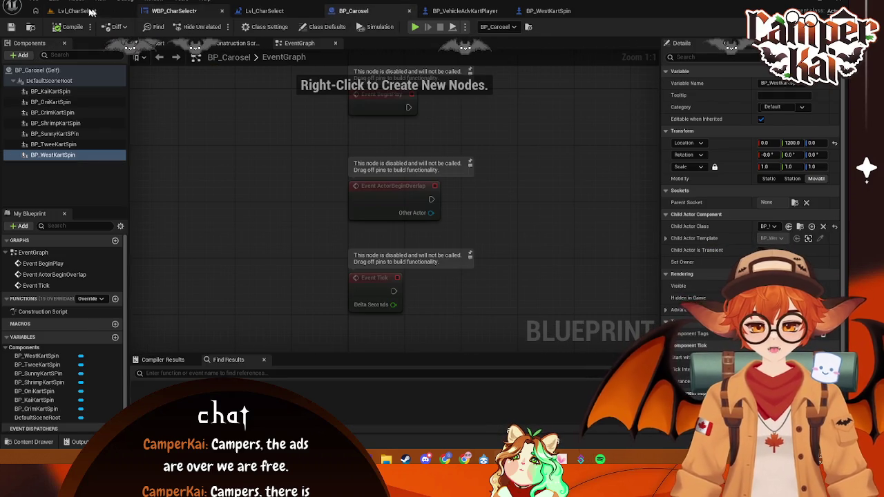
# Select the BP_Carosel actor and drop a reference to it below the BeginPlay chain
pyautogui.click(90, 12)
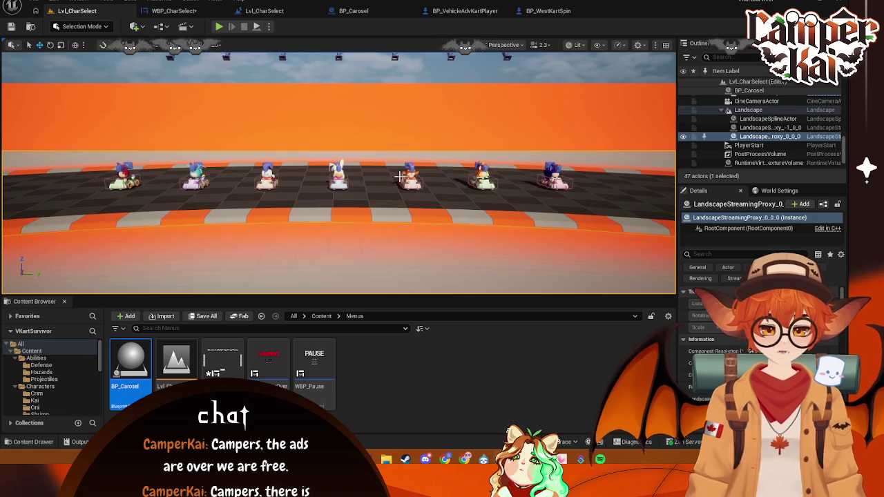
pyautogui.click(339, 171)
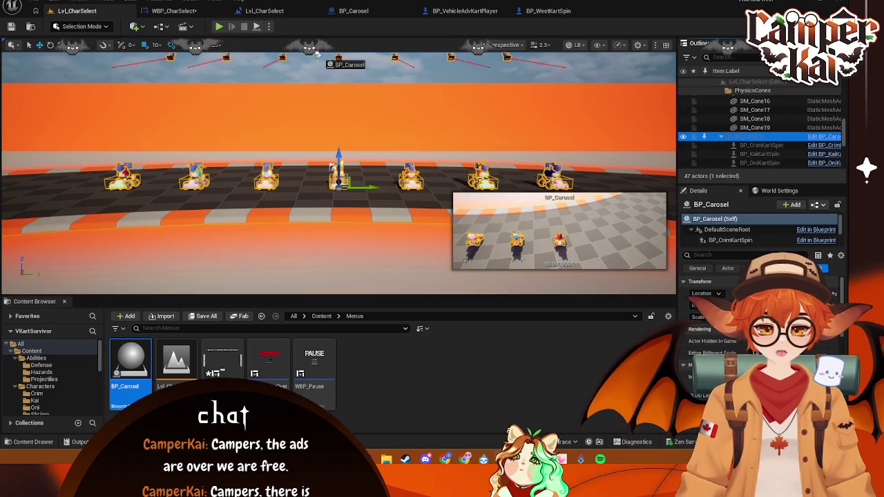
pyautogui.click(260, 12)
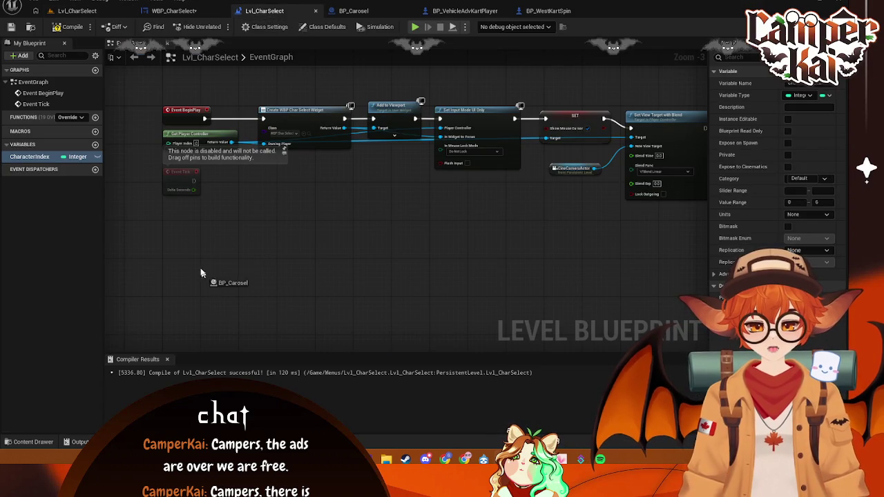
pyautogui.moveTo(201, 243)
pyautogui.mouseDown()
pyautogui.moveTo(190, 238)
pyautogui.moveTo(215, 252)
pyautogui.mouseUp()
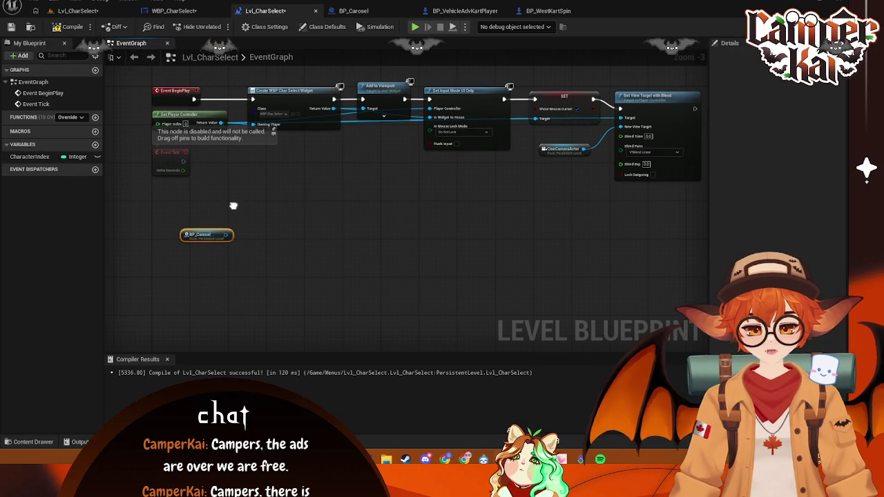
pyautogui.moveTo(192, 237); pyautogui.dragTo(169, 237)
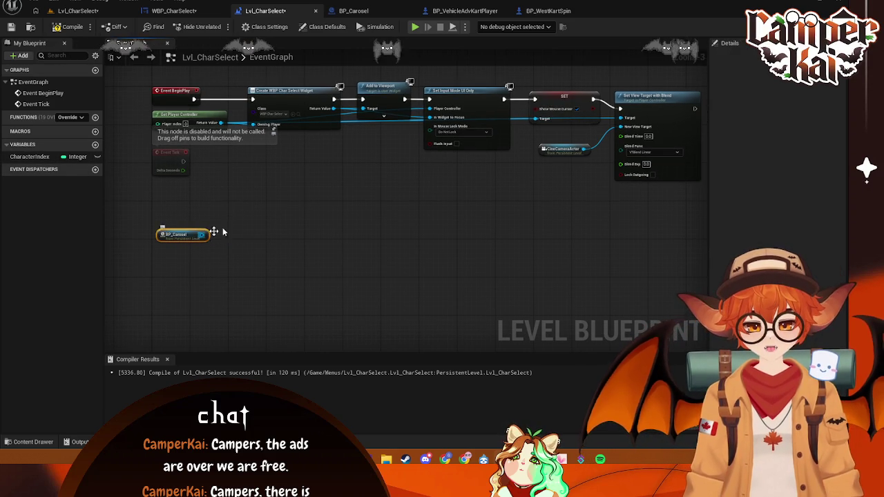
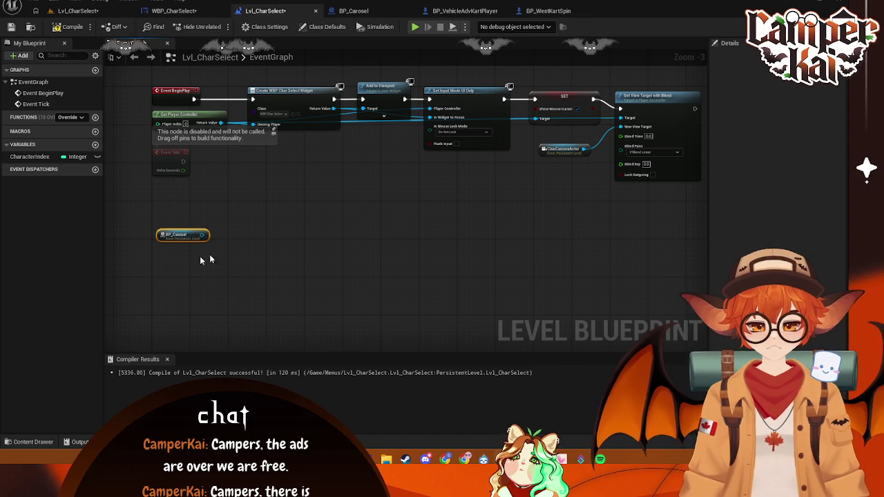
# Add a Set Actor Transform node targeting BP_Carosel
pyautogui.moveTo(203, 236); pyautogui.dragTo(257, 220)
pyautogui.write('transform')
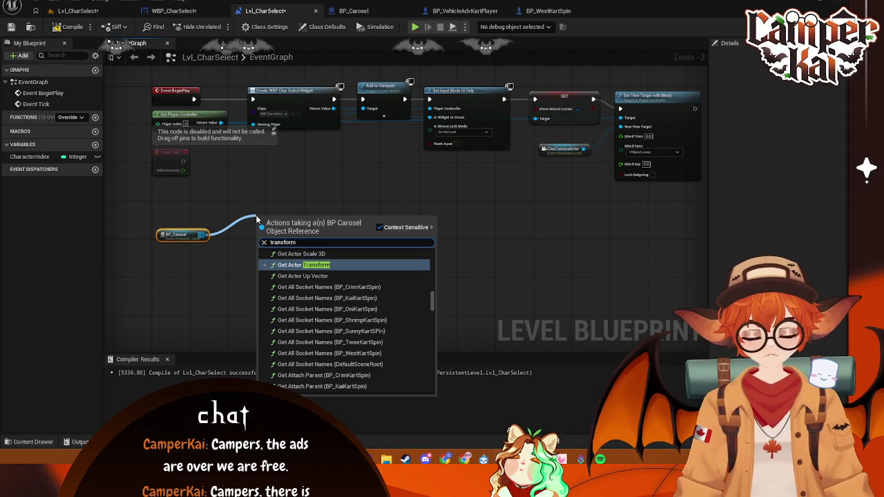
pyautogui.press('BackSpace')
pyautogui.press('BackSpace')
pyautogui.press('BackSpace')
pyautogui.write('set')
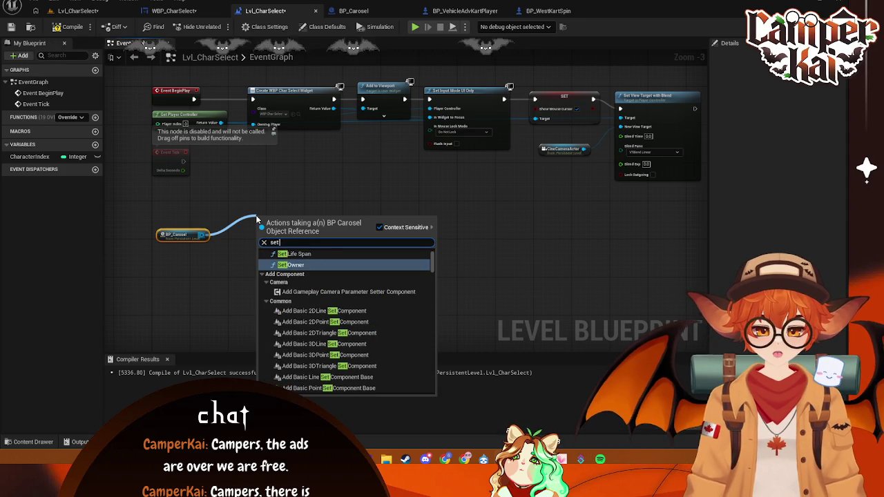
pyautogui.write(' trand')
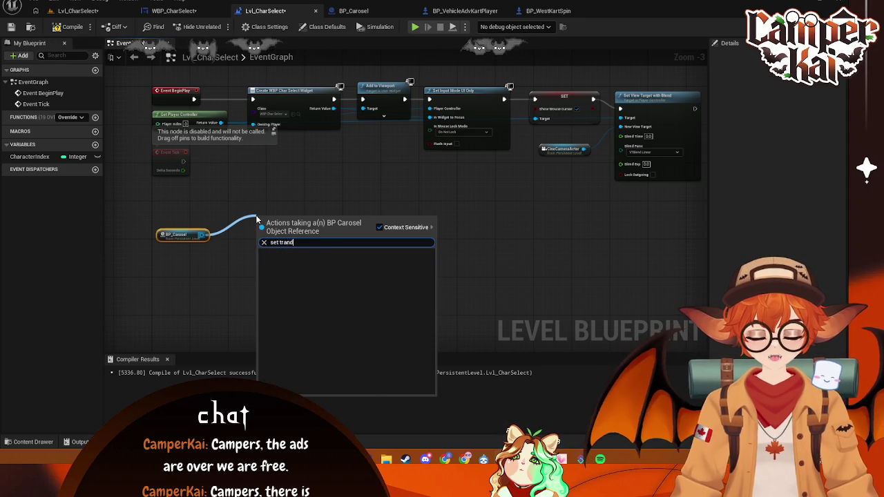
pyautogui.press('BackSpace')
pyautogui.click(308, 265)
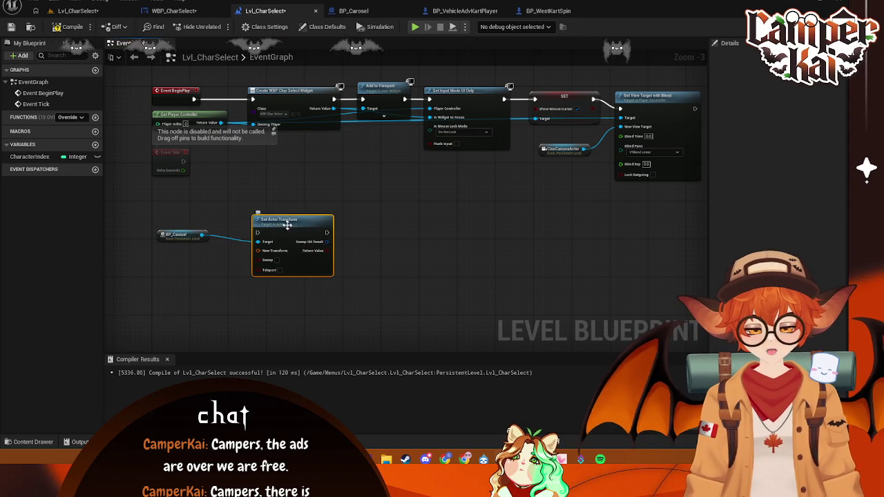
pyautogui.moveTo(288, 225); pyautogui.dragTo(300, 209)
# Add a CharacterIndex getter, then slide the carousel actor left along X in the level
pyautogui.moveTo(45, 159)
pyautogui.mouseDown()
pyautogui.moveTo(153, 256)
pyautogui.moveTo(187, 260)
pyautogui.mouseUp()
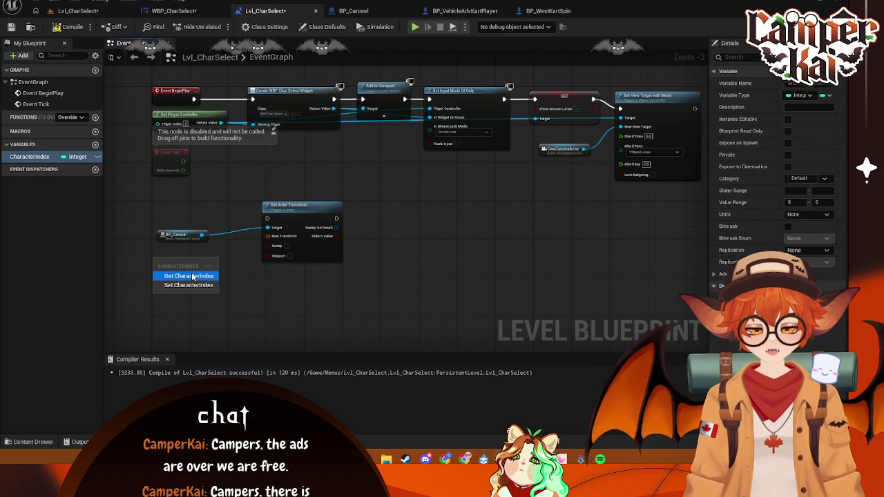
pyautogui.click(188, 275)
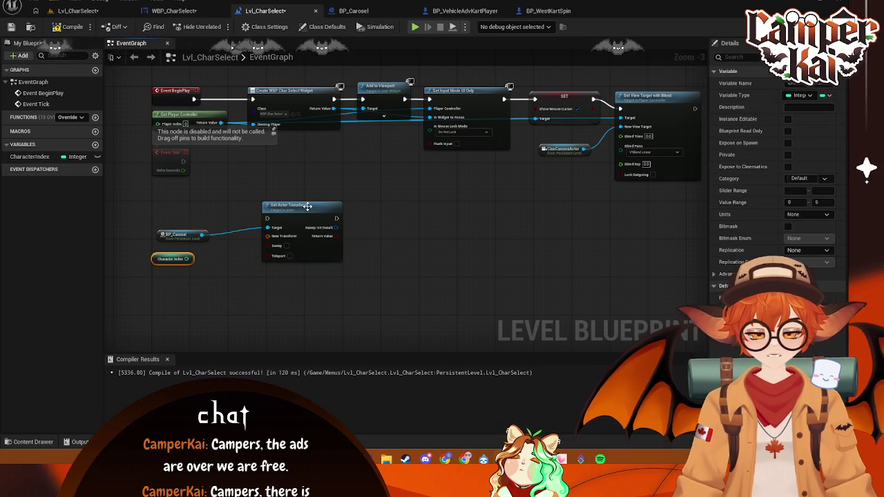
pyautogui.moveTo(297, 205); pyautogui.dragTo(320, 205)
pyautogui.moveTo(202, 236)
pyautogui.mouseDown()
pyautogui.moveTo(233, 268)
pyautogui.moveTo(223, 254)
pyautogui.mouseUp()
pyautogui.press('Escape')
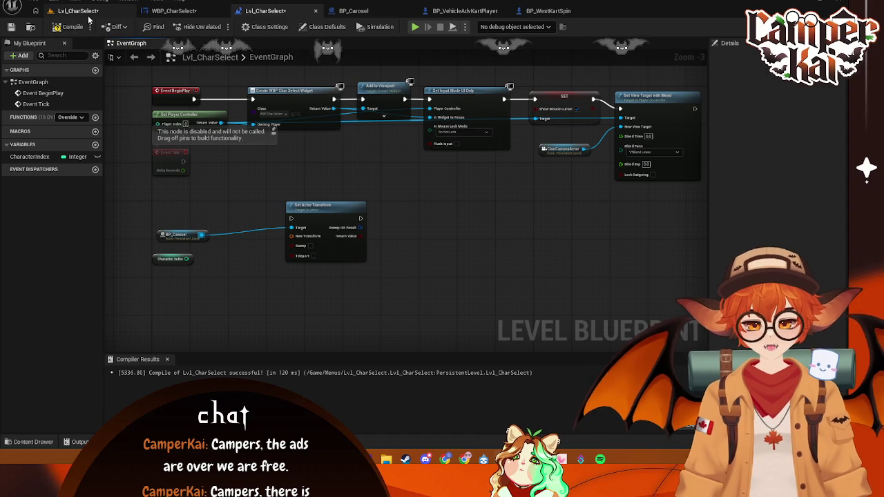
pyautogui.click(78, 11)
pyautogui.moveTo(372, 189); pyautogui.dragTo(158, 190)
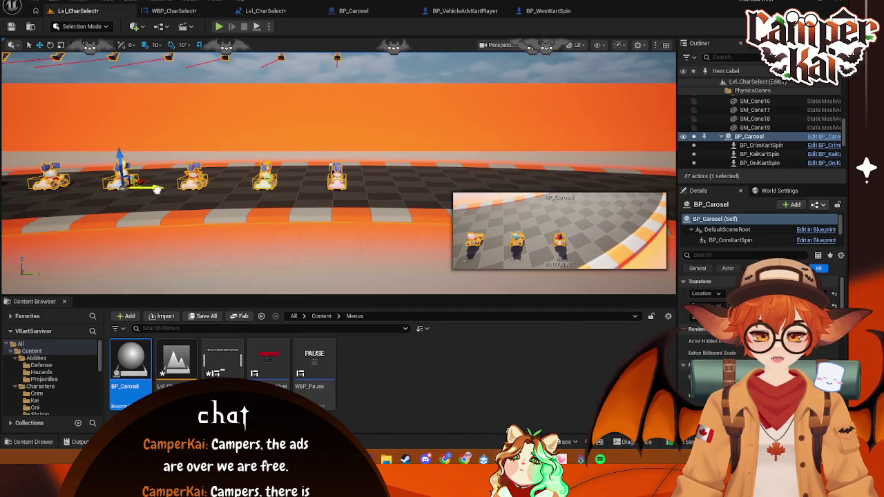
# Save the level, run and stop a Play-in-Editor test, then revisit the widget and level blueprint
pyautogui.hotkey('ctrl', 's')
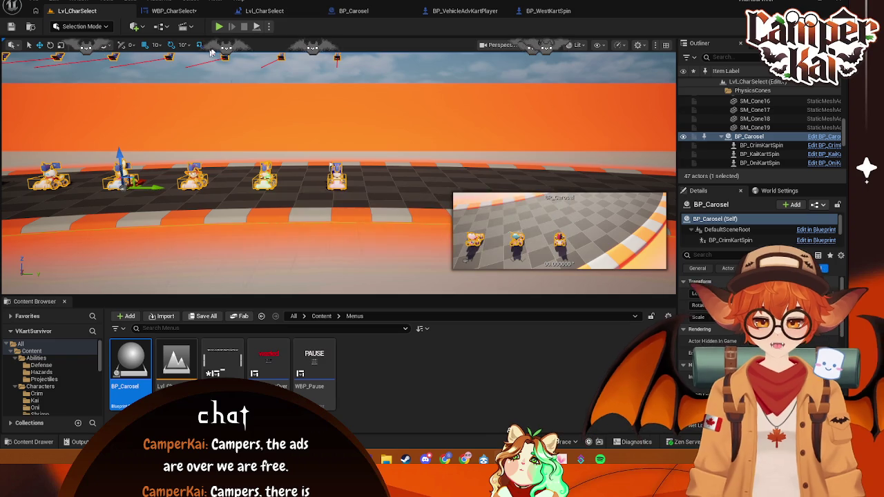
pyautogui.hotkey('alt', 'p')
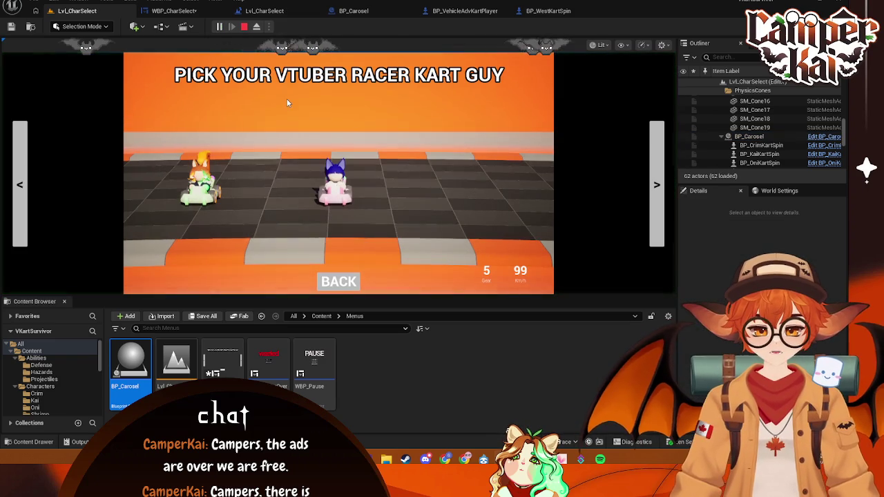
pyautogui.click(246, 27)
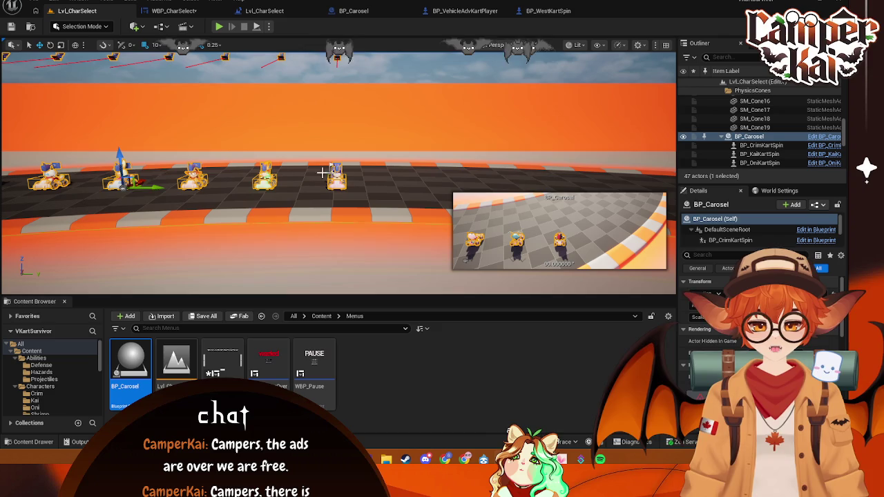
pyautogui.moveTo(155, 189)
pyautogui.mouseDown()
pyautogui.moveTo(170, 190)
pyautogui.moveTo(158, 190)
pyautogui.mouseUp()
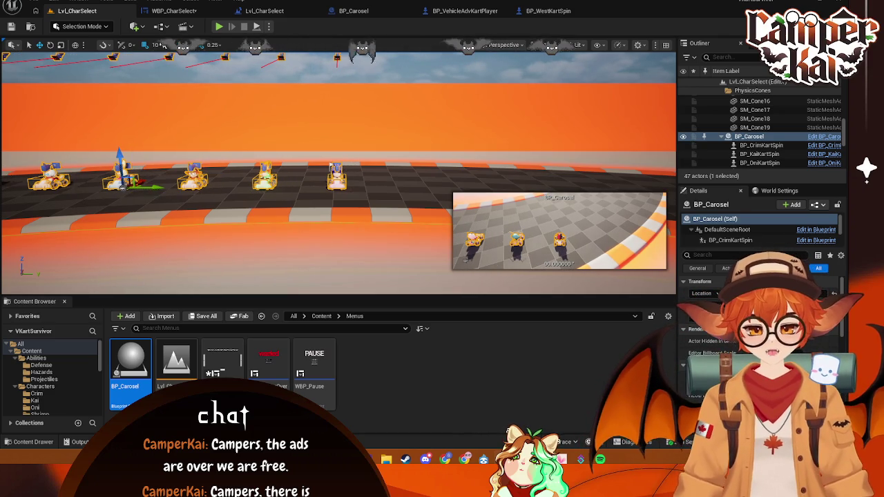
pyautogui.click(193, 12)
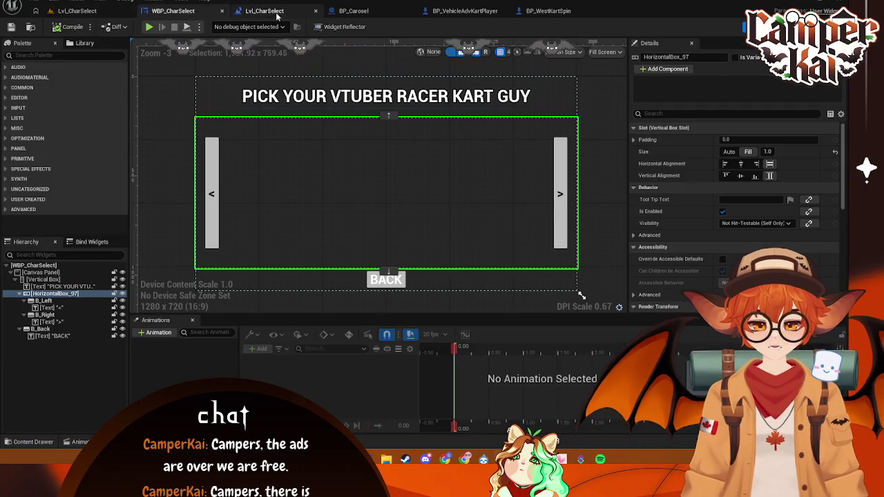
pyautogui.click(276, 10)
# Add a Get Actor Transform node from BP_Carosel, discarding a stray Add node on it
pyautogui.moveTo(201, 235); pyautogui.dragTo(226, 251)
pyautogui.write('get')
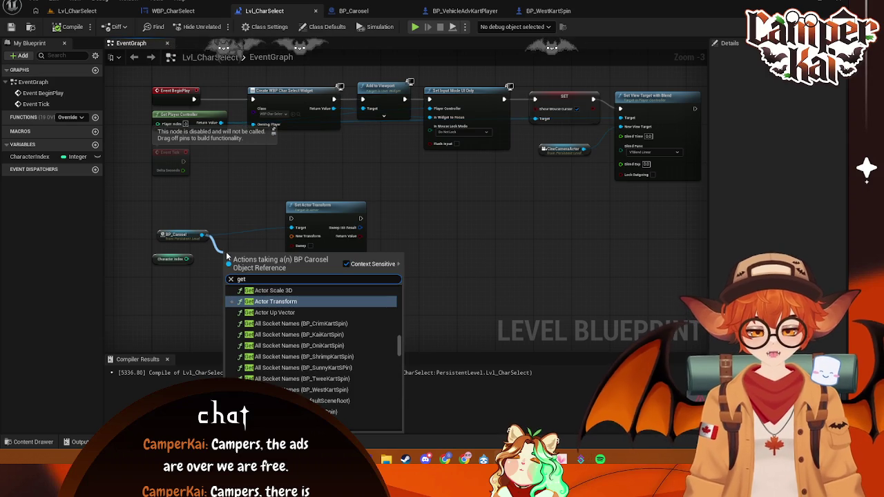
pyautogui.click(276, 301)
pyautogui.moveTo(340, 220)
pyautogui.mouseDown()
pyautogui.moveTo(396, 228)
pyautogui.moveTo(392, 215)
pyautogui.mouseUp()
pyautogui.moveTo(250, 256); pyautogui.dragTo(248, 247)
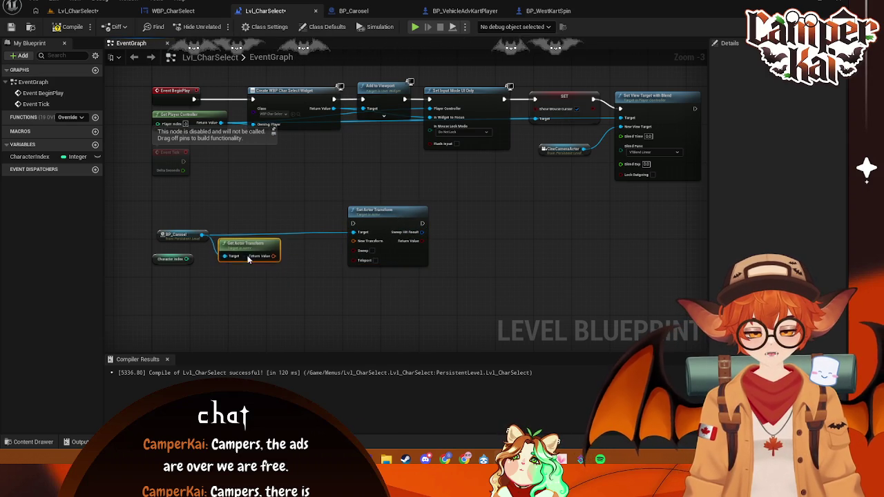
pyautogui.moveTo(293, 275); pyautogui.dragTo(293, 275)
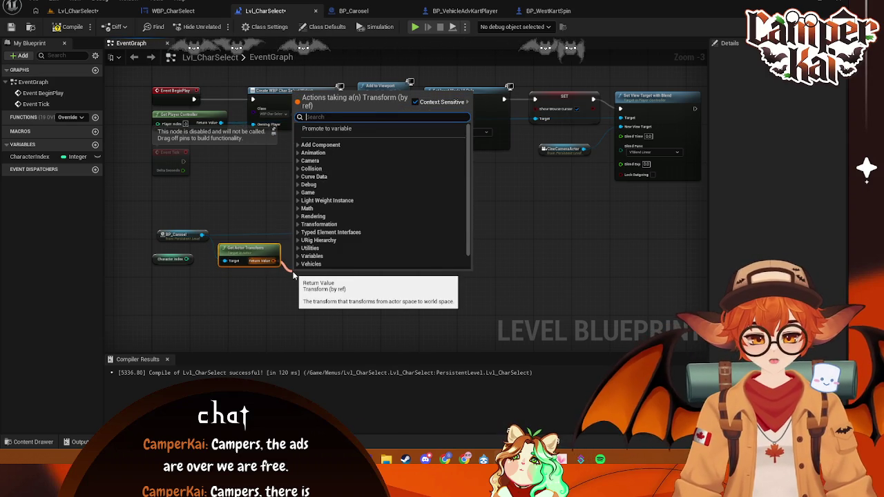
pyautogui.write('add')
pyautogui.click(342, 215)
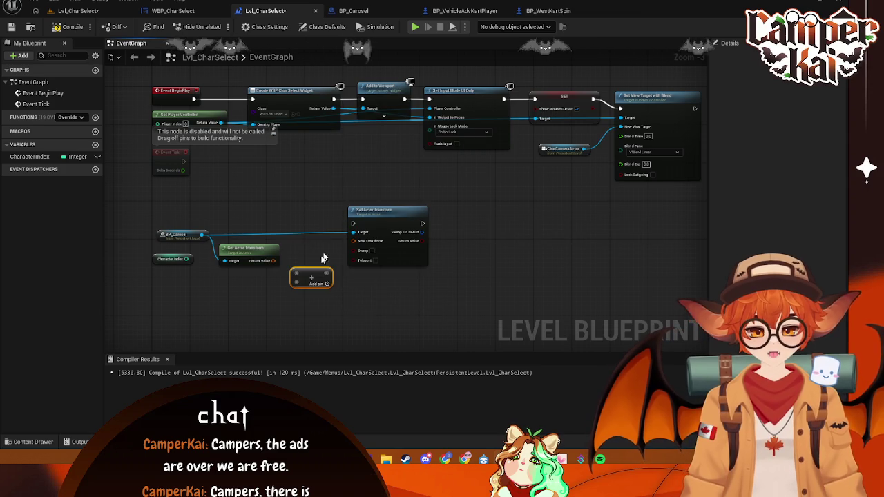
pyautogui.moveTo(274, 260); pyautogui.dragTo(297, 275)
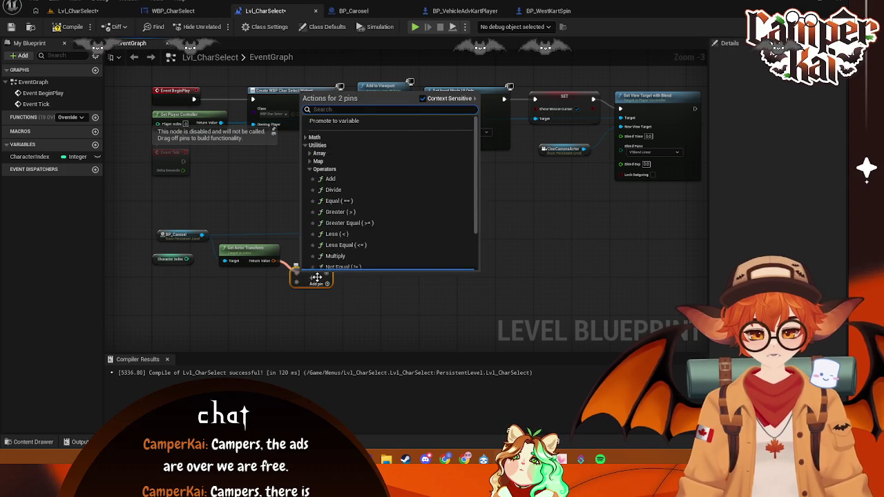
pyautogui.click(315, 277)
pyautogui.press('Delete')
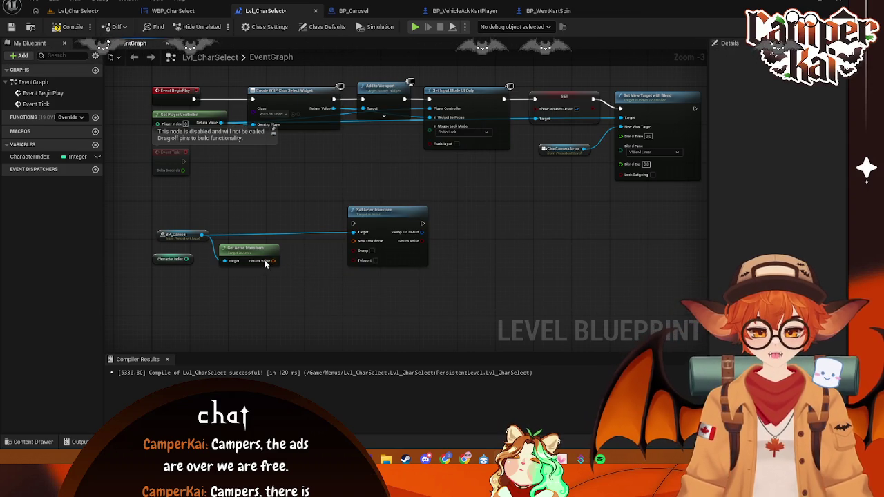
# Split both transform pins and wire Rotation and Scale into Set Actor Transform
pyautogui.rightClick(265, 263)
pyautogui.click(304, 295)
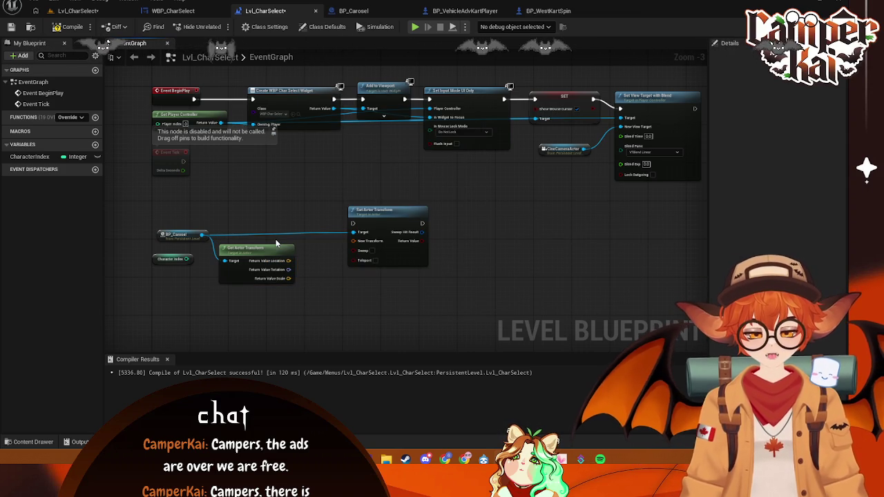
pyautogui.moveTo(310, 260); pyautogui.dragTo(299, 241)
pyautogui.rightClick(350, 219)
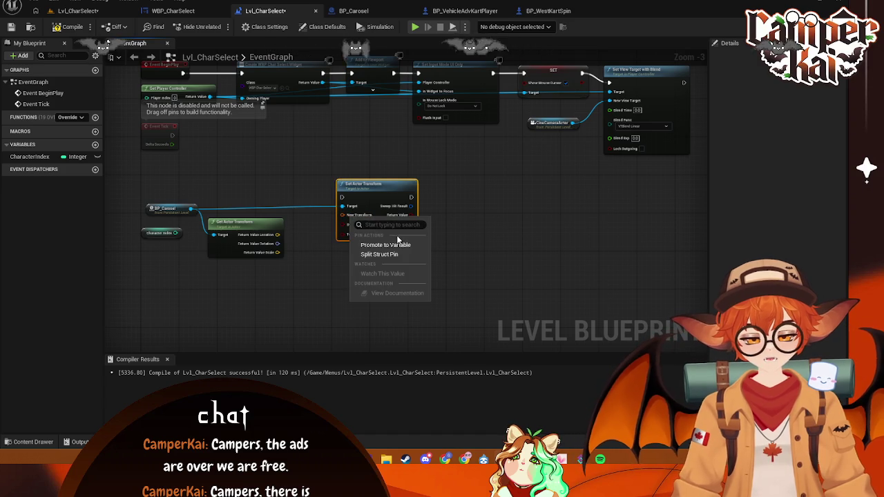
pyautogui.click(384, 250)
pyautogui.moveTo(288, 248)
pyautogui.mouseDown()
pyautogui.moveTo(326, 254)
pyautogui.moveTo(342, 237)
pyautogui.mouseUp()
pyautogui.moveTo(278, 253); pyautogui.dragTo(342, 240)
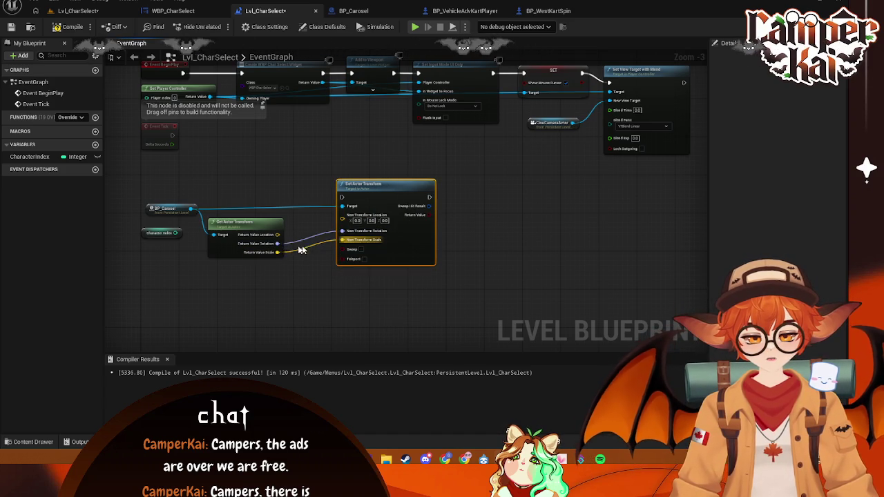
# Branch the Location output into a new vector Add node
pyautogui.moveTo(277, 235); pyautogui.dragTo(283, 283)
pyautogui.write('add')
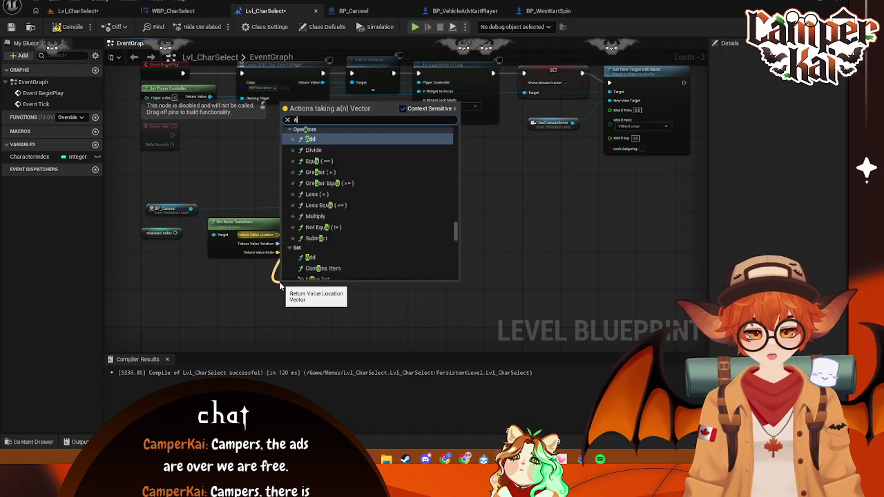
pyautogui.click(311, 204)
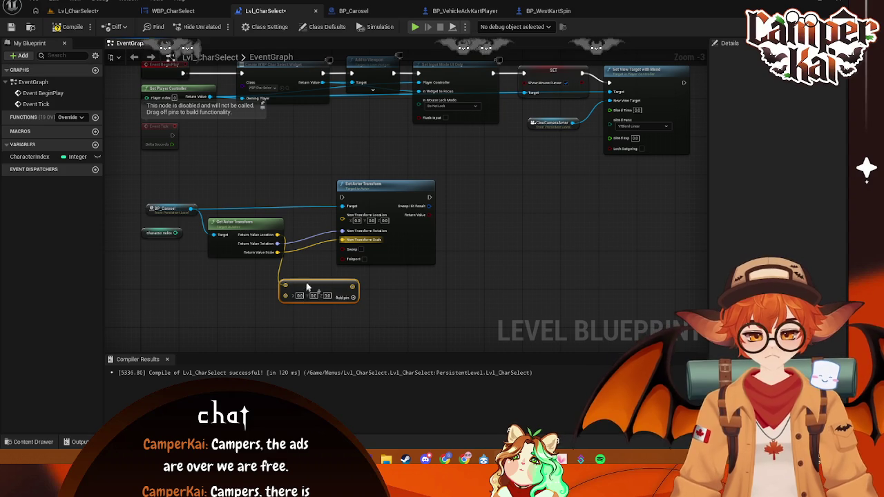
pyautogui.moveTo(308, 288); pyautogui.dragTo(308, 282)
pyautogui.moveTo(142, 233)
pyautogui.mouseDown()
pyautogui.moveTo(149, 291)
pyautogui.moveTo(207, 289)
pyautogui.mouseUp()
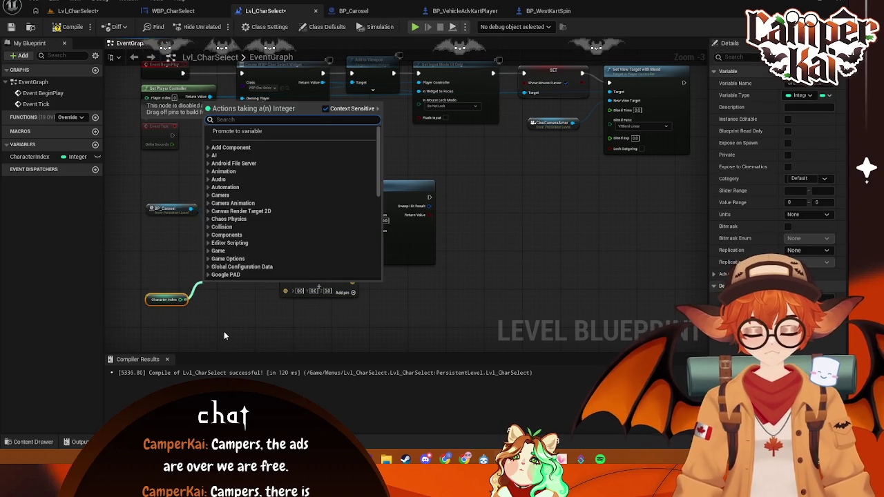
# Multiply CharacterIndex (by 400) and feed the result into the vector Add
pyautogui.write('t')
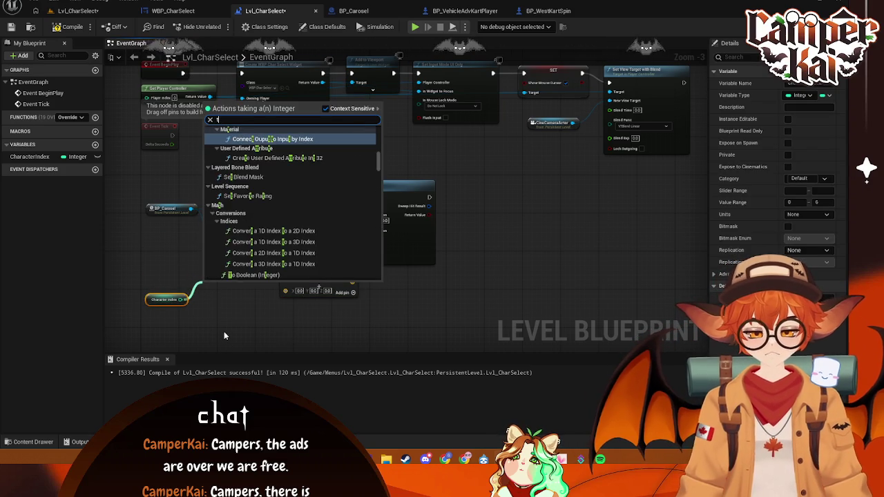
pyautogui.press('BackSpace')
pyautogui.write('mult')
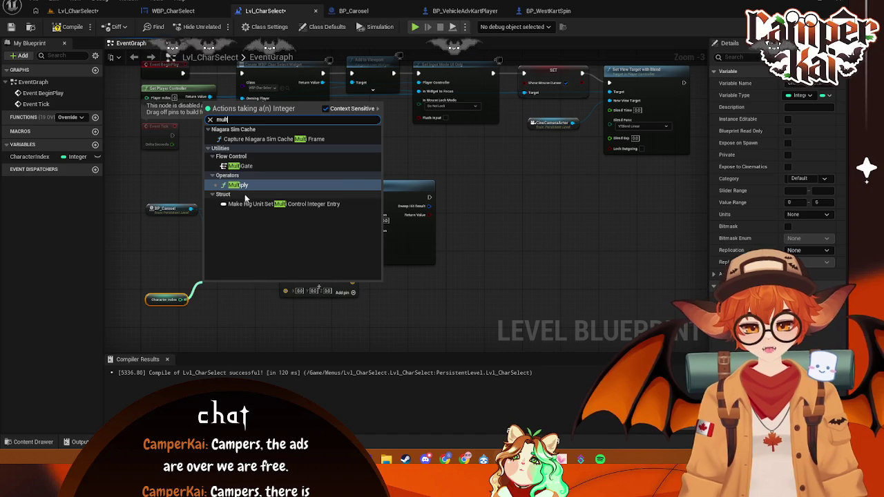
pyautogui.press('Return')
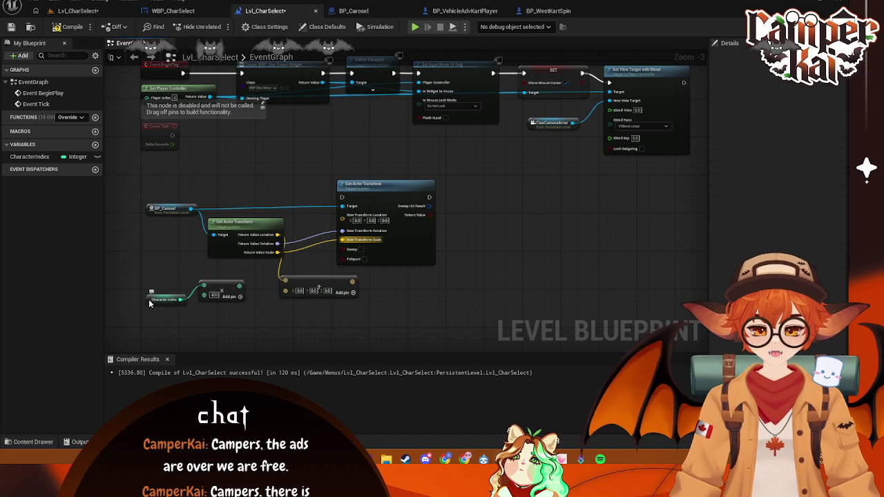
pyautogui.moveTo(149, 304); pyautogui.dragTo(149, 284)
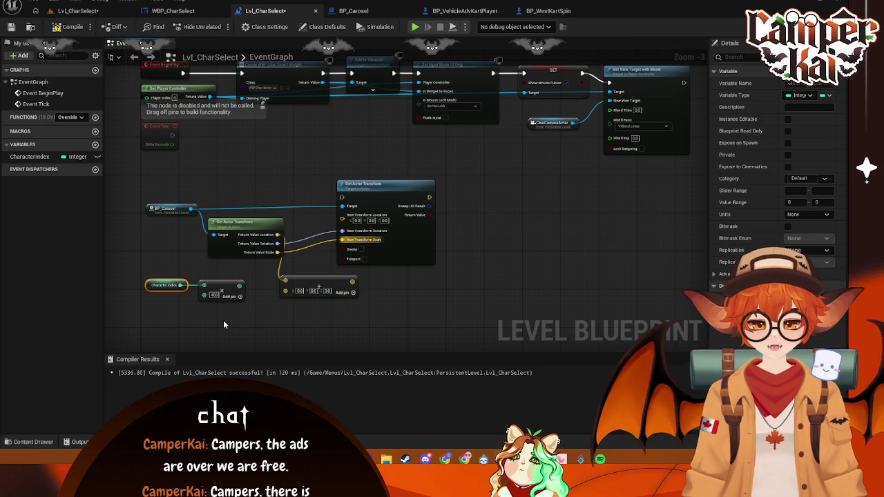
pyautogui.moveTo(239, 289); pyautogui.dragTo(286, 292)
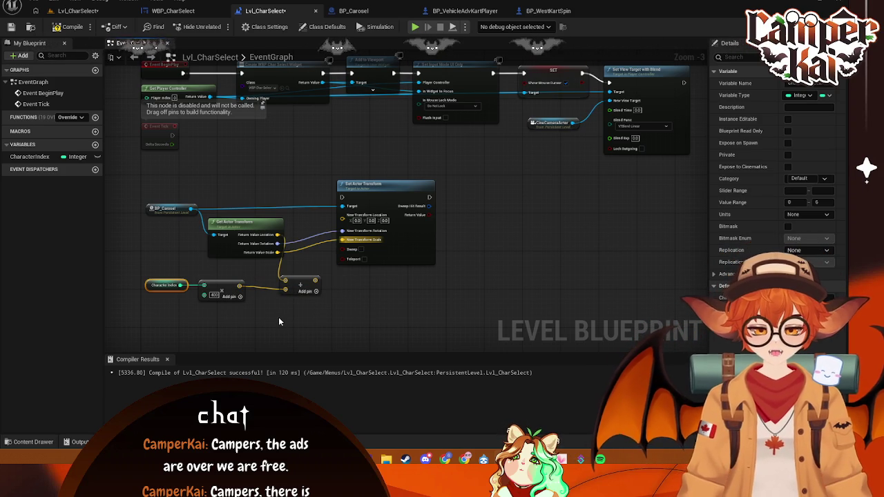
# Connect the sum to New Transform Location, tidy the math nodes, and save
pyautogui.hotkey('ctrl', 's')
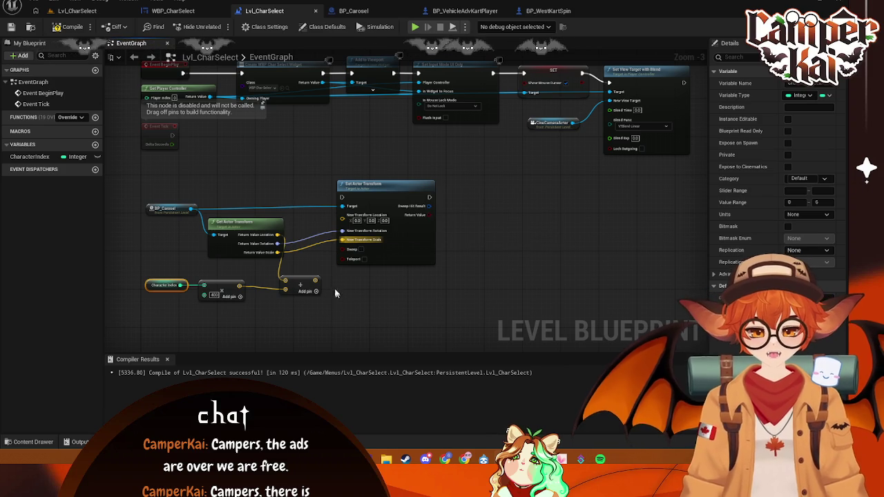
pyautogui.moveTo(314, 280); pyautogui.dragTo(343, 220)
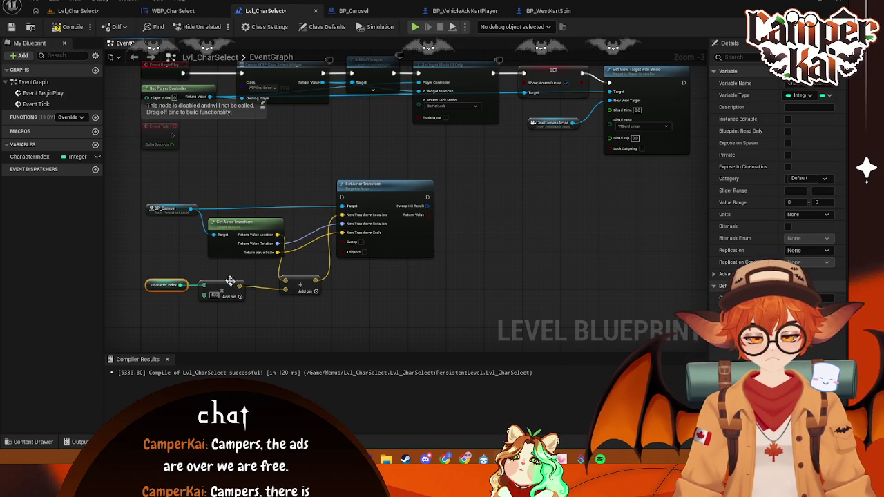
pyautogui.moveTo(154, 273)
pyautogui.mouseDown()
pyautogui.moveTo(208, 297)
pyautogui.moveTo(341, 323)
pyautogui.mouseUp()
pyautogui.moveTo(313, 271)
pyautogui.mouseDown()
pyautogui.moveTo(315, 279)
pyautogui.moveTo(304, 274)
pyautogui.mouseUp()
pyautogui.hotkey('ctrl', 's')
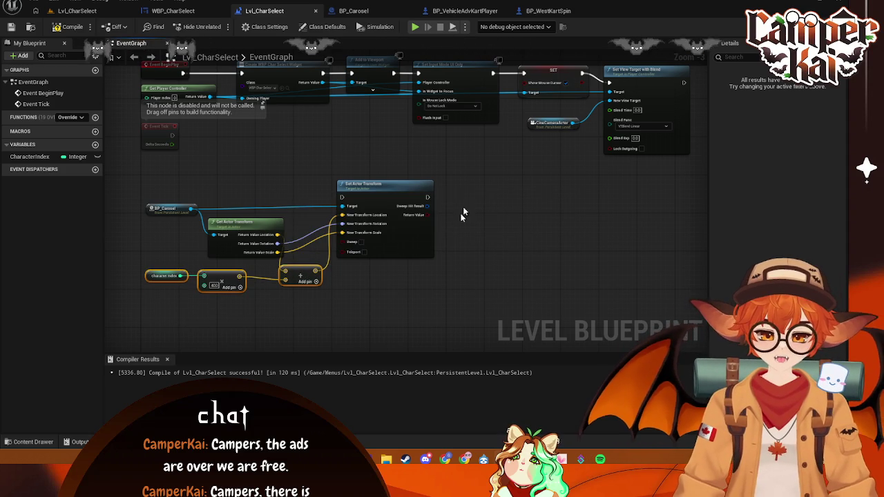
pyautogui.moveTo(386, 191); pyautogui.dragTo(386, 196)
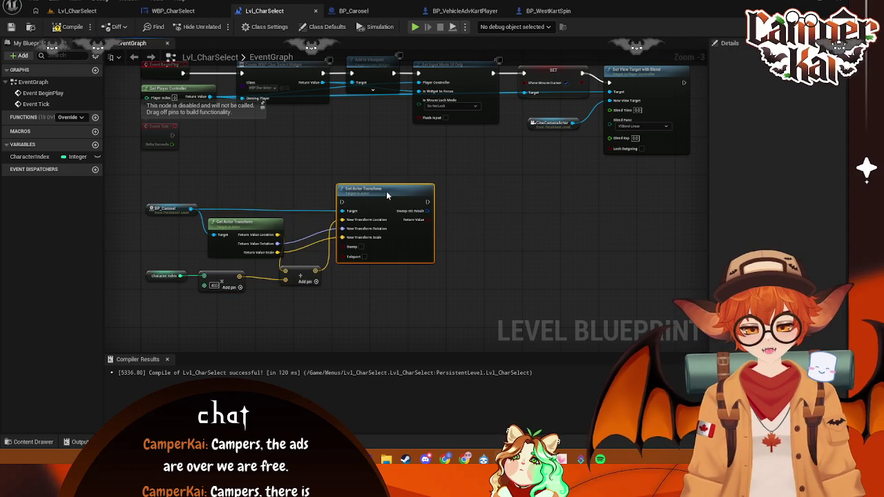
pyautogui.hotkey('ctrl', 's')
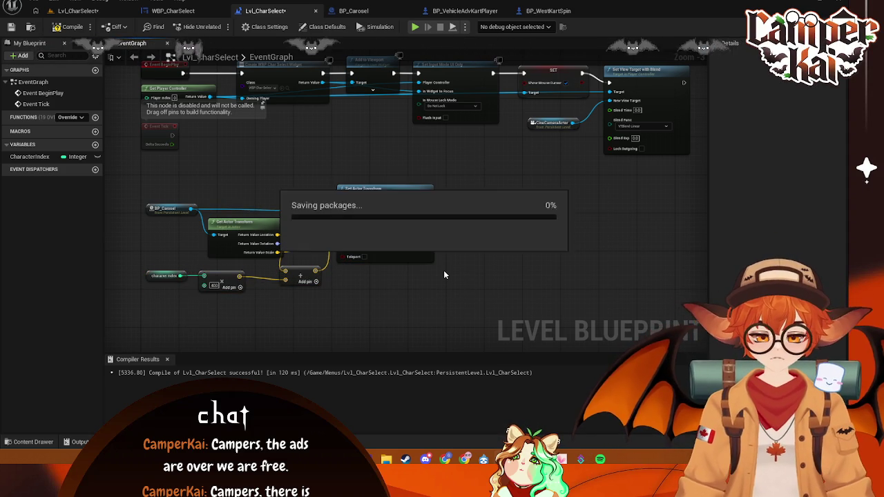
# Take a screen capture of the level blueprint graph
pyautogui.moveTo(468, 161)
pyautogui.mouseDown()
pyautogui.moveTo(119, 326)
pyautogui.moveTo(519, 262)
pyautogui.mouseUp()
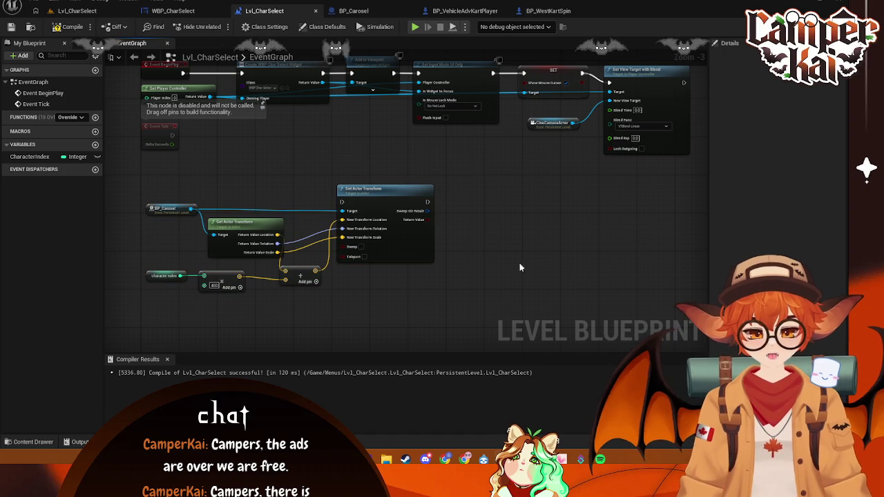
pyautogui.press('Print')
pyautogui.moveTo(448, 173)
pyautogui.mouseDown()
pyautogui.moveTo(112, 340)
pyautogui.moveTo(121, 313)
pyautogui.mouseUp()
pyautogui.click(190, 327)
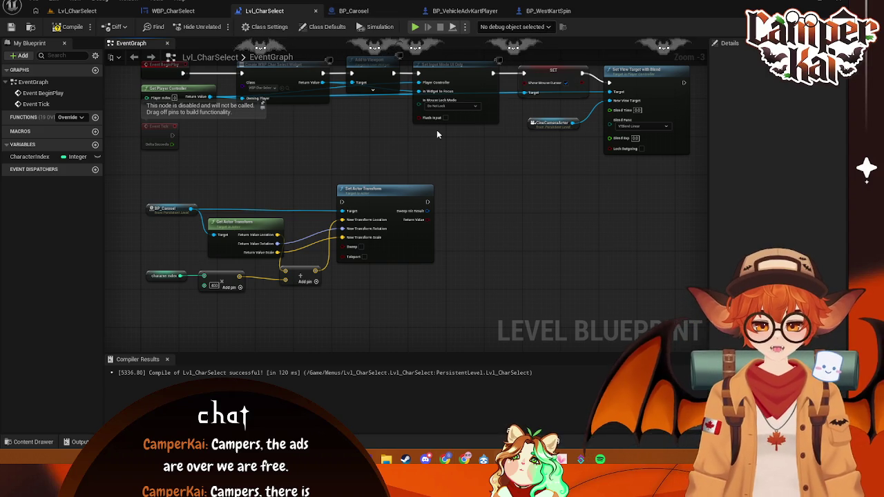
# Tick Instance Editable and Expose on Spawn for CharacterIndex, then save
pyautogui.click(29, 156)
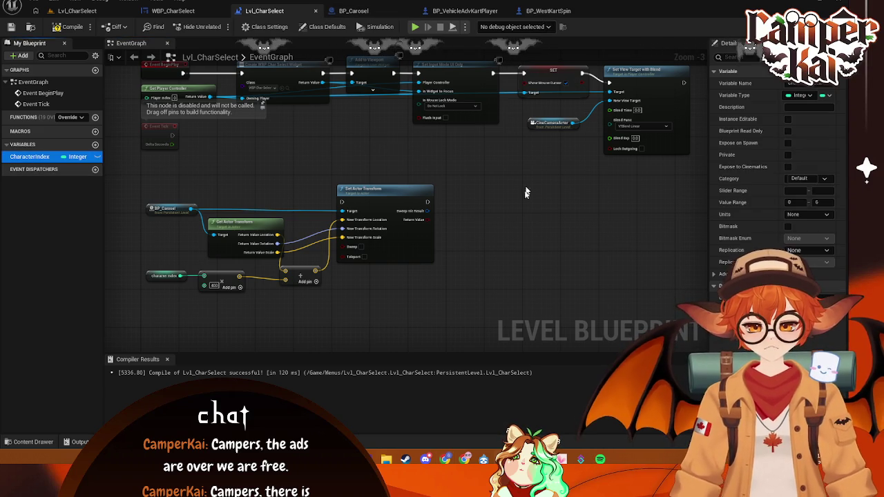
pyautogui.click(789, 119)
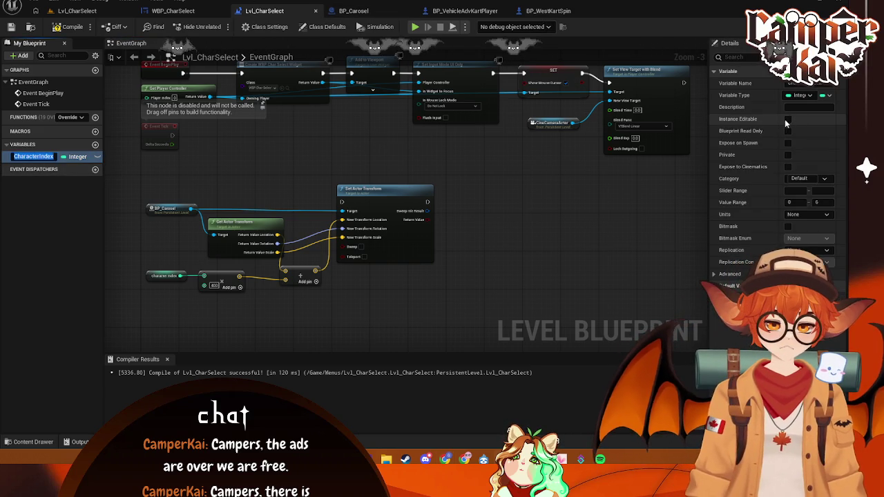
pyautogui.click(788, 142)
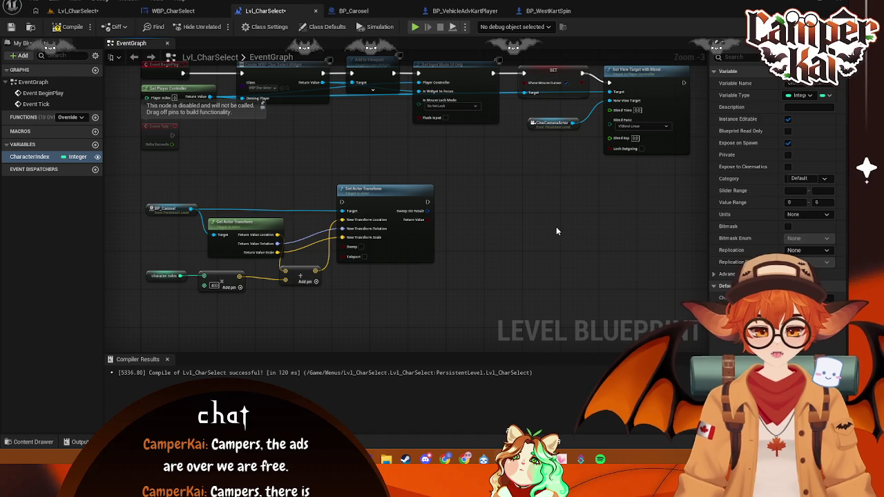
pyautogui.hotkey('ctrl', 's')
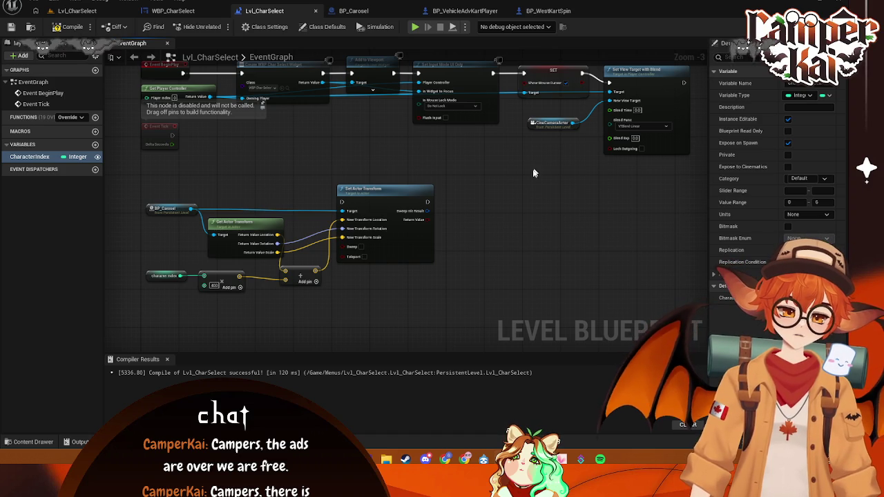
pyautogui.click(172, 11)
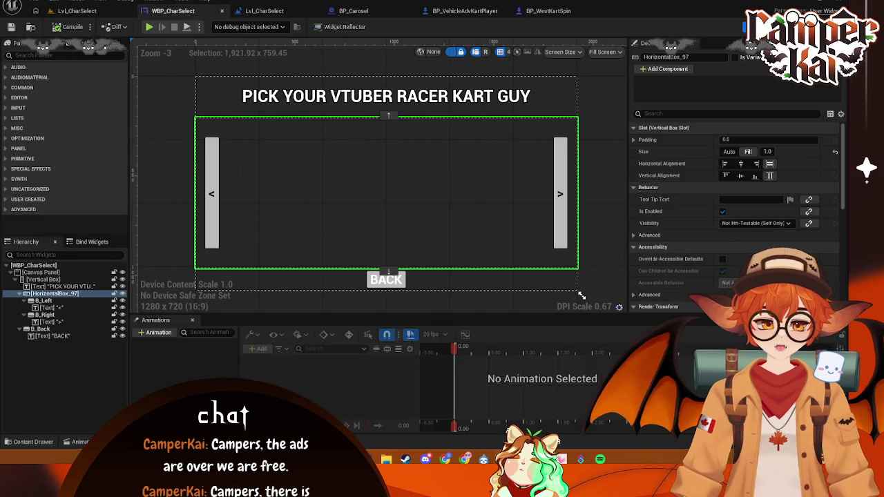
# Add an On Clicked event for the B_Left button
pyautogui.doubleClick(413, 190)
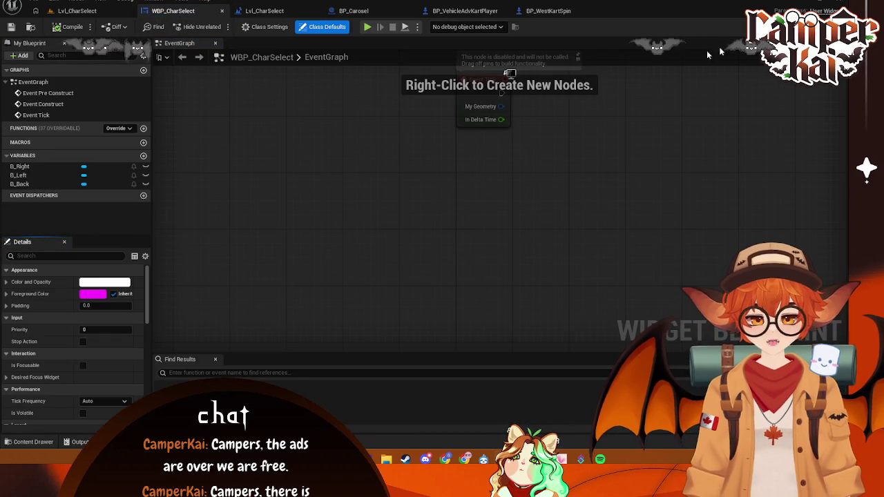
pyautogui.click(760, 26)
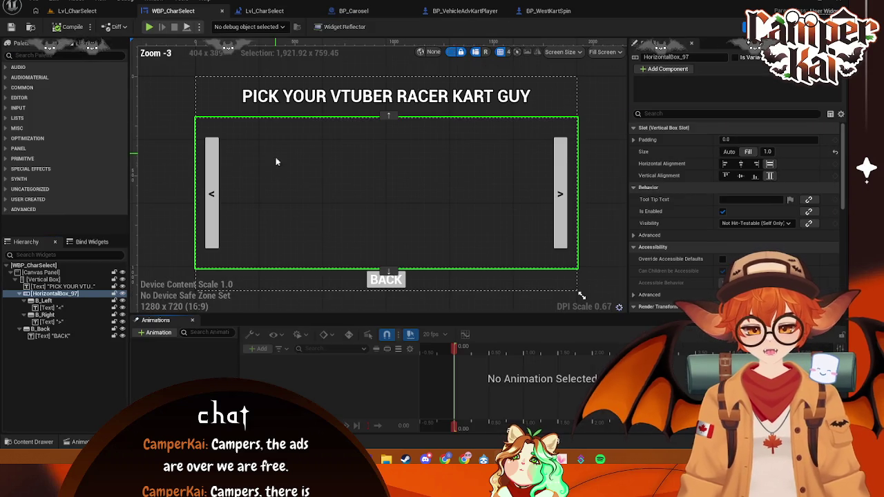
pyautogui.click(213, 156)
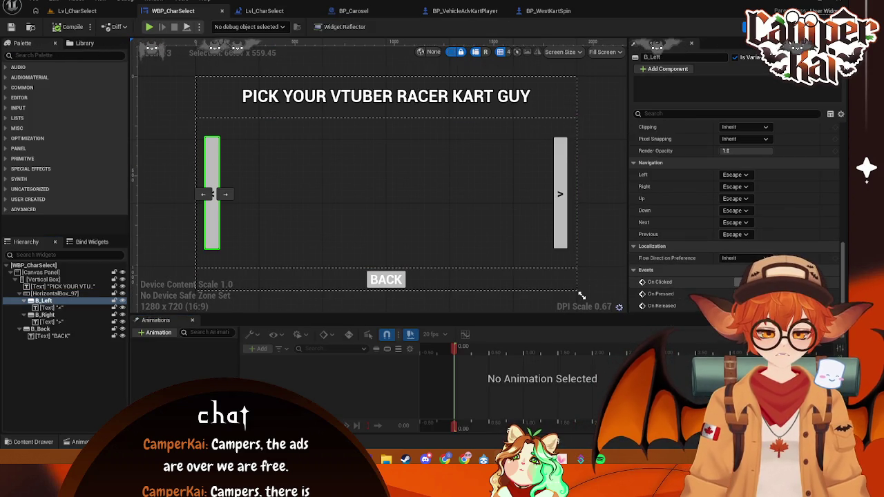
pyautogui.click(738, 282)
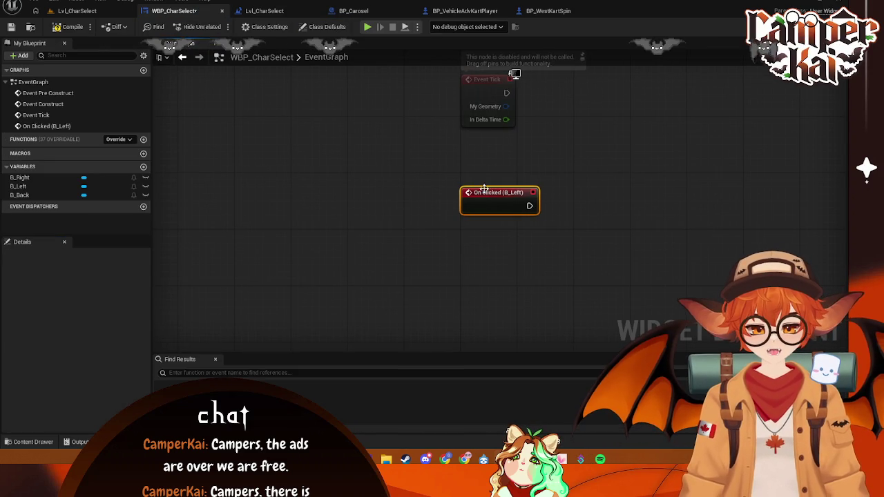
pyautogui.moveTo(485, 188); pyautogui.dragTo(485, 167)
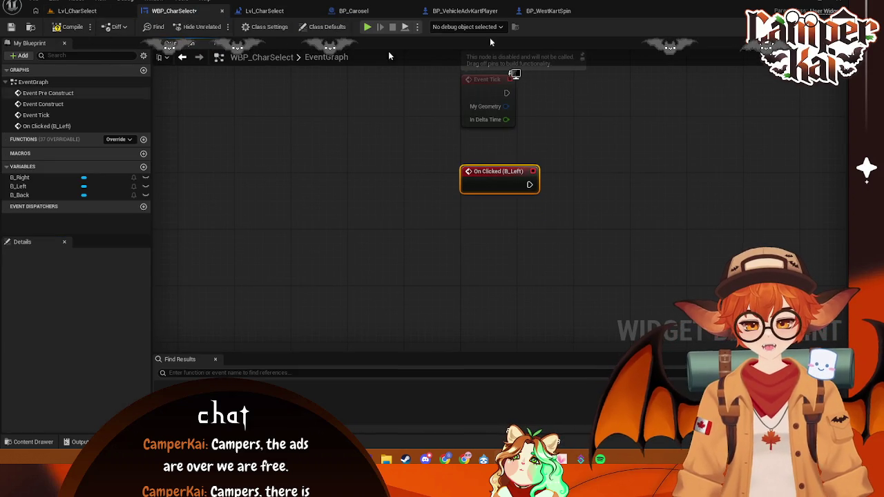
pyautogui.hotkey('shift', 'F4')
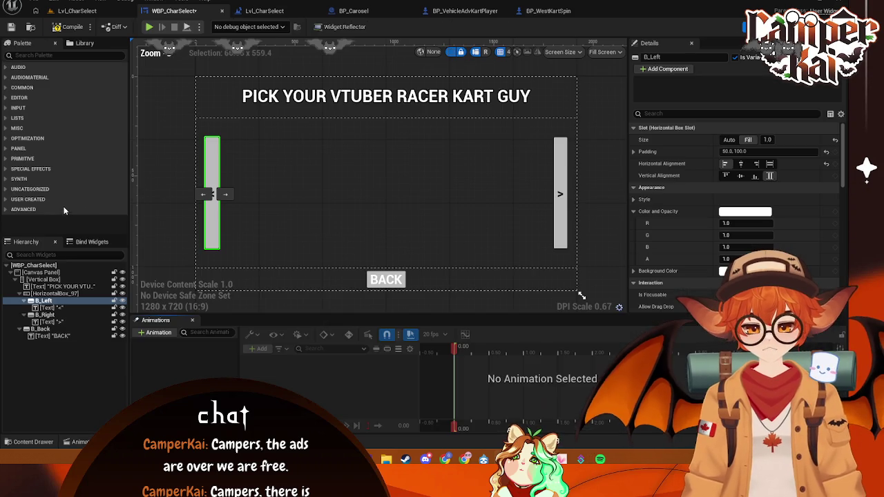
# Add an On Clicked event for the B_Right button
pyautogui.click(41, 307)
pyautogui.click(45, 315)
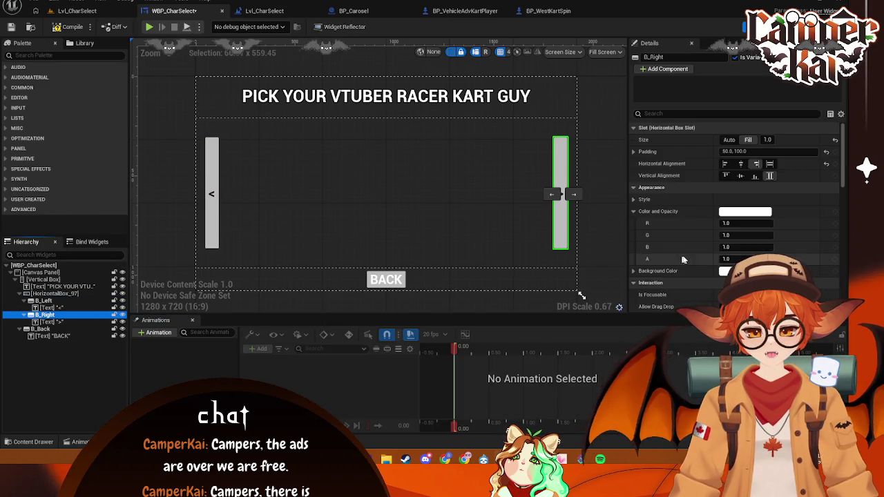
pyautogui.scroll(-5, 736, 247)
pyautogui.scroll(-5, 737, 247)
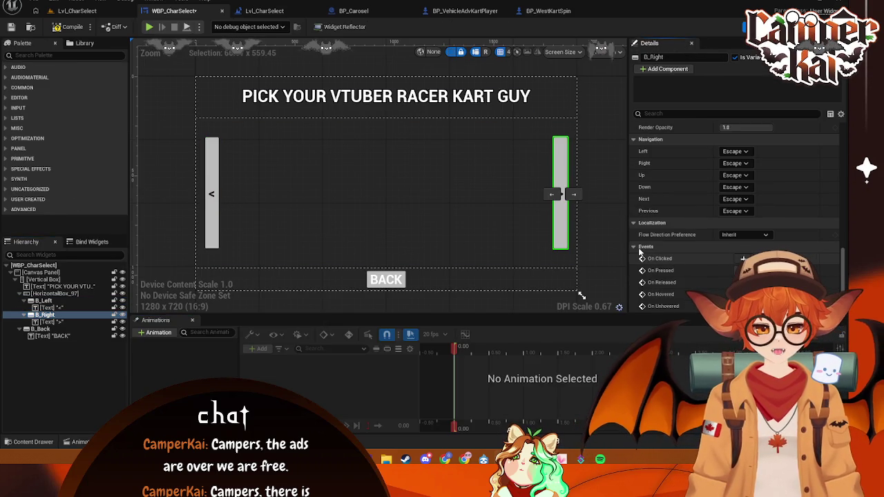
pyautogui.click(753, 254)
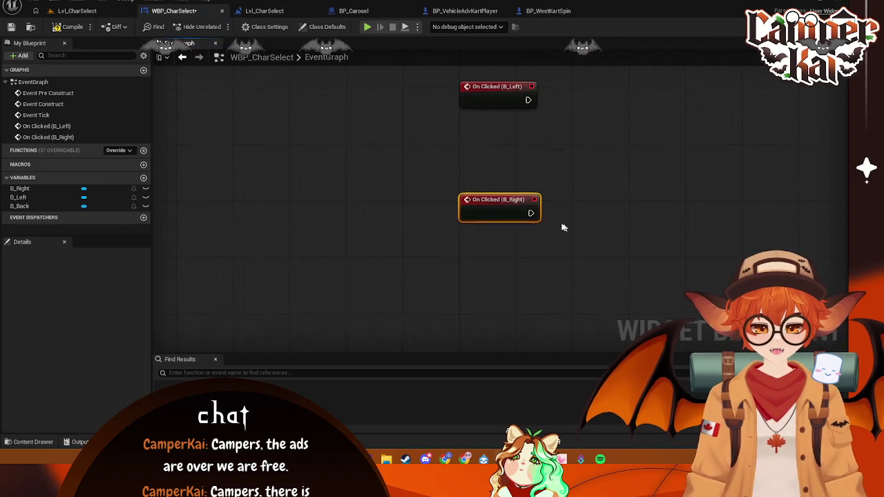
pyautogui.click(103, 12)
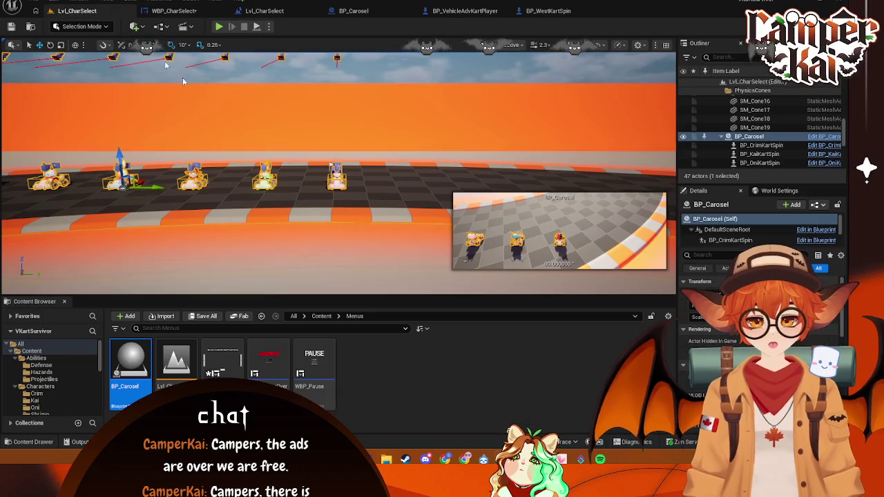
pyautogui.click(547, 10)
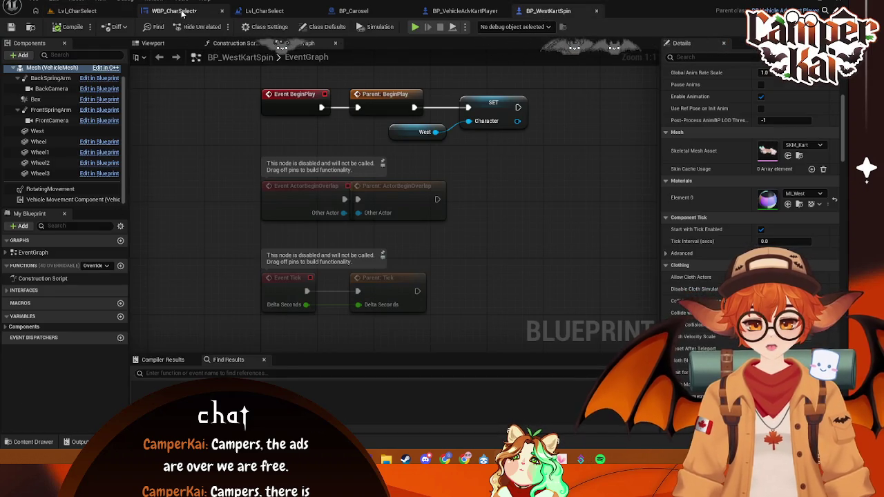
pyautogui.click(174, 11)
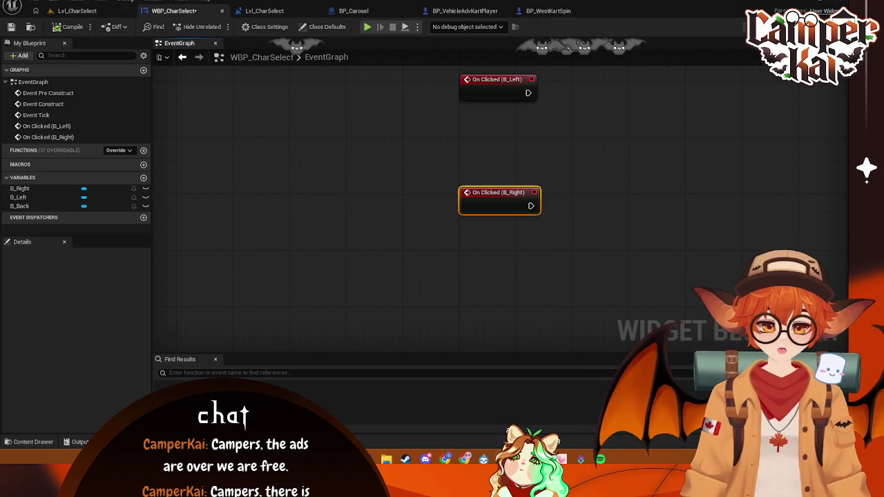
pyautogui.click(788, 26)
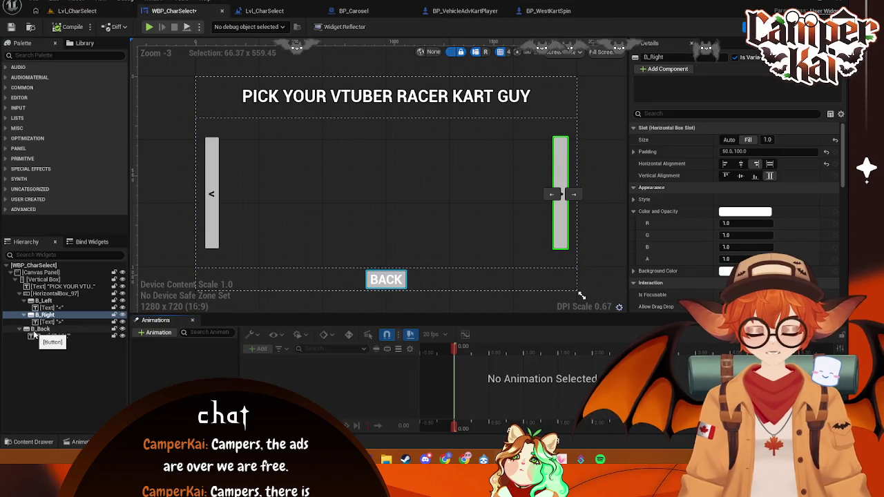
# Add a new button to the horizontal box between the two arrow buttons
pyautogui.click(377, 187)
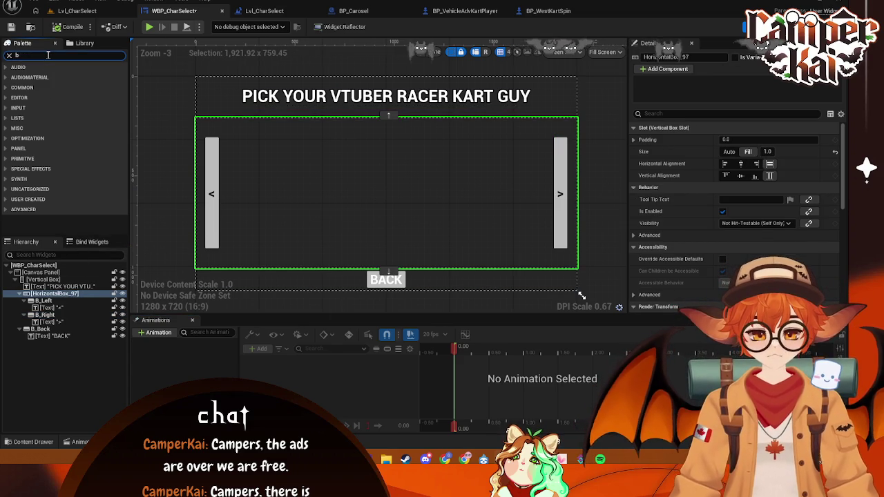
pyautogui.write('utton')
pyautogui.moveTo(35, 96)
pyautogui.mouseDown()
pyautogui.moveTo(144, 233)
pyautogui.moveTo(54, 294)
pyautogui.mouseUp()
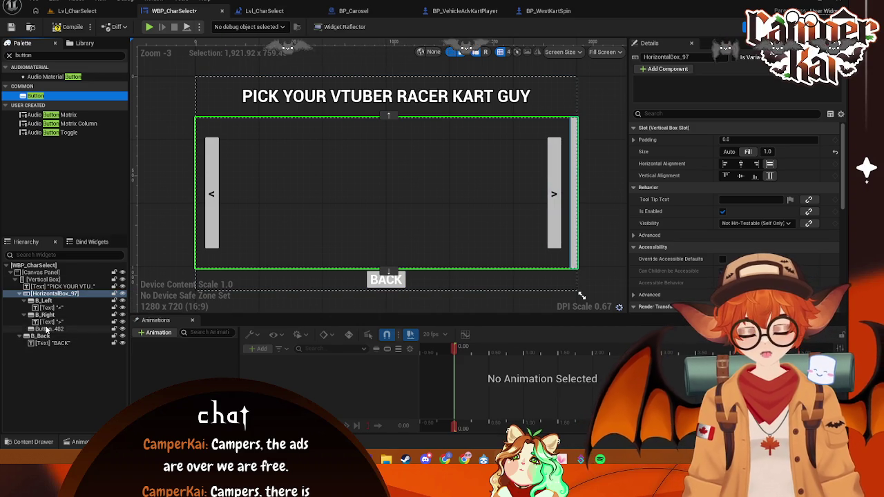
pyautogui.click(47, 329)
pyautogui.click(56, 308)
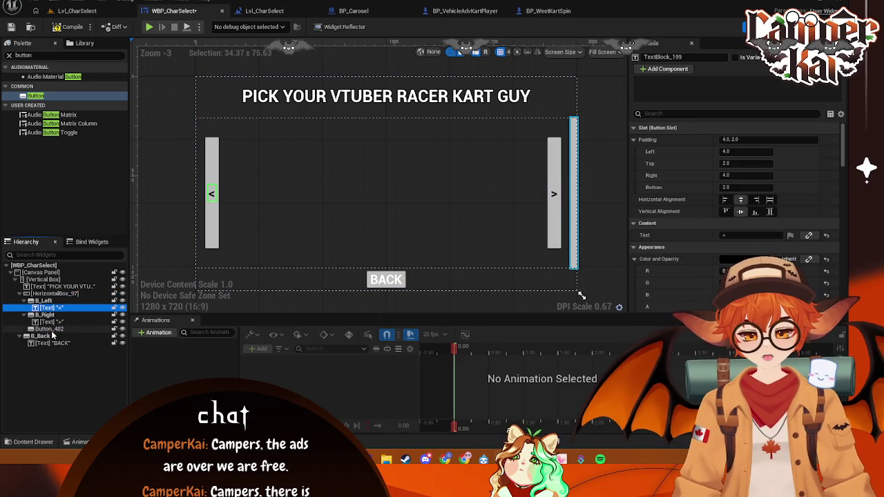
pyautogui.moveTo(50, 331); pyautogui.dragTo(43, 315)
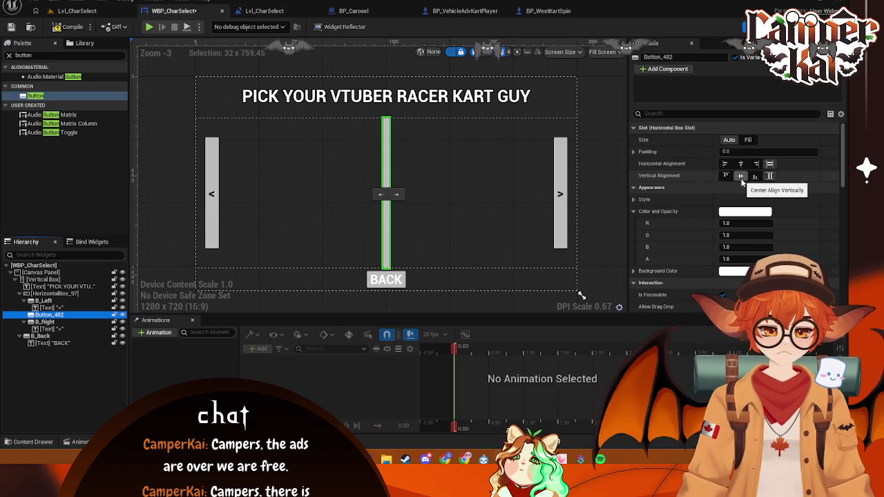
# Set the middle button to Center Align Vertically and Fill size, then add a Text Block inside
pyautogui.click(743, 176)
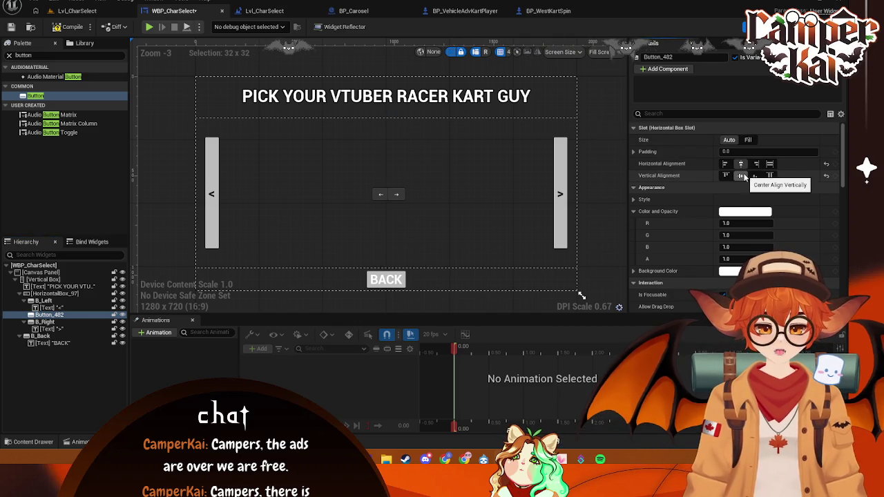
pyautogui.click(748, 139)
pyautogui.write('text')
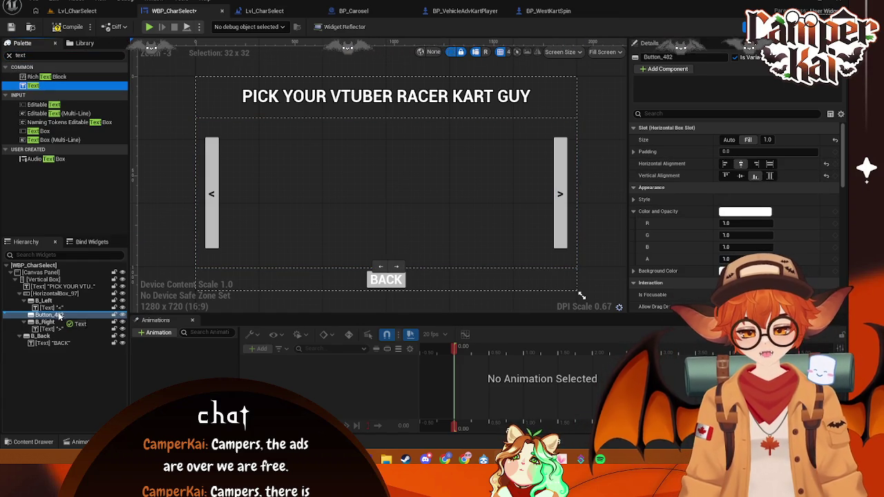
pyautogui.moveTo(59, 316); pyautogui.dragTo(55, 323)
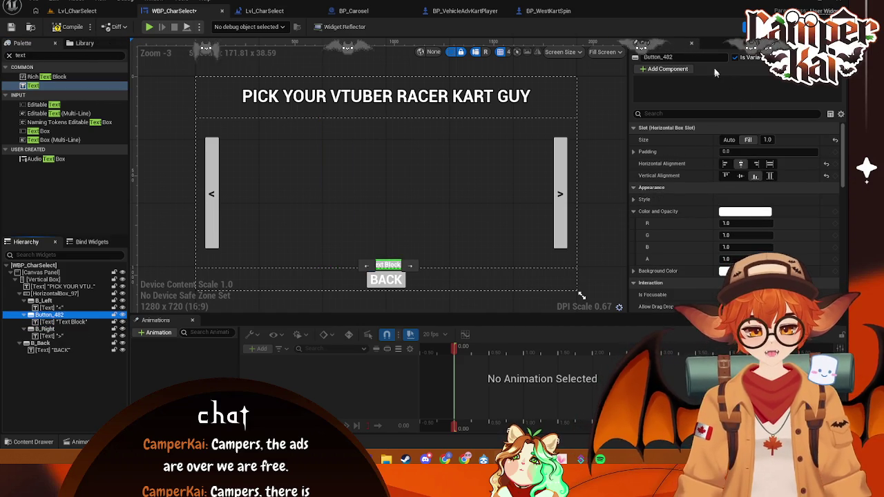
# Rename the middle button B_Play and set its label text to PLAY
pyautogui.click(388, 266)
pyautogui.click(680, 56)
pyautogui.write('B_')
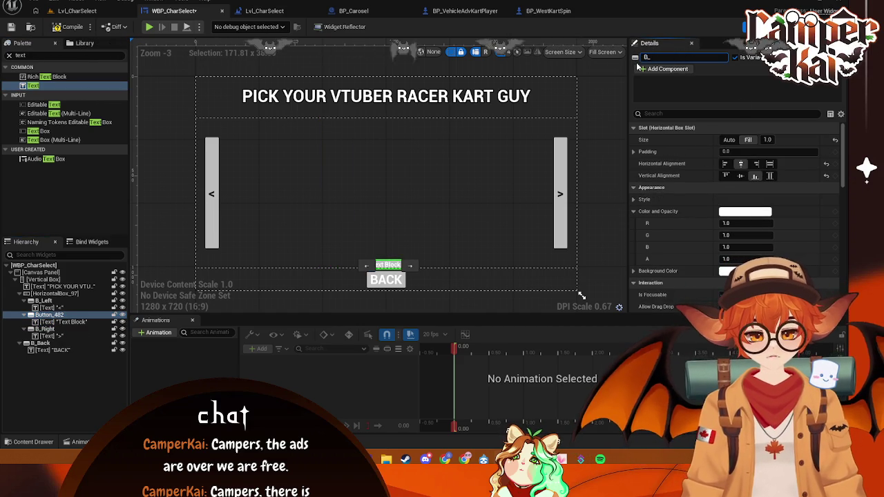
pyautogui.write('Play')
pyautogui.press('Return')
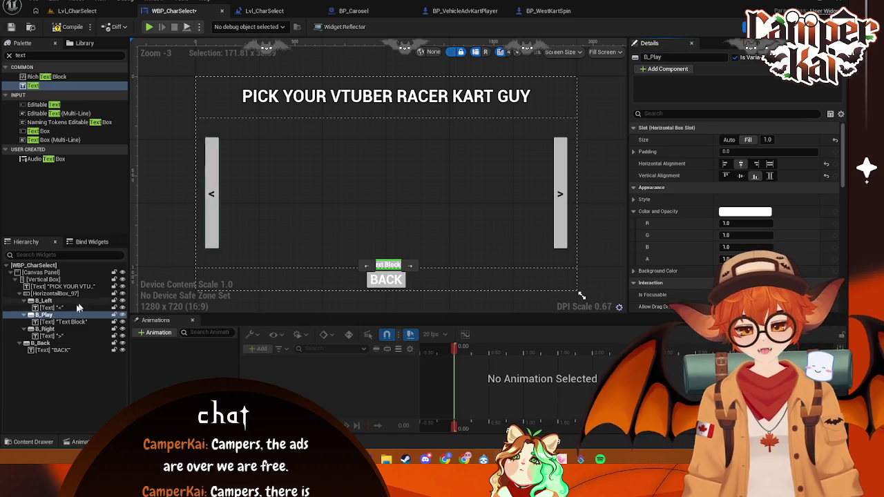
pyautogui.click(62, 322)
pyautogui.click(735, 188)
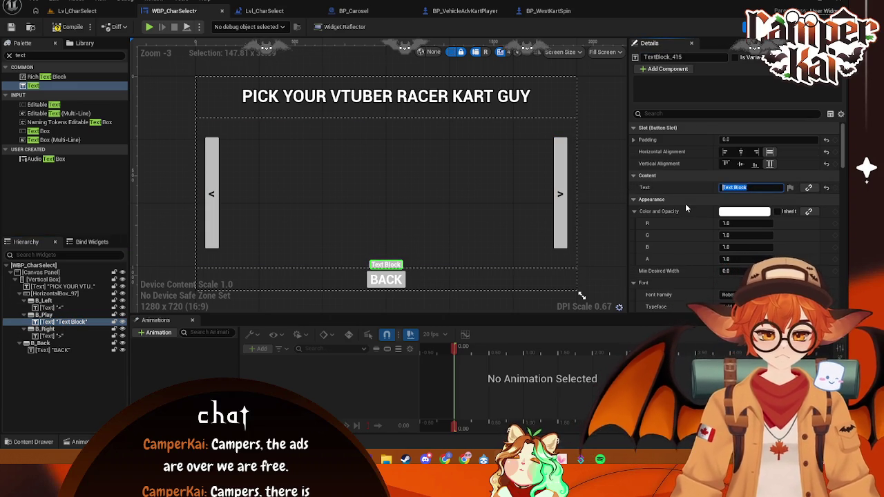
pyautogui.write('PLAY')
pyautogui.click(425, 199)
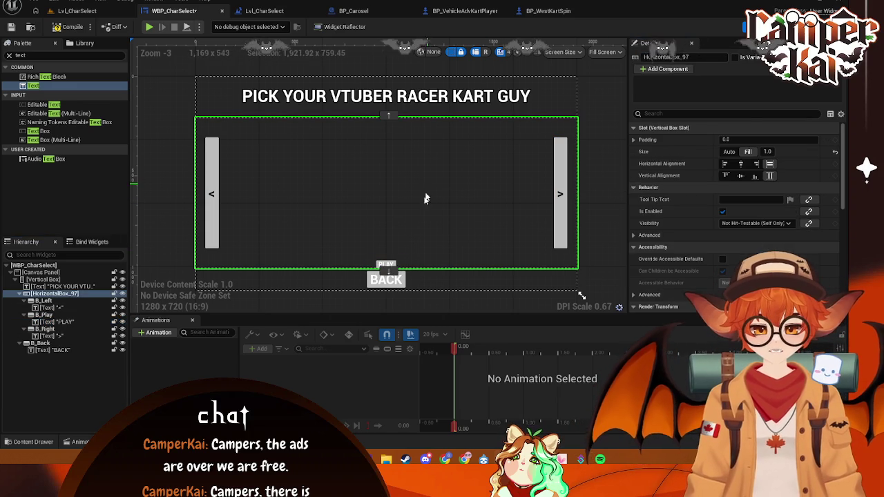
# Compare with the BACK label's font, then set the PLAY label's font size to 36
pyautogui.click(386, 264)
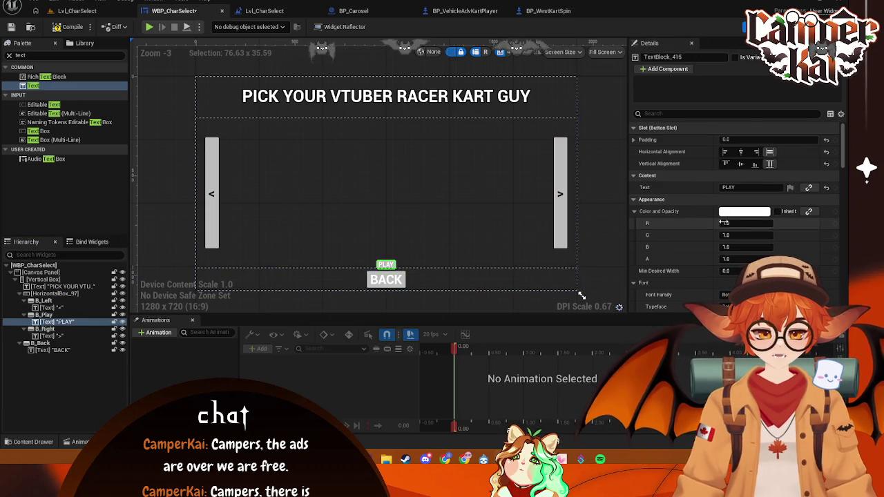
pyautogui.click(386, 279)
pyautogui.scroll(2, 735, 262)
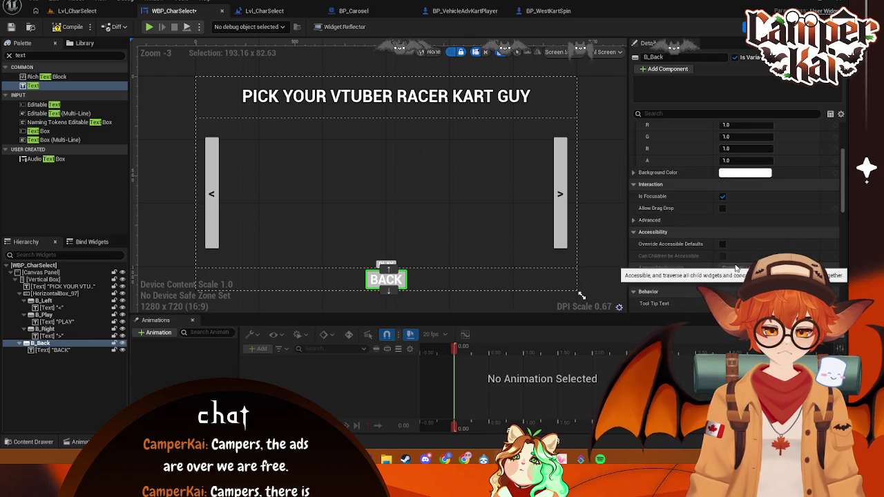
pyautogui.click(386, 280)
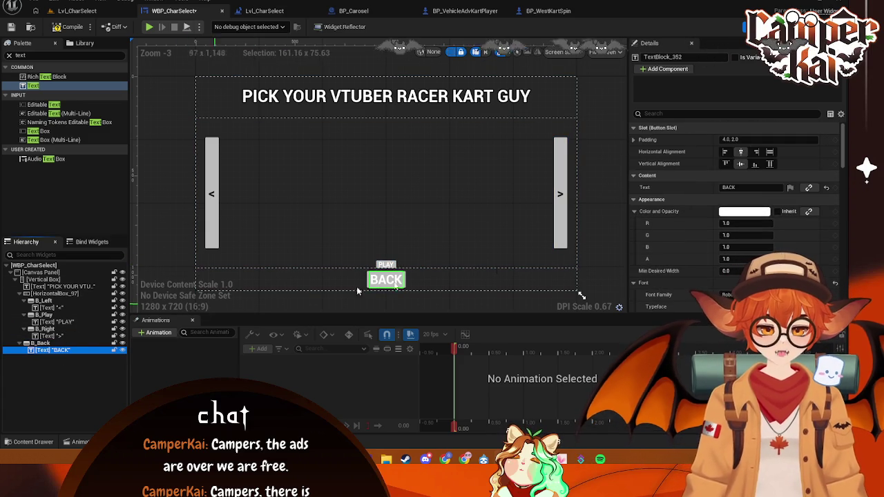
pyautogui.scroll(-3, 684, 228)
pyautogui.scroll(-6, 602, 268)
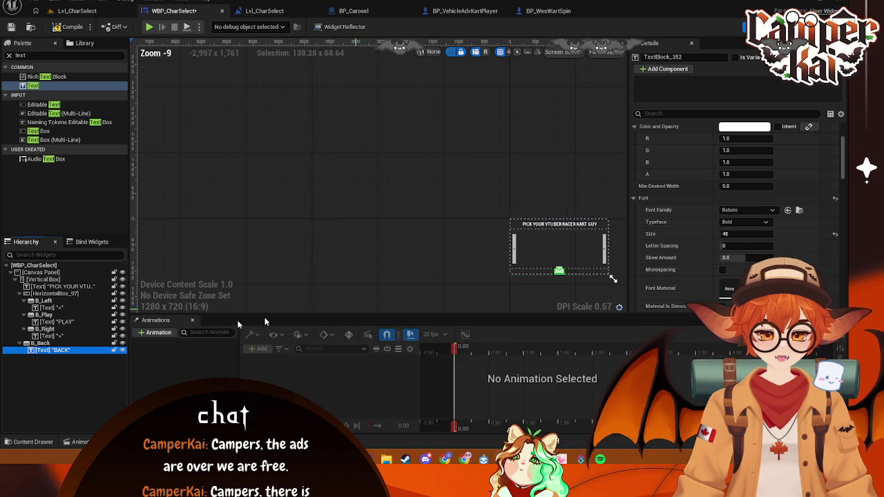
pyautogui.scroll(6, 567, 229)
pyautogui.moveTo(555, 197)
pyautogui.mouseDown()
pyautogui.moveTo(452, 111)
pyautogui.moveTo(447, 91)
pyautogui.mouseUp()
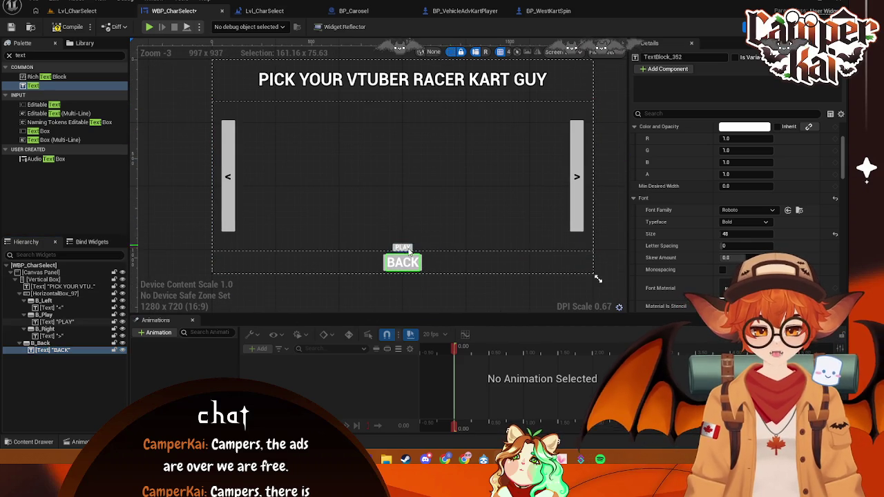
pyautogui.click(403, 247)
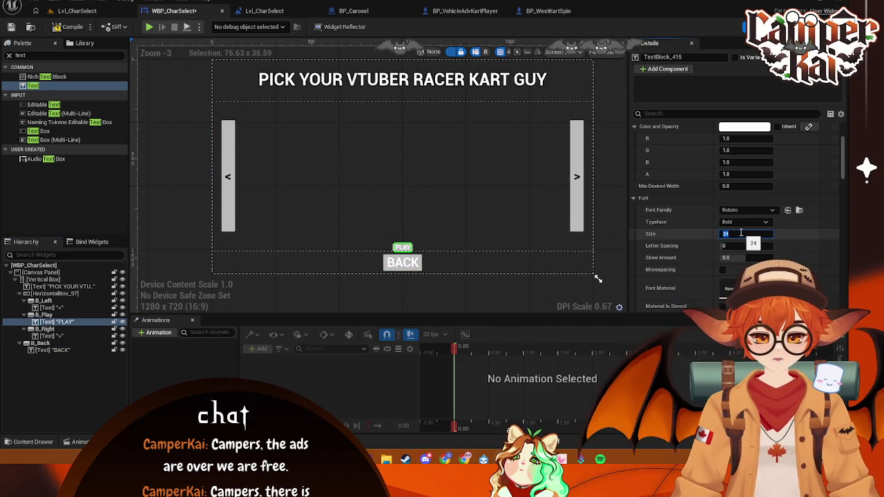
pyautogui.write('36')
pyautogui.press('Return')
# Give B_Play a bottom slot padding of 50
pyautogui.click(478, 217)
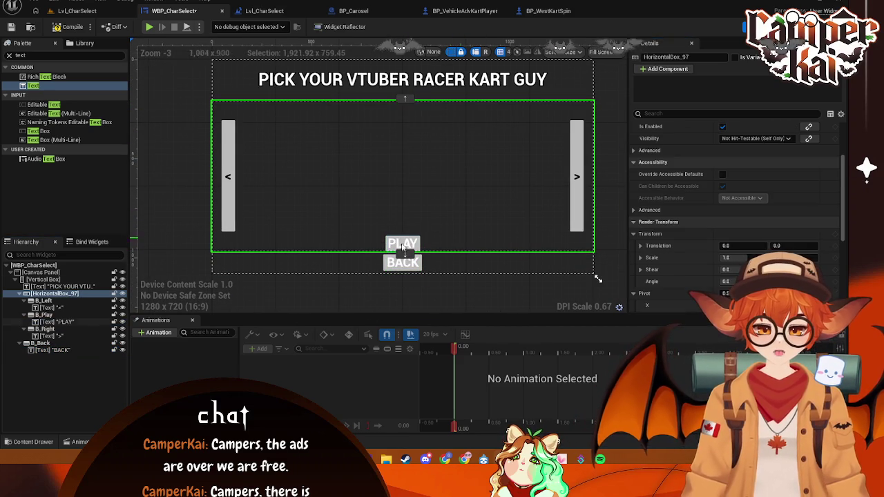
pyautogui.click(43, 315)
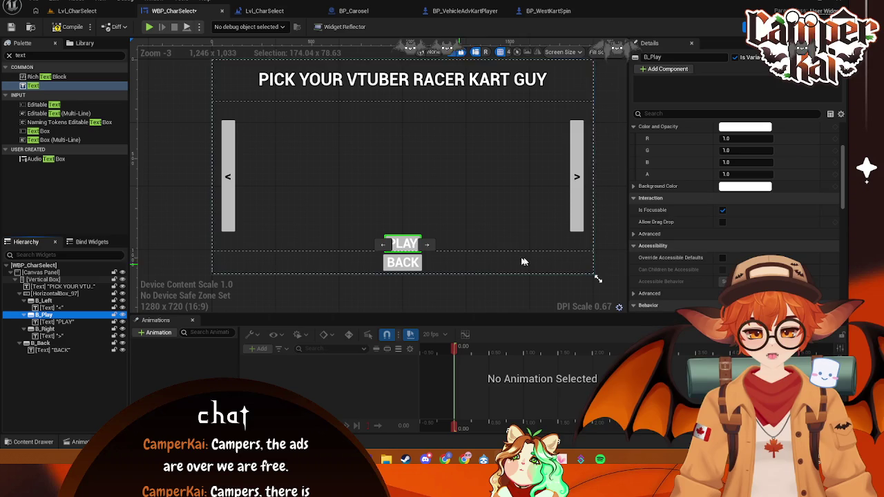
pyautogui.scroll(3, 718, 162)
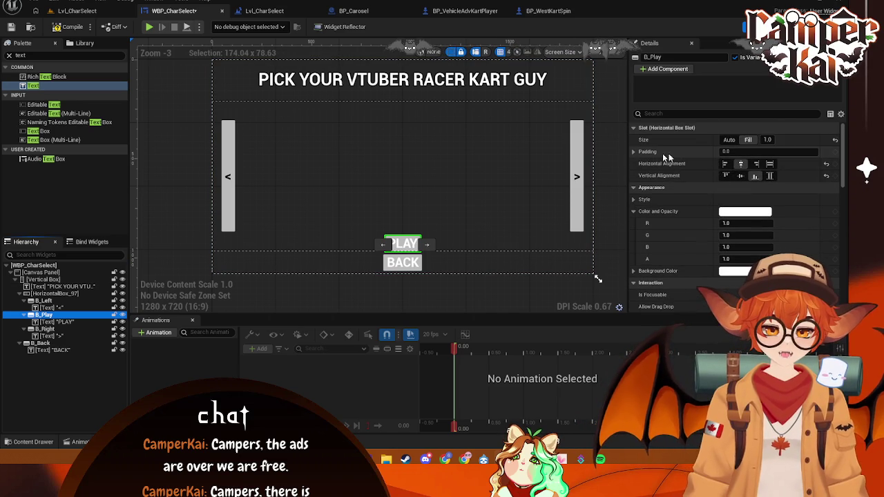
pyautogui.click(633, 151)
pyautogui.click(736, 199)
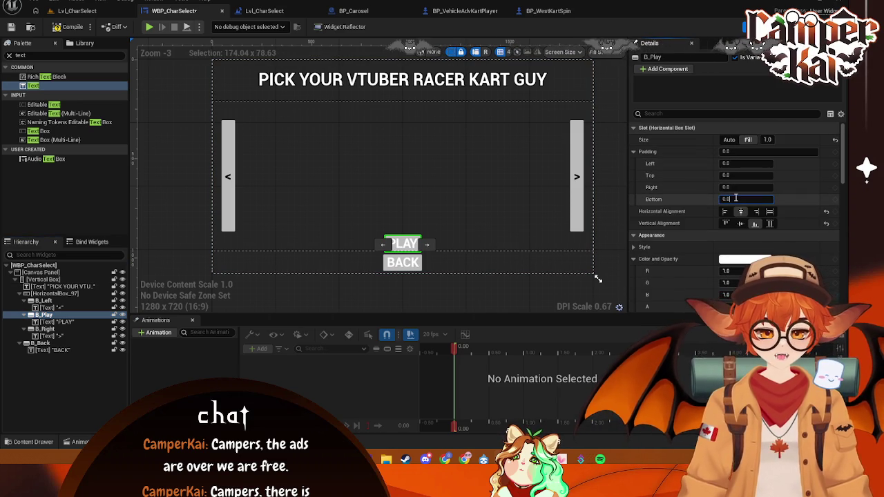
pyautogui.write('50')
pyautogui.press('Return')
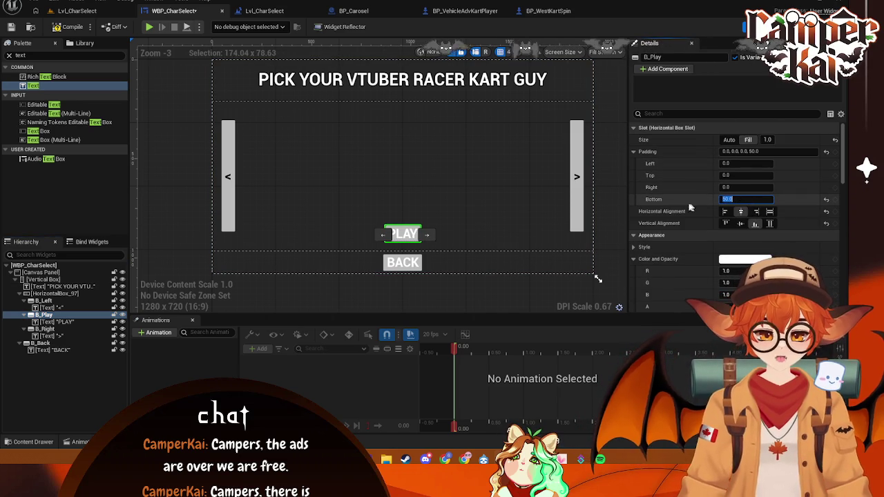
# Save and compile the WBP_CharSelect widget
pyautogui.click(523, 227)
pyautogui.moveTo(533, 315); pyautogui.dragTo(521, 307)
pyautogui.hotkey('ctrl', 's')
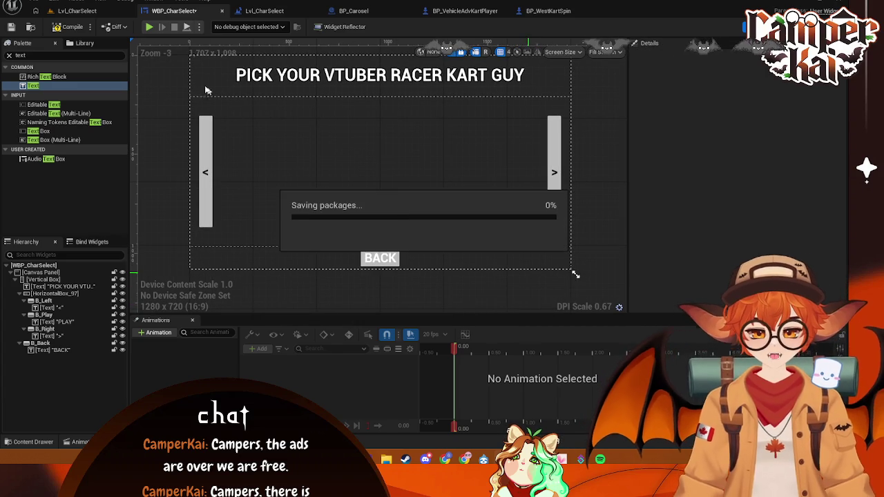
pyautogui.click(66, 28)
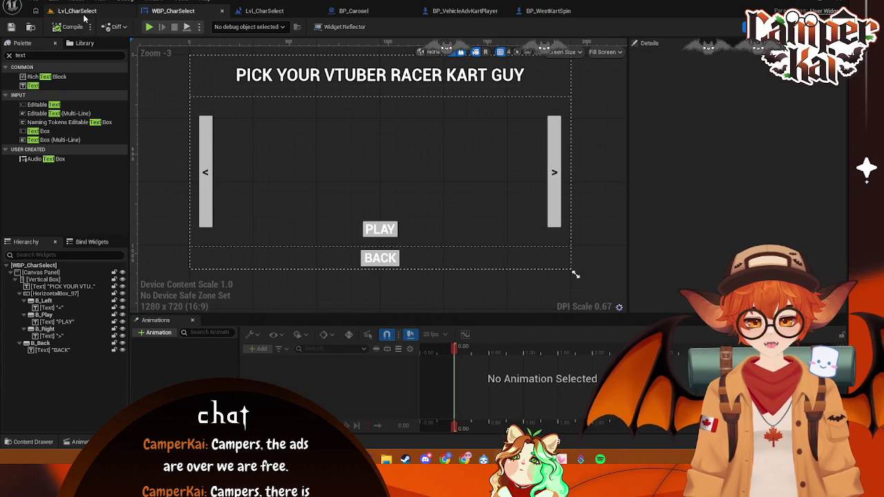
# Play-test the level, then raise B_Play's bottom padding further and recompile the widget
pyautogui.click(81, 12)
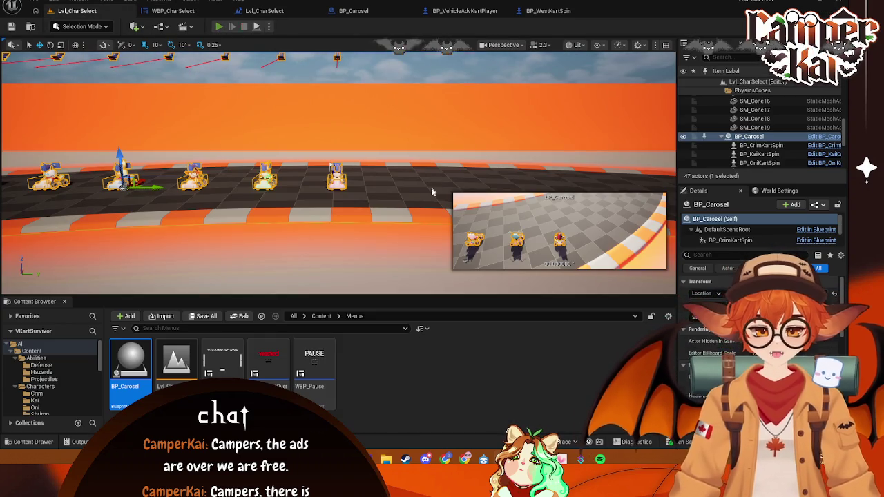
pyautogui.hotkey('alt', 'p')
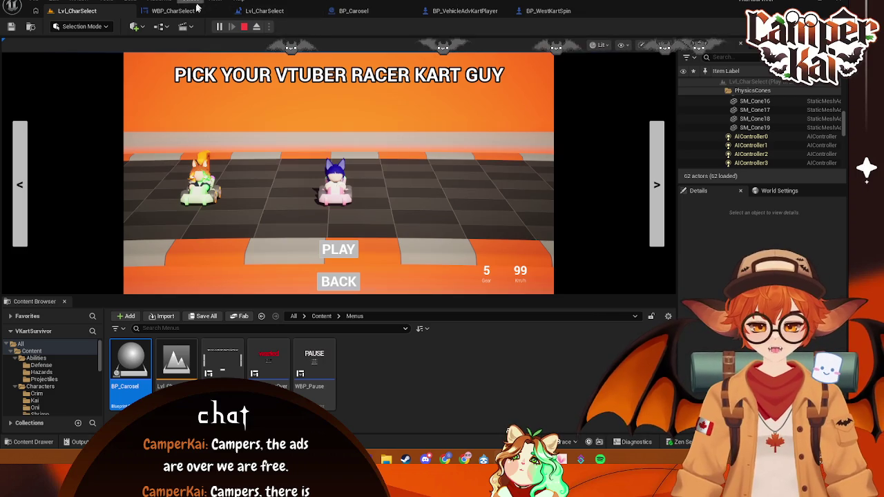
pyautogui.click(173, 10)
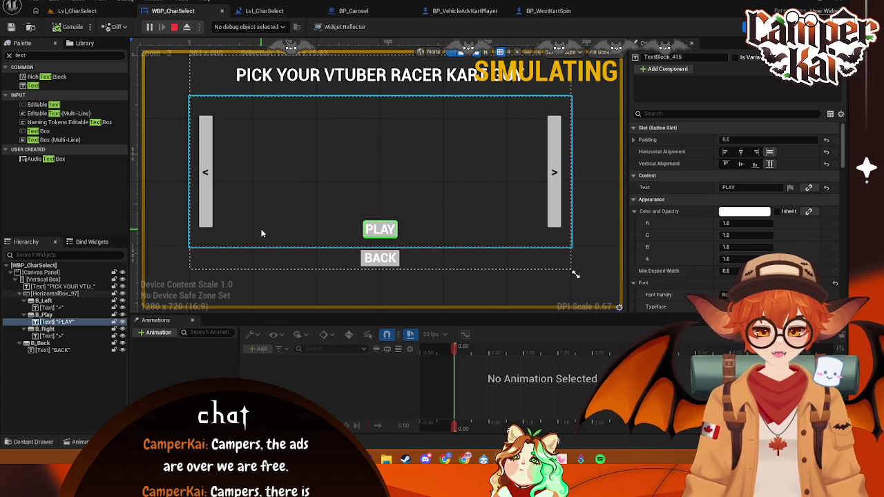
pyautogui.click(44, 316)
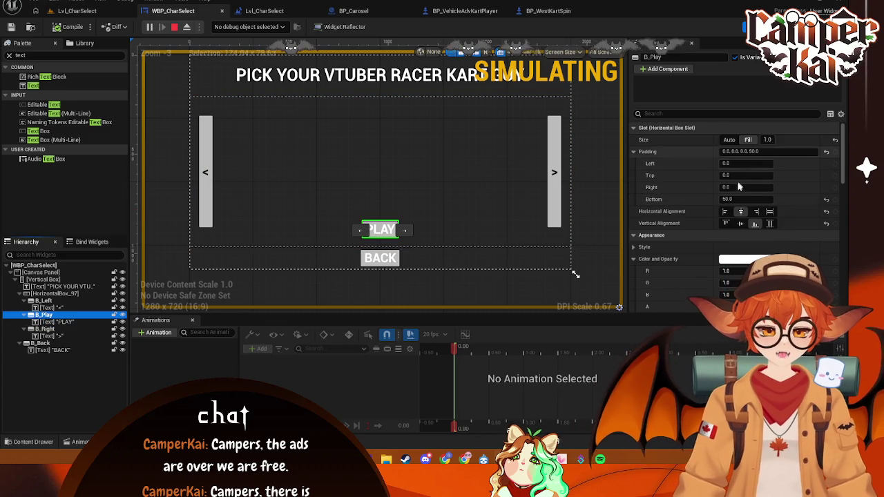
pyautogui.write('0')
pyautogui.press('Return')
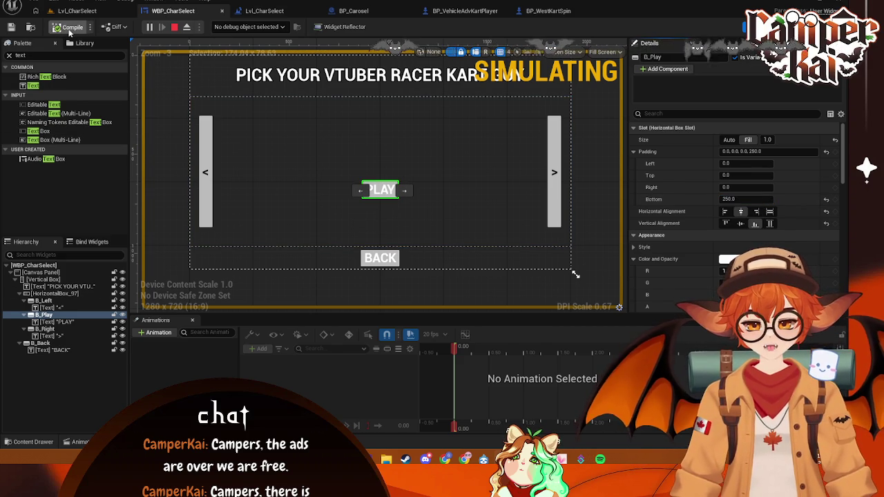
pyautogui.click(173, 27)
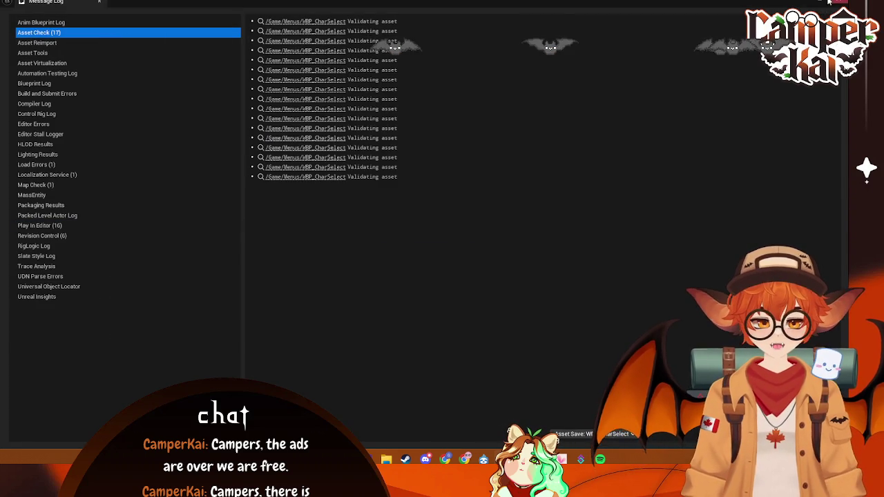
# Close the message log, play-test the level again, stop it, and return to the level blueprint
pyautogui.click(836, 2)
pyautogui.click(76, 12)
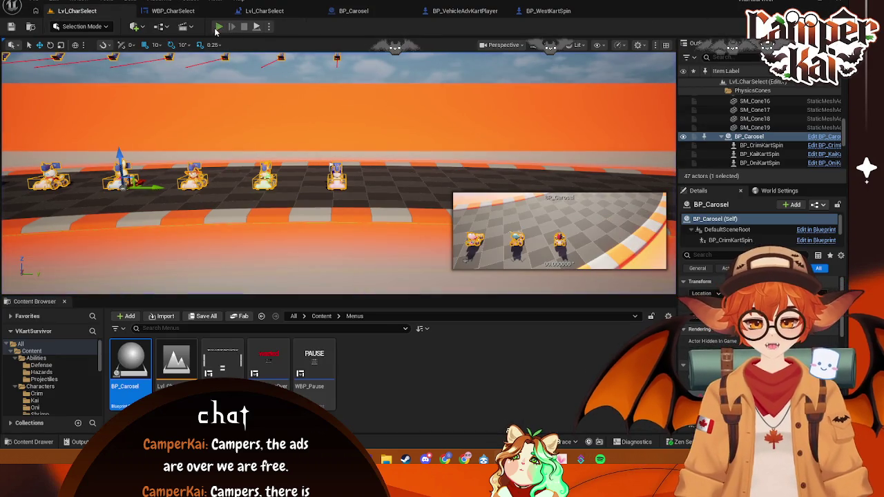
pyautogui.click(217, 27)
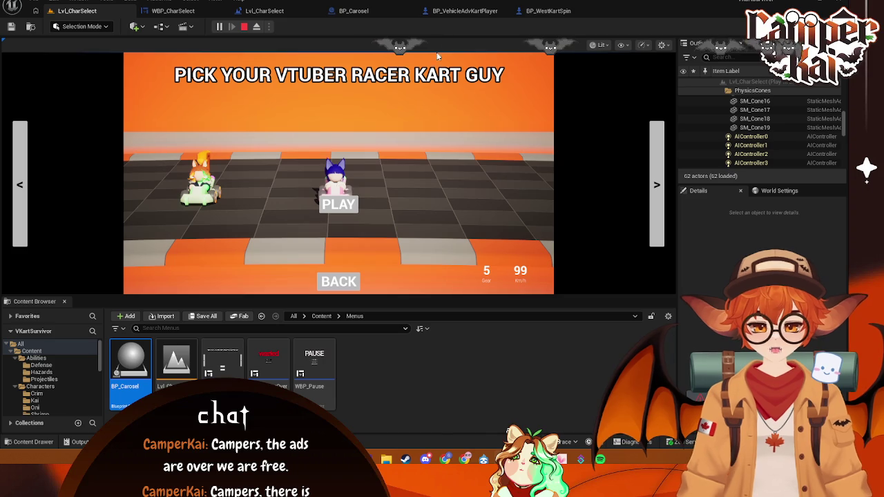
pyautogui.click(311, 12)
pyautogui.click(349, 11)
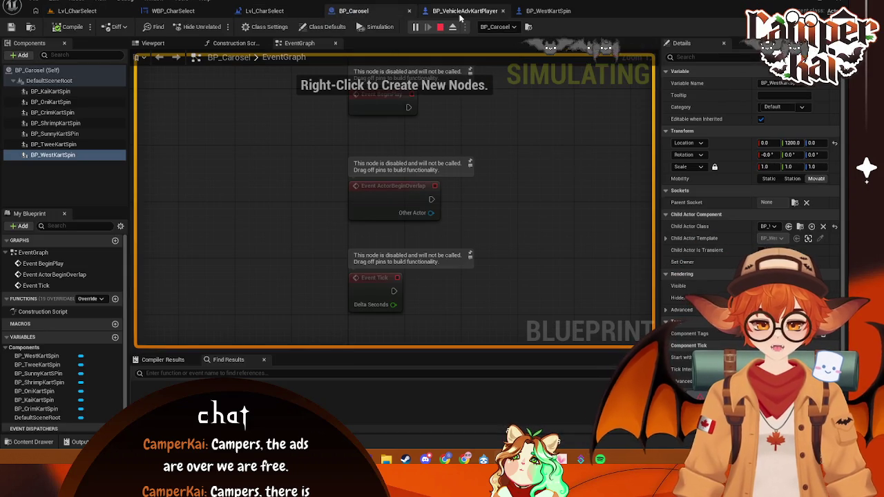
pyautogui.click(442, 27)
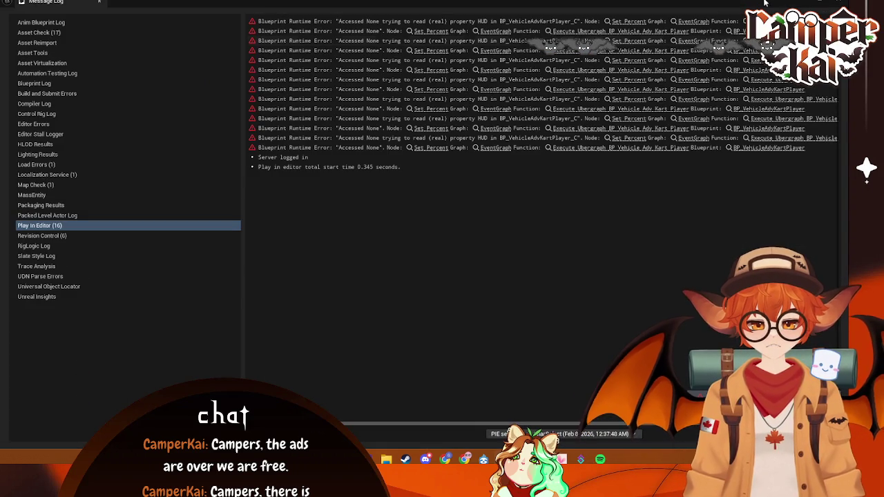
pyautogui.click(834, 3)
pyautogui.click(265, 10)
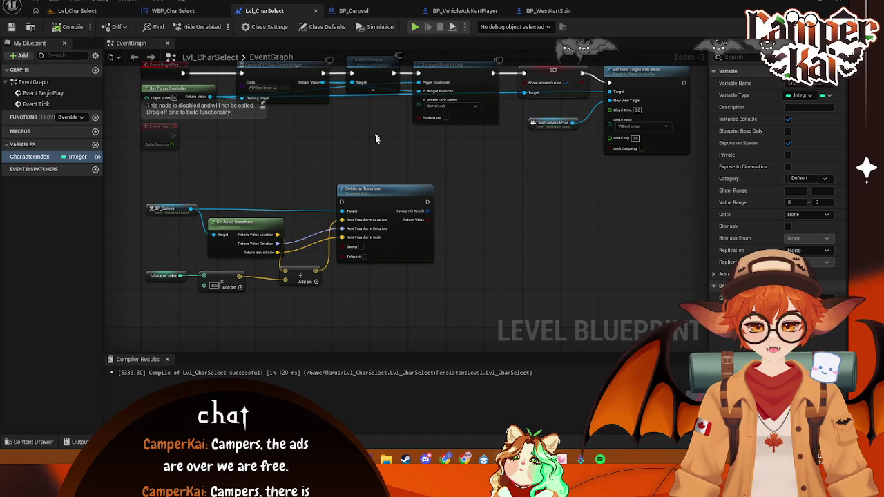
pyautogui.click(190, 13)
pyautogui.write('150')
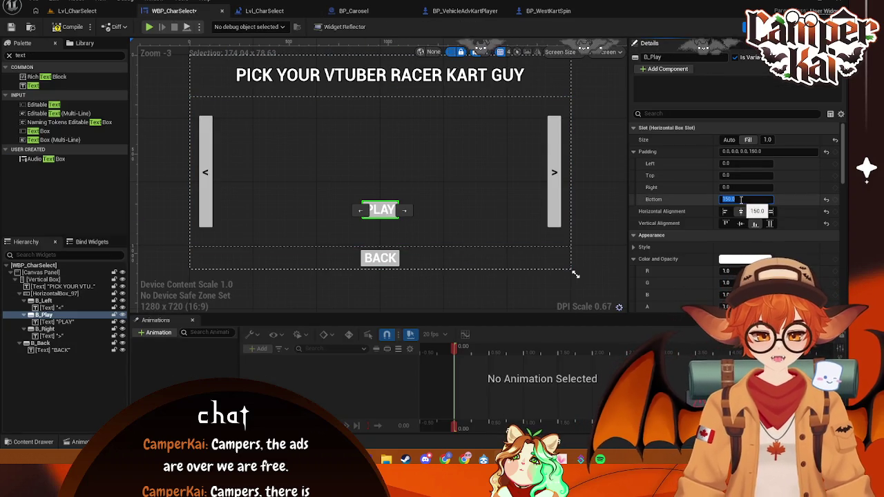
# Apply the 150 bottom padding to PLAY, play-test the level, then select BACK in WBP_CharSelect
pyautogui.press('Return')
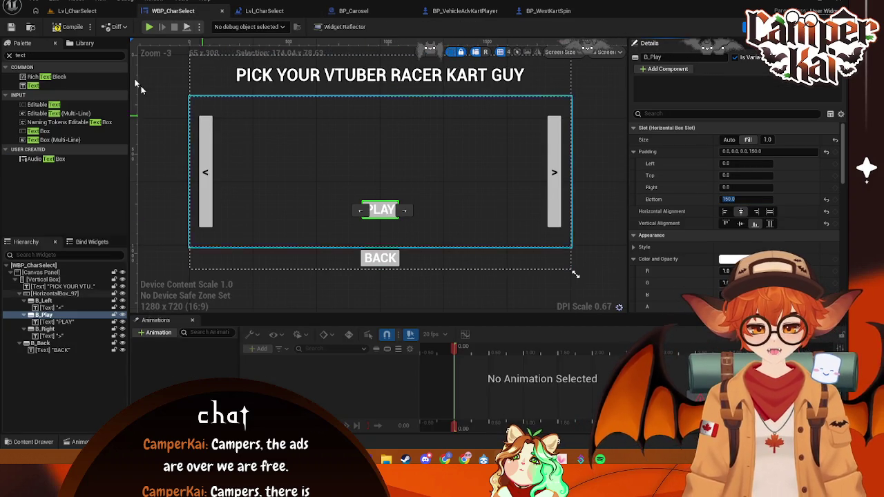
pyautogui.click(82, 11)
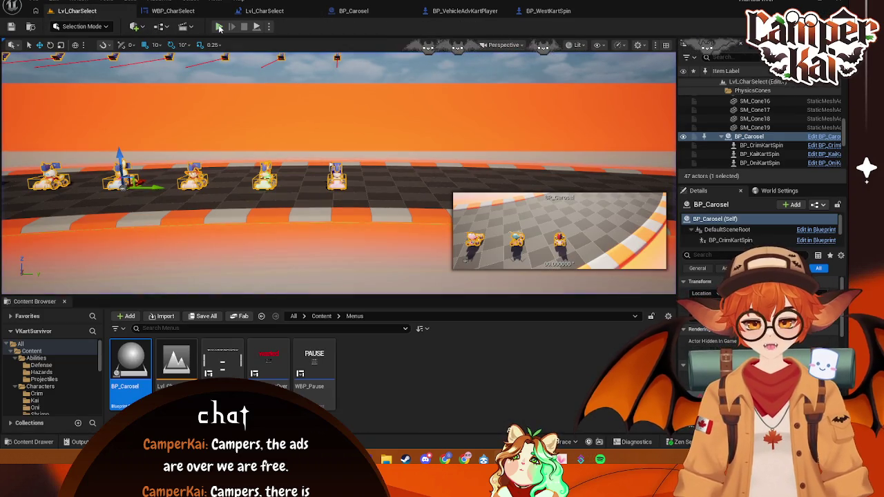
pyautogui.hotkey('alt', 'p')
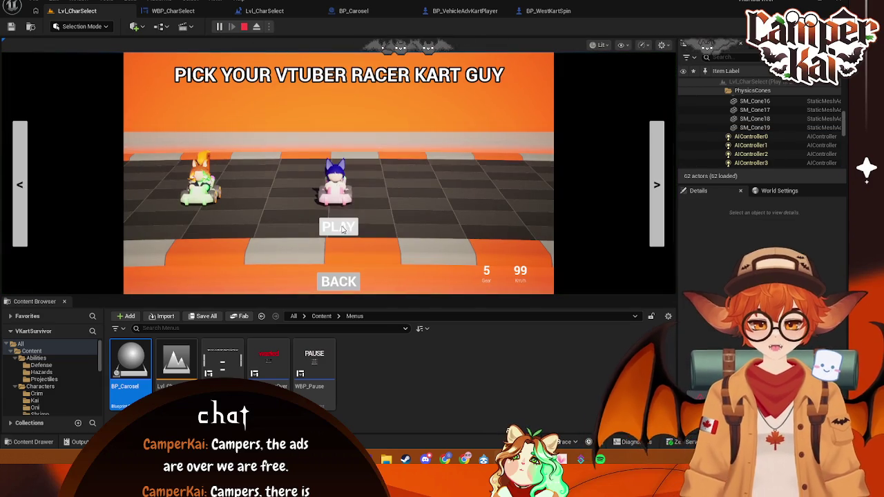
pyautogui.click(173, 11)
pyautogui.click(380, 257)
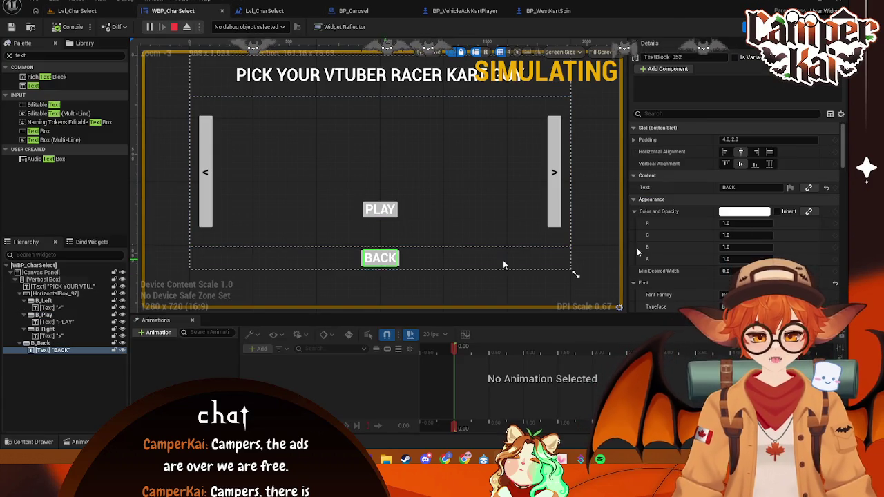
# Set the BACK button's padding to 50
pyautogui.click(48, 342)
pyautogui.click(743, 140)
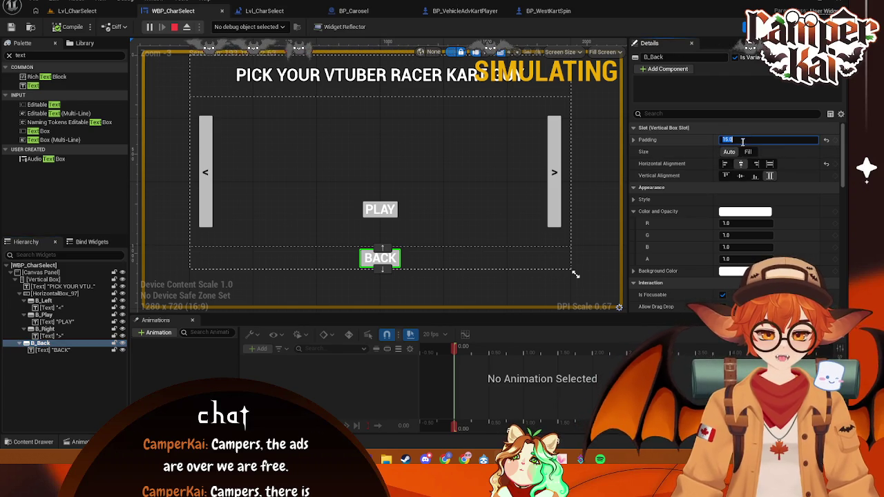
pyautogui.write('0')
pyautogui.press('Return')
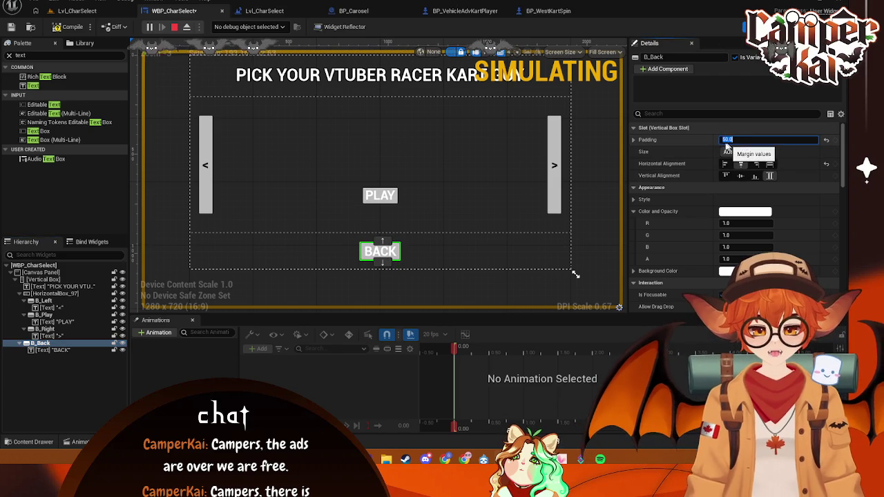
# Set the PLAY button's bottom padding to 100
pyautogui.click(590, 189)
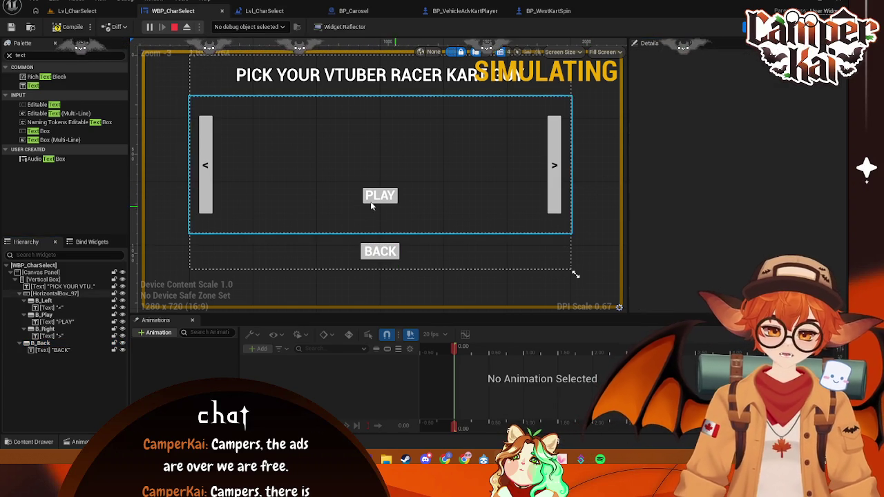
pyautogui.click(391, 202)
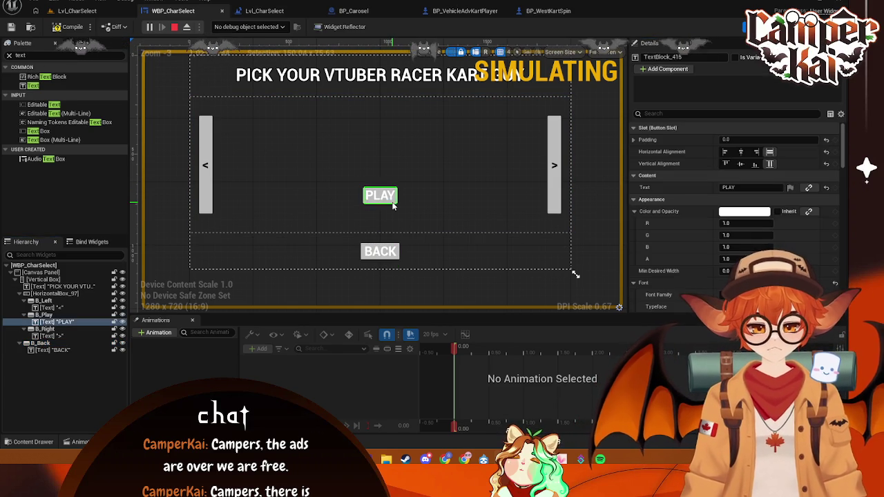
pyautogui.click(398, 204)
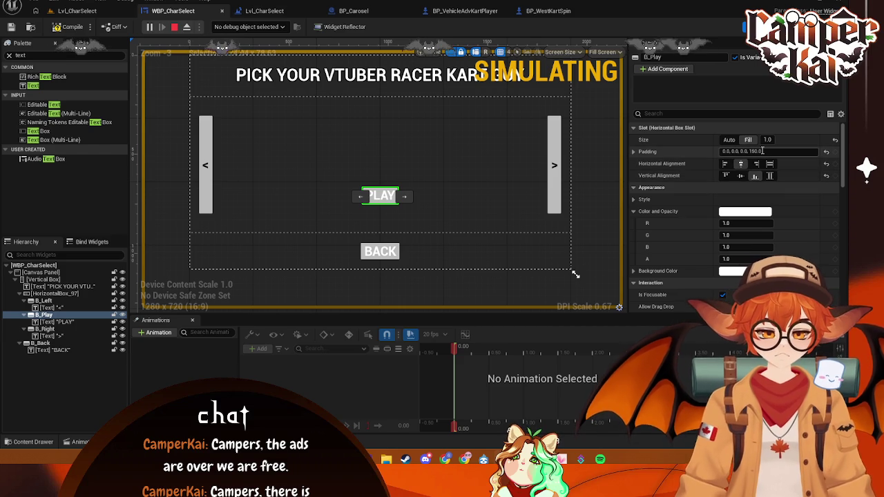
pyautogui.click(633, 151)
pyautogui.write('1')
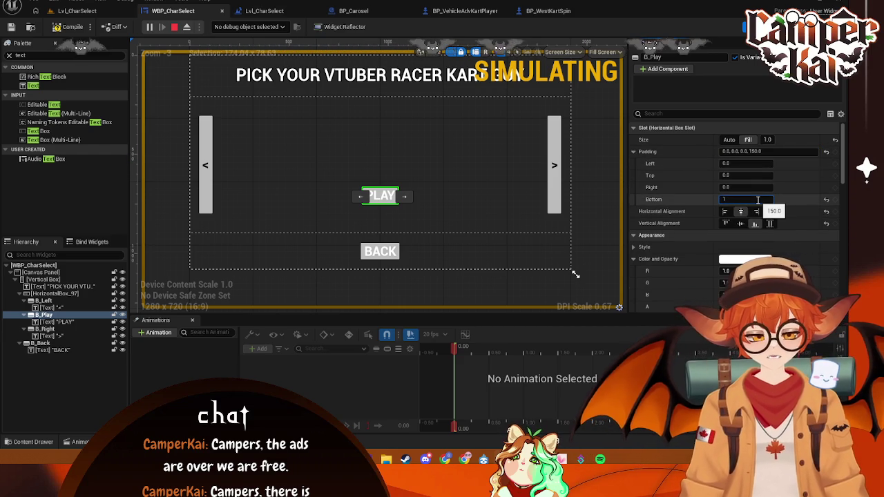
pyautogui.write('0')
pyautogui.press('Return')
# Close the widget editor, stop the play session, save all, and return to the level
pyautogui.click(222, 11)
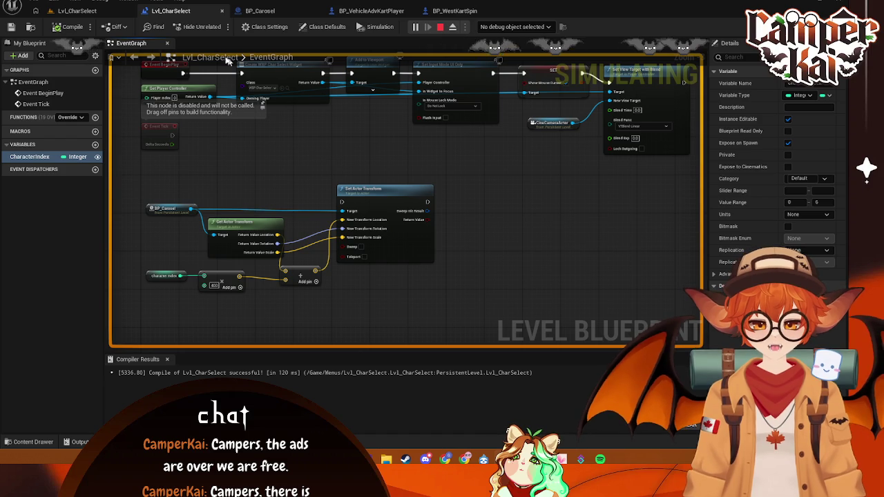
pyautogui.press('Escape')
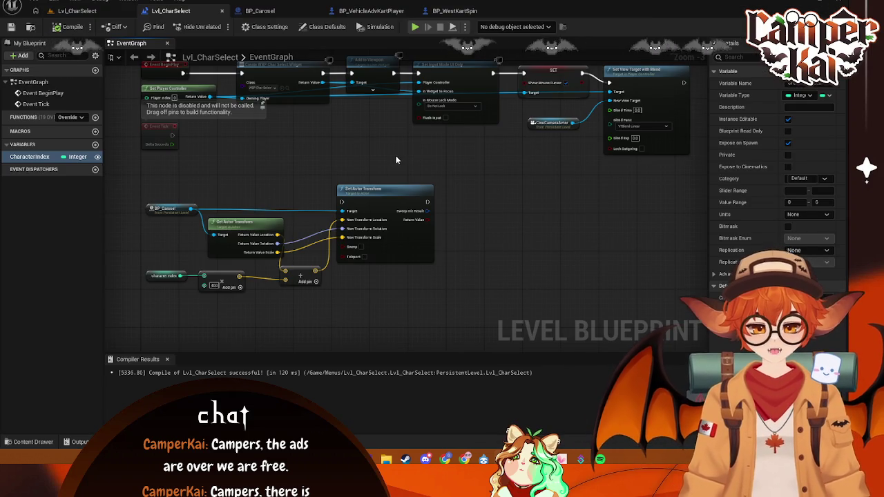
pyautogui.hotkey('ctrl', 's')
pyautogui.click(77, 11)
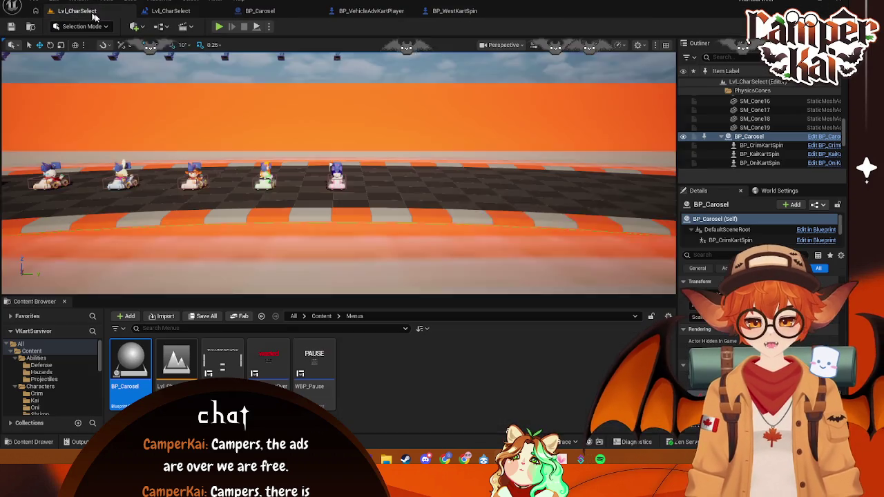
# Play-test the character-select level repeatedly, then bring up BP_VehicleAdvKartPlayer's event graph
pyautogui.click(220, 27)
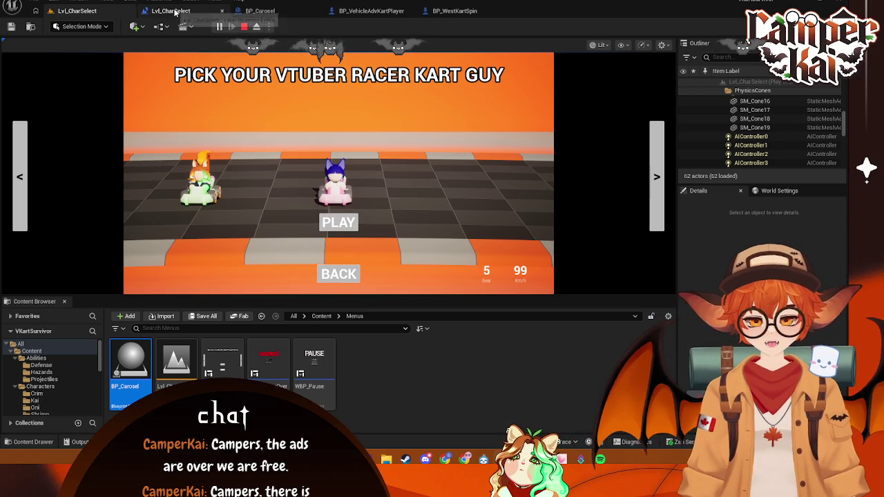
pyautogui.click(245, 27)
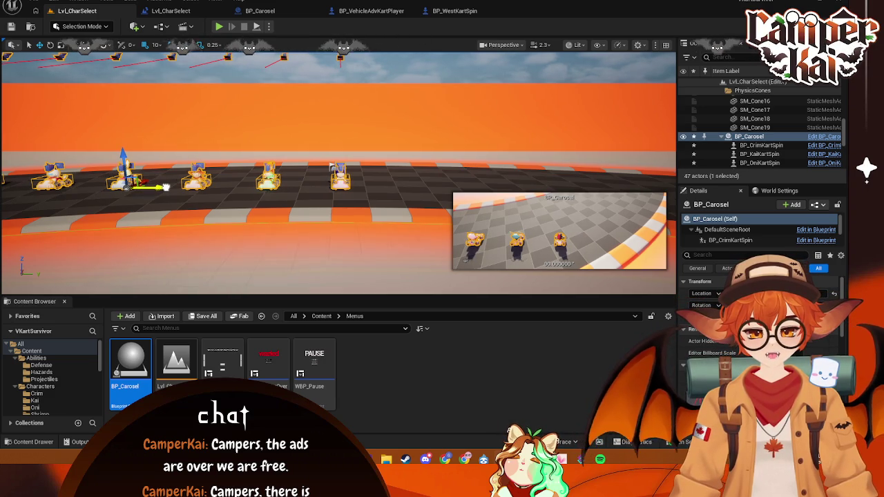
pyautogui.click(218, 27)
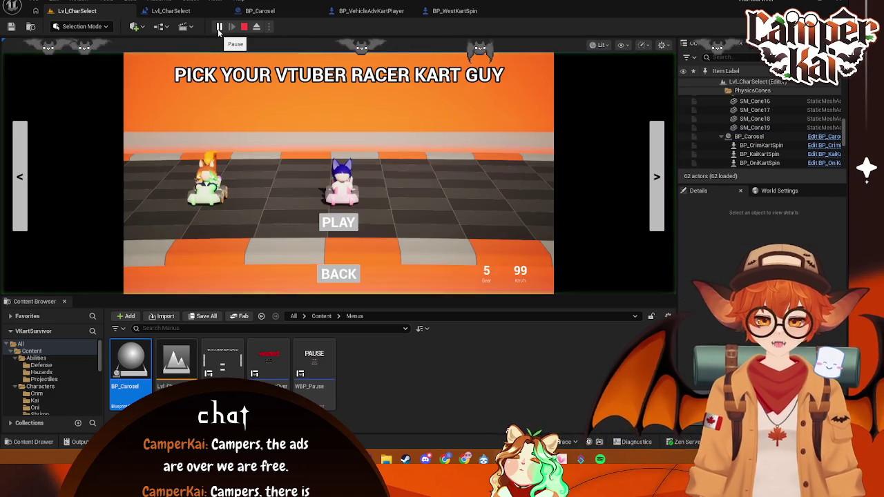
pyautogui.click(241, 30)
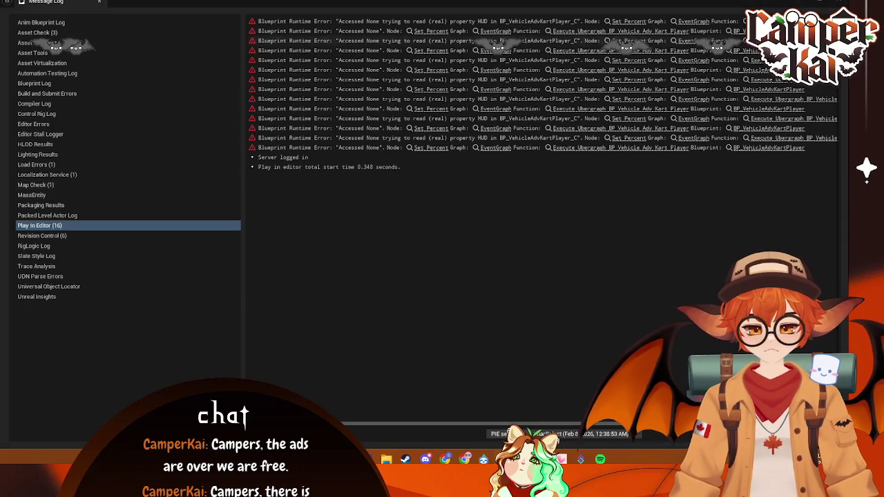
pyautogui.click(99, 2)
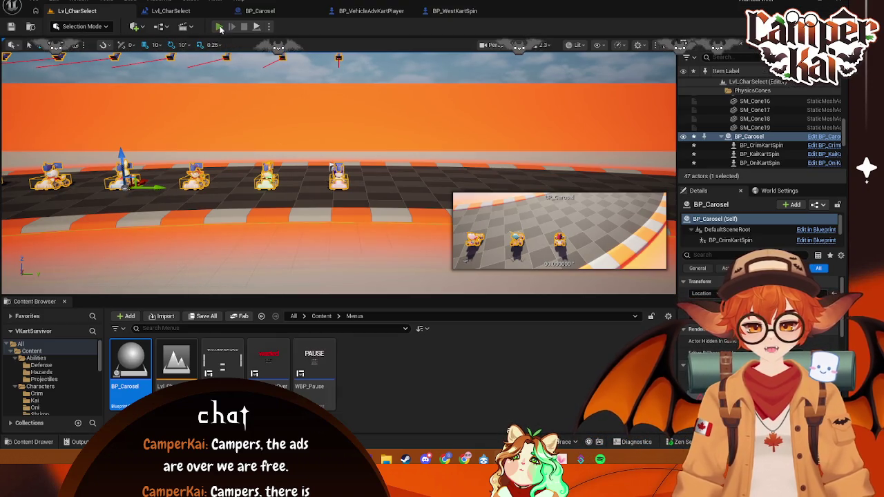
pyautogui.click(219, 26)
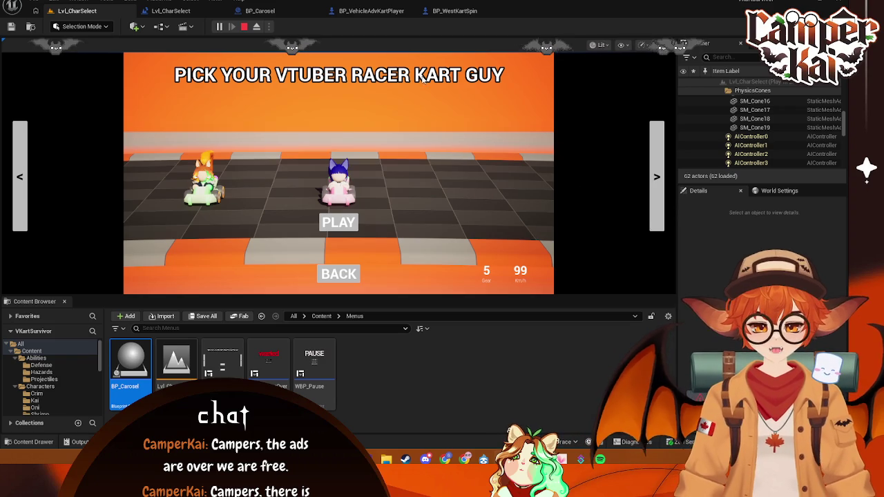
pyautogui.click(385, 12)
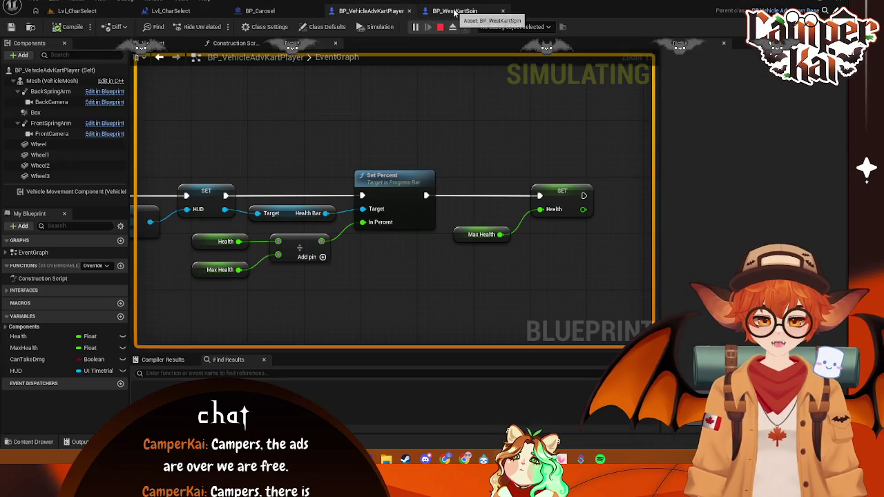
# Stop the game, close the Message Log, and open Content > Menus in the Content Drawer
pyautogui.click(436, 29)
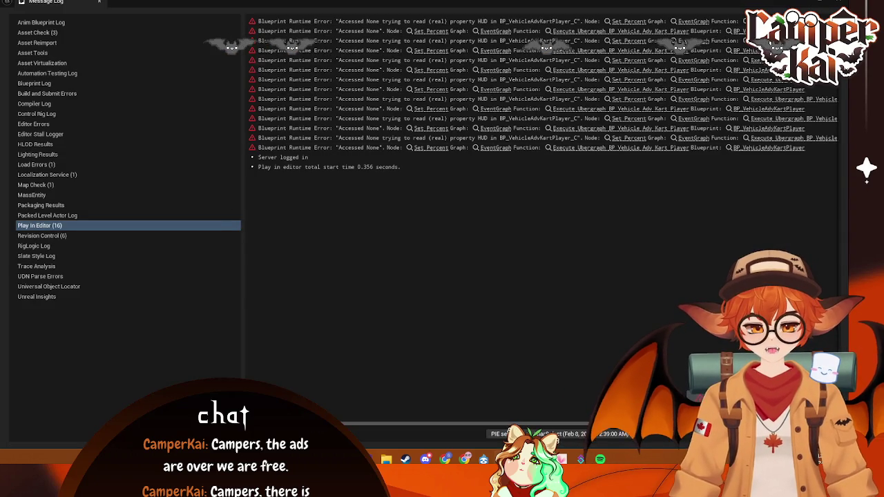
pyautogui.click(842, 3)
pyautogui.click(32, 441)
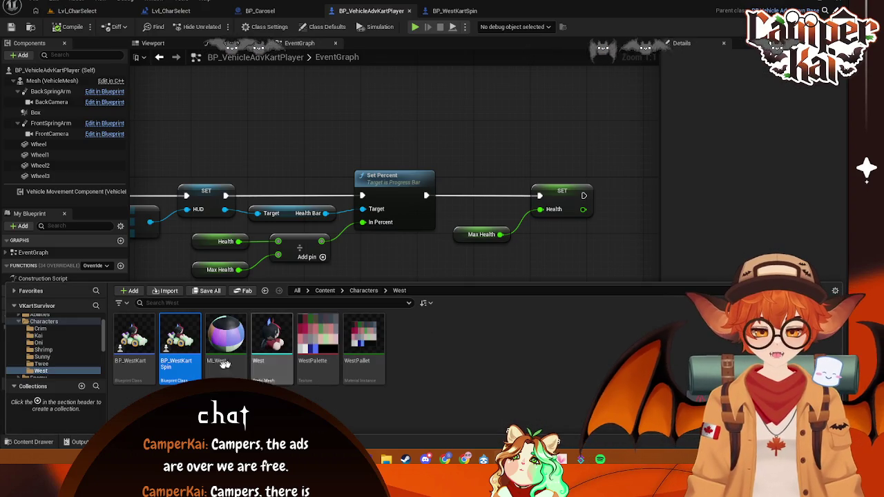
pyautogui.scroll(-2, 55, 372)
pyautogui.click(38, 375)
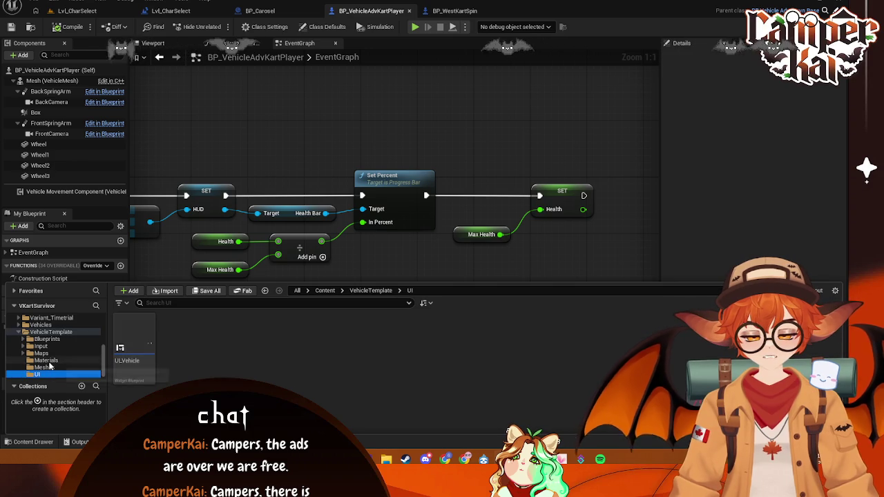
pyautogui.scroll(4, 50, 356)
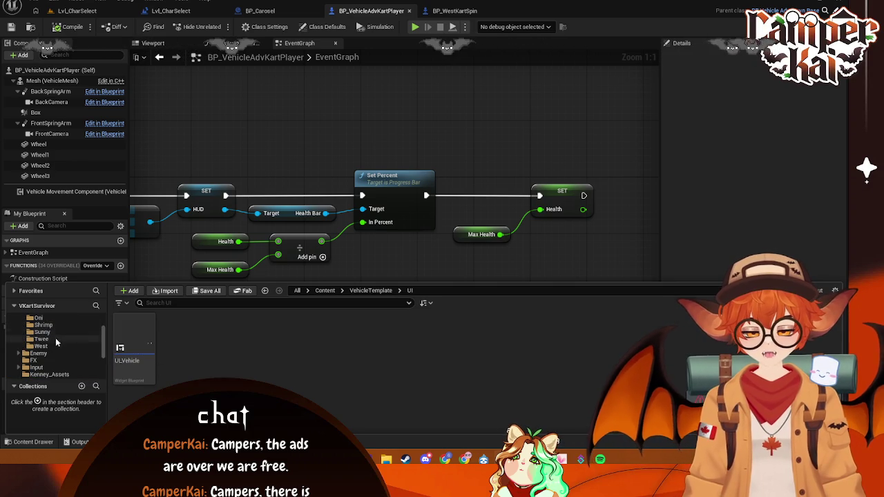
pyautogui.scroll(3, 51, 356)
pyautogui.click(36, 325)
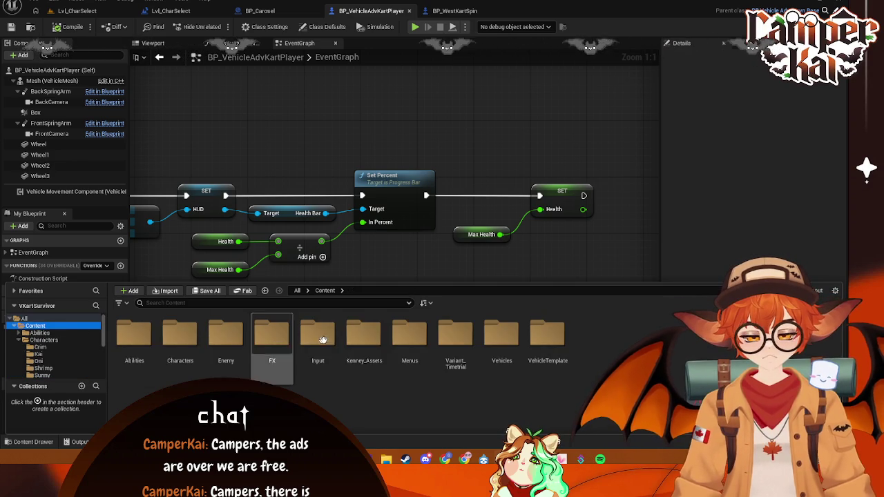
pyautogui.doubleClick(405, 343)
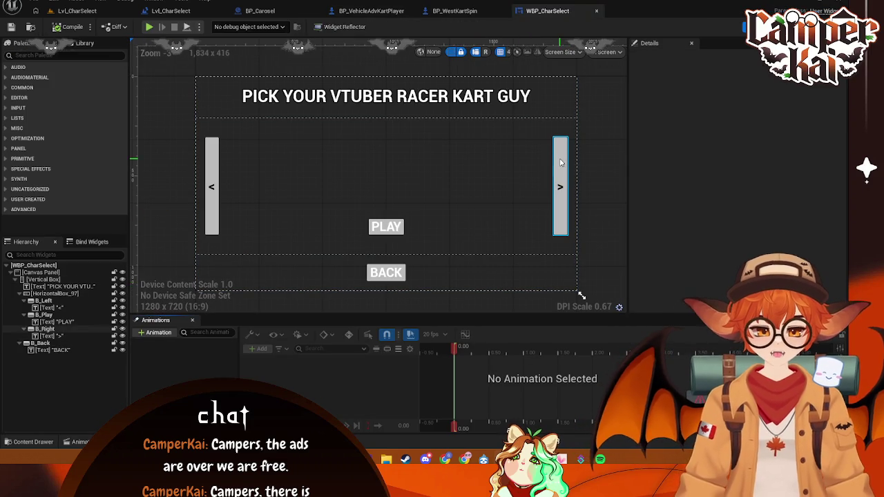
# Open WBP_Pause and look up the RESUME button's grey background hex value
pyautogui.click(38, 441)
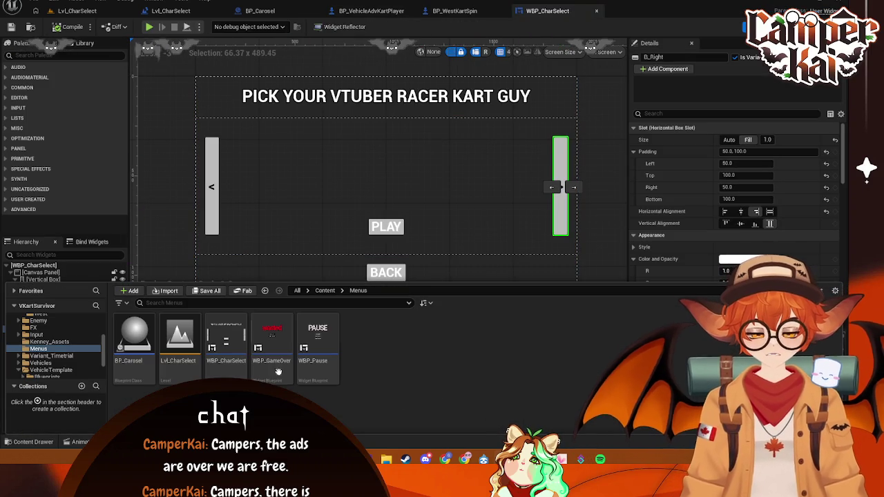
pyautogui.doubleClick(318, 339)
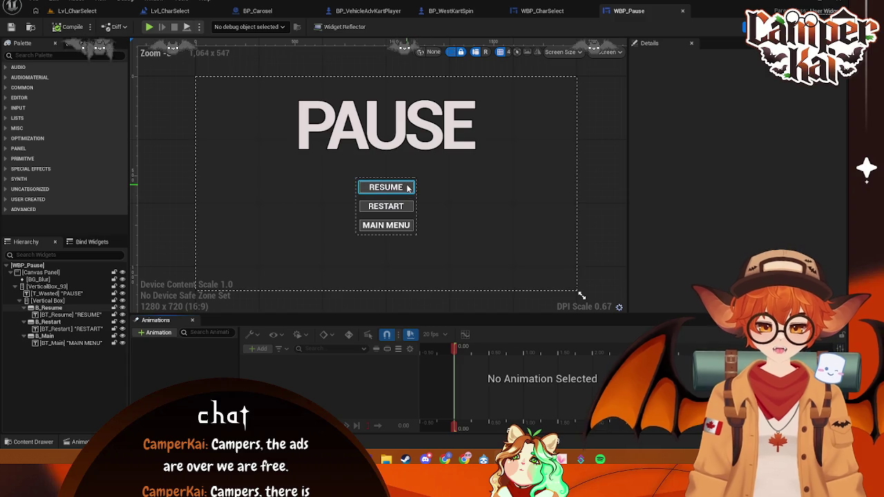
pyautogui.click(408, 187)
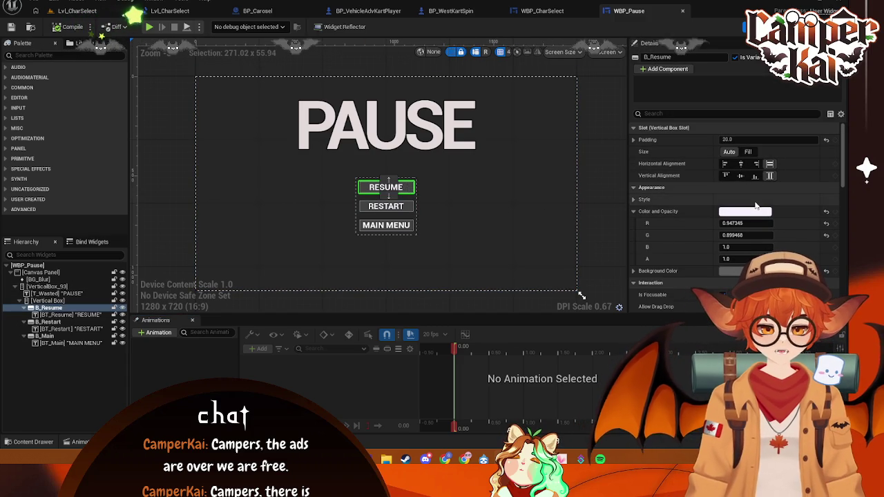
pyautogui.click(745, 271)
pyautogui.click(707, 356)
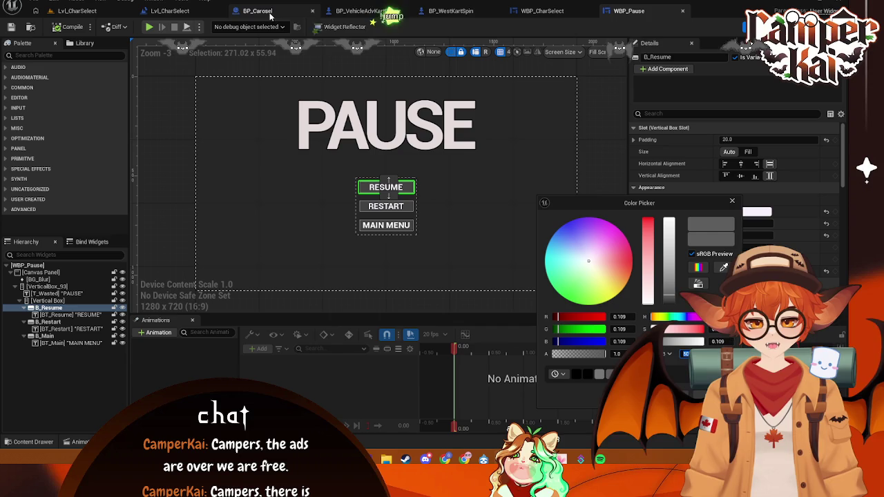
# In WBP_CharSelect, set the left and right arrow buttons' background colour to hex 5D5D5D
pyautogui.click(553, 15)
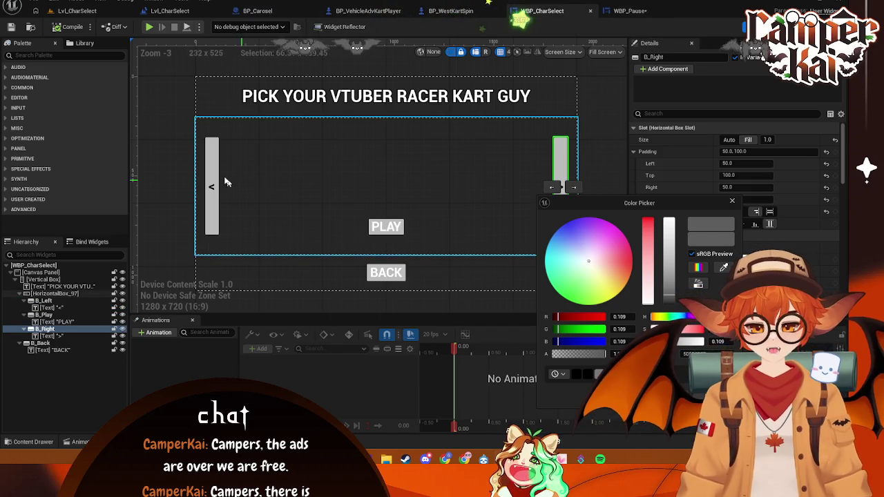
pyautogui.click(214, 183)
pyautogui.scroll(-2, 732, 265)
pyautogui.scroll(-1, 733, 265)
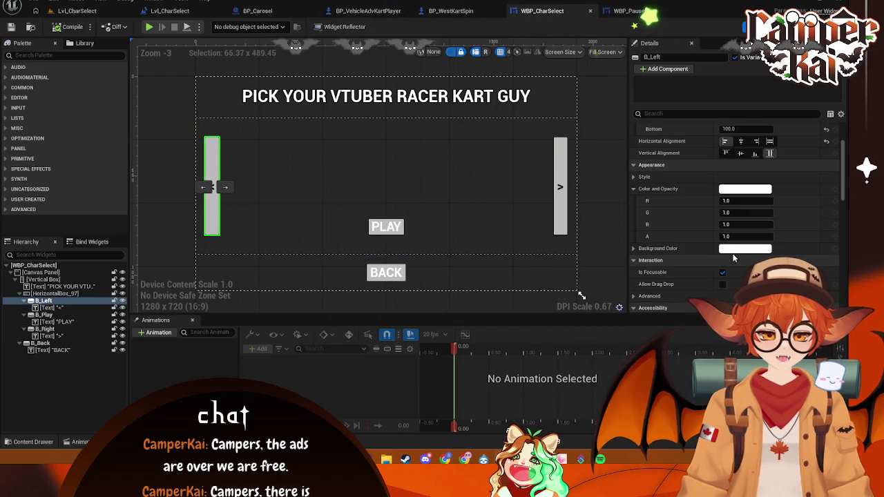
pyautogui.click(744, 249)
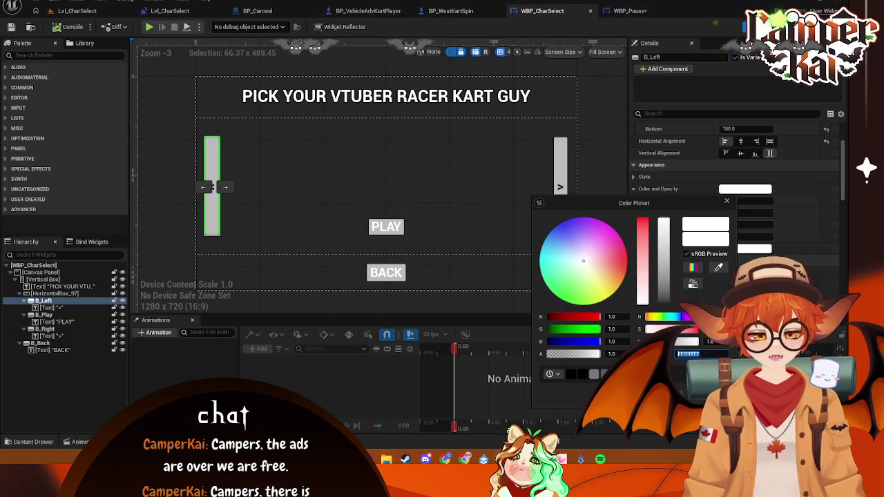
pyautogui.write('5D5D5D')
pyautogui.press('Return')
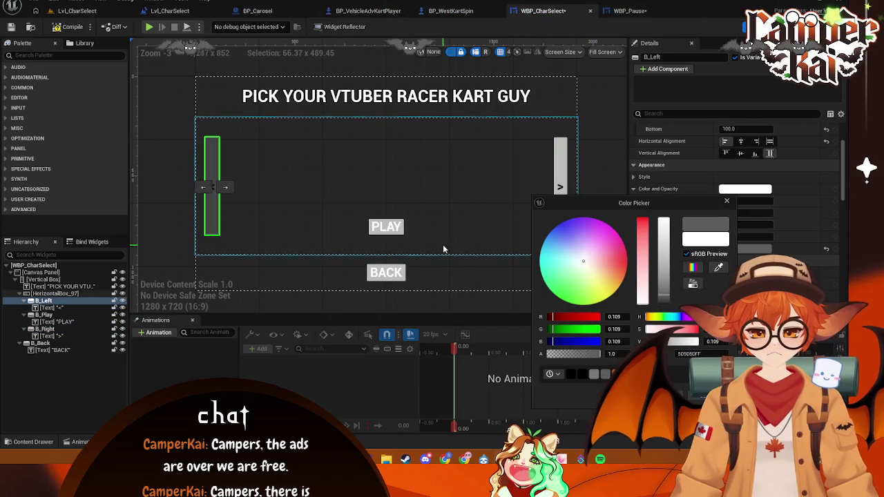
pyautogui.click(561, 176)
pyautogui.click(737, 250)
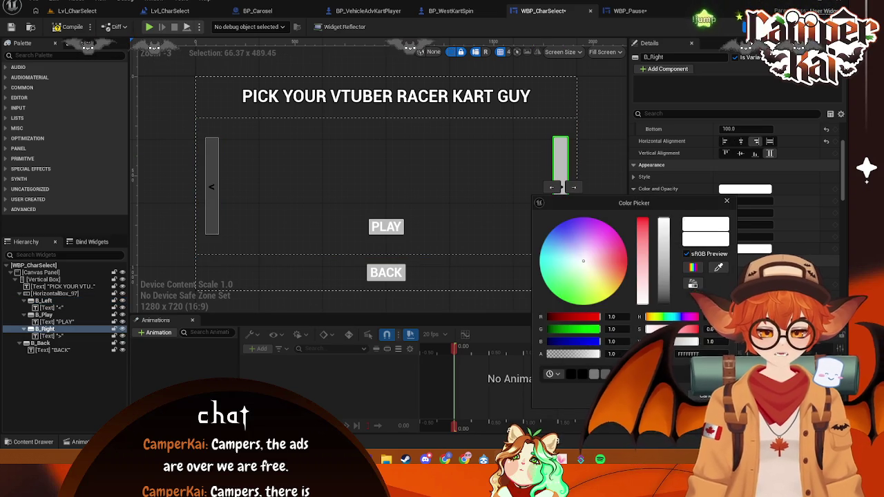
pyautogui.write('5D5D5D')
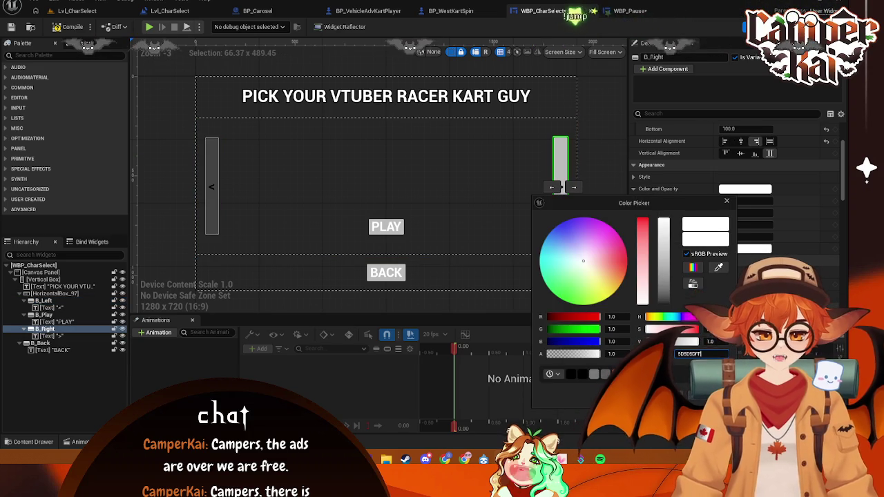
pyautogui.press('Return')
pyautogui.click(401, 238)
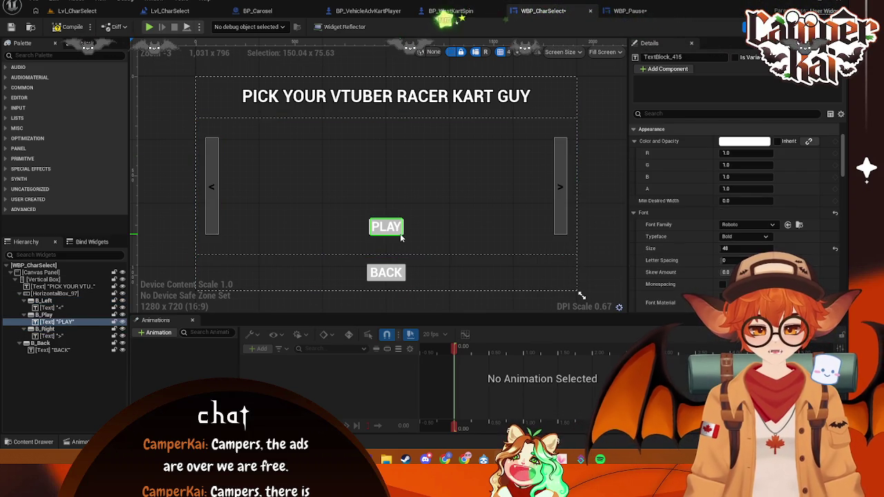
# Give the PLAY and BACK buttons the same 5D5D5D background colour
pyautogui.click(405, 234)
pyautogui.click(391, 228)
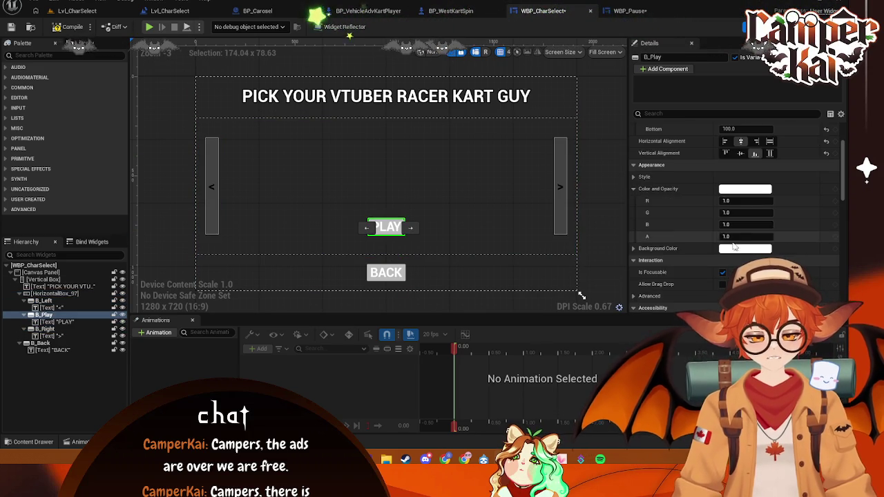
pyautogui.click(745, 200)
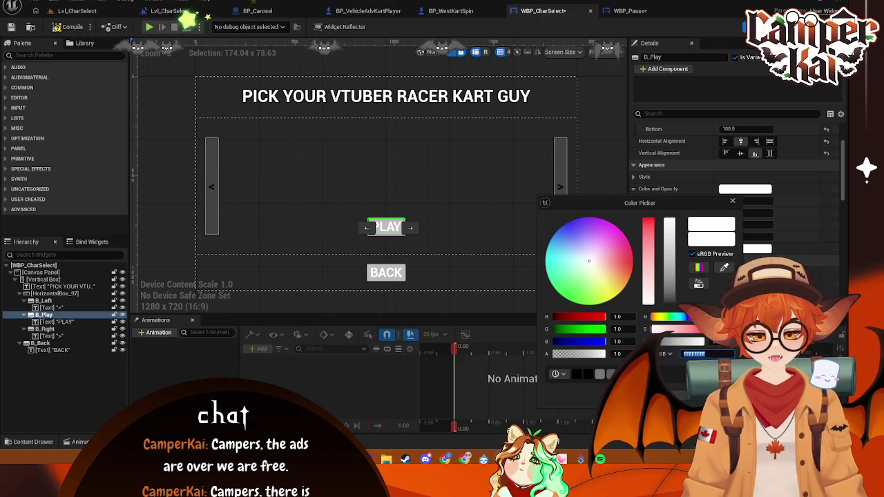
pyautogui.write('5D5D5D')
pyautogui.press('Return')
pyautogui.click(407, 275)
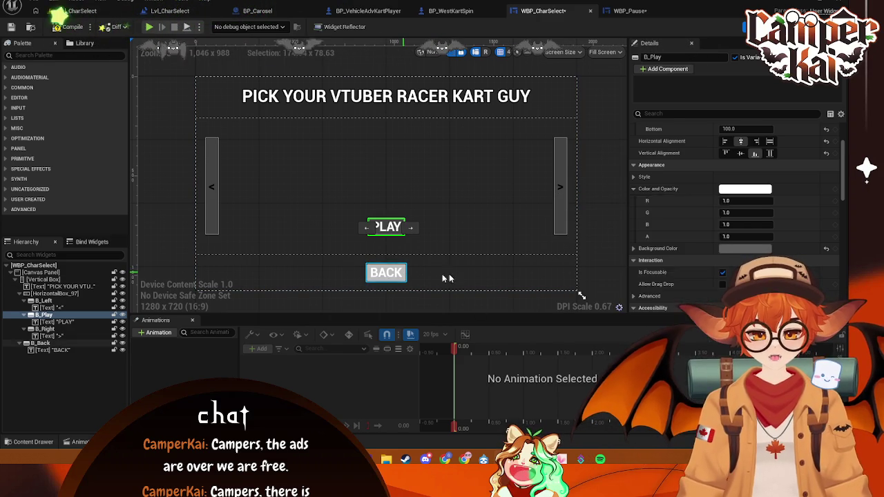
pyautogui.click(386, 273)
pyautogui.click(744, 141)
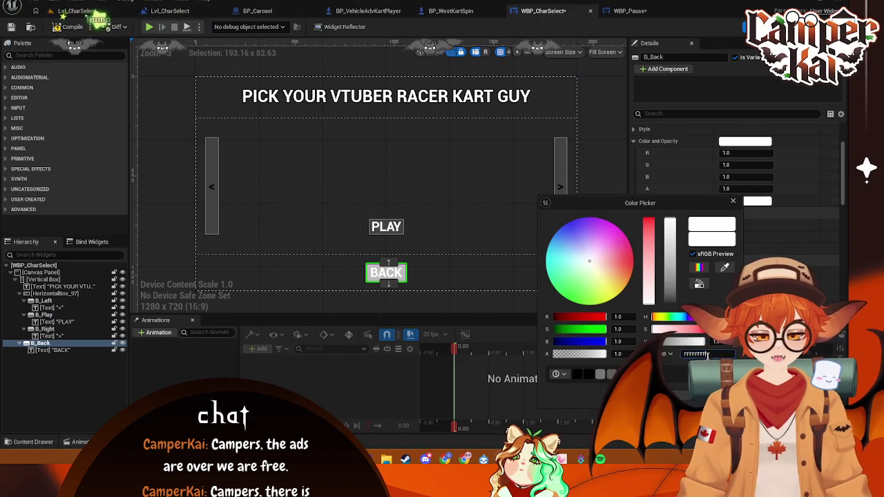
pyautogui.press('Return')
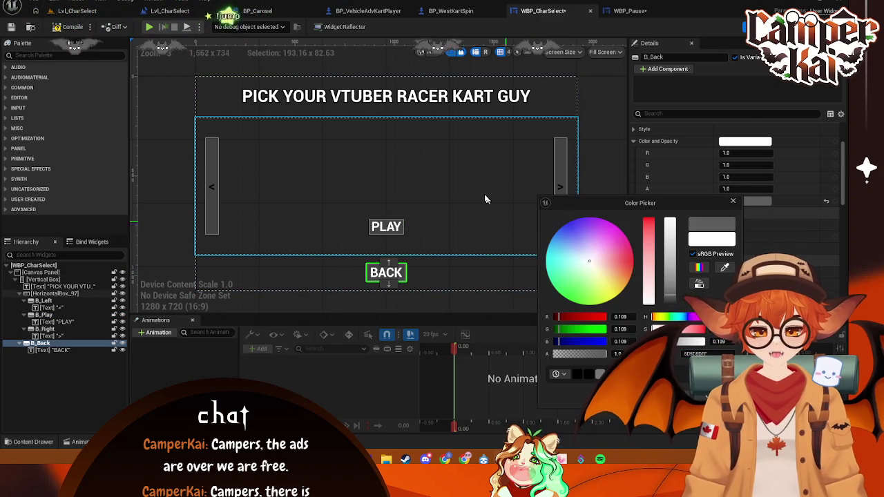
pyautogui.click(546, 187)
# Make the > label's text colour white
pyautogui.click(565, 182)
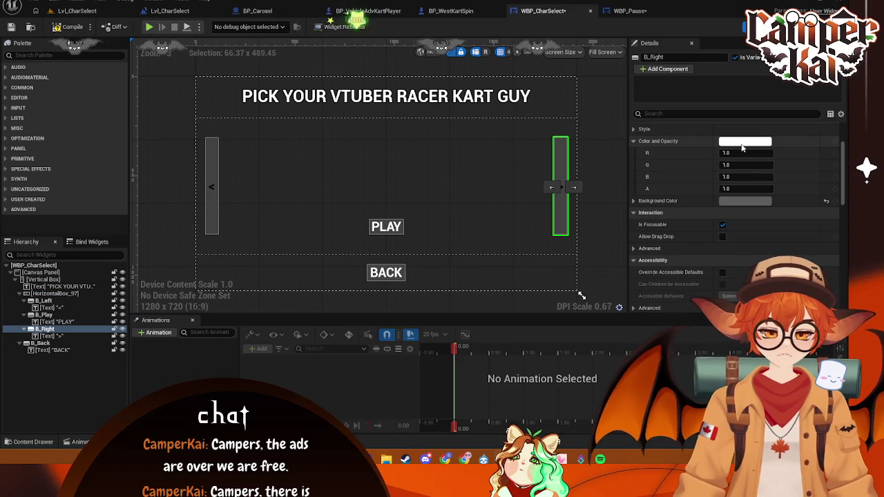
pyautogui.scroll(2, 742, 189)
pyautogui.scroll(1, 743, 189)
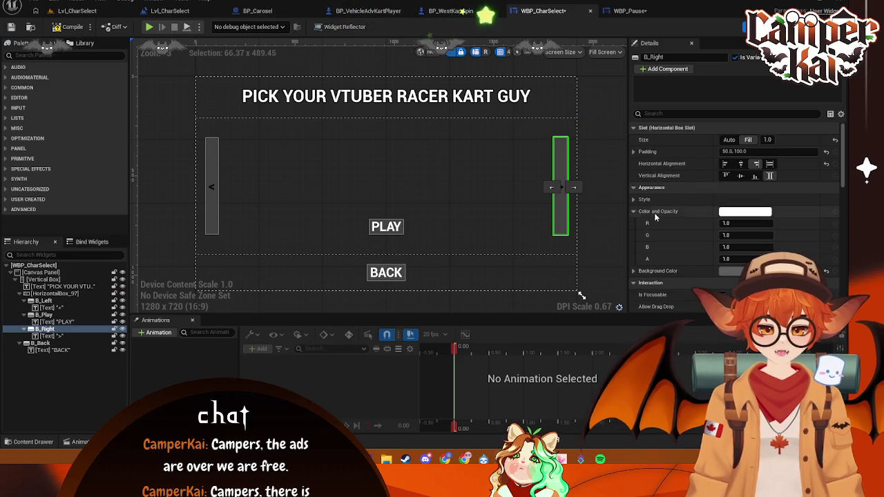
pyautogui.click(52, 331)
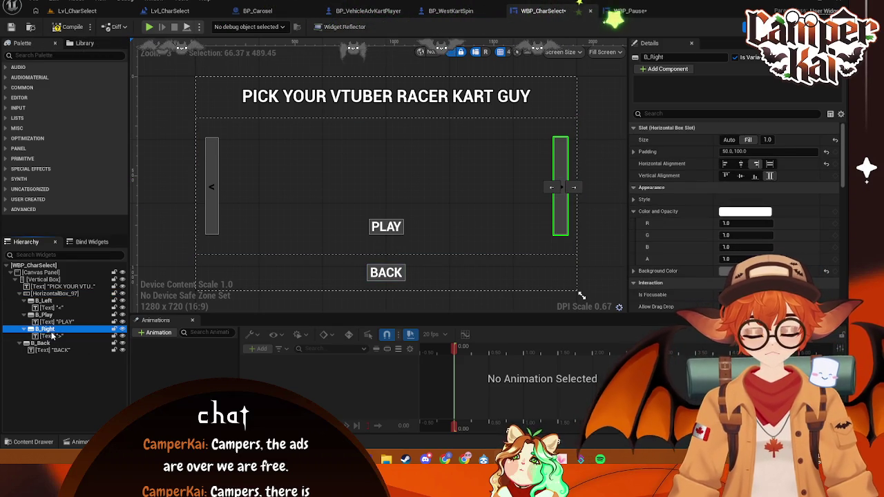
pyautogui.click(50, 336)
pyautogui.click(736, 211)
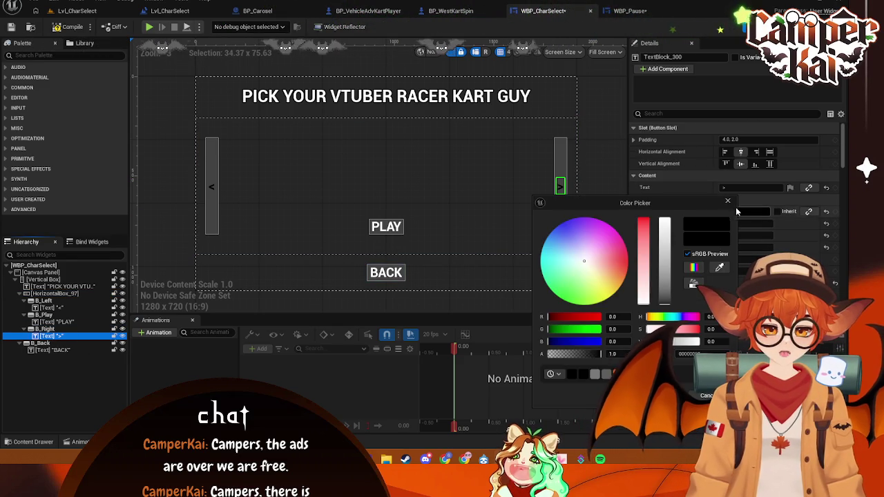
pyautogui.moveTo(660, 248); pyautogui.dragTo(664, 219)
pyautogui.click(206, 186)
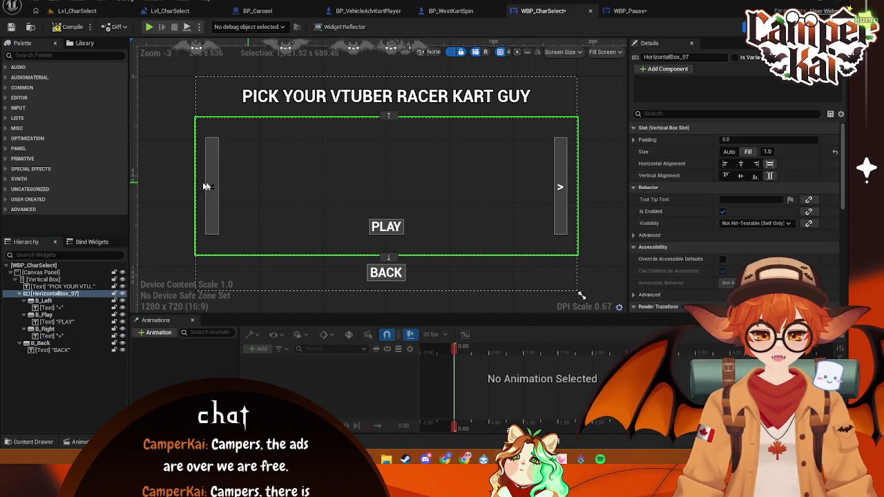
# Make the < label's text colour white, then go back to Lvl_CharSelect
pyautogui.click(209, 186)
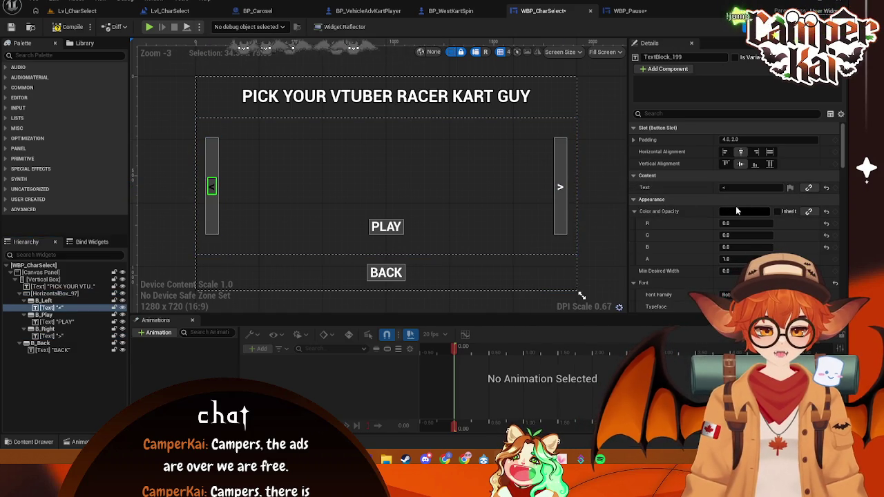
pyautogui.click(737, 212)
pyautogui.moveTo(662, 249); pyautogui.dragTo(665, 220)
pyautogui.click(423, 162)
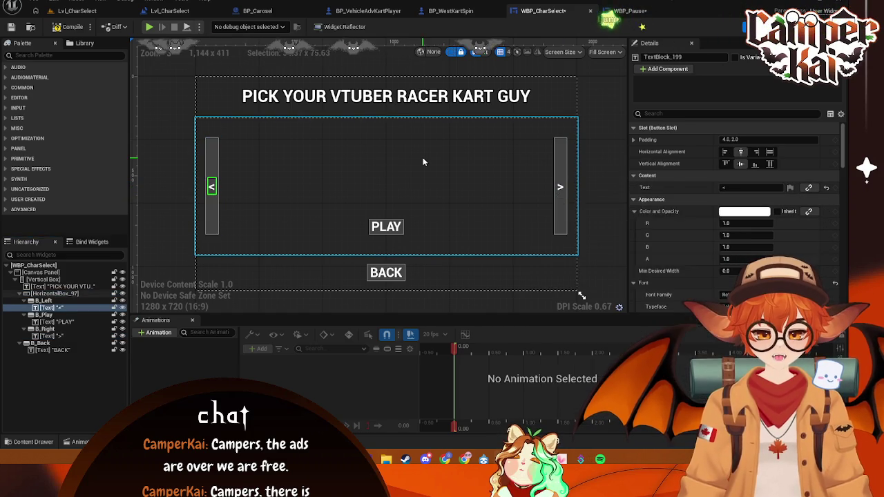
pyautogui.click(425, 162)
pyautogui.click(604, 135)
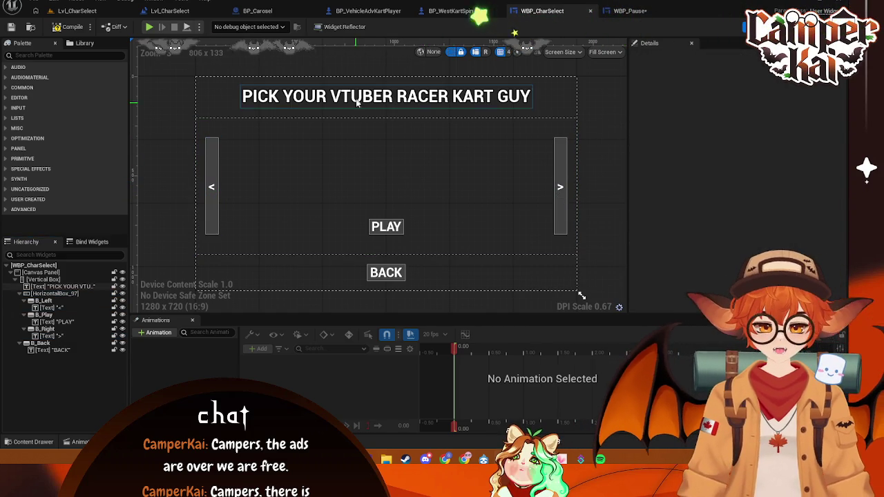
pyautogui.click(80, 11)
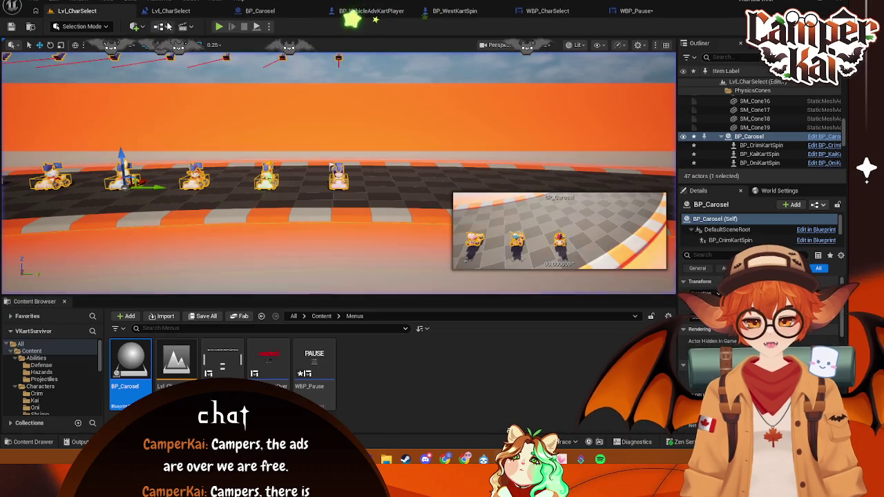
# Run and stop a quick play-in-editor test of the level
pyautogui.hotkey('alt', 'p')
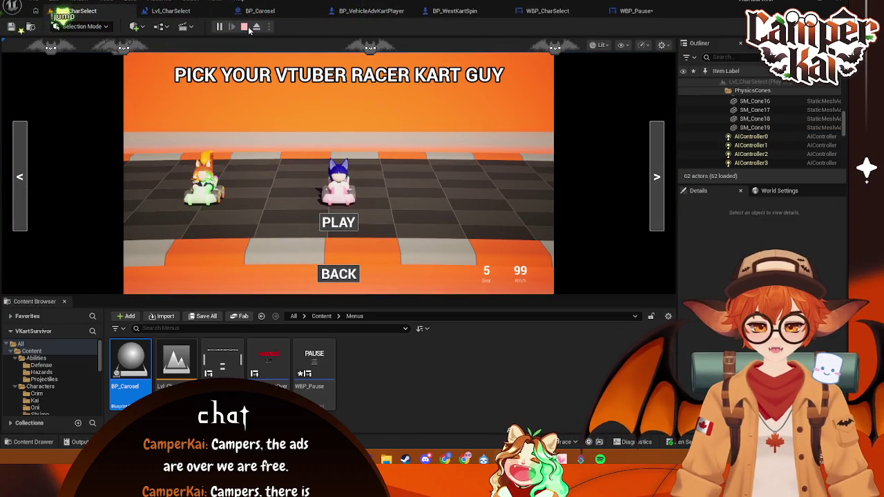
pyautogui.click(247, 28)
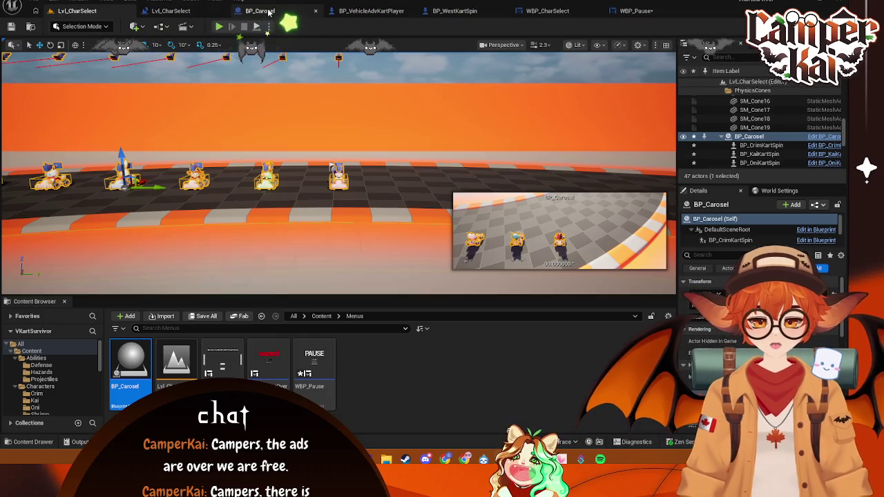
pyautogui.click(269, 12)
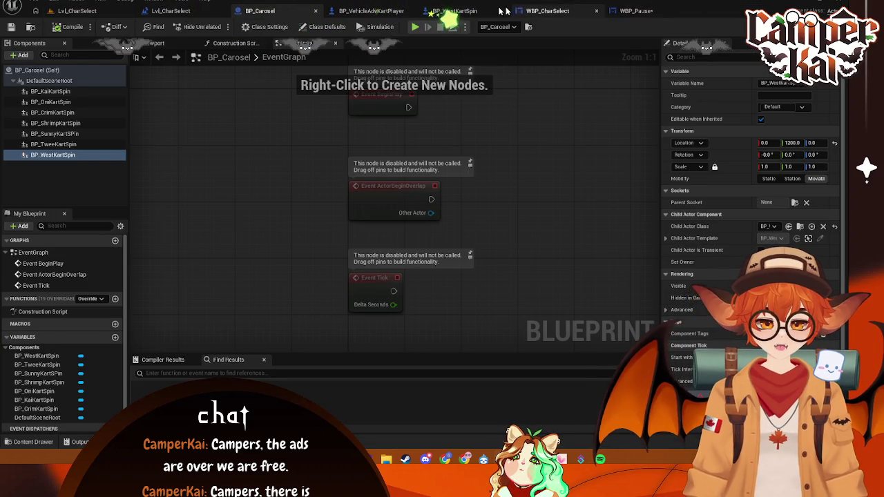
# Close the BP_WestKartSpin, WBP_Pause and BP_VehicleAdvKartPlayer editors and open WBP_CharSelect's graph
pyautogui.click(453, 11)
pyautogui.click(463, 12)
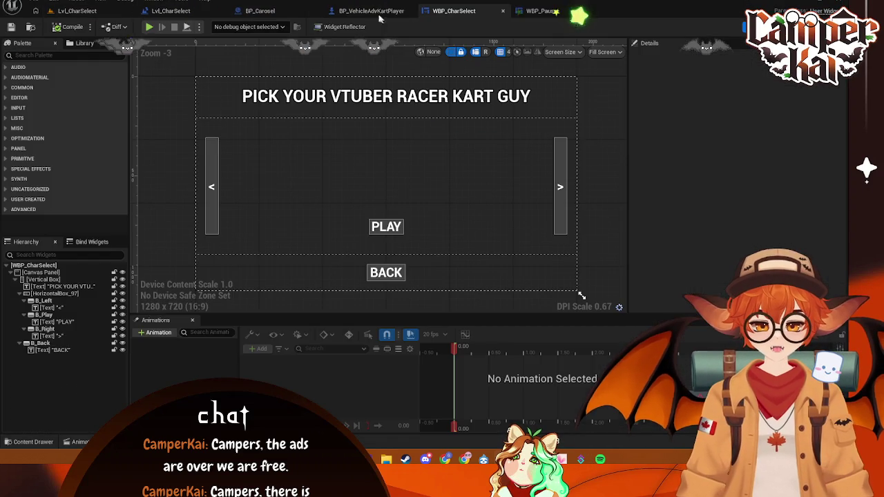
pyautogui.moveTo(587, 11); pyautogui.dragTo(332, 12)
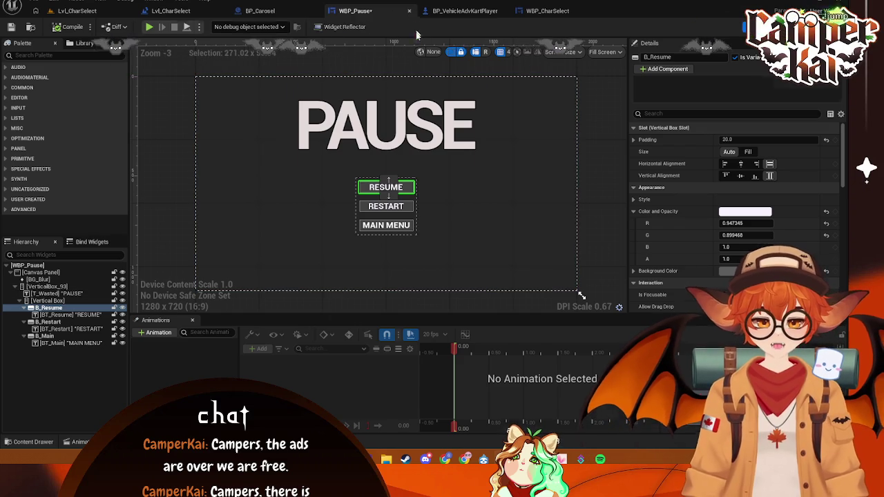
pyautogui.click(409, 11)
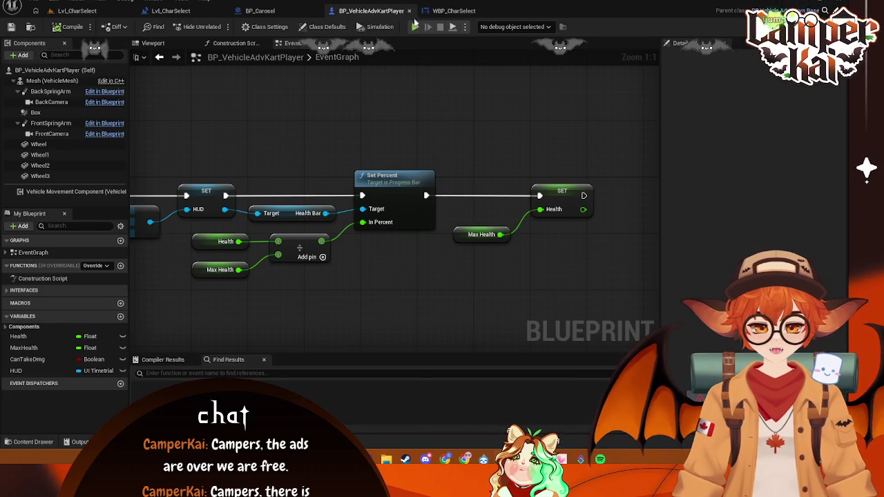
pyautogui.click(409, 11)
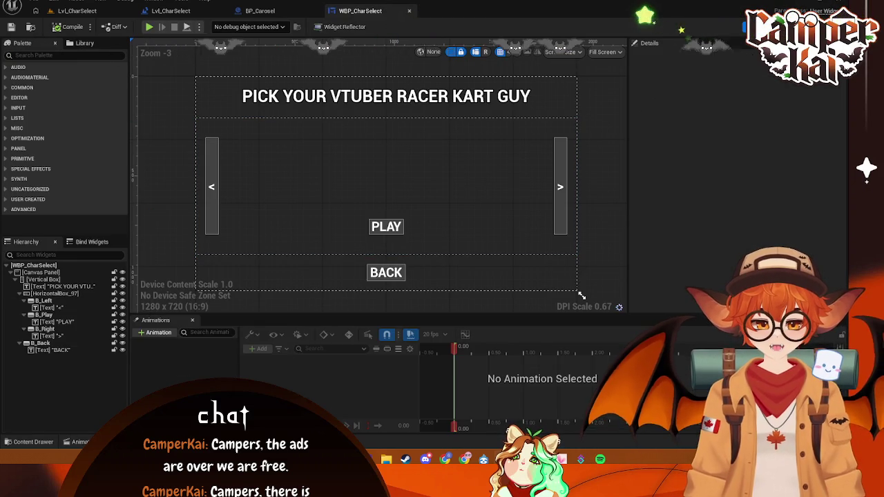
pyautogui.click(819, 26)
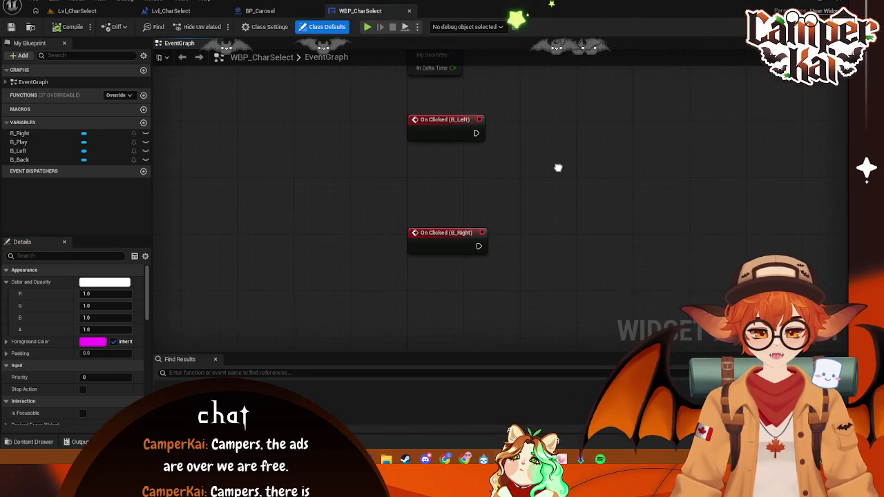
# Add On Clicked events for the B_Play and B_Back buttons from the Details panel
pyautogui.click(444, 237)
pyautogui.scroll(-2, 264, 124)
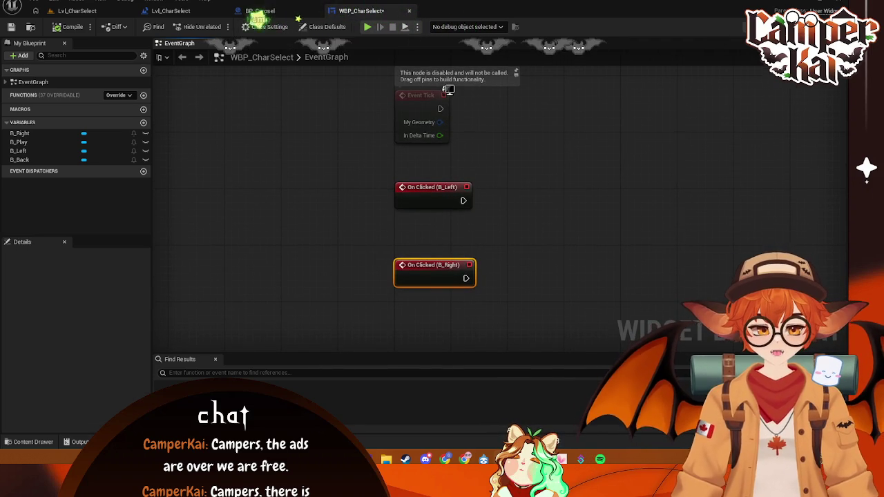
pyautogui.click(760, 27)
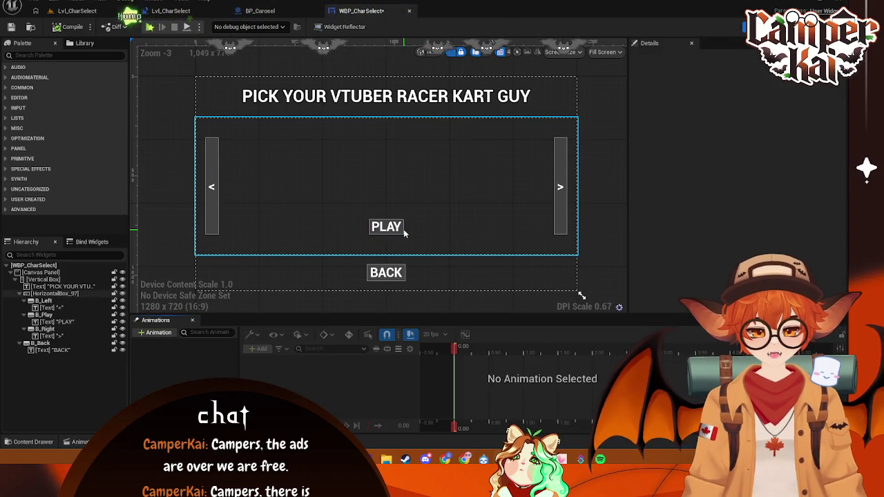
pyautogui.click(404, 234)
pyautogui.click(394, 230)
pyautogui.scroll(-10, 766, 201)
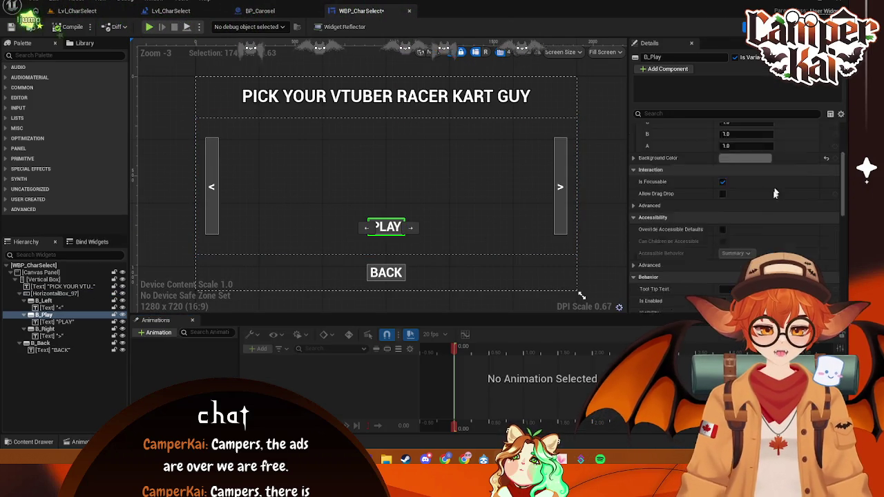
pyautogui.scroll(-3, 751, 264)
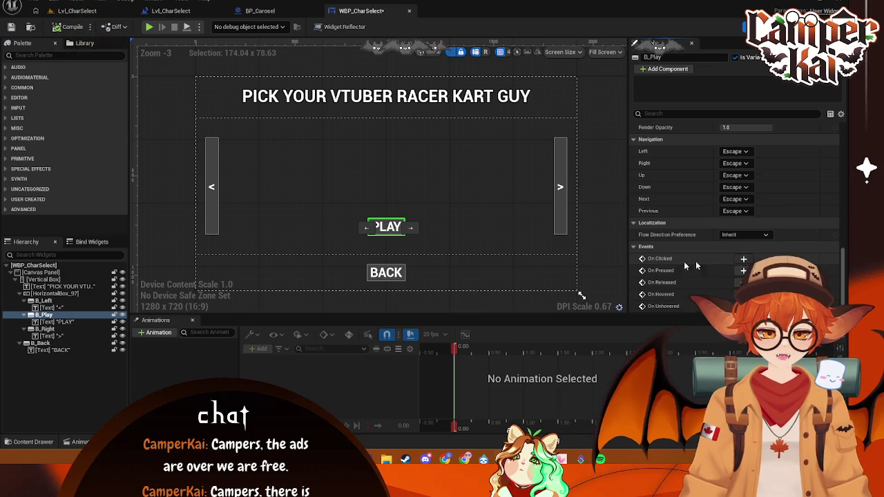
pyautogui.click(725, 257)
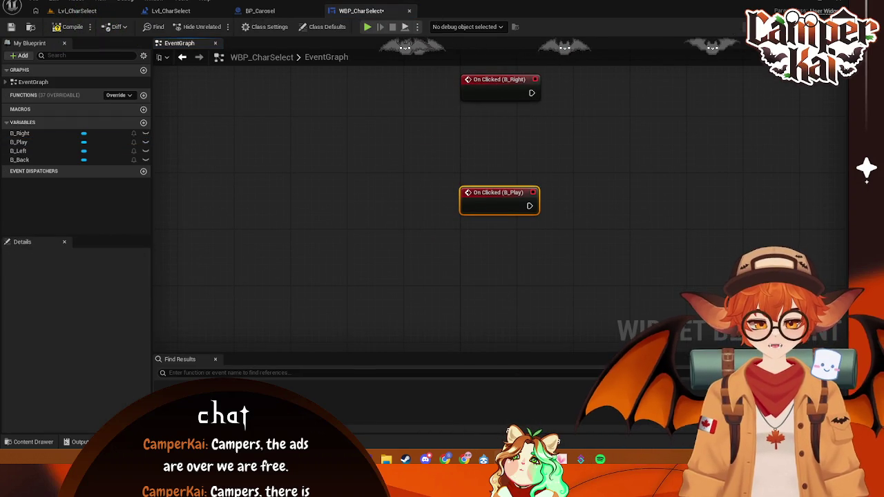
pyautogui.click(819, 26)
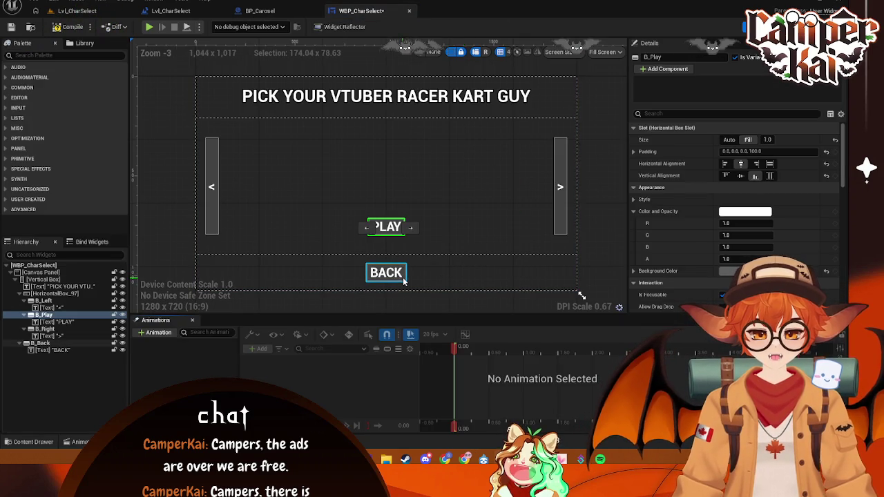
pyautogui.click(386, 272)
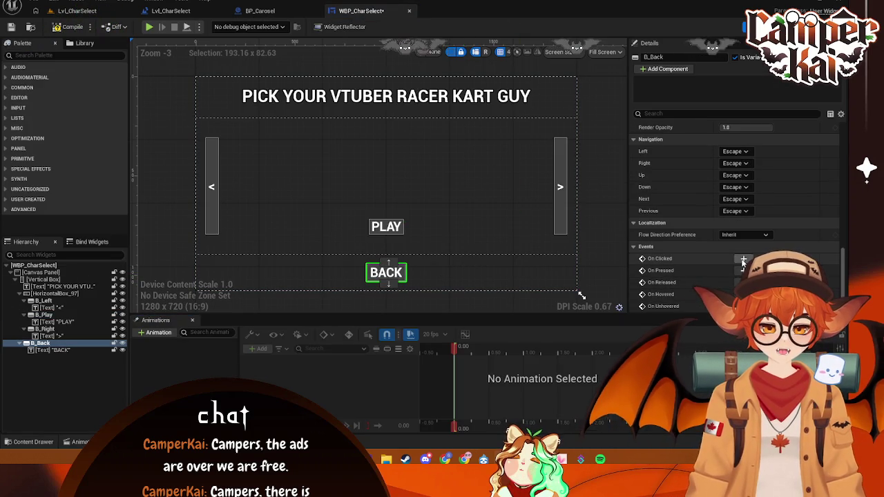
pyautogui.click(744, 258)
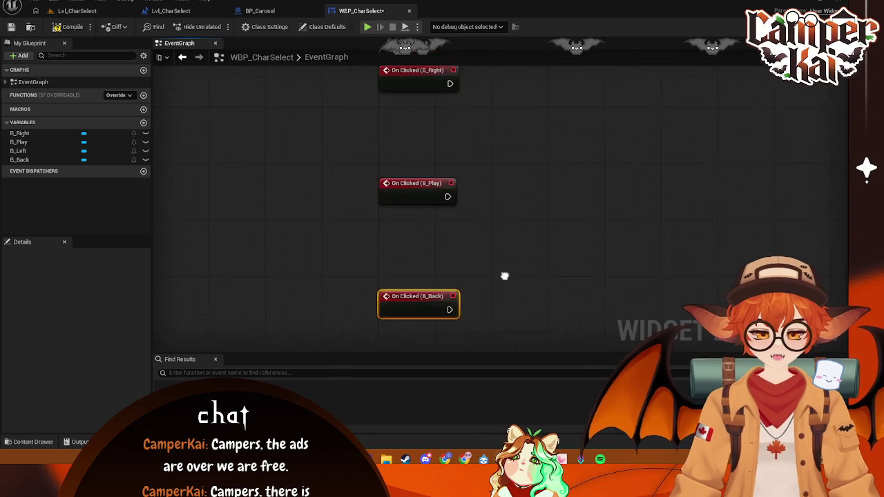
# Stack the B_Play and B_Back click events in a column beneath On Clicked (B_Right)
pyautogui.moveTo(366, 325); pyautogui.dragTo(353, 303)
pyautogui.moveTo(348, 245); pyautogui.dragTo(349, 260)
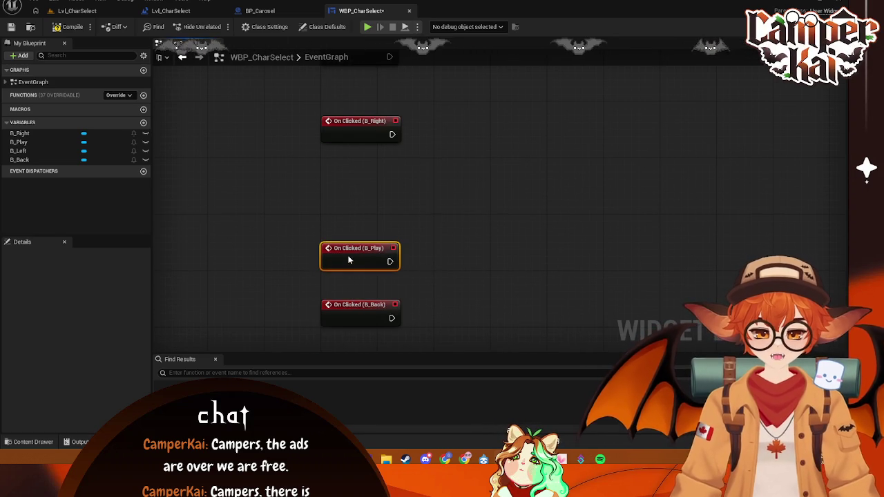
pyautogui.moveTo(454, 217); pyautogui.dragTo(257, 325)
pyautogui.moveTo(353, 249); pyautogui.dragTo(351, 200)
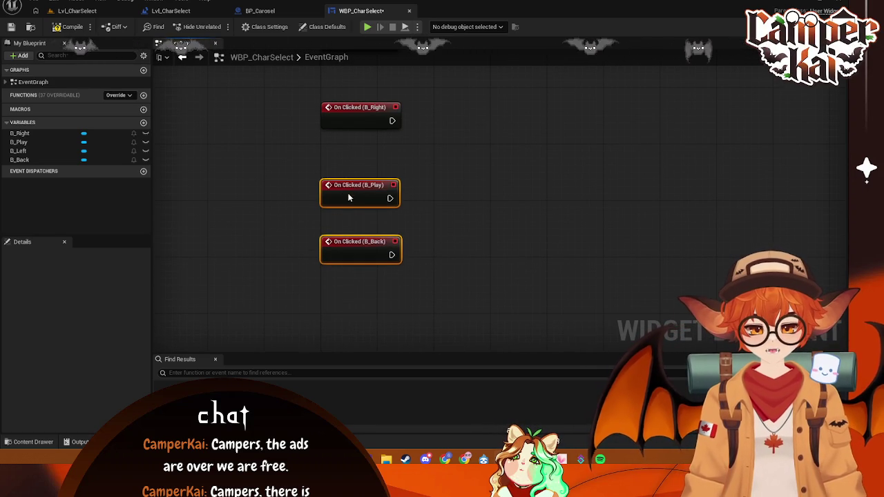
pyautogui.moveTo(489, 194); pyautogui.dragTo(484, 329)
pyautogui.moveTo(347, 302); pyautogui.dragTo(346, 287)
pyautogui.click(477, 252)
pyautogui.rightClick(443, 221)
pyautogui.click(424, 176)
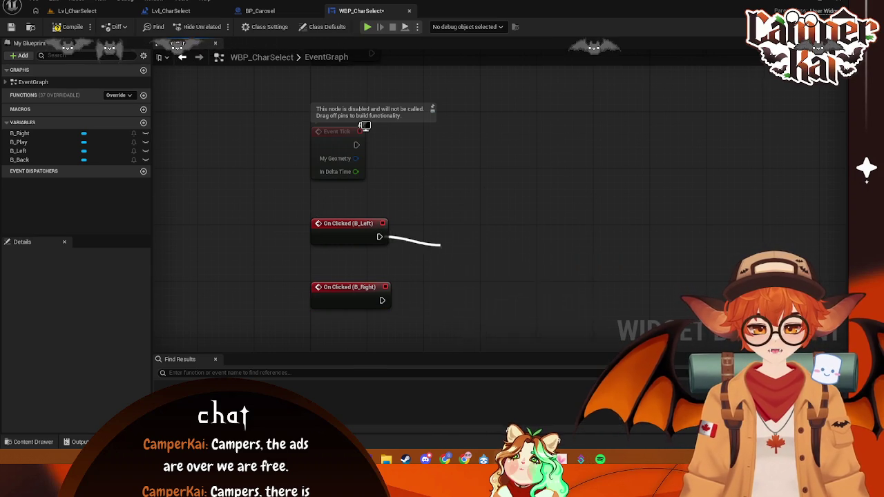
pyautogui.scroll(5, 442, 207)
pyautogui.moveTo(420, 246)
pyautogui.mouseDown()
pyautogui.moveTo(391, 194)
pyautogui.moveTo(481, 187)
pyautogui.mouseUp()
pyautogui.write('get level')
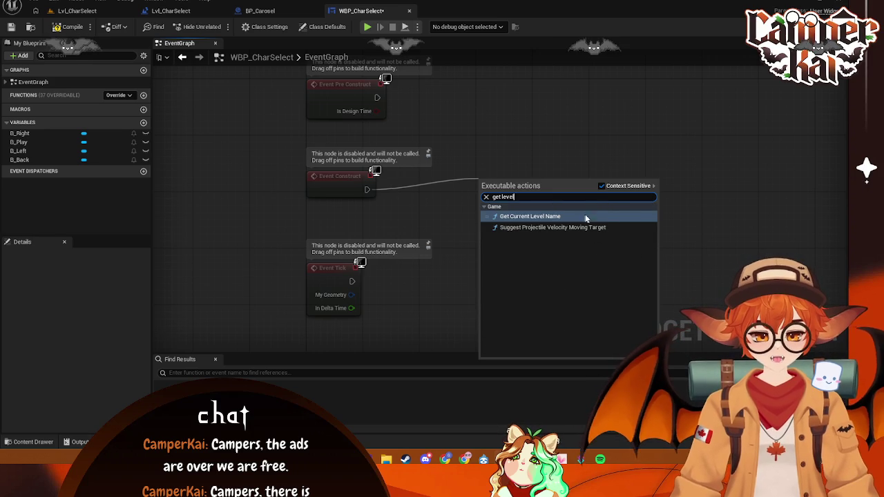
pyautogui.click(620, 139)
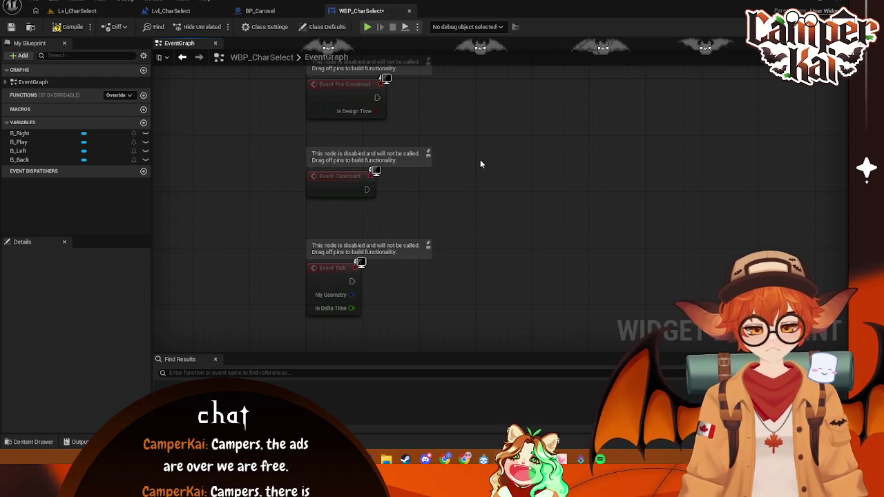
# Return to the Lvl_CharSelect level blueprint and pan to Set View Target with Blend
pyautogui.click(172, 11)
pyautogui.click(261, 11)
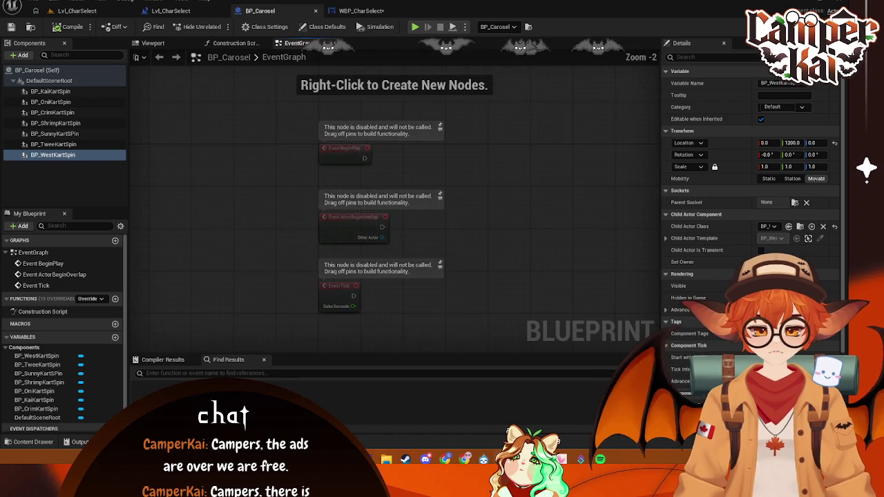
pyautogui.moveTo(366, 196); pyautogui.dragTo(370, 212)
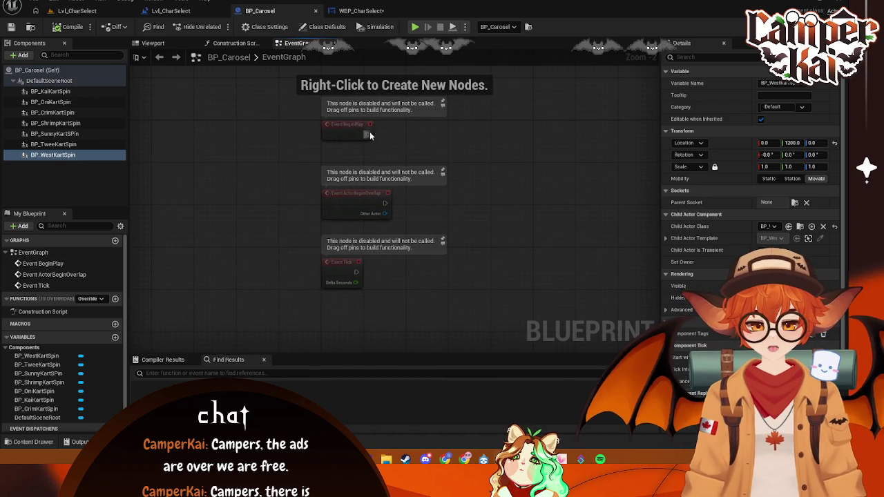
pyautogui.click(192, 10)
pyautogui.moveTo(308, 124)
pyautogui.mouseDown()
pyautogui.moveTo(381, 200)
pyautogui.moveTo(363, 182)
pyautogui.mouseUp()
pyautogui.moveTo(444, 197); pyautogui.dragTo(272, 224)
pyautogui.moveTo(286, 170); pyautogui.dragTo(315, 177)
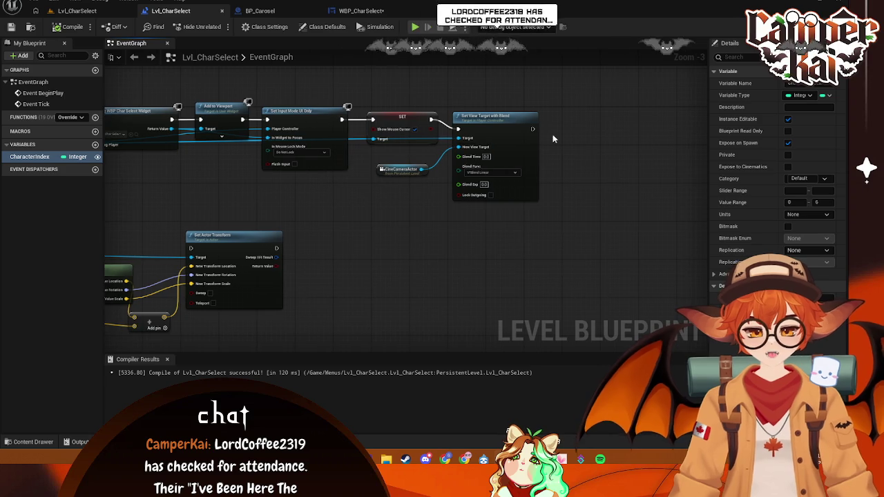
pyautogui.moveTo(534, 129); pyautogui.dragTo(564, 129)
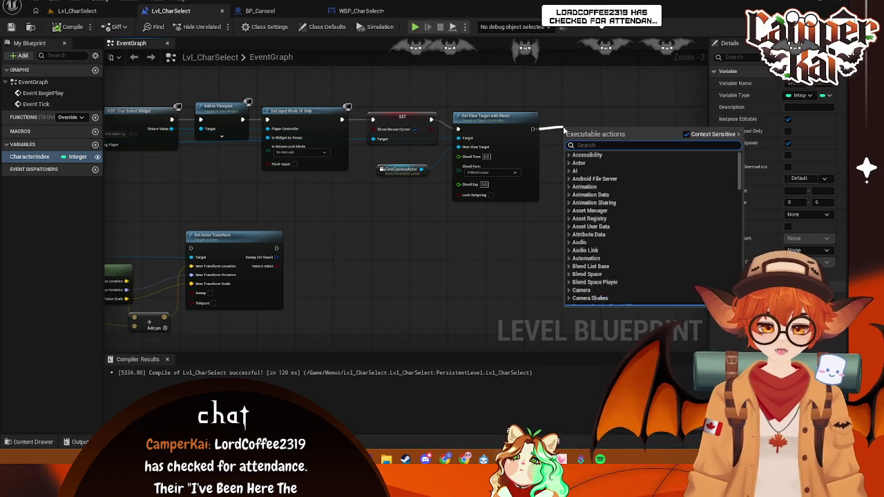
pyautogui.write('set')
pyautogui.press('Escape')
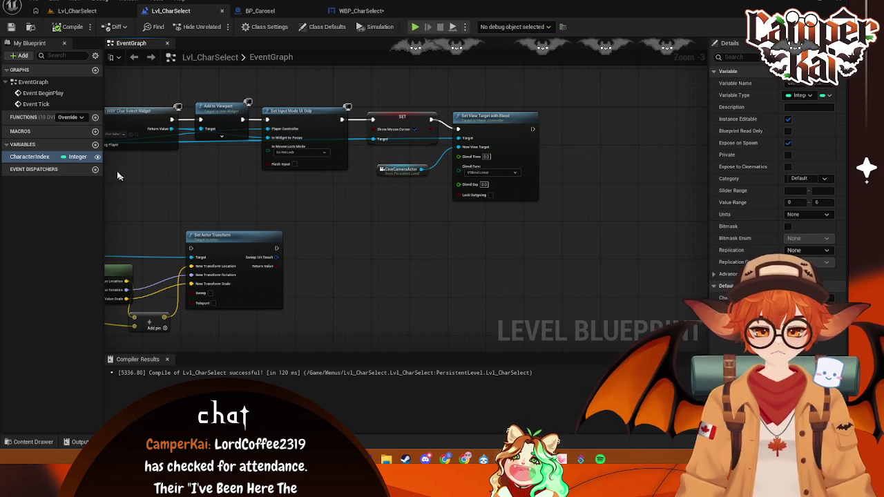
# Create a new variable of type Transform and rename it CarasoulBasePosition
pyautogui.click(95, 144)
pyautogui.click(78, 168)
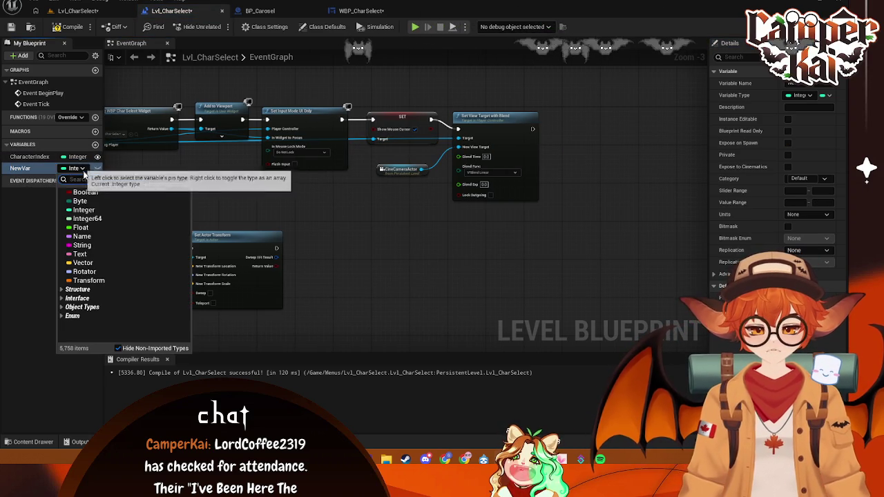
pyautogui.click(88, 280)
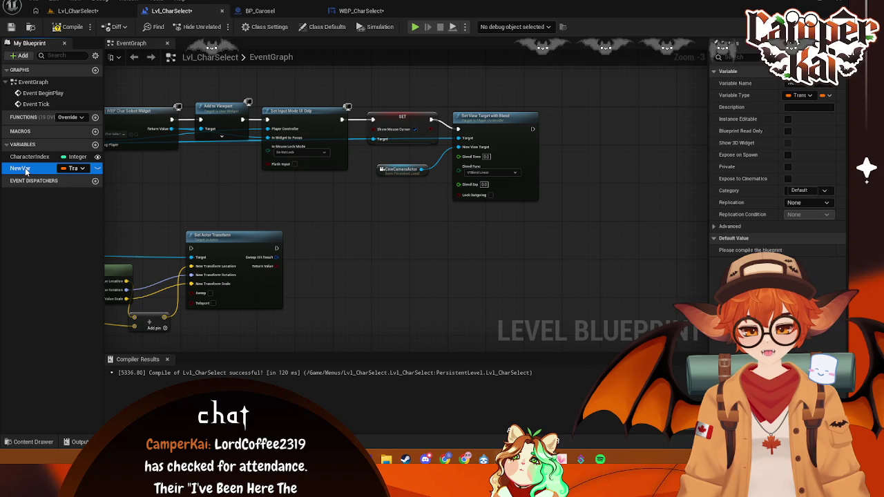
pyautogui.rightClick(31, 172)
pyautogui.click(62, 188)
pyautogui.write('Carasoul')
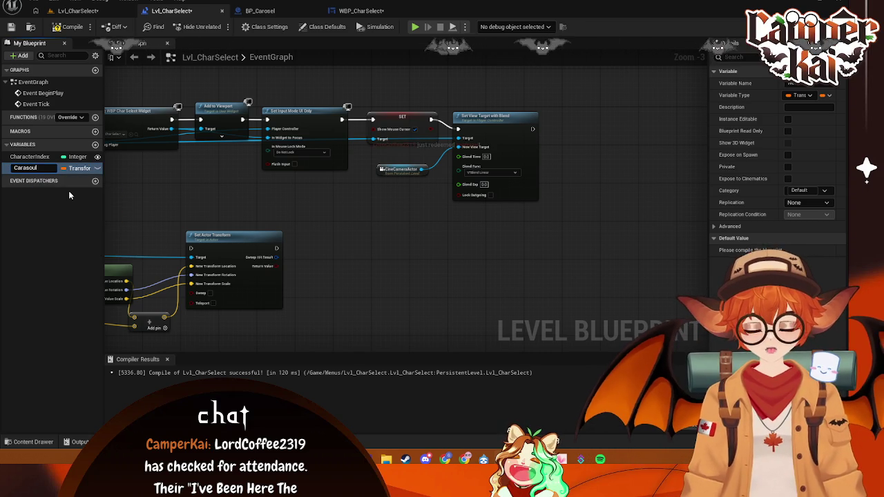
pyautogui.write('BasePo')
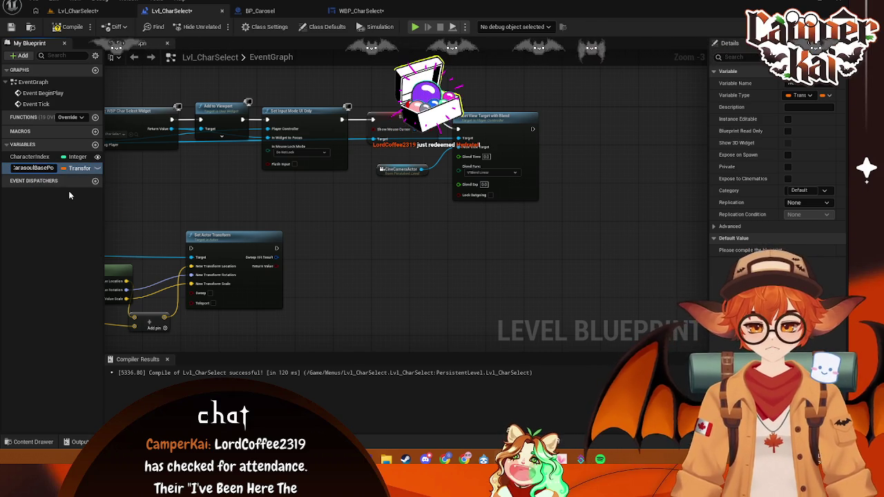
pyautogui.write('sition')
pyautogui.press('Return')
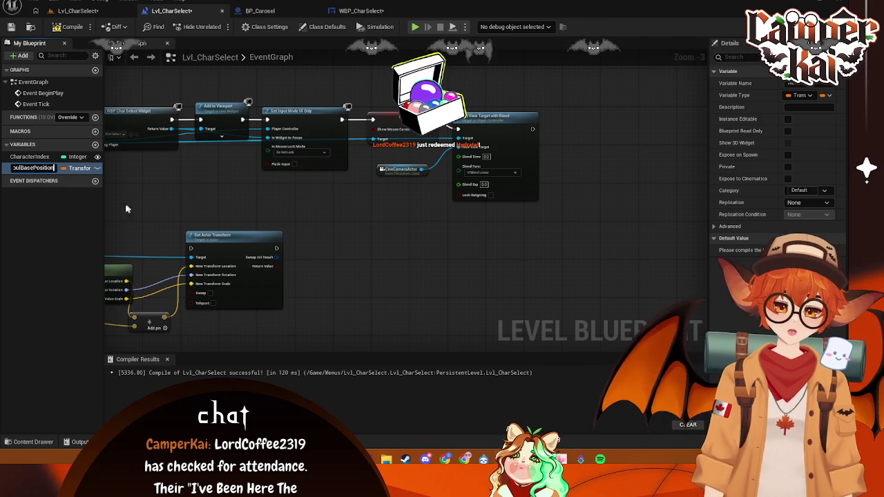
pyautogui.moveTo(167, 213); pyautogui.dragTo(257, 201)
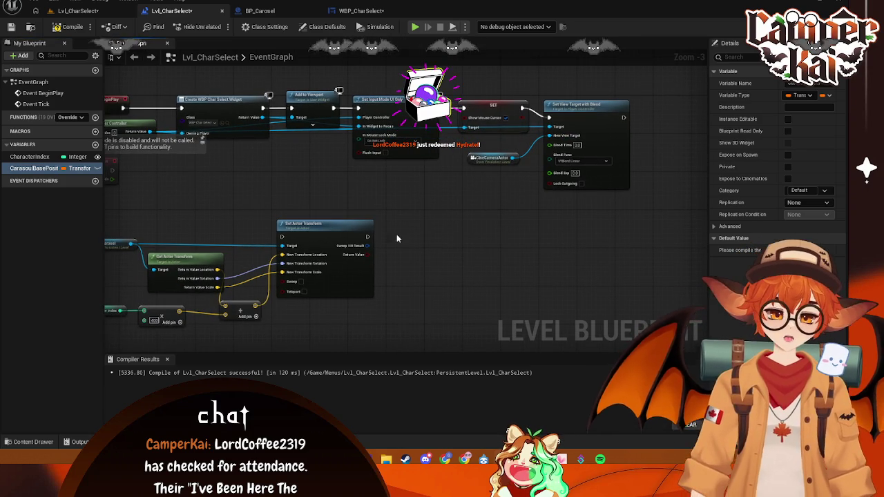
pyautogui.moveTo(385, 300)
pyautogui.mouseDown()
pyautogui.moveTo(458, 263)
pyautogui.moveTo(442, 263)
pyautogui.mouseUp()
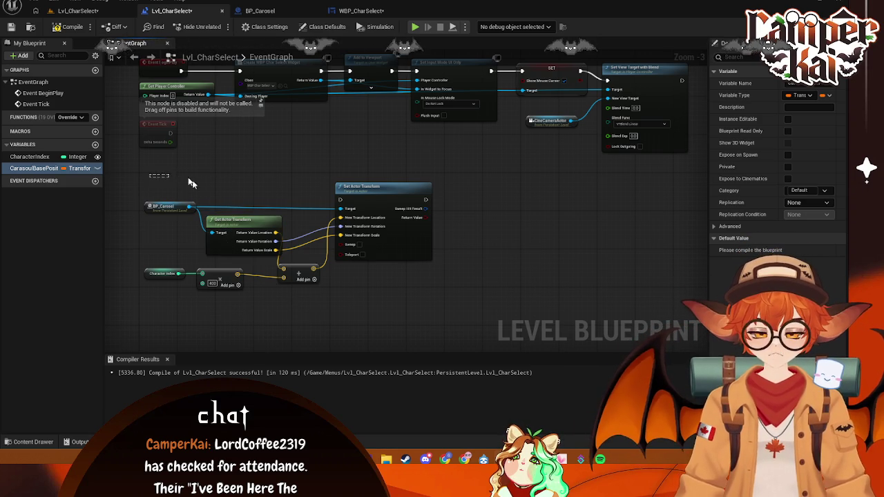
# Replace Get Actor Transform with a CarasoulBasePosition getter split into Location, Rotation and Scale
pyautogui.click(239, 222)
pyautogui.press('Delete')
pyautogui.moveTo(35, 168)
pyautogui.mouseDown()
pyautogui.moveTo(202, 241)
pyautogui.moveTo(290, 264)
pyautogui.moveTo(320, 261)
pyautogui.mouseUp()
pyautogui.click(251, 254)
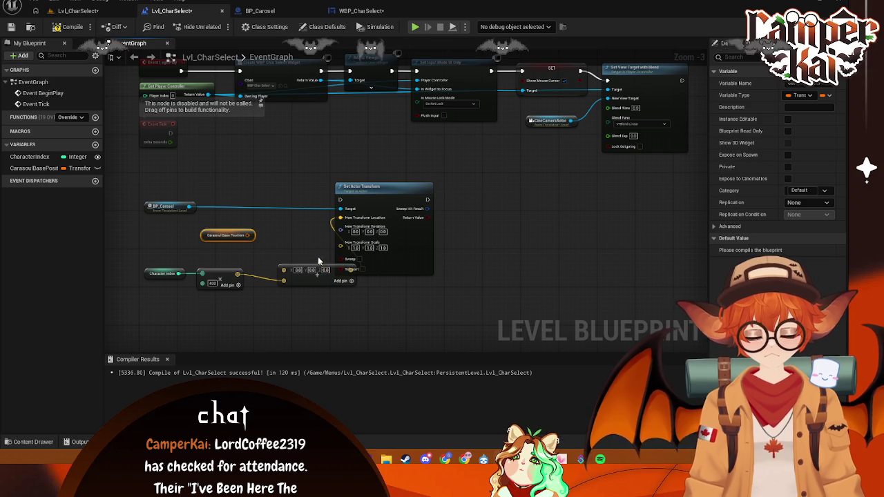
pyautogui.rightClick(234, 238)
pyautogui.click(261, 274)
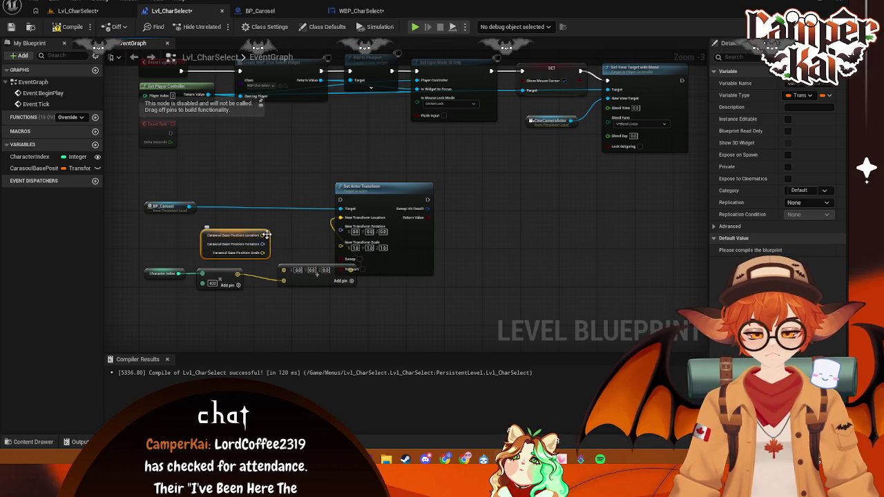
# Wire the getter's Scale into Set Actor Transform's New Transform Scale, tidy the nodes, and save
pyautogui.moveTo(262, 235)
pyautogui.mouseDown()
pyautogui.moveTo(284, 270)
pyautogui.moveTo(341, 226)
pyautogui.mouseUp()
pyautogui.moveTo(263, 253); pyautogui.dragTo(341, 235)
pyautogui.moveTo(226, 236)
pyautogui.mouseDown()
pyautogui.moveTo(224, 227)
pyautogui.moveTo(174, 227)
pyautogui.moveTo(200, 225)
pyautogui.mouseUp()
pyautogui.moveTo(297, 268); pyautogui.dragTo(293, 252)
pyautogui.hotkey('ctrl', 's')
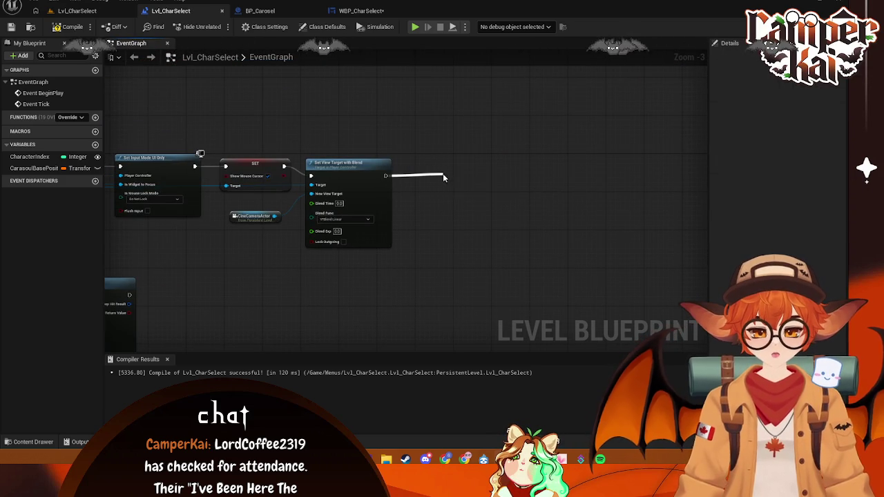
# Add a SET Carasoul Base Position node after Set View Target with Blend
pyautogui.moveTo(443, 177); pyautogui.dragTo(443, 177)
pyautogui.write('set car')
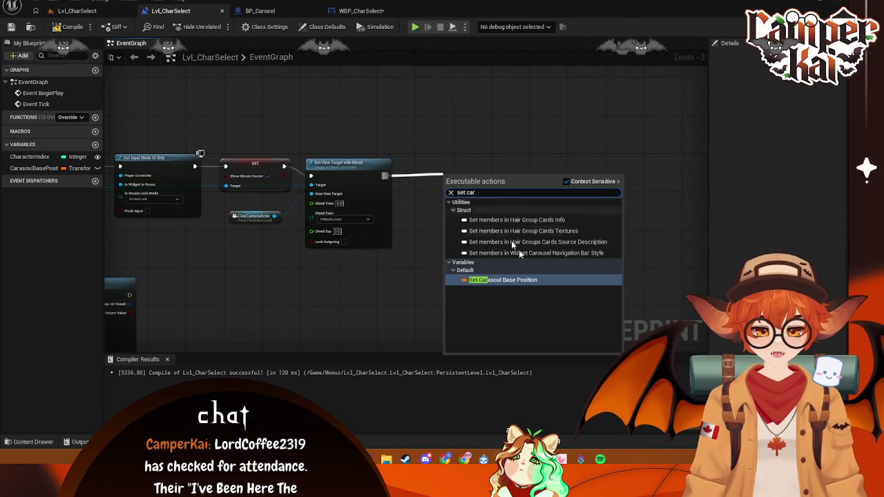
pyautogui.press('Return')
# Create a Get Transform node wired into SET's Carousel Base Position input and position it
pyautogui.moveTo(494, 178)
pyautogui.mouseDown()
pyautogui.moveTo(556, 172)
pyautogui.moveTo(468, 202)
pyautogui.moveTo(459, 216)
pyautogui.mouseUp()
pyautogui.write('car')
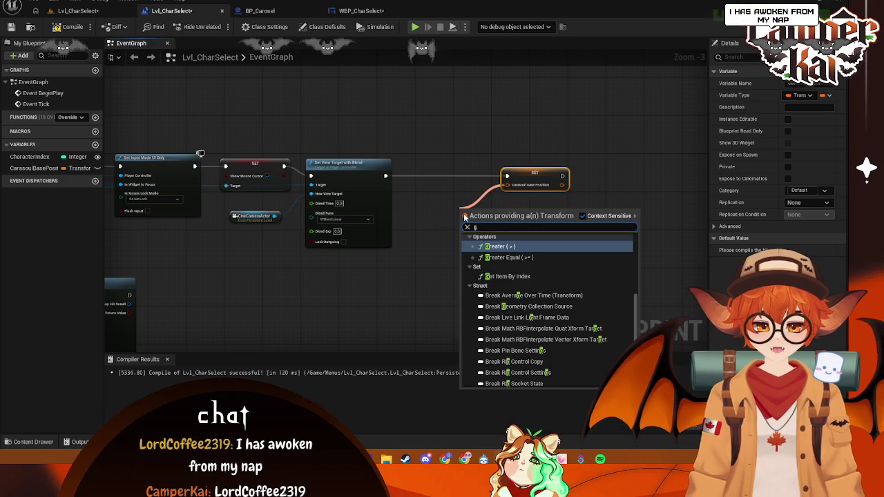
pyautogui.click(422, 216)
pyautogui.moveTo(508, 185); pyautogui.dragTo(449, 220)
pyautogui.write('get')
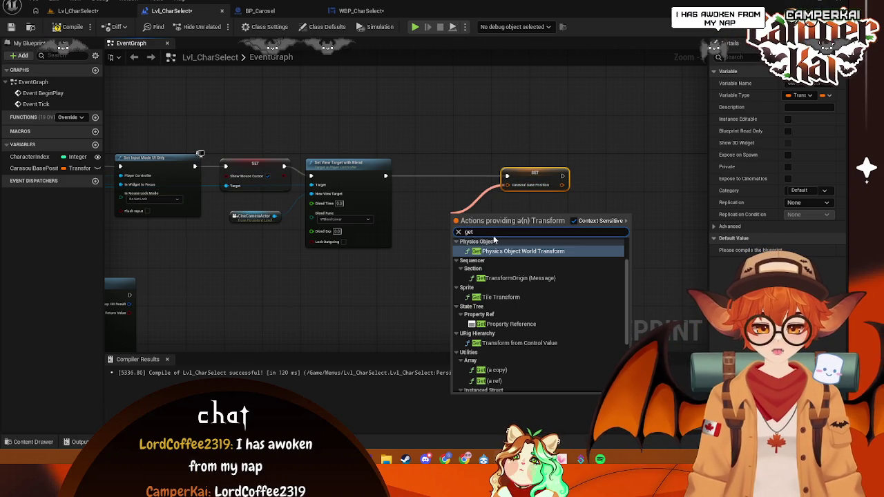
pyautogui.write(' transform')
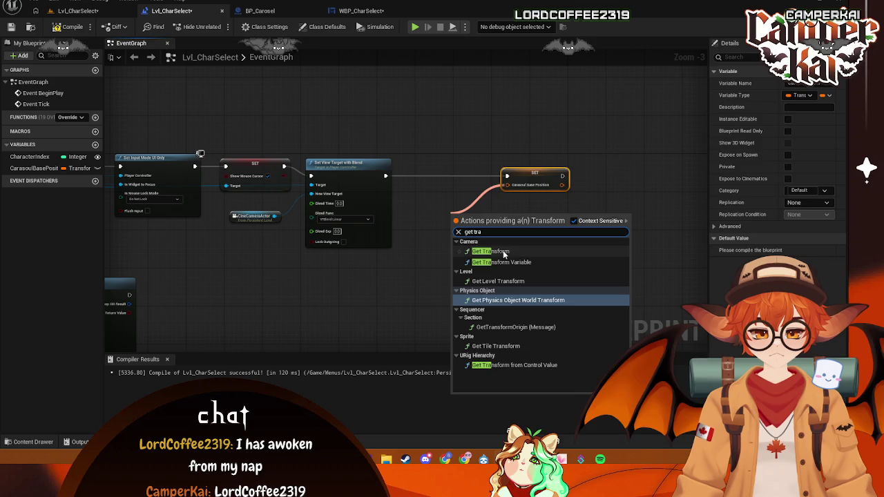
pyautogui.press('Return')
pyautogui.moveTo(458, 207); pyautogui.dragTo(449, 198)
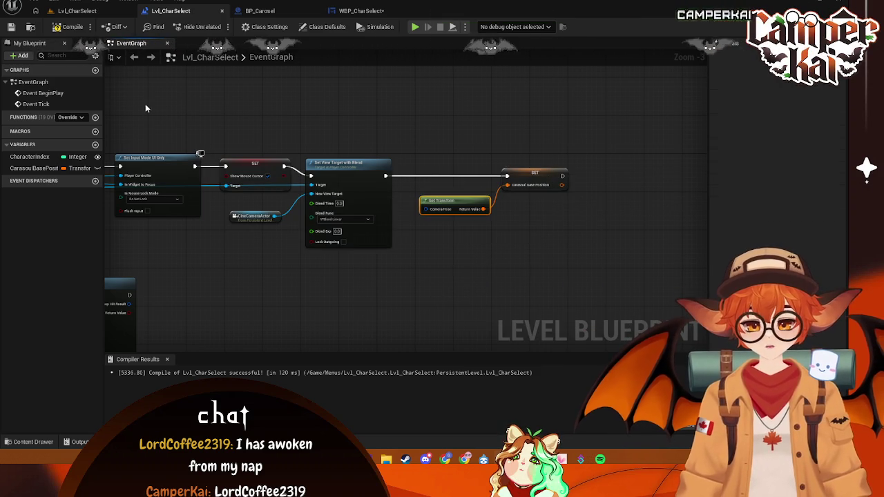
pyautogui.moveTo(441, 203)
pyautogui.mouseDown()
pyautogui.moveTo(517, 187)
pyautogui.moveTo(537, 262)
pyautogui.moveTo(584, 257)
pyautogui.moveTo(212, 234)
pyautogui.mouseUp()
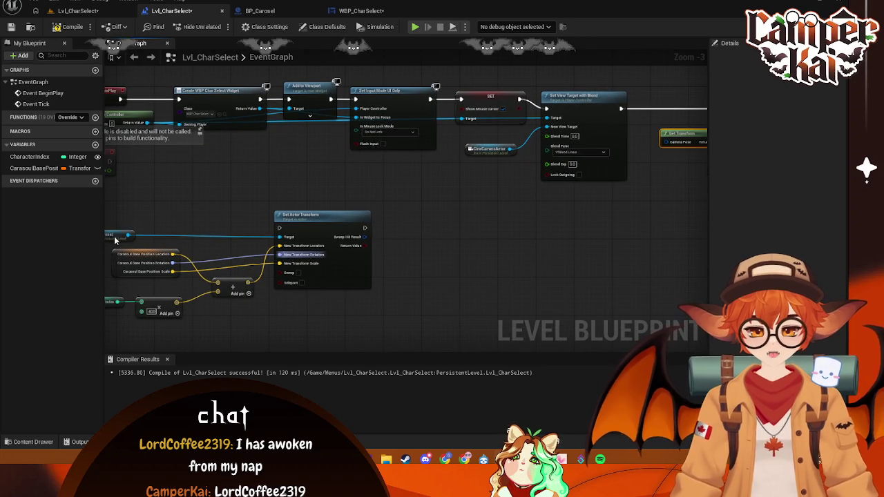
# Feed BP_Carosel's Get Actor Transform into Carousel Base Position and arrange the nodes beside SET
pyautogui.moveTo(496, 205)
pyautogui.mouseDown()
pyautogui.moveTo(697, 228)
pyautogui.moveTo(445, 230)
pyautogui.moveTo(464, 232)
pyautogui.moveTo(461, 201)
pyautogui.mouseUp()
pyautogui.write('get tr')
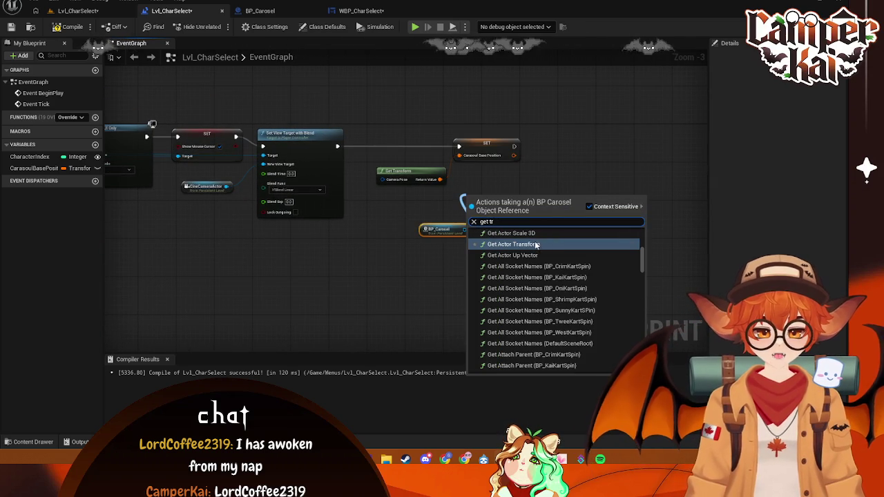
pyautogui.press('Return')
pyautogui.moveTo(517, 207)
pyautogui.mouseDown()
pyautogui.moveTo(533, 213)
pyautogui.moveTo(468, 169)
pyautogui.moveTo(464, 149)
pyautogui.moveTo(462, 157)
pyautogui.mouseUp()
pyautogui.moveTo(500, 199)
pyautogui.mouseDown()
pyautogui.moveTo(438, 168)
pyautogui.moveTo(413, 166)
pyautogui.mouseUp()
pyautogui.moveTo(439, 230); pyautogui.dragTo(394, 197)
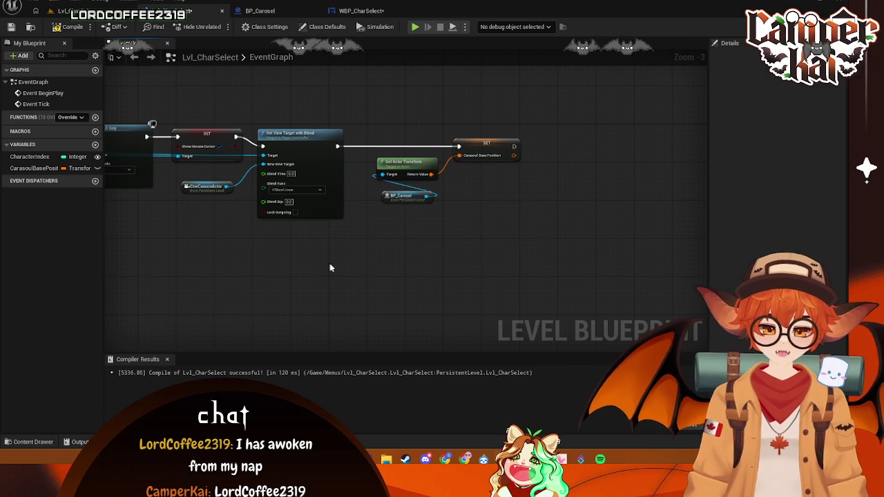
# Shift the SET and transform nodes left, then bring the Set Actor Transform section into view
pyautogui.rightClick(311, 262)
pyautogui.moveTo(615, 94); pyautogui.dragTo(415, 198)
pyautogui.moveTo(492, 144); pyautogui.dragTo(478, 141)
pyautogui.moveTo(262, 254); pyautogui.dragTo(557, 165)
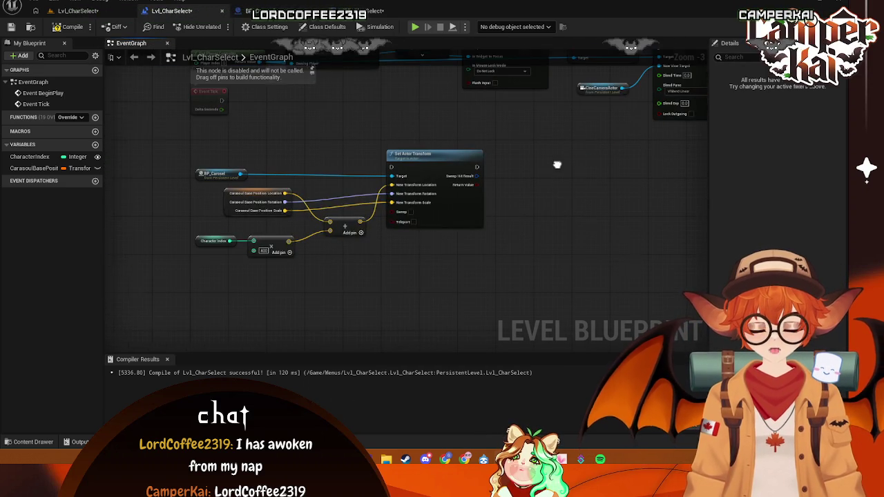
# Tidy the Character Index and add nodes, then save the level blueprint
pyautogui.moveTo(545, 202)
pyautogui.mouseDown()
pyautogui.moveTo(530, 195)
pyautogui.moveTo(375, 249)
pyautogui.moveTo(599, 219)
pyautogui.mouseUp()
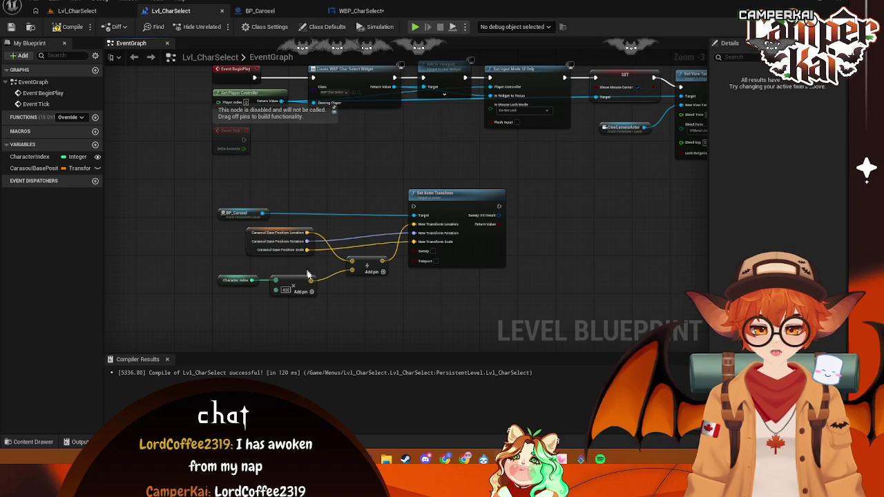
pyautogui.moveTo(299, 282); pyautogui.dragTo(307, 276)
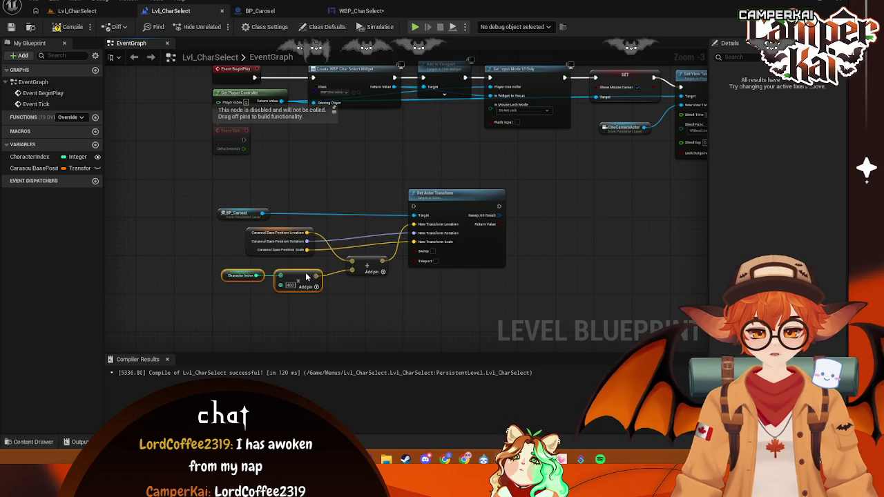
pyautogui.click(397, 315)
pyautogui.hotkey('ctrl', 's')
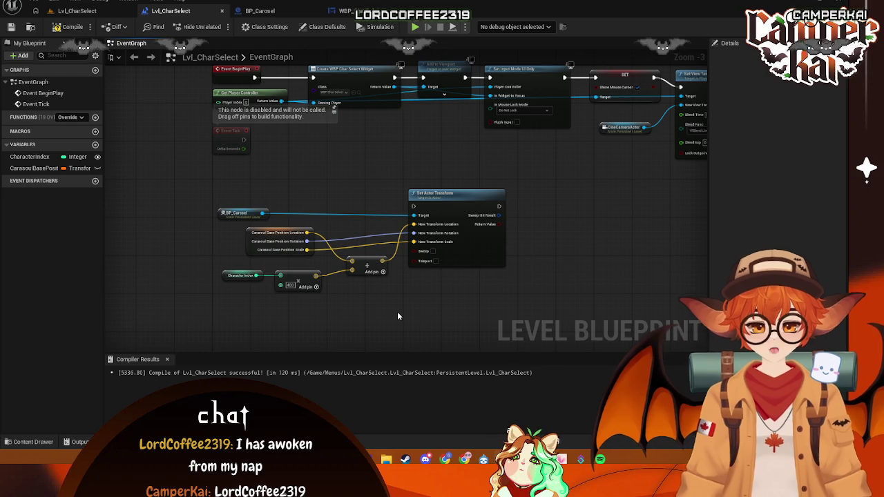
pyautogui.hotkey('ctrl', 's')
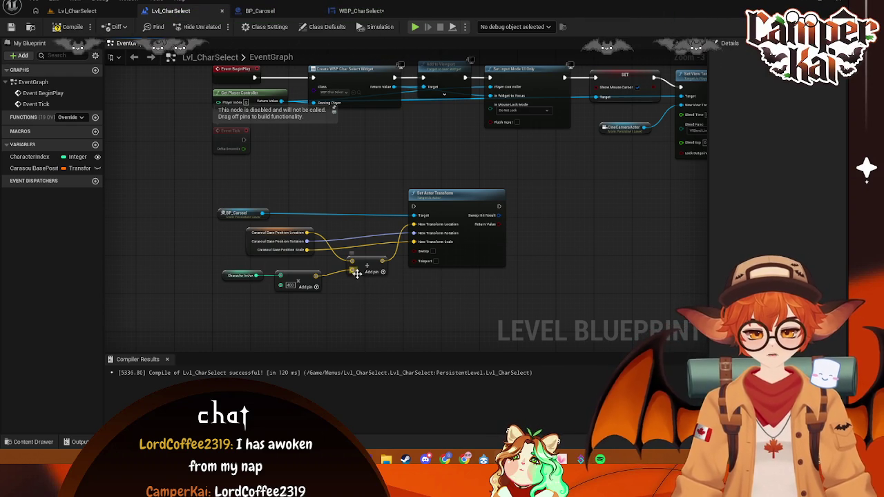
# Insert an add node from the 'vector' search feeding New Transform Location
pyautogui.moveTo(315, 279); pyautogui.dragTo(338, 296)
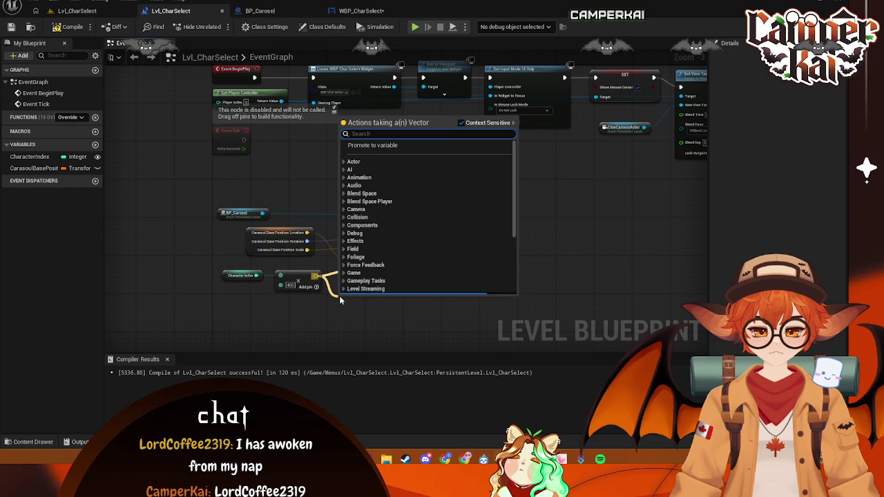
pyautogui.write('vec')
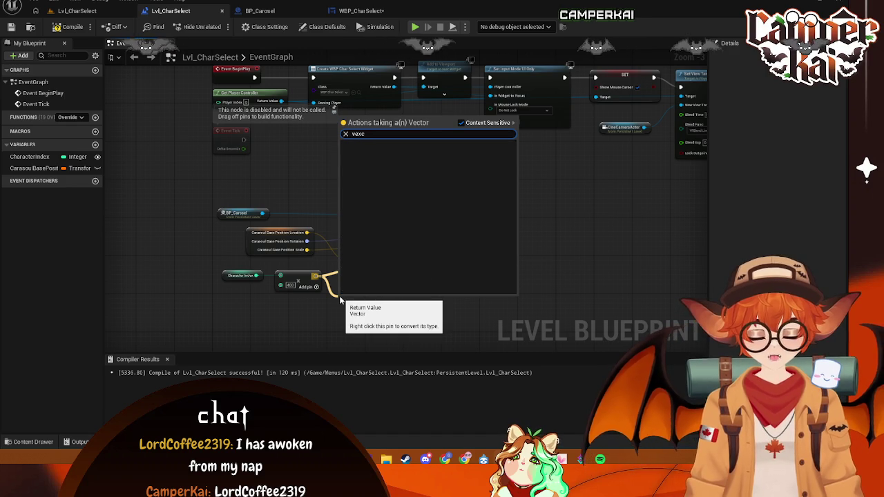
pyautogui.write('tor')
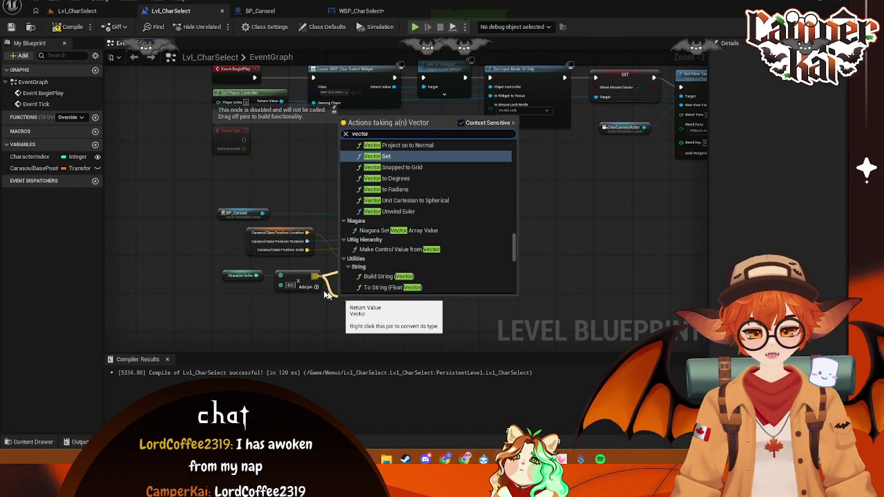
pyautogui.scroll(-5, 415, 277)
pyautogui.click(397, 280)
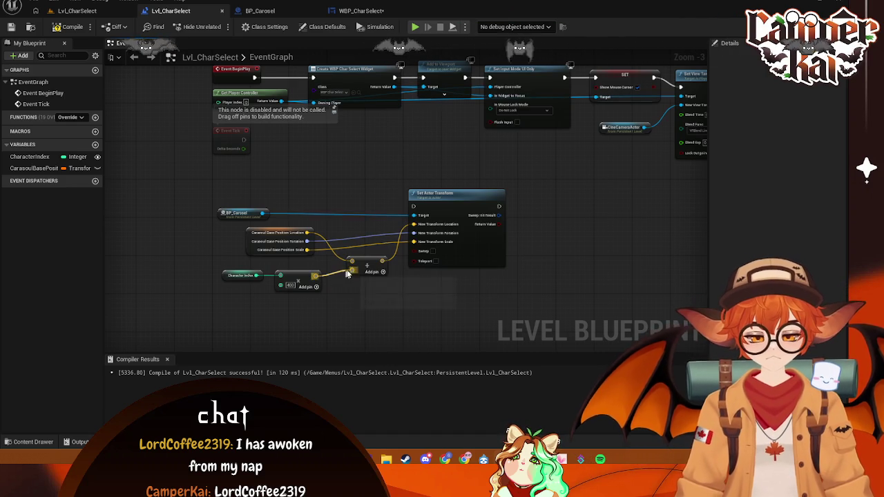
# Convert the add node's pins to Vector and move it left
pyautogui.rightClick(352, 270)
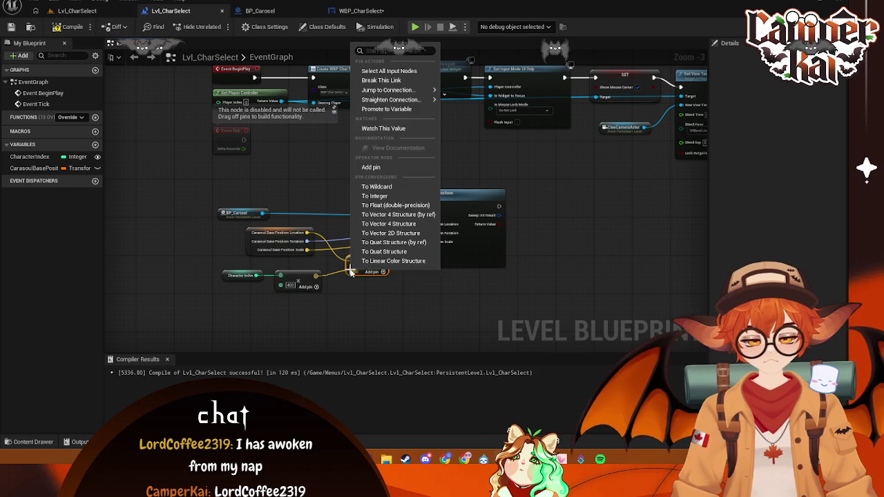
pyautogui.click(316, 278)
pyautogui.rightClick(317, 277)
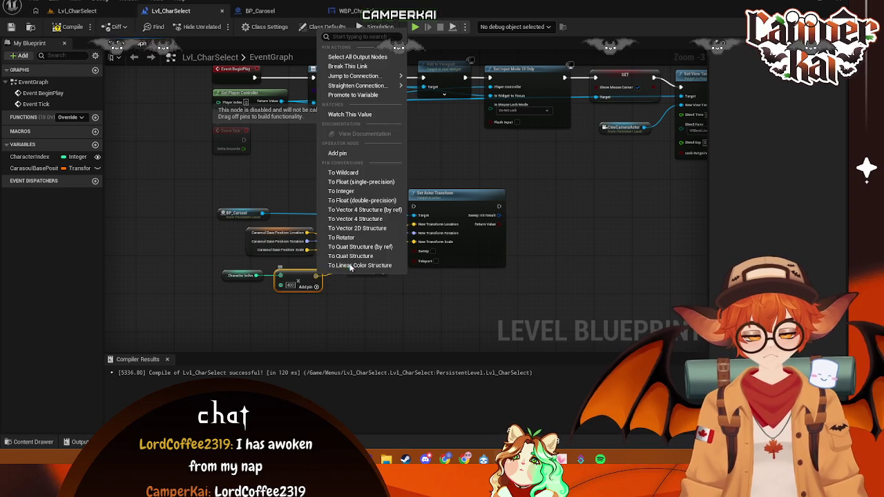
pyautogui.click(390, 313)
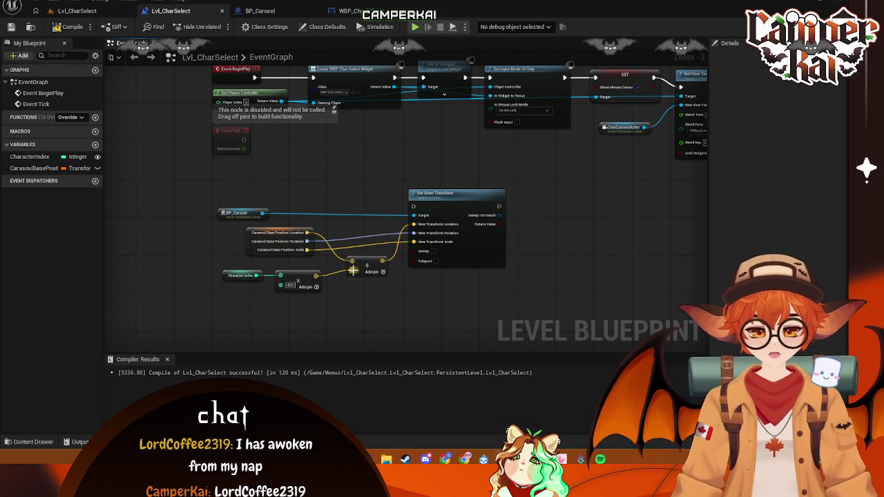
pyautogui.rightClick(359, 271)
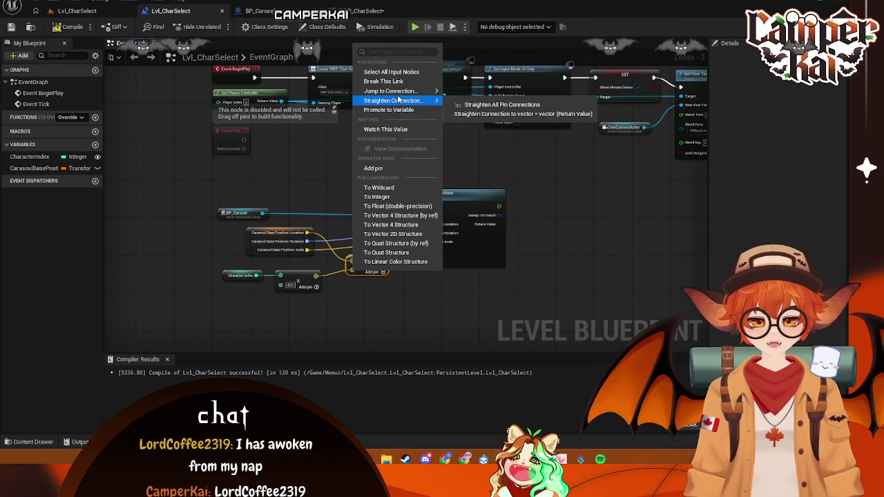
pyautogui.click(360, 286)
pyautogui.rightClick(353, 272)
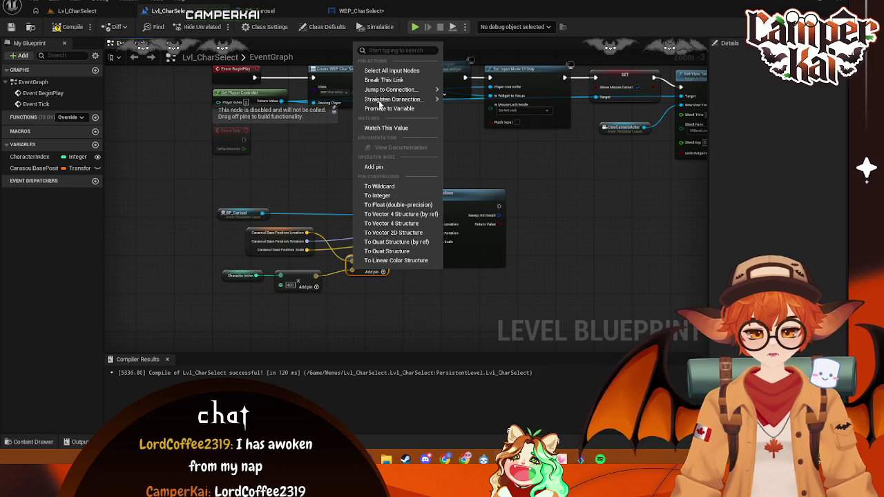
pyautogui.click(490, 95)
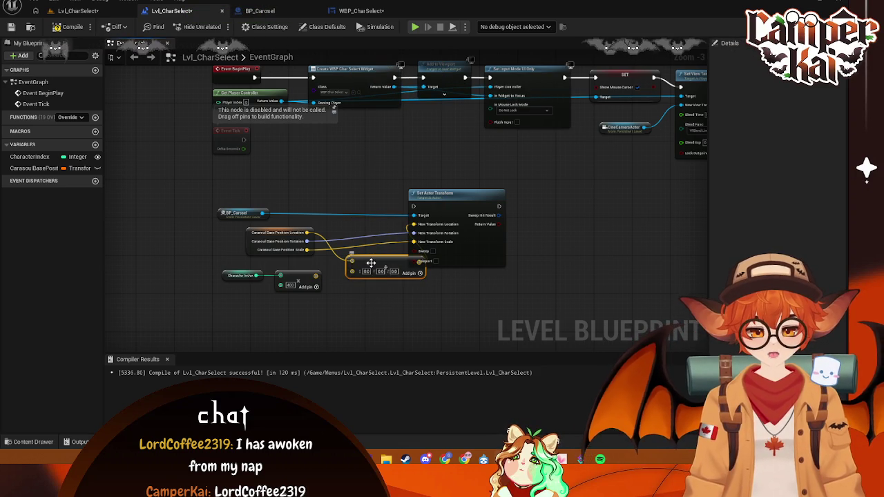
pyautogui.moveTo(371, 263); pyautogui.dragTo(358, 261)
# Split the vector add's input into X, Y, Z and rearrange surrounding nodes
pyautogui.rightClick(346, 273)
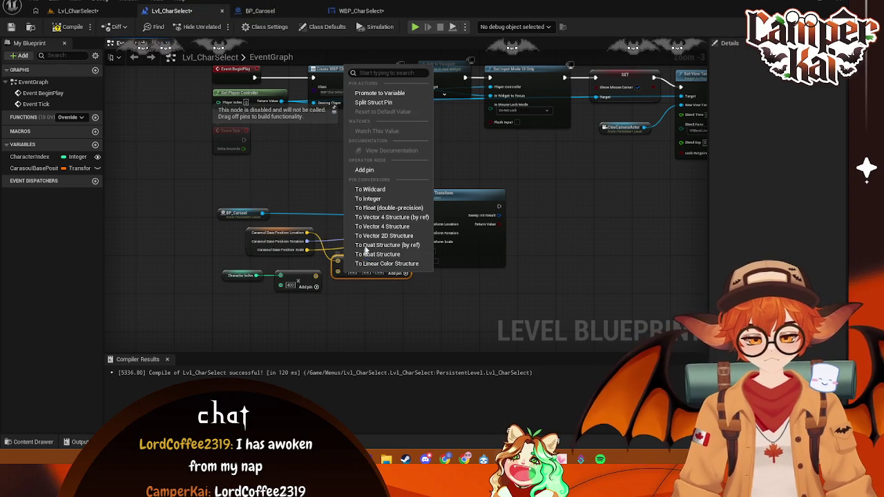
pyautogui.click(377, 108)
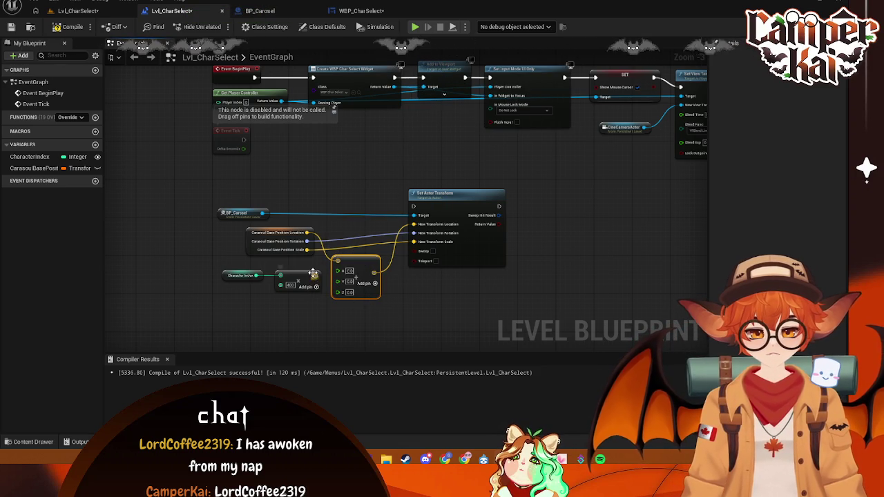
pyautogui.moveTo(216, 267)
pyautogui.mouseDown()
pyautogui.moveTo(304, 302)
pyautogui.moveTo(294, 284)
pyautogui.moveTo(288, 298)
pyautogui.mouseUp()
pyautogui.moveTo(268, 232); pyautogui.dragTo(271, 234)
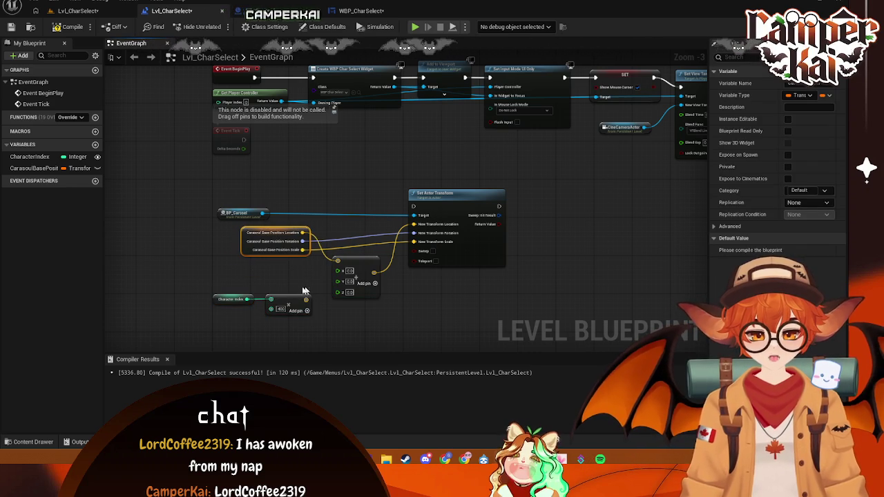
pyautogui.moveTo(304, 290); pyautogui.dragTo(209, 308)
pyautogui.moveTo(283, 307); pyautogui.dragTo(283, 283)
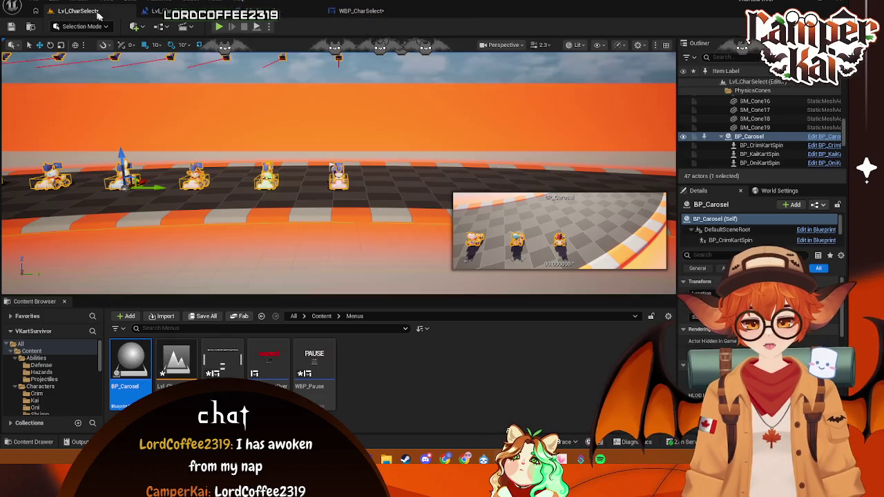
# Check the level editor viewport and BP_Carosel graph, then return to the level blueprint
pyautogui.click(78, 11)
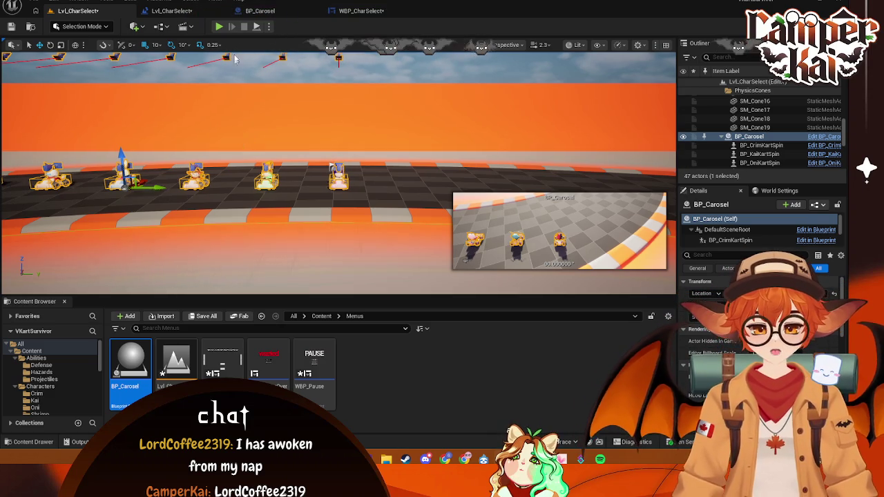
pyautogui.click(254, 12)
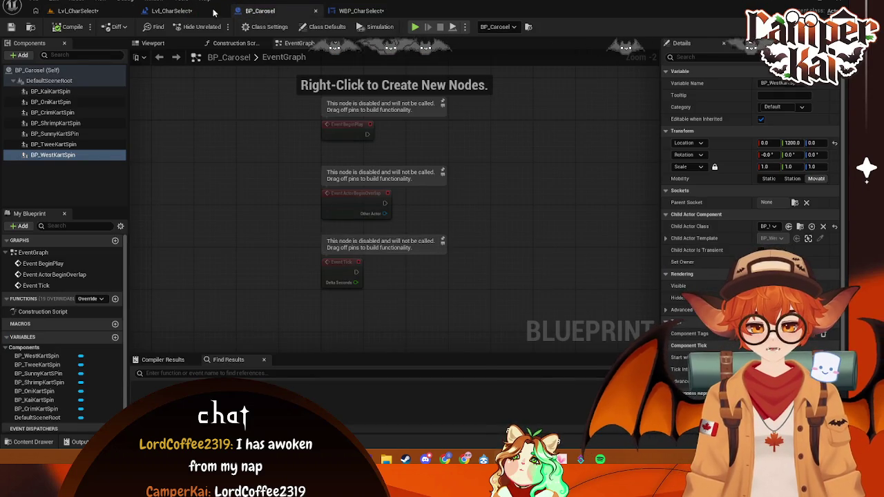
pyautogui.click(172, 11)
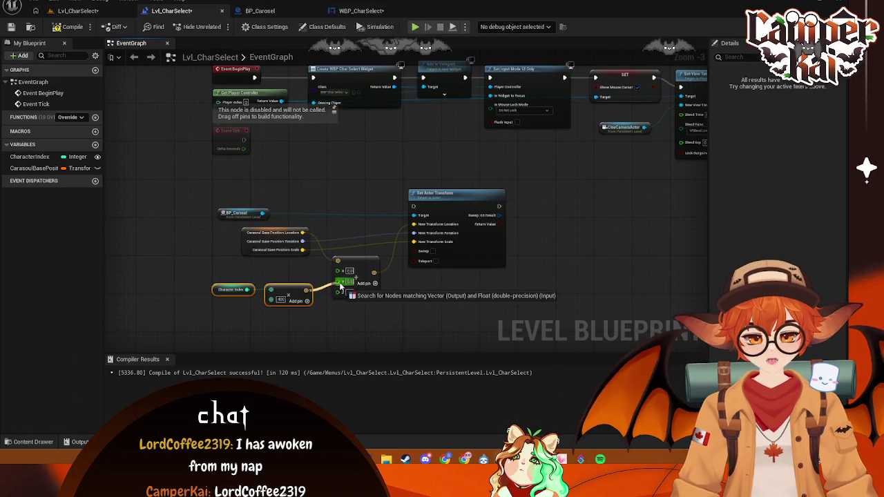